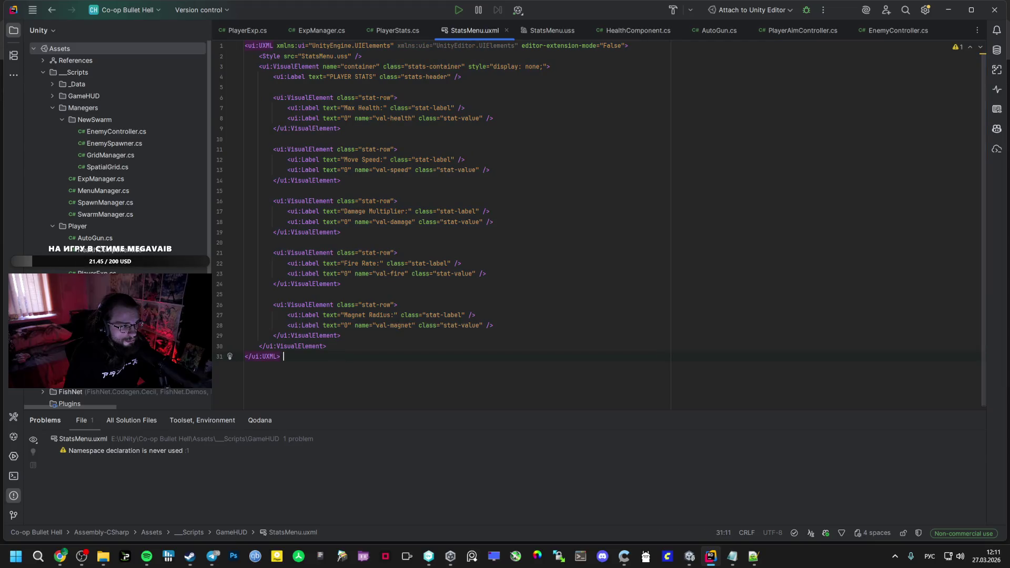
Check Unity's Console error saying the StatsMenu.uss stylesheet path does not exist
{"action": "key", "text": "alt+Tab"}
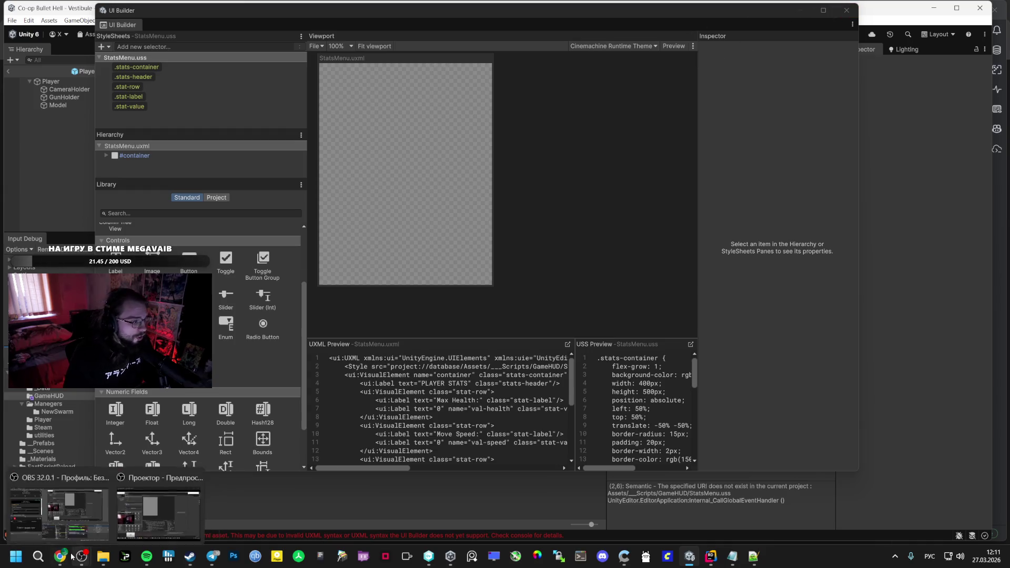
{"action": "mouse_move", "coordinate": [779, 15]}
{"action": "left_mouse_down"}
{"action": "mouse_move", "coordinate": [384, 46]}
{"action": "mouse_move", "coordinate": [532, 46]}
{"action": "left_mouse_up"}
{"action": "left_click", "coordinate": [738, 416]}
{"action": "left_click", "coordinate": [739, 434]}
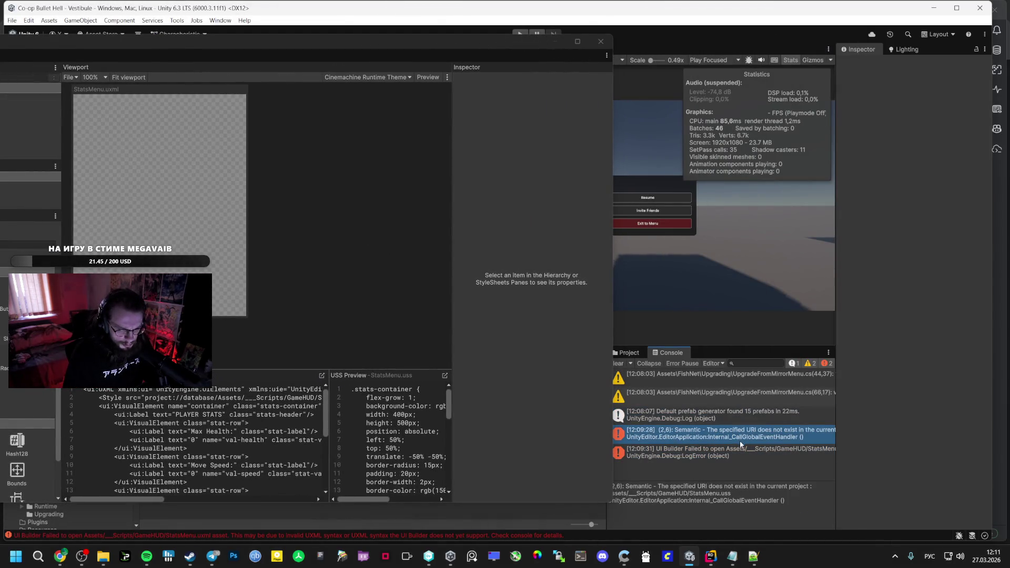
{"action": "left_click", "coordinate": [158, 516]}
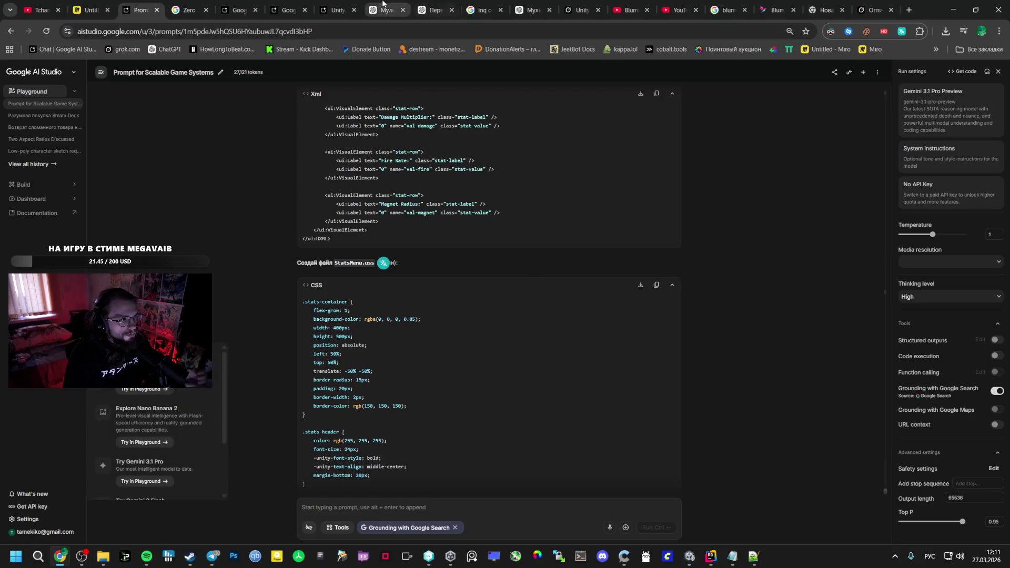
Read ChatGPT's explanation of the StatsMenu.uss stylesheet path error
{"action": "left_click", "coordinate": [387, 9]}
{"action": "scroll", "coordinate": [469, 119], "scroll_direction": "down", "scroll_amount": 3}
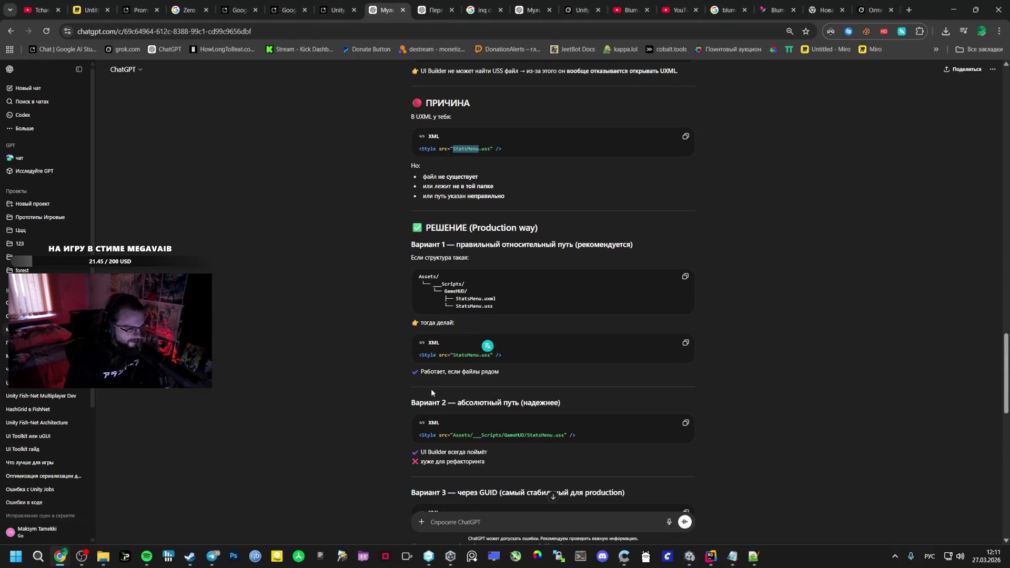
{"action": "scroll", "coordinate": [426, 378], "scroll_direction": "down", "scroll_amount": 3}
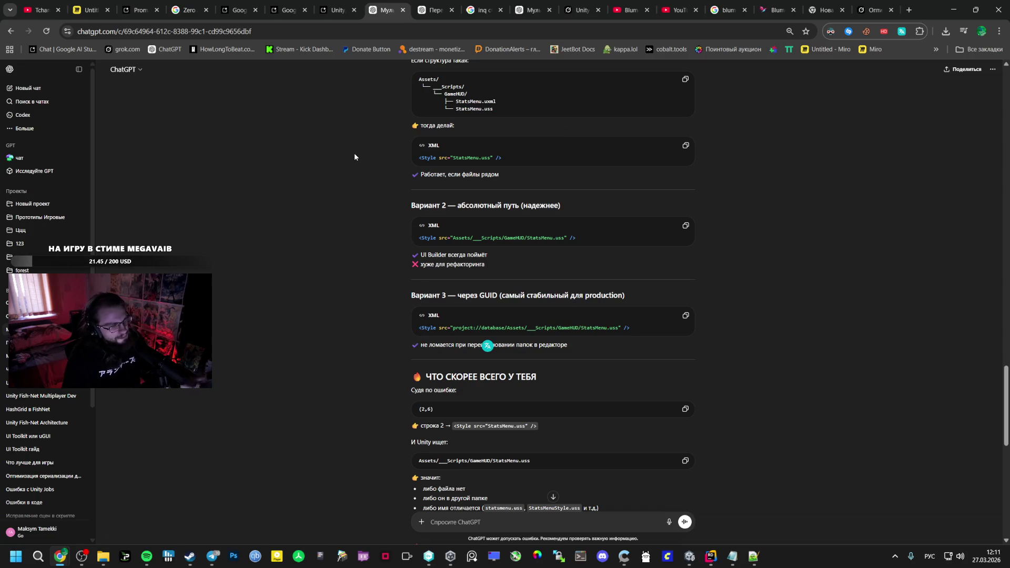
Find the GameStatsUI script instructions in section 3 of the AI Studio answer
{"action": "left_click", "coordinate": [141, 10]}
{"action": "scroll", "coordinate": [388, 332], "scroll_direction": "down", "scroll_amount": 2}
{"action": "scroll", "coordinate": [388, 331], "scroll_direction": "down", "scroll_amount": 5}
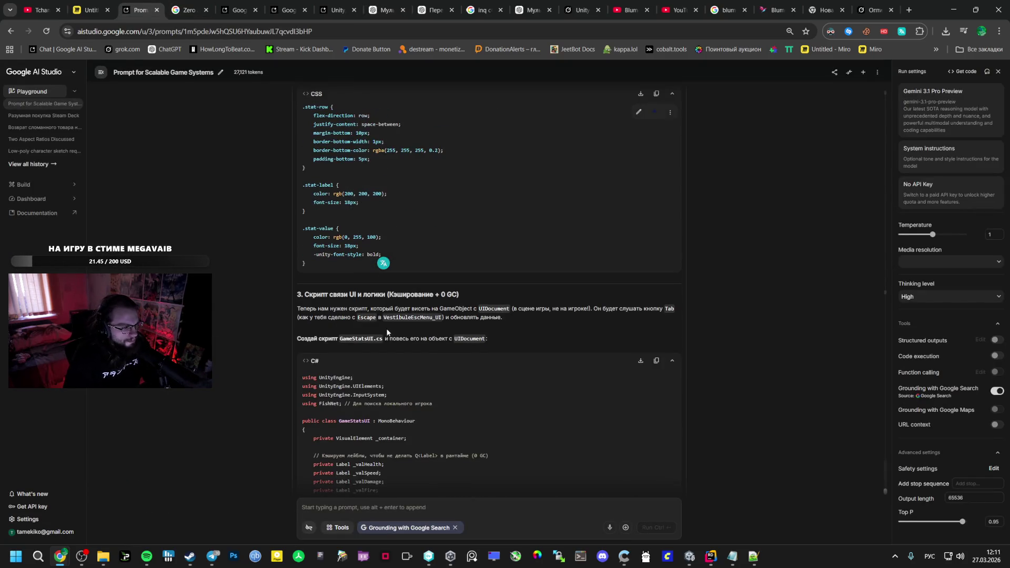
{"action": "double_click", "coordinate": [348, 325]}
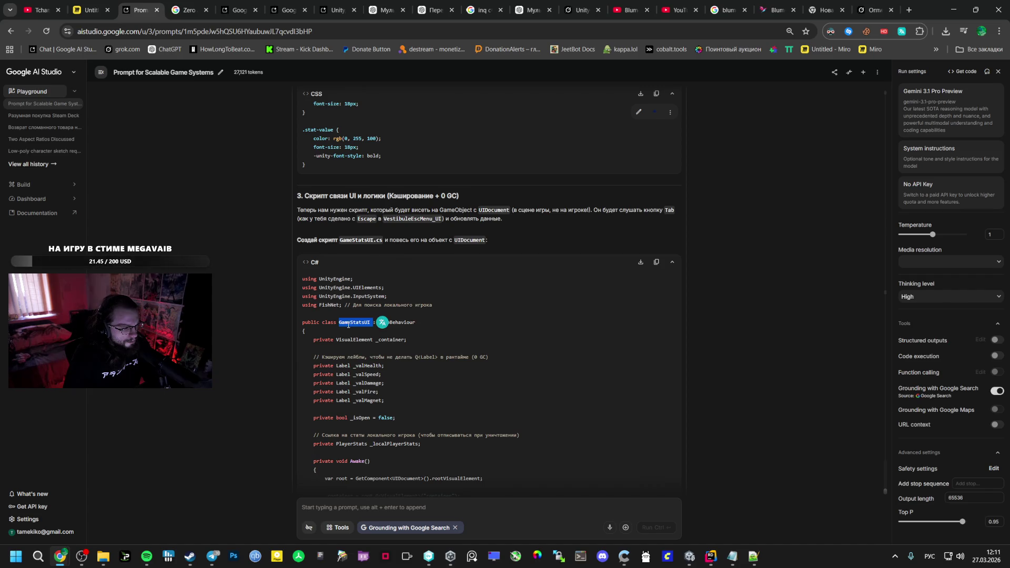
{"action": "key", "text": "alt+Tab"}
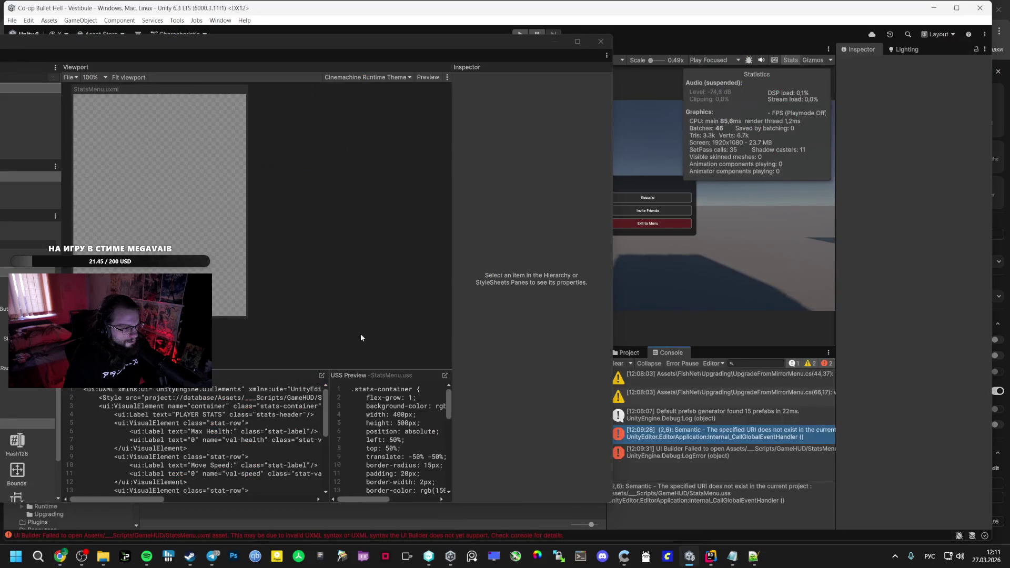
Close UI Builder and create a GameStatsUI MonoBehaviour script in the GameHUD folder
{"action": "key", "text": "alt+Tab"}
{"action": "key", "text": "alt+Tab"}
{"action": "key", "text": "alt+Tab"}
{"action": "key", "text": "alt+Tab"}
{"action": "key", "text": "alt+Tab"}
{"action": "left_click", "coordinate": [575, 42]}
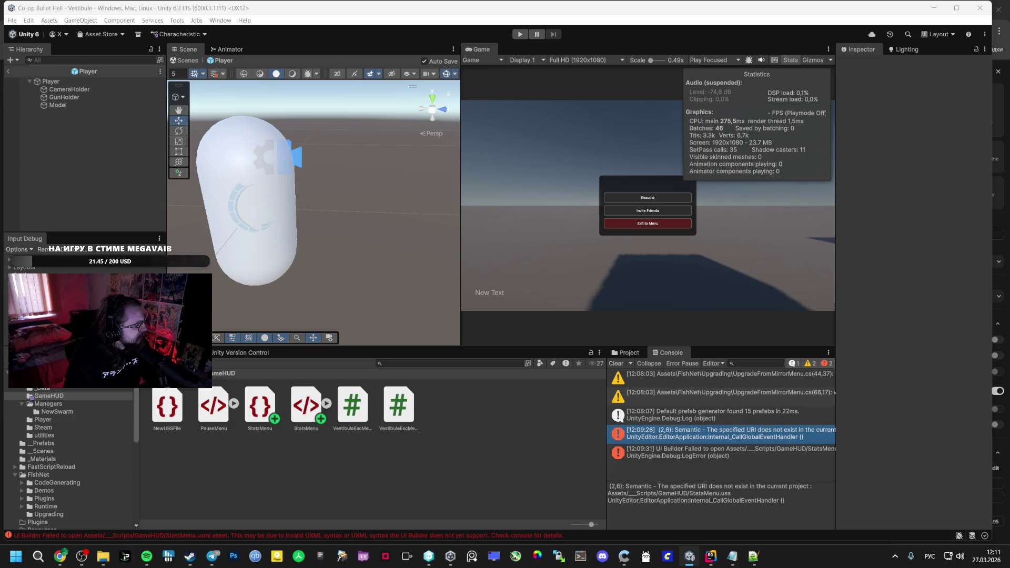
{"action": "right_click", "coordinate": [395, 381]}
{"action": "mouse_move", "coordinate": [410, 183]}
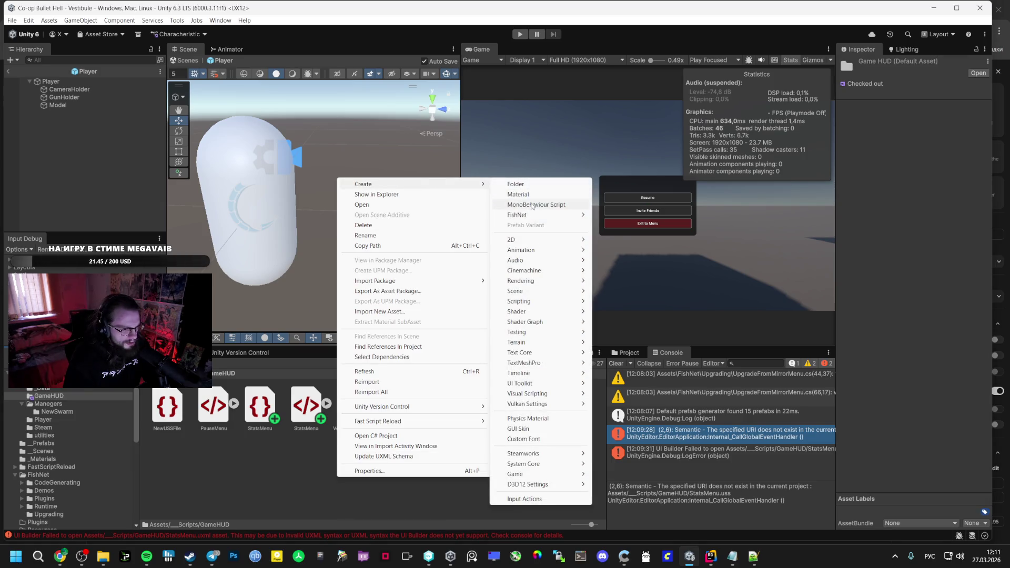
{"action": "left_click", "coordinate": [531, 205]}
{"action": "key", "text": "Return"}
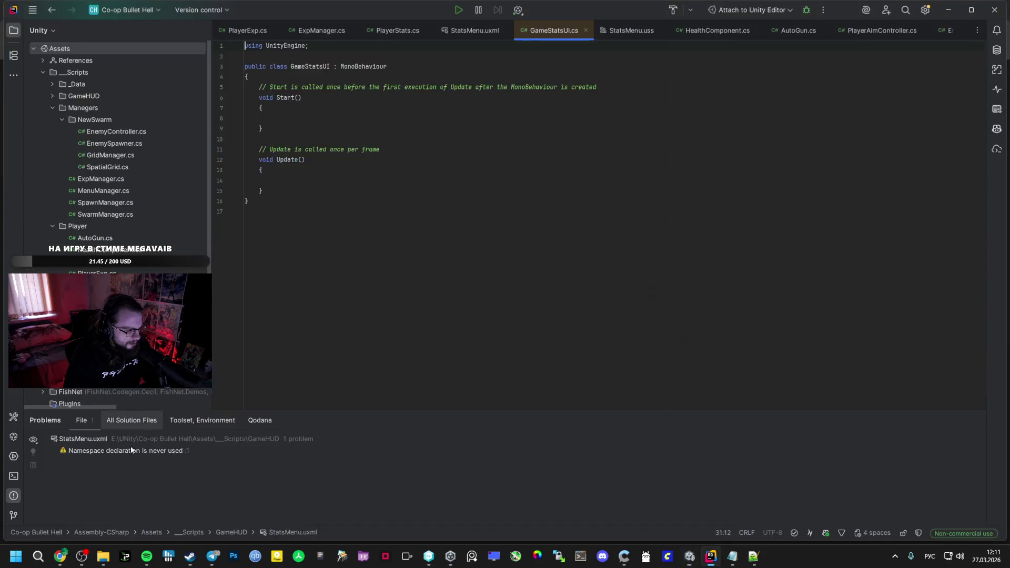
Replace GameStatsUI's template in Rider with the C# code copied from AI Studio
{"action": "key", "text": "alt+Tab"}
{"action": "left_click", "coordinate": [656, 262]}
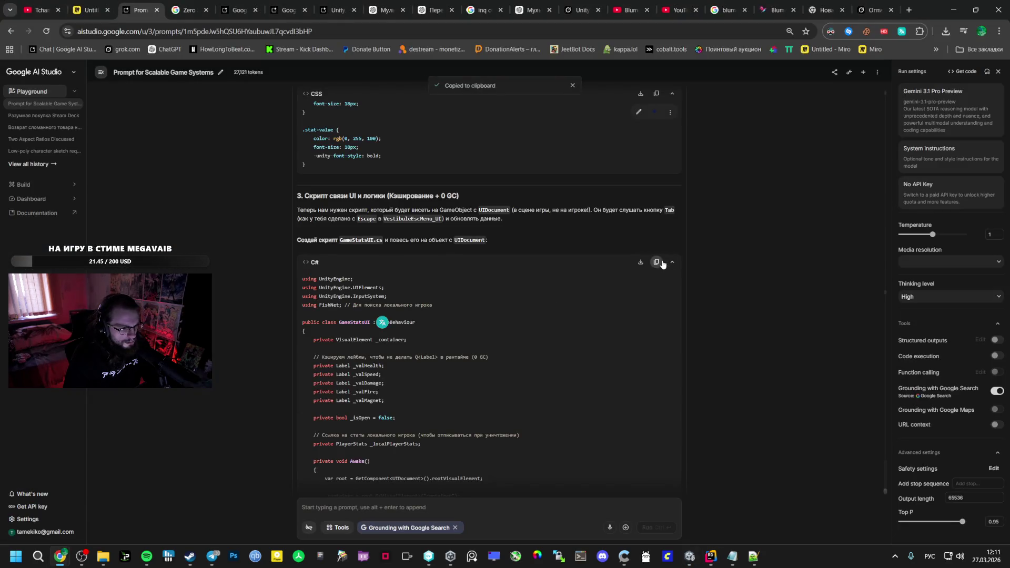
{"action": "key", "text": "alt+Tab"}
{"action": "key", "text": "ctrl+a"}
{"action": "key", "text": "ctrl+v"}
{"action": "scroll", "coordinate": [391, 316], "scroll_direction": "up", "scroll_amount": 15}
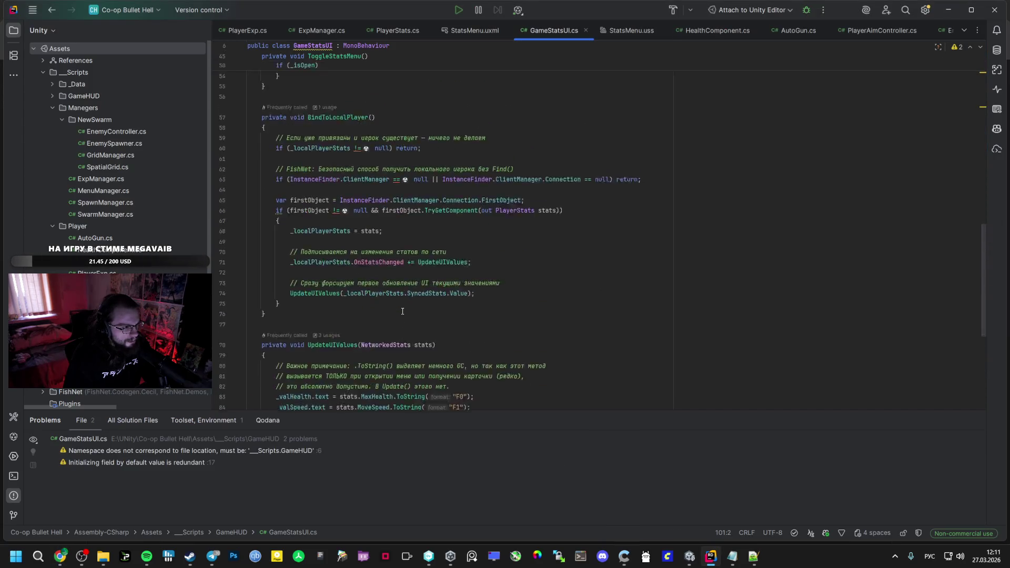
{"action": "key", "text": "alt+Tab"}
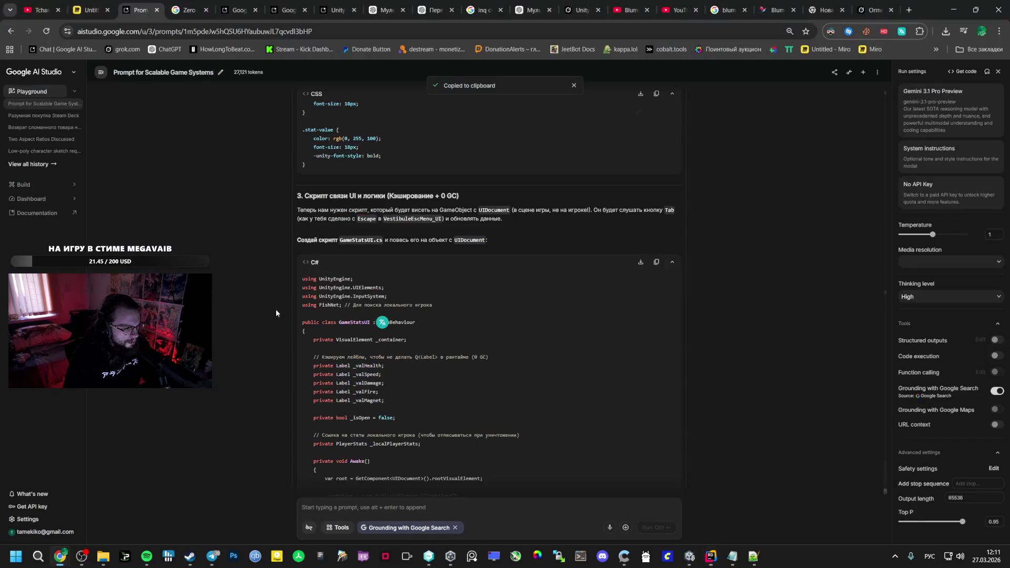
Reread AI Studio's section 3 on attaching GameStatsUI, noting the VestibuleEscMenu_UI object
{"action": "key", "text": "alt+Tab"}
{"action": "key", "text": "alt+Tab"}
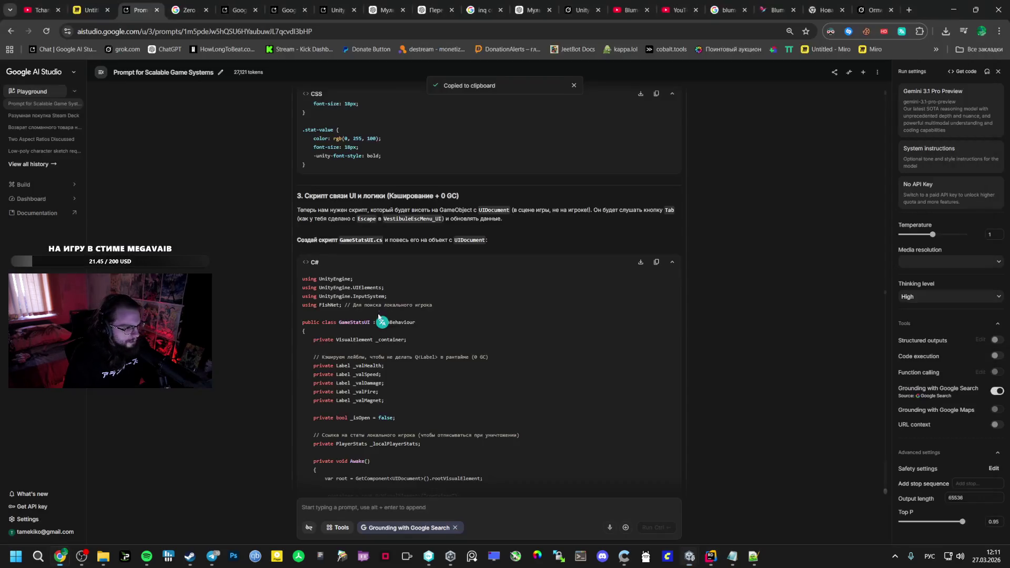
{"action": "key", "text": "alt+Tab"}
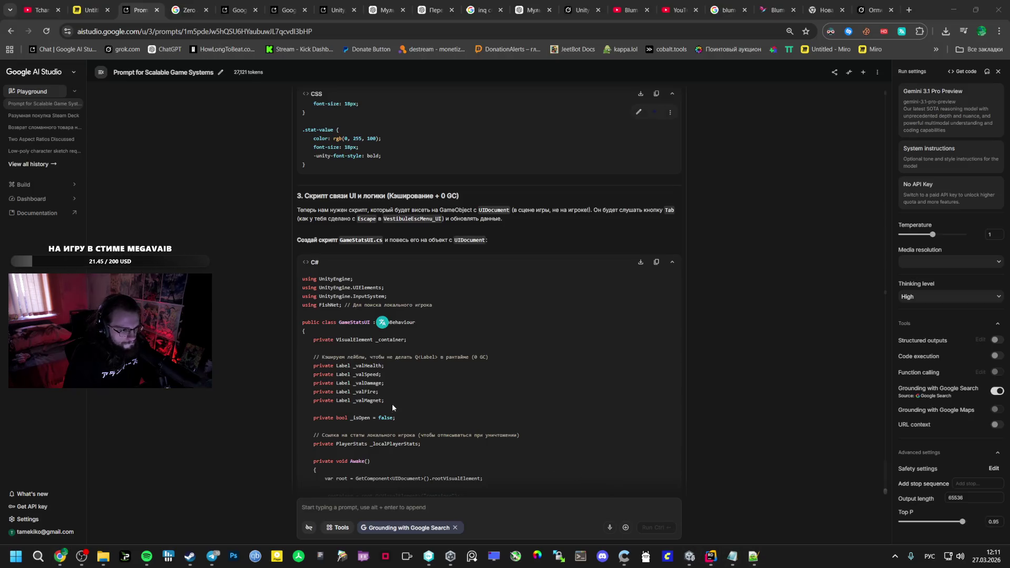
{"action": "key", "text": "alt+Tab"}
{"action": "key", "text": "alt+Tab"}
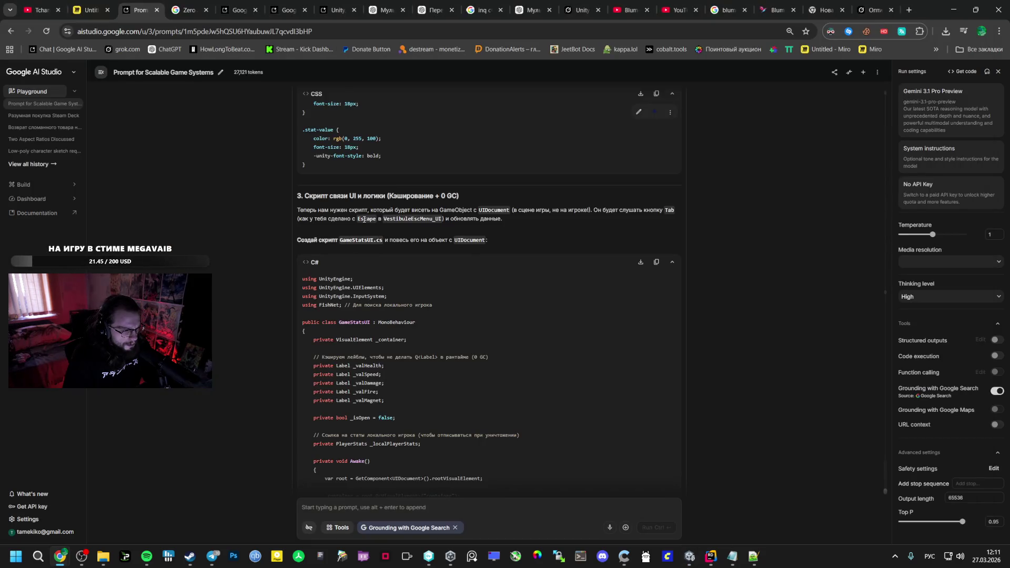
{"action": "double_click", "coordinate": [406, 219]}
{"action": "left_click", "coordinate": [474, 215]}
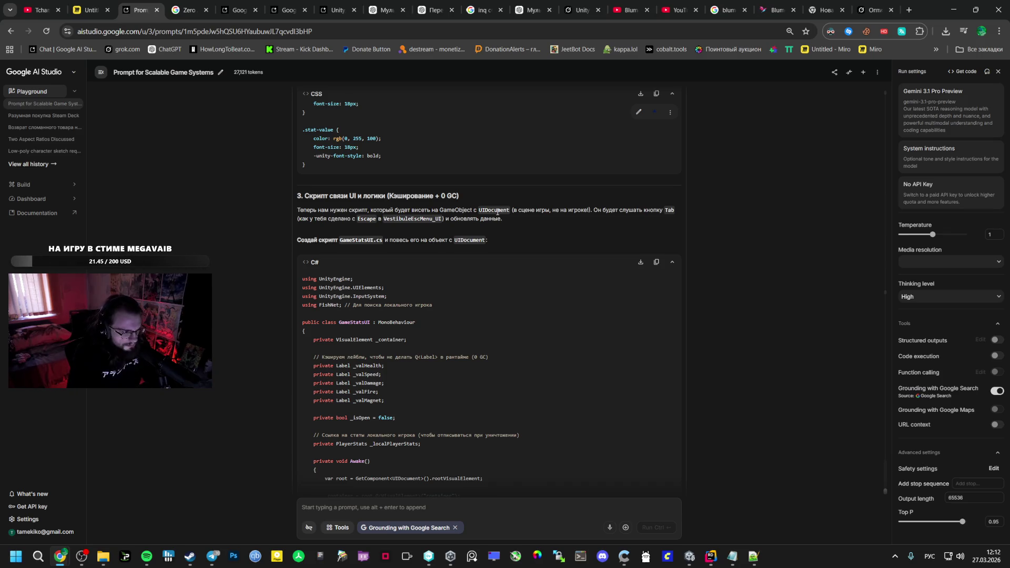
{"action": "key", "text": "alt+Tab"}
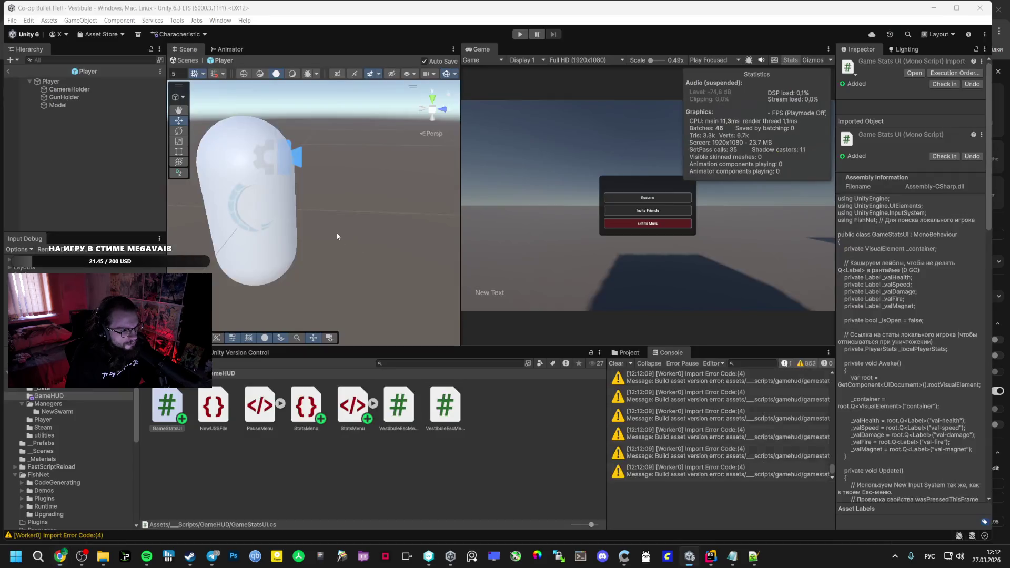
Exit Player prefab mode and select the UIDocument object in the Vestibule scene
{"action": "left_click", "coordinate": [8, 71]}
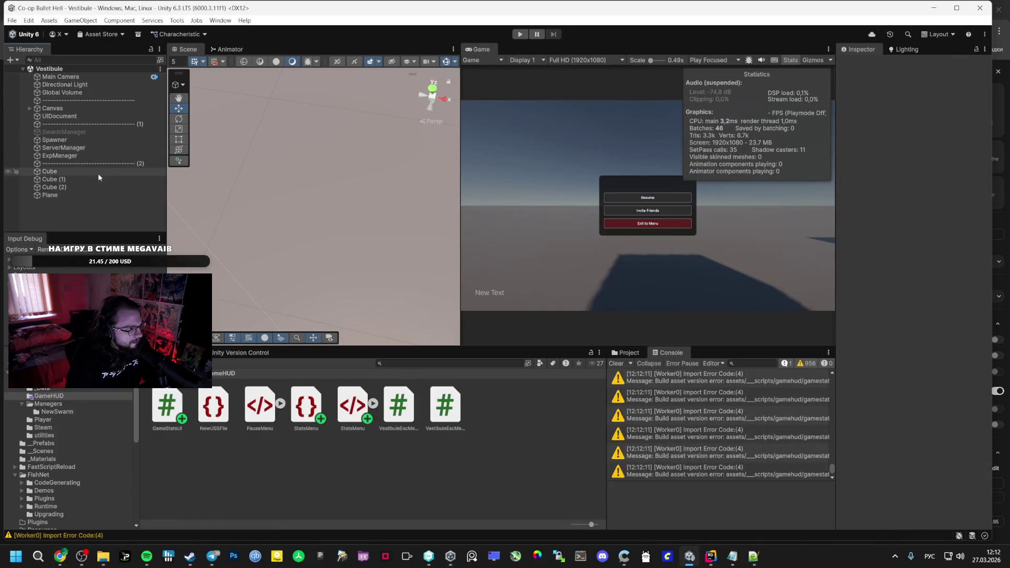
{"action": "left_click", "coordinate": [63, 148]}
{"action": "left_click", "coordinate": [73, 108]}
{"action": "left_click", "coordinate": [74, 117]}
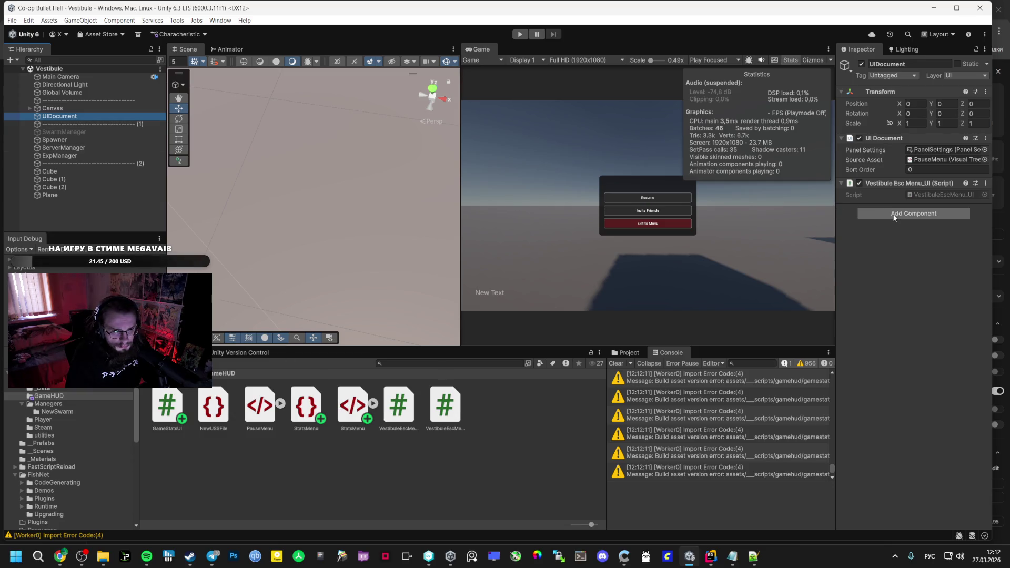
Try adding a UI Document component to UIDocument, hitting the duplicate-component error
{"action": "left_click", "coordinate": [895, 215]}
{"action": "type", "text": "гш"}
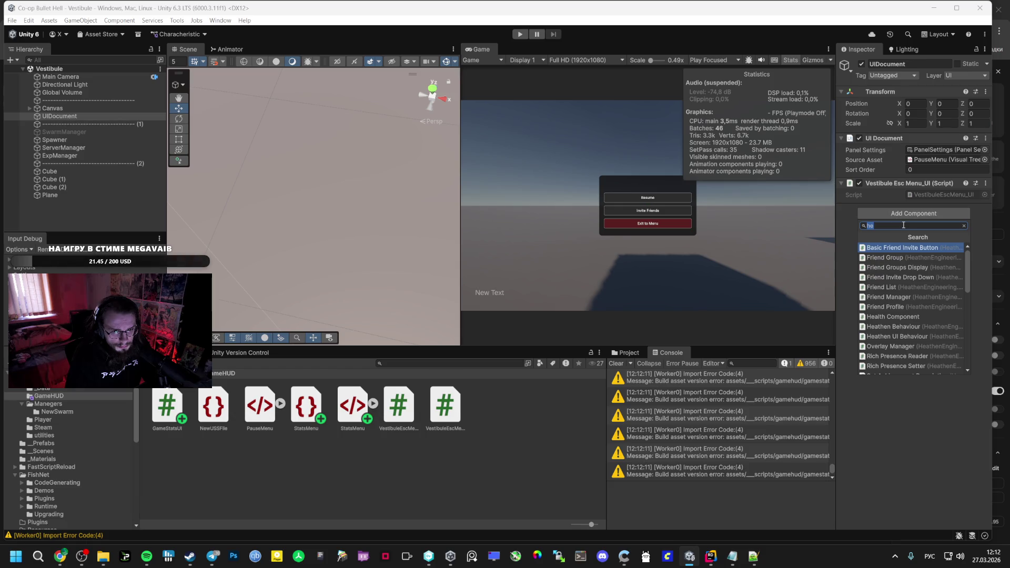
{"action": "key", "text": "BackSpace"}
{"action": "key", "text": "BackSpace"}
{"action": "key", "text": "alt+shift"}
{"action": "type", "text": "ui"}
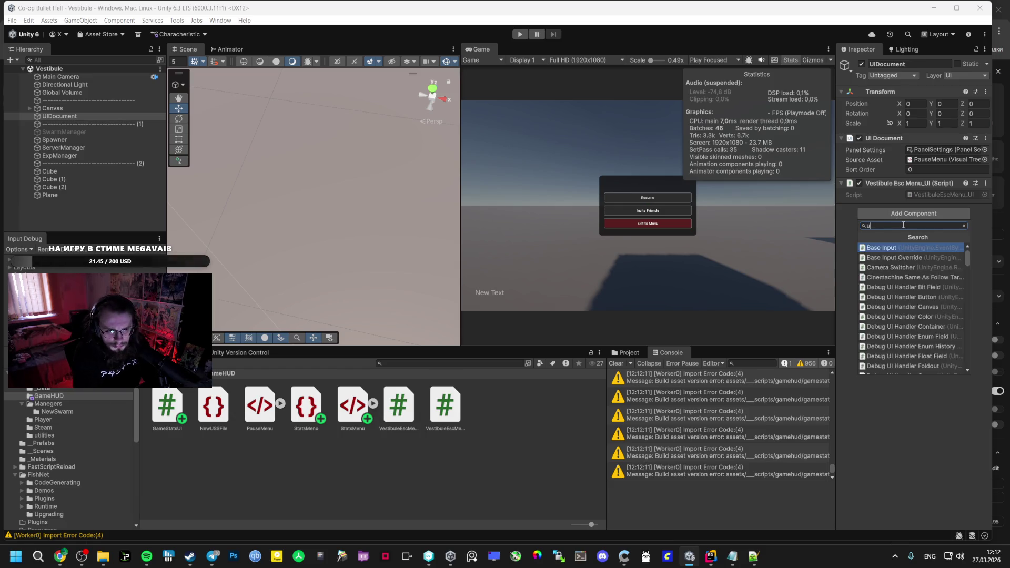
{"action": "key", "text": "Return"}
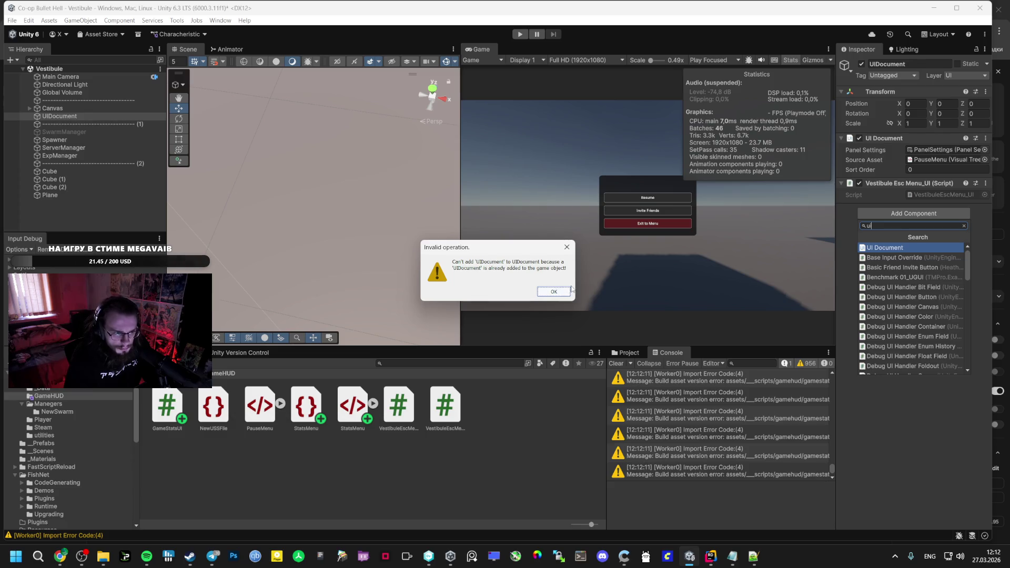
{"action": "left_click", "coordinate": [568, 293]}
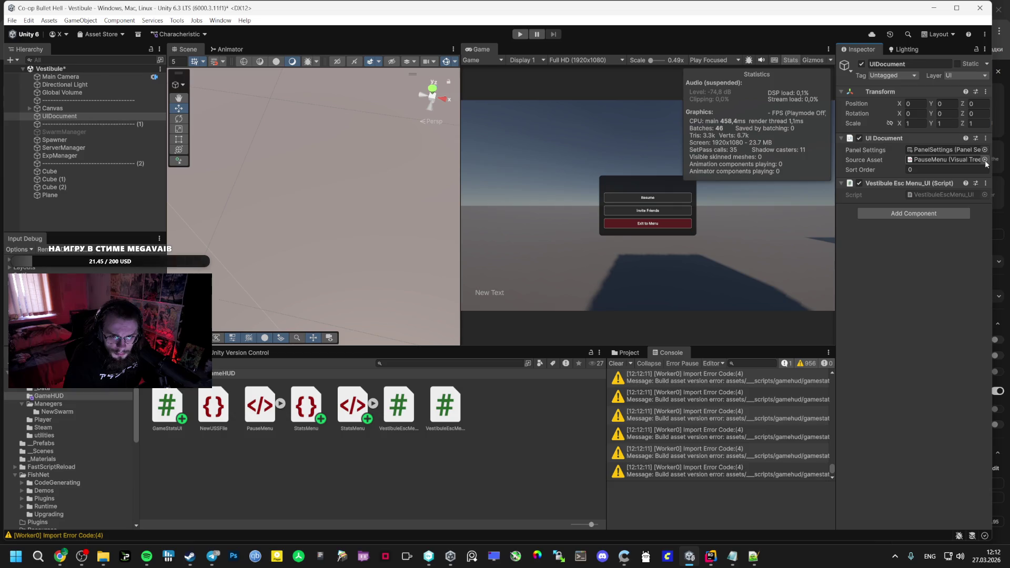
Check that the existing UI Document uses the PauseMenu asset in GameHUD
{"action": "left_click", "coordinate": [934, 150]}
{"action": "left_click", "coordinate": [936, 160]}
{"action": "key", "text": "alt+Tab"}
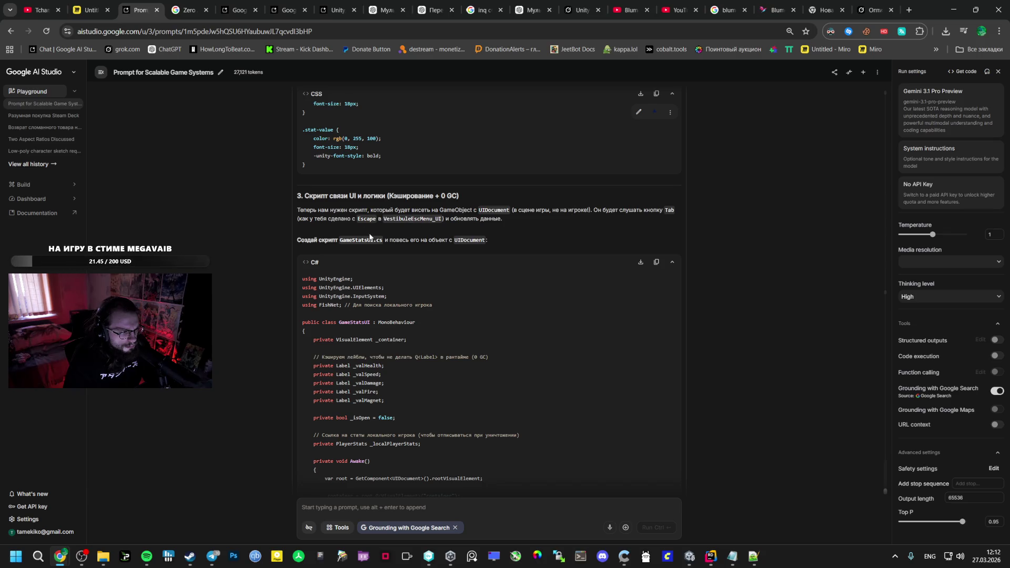
Add a new UI Toolkit UI Document object, UIDocument (1), to the Vestibule hierarchy
{"action": "double_click", "coordinate": [470, 240]}
{"action": "key", "text": "alt+Tab"}
{"action": "right_click", "coordinate": [92, 216]}
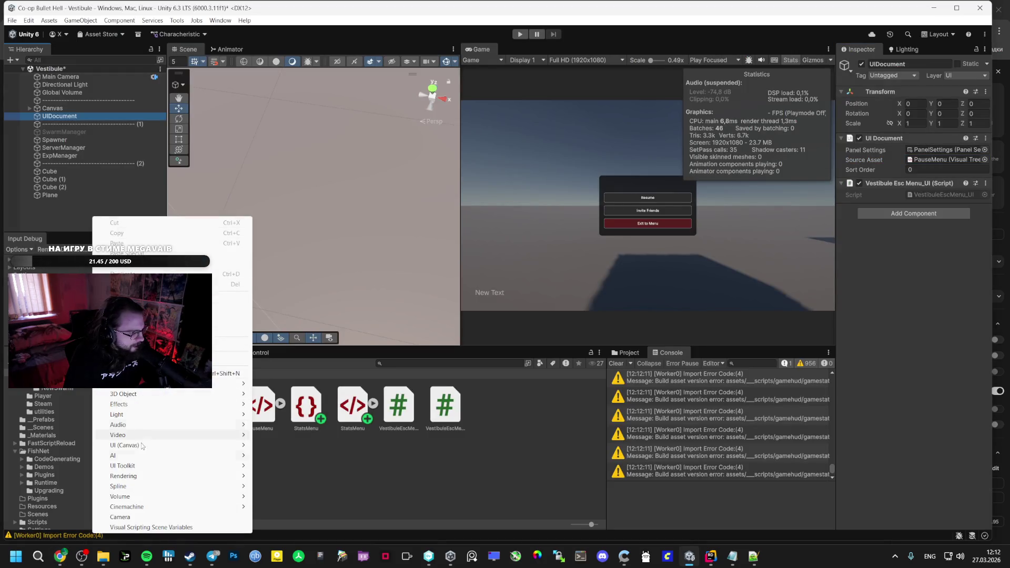
{"action": "mouse_move", "coordinate": [149, 467]}
{"action": "left_click", "coordinate": [284, 466]}
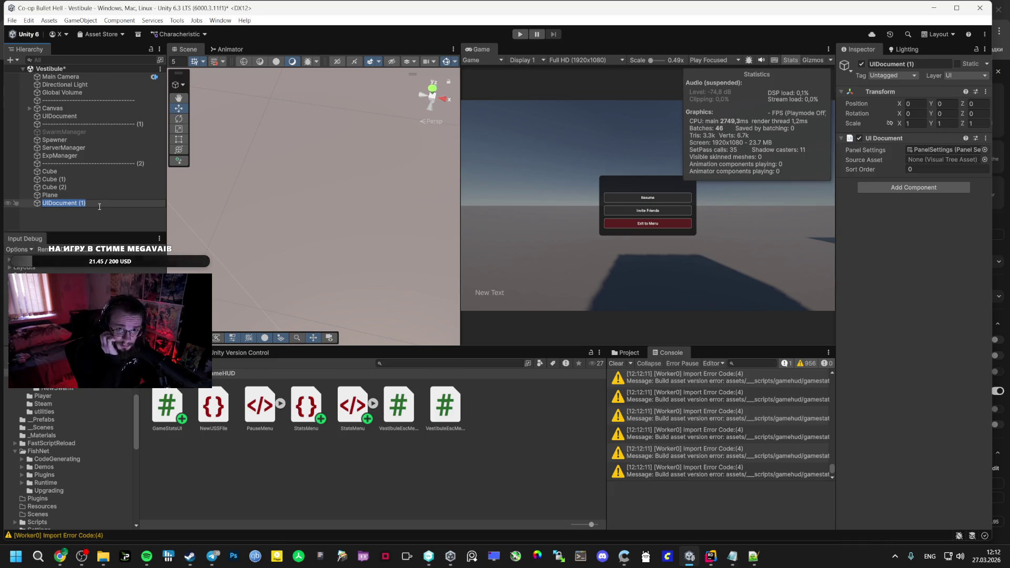
{"action": "key", "text": "alt+Tab"}
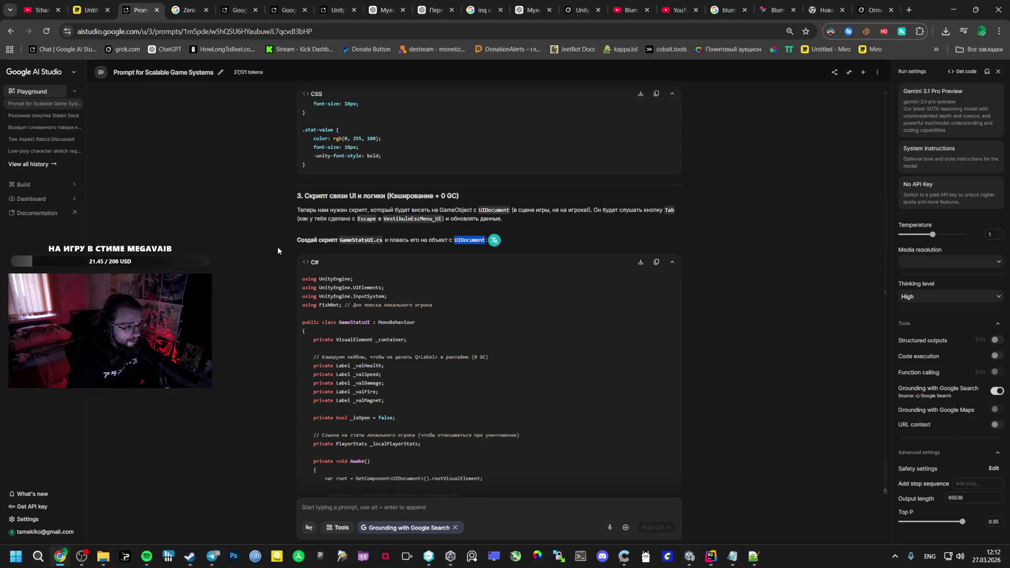
Ask ChatGPT, in Russian, whether each new script needs its own new UI Document
{"action": "left_click", "coordinate": [297, 197]}
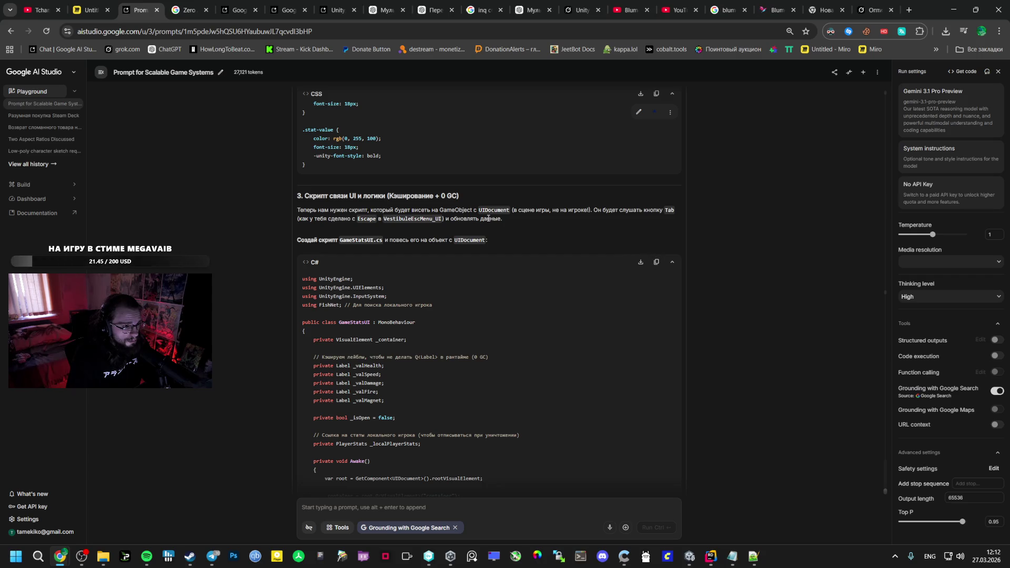
{"action": "left_click", "coordinate": [386, 10]}
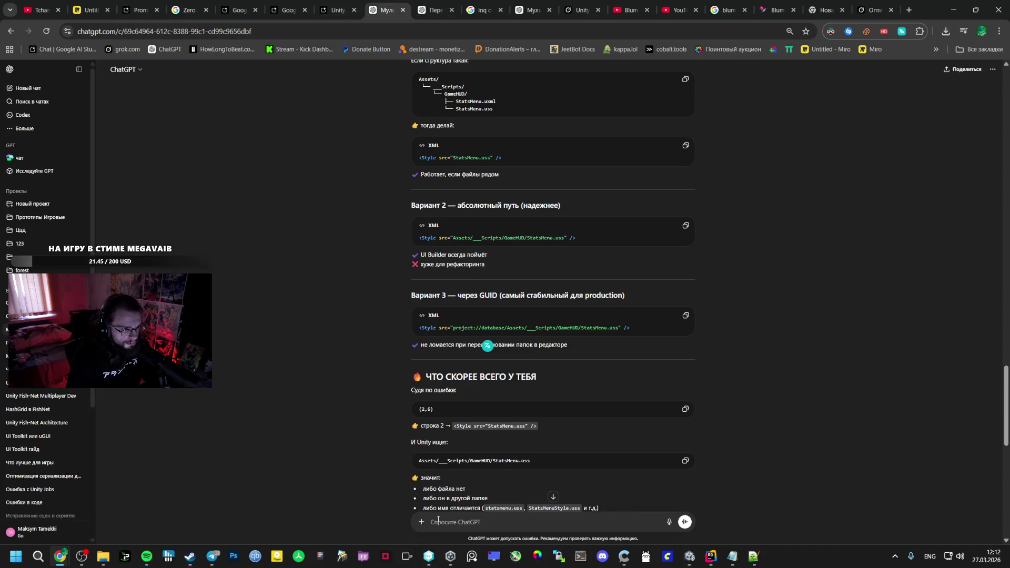
{"action": "type", "text": "y"}
{"action": "key", "text": "BackSpace"}
{"action": "key", "text": "alt+shift"}
{"action": "type", "text": "мн"}
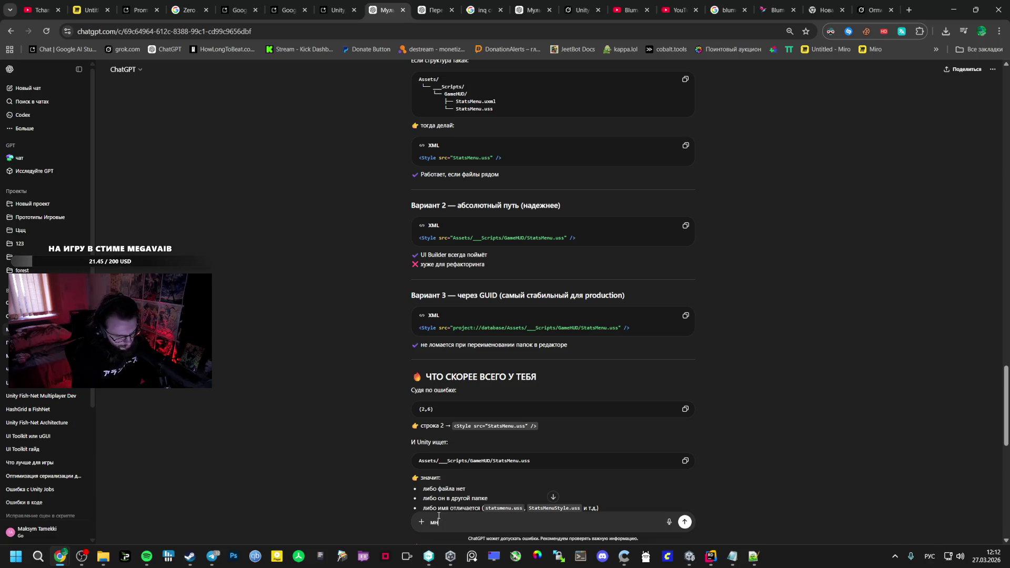
{"action": "type", "text": "е каждый раз новый"}
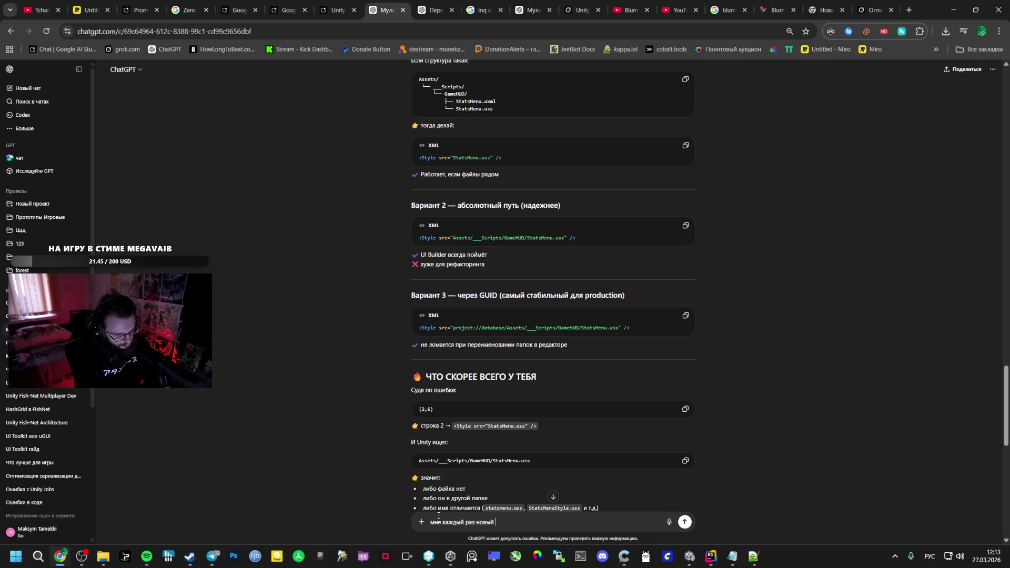
{"action": "key", "text": "alt+shift"}
{"action": "type", "text": "Ui"}
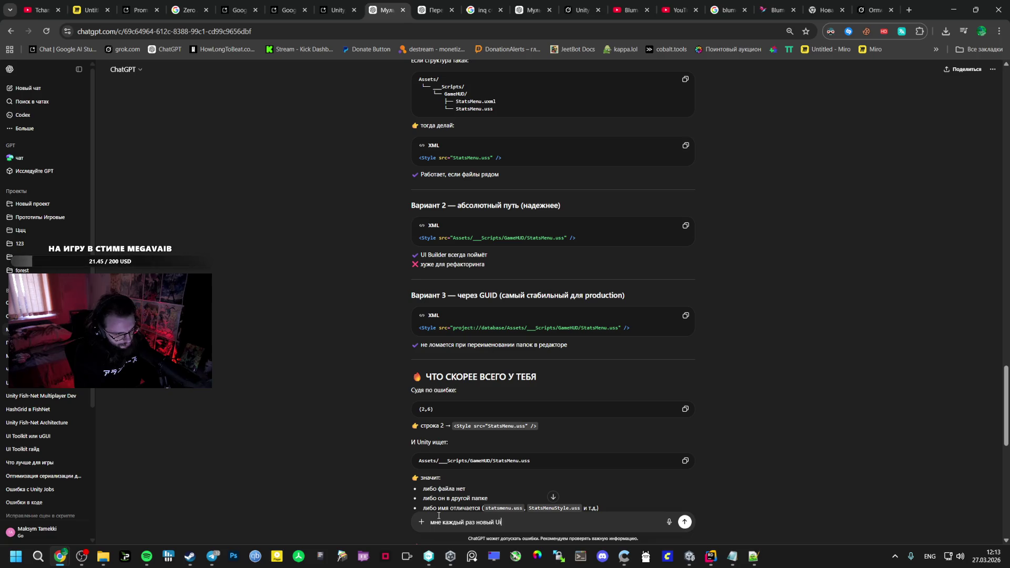
{"action": "key", "text": "BackSpace"}
{"action": "type", "text": "I"}
{"action": "key", "text": "alt+shift"}
{"action": "type", "text": "док"}
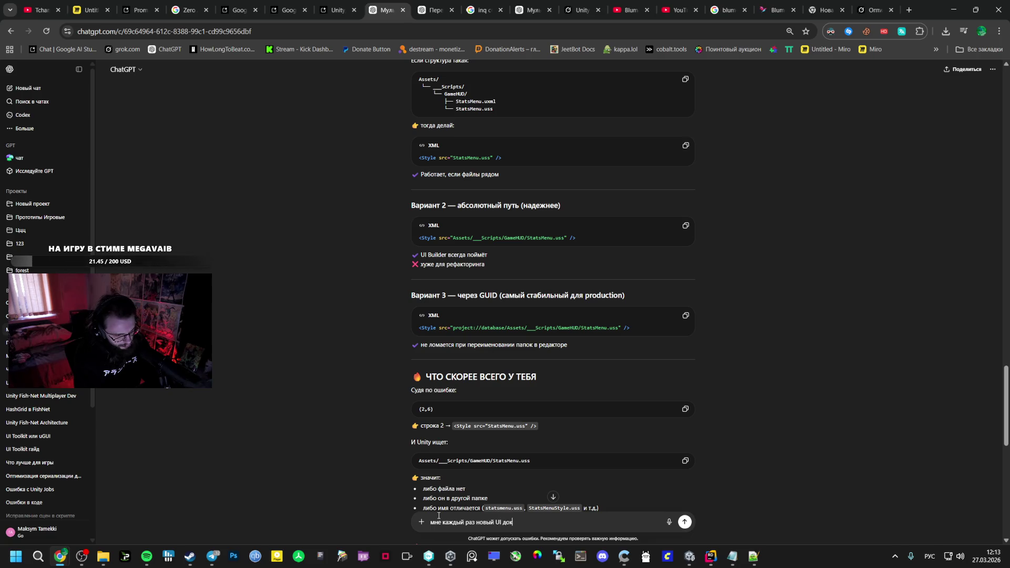
{"action": "type", "text": "умент создавать"}
{"action": "type", "text": " под новое"}
{"action": "key", "text": "BackSpace"}
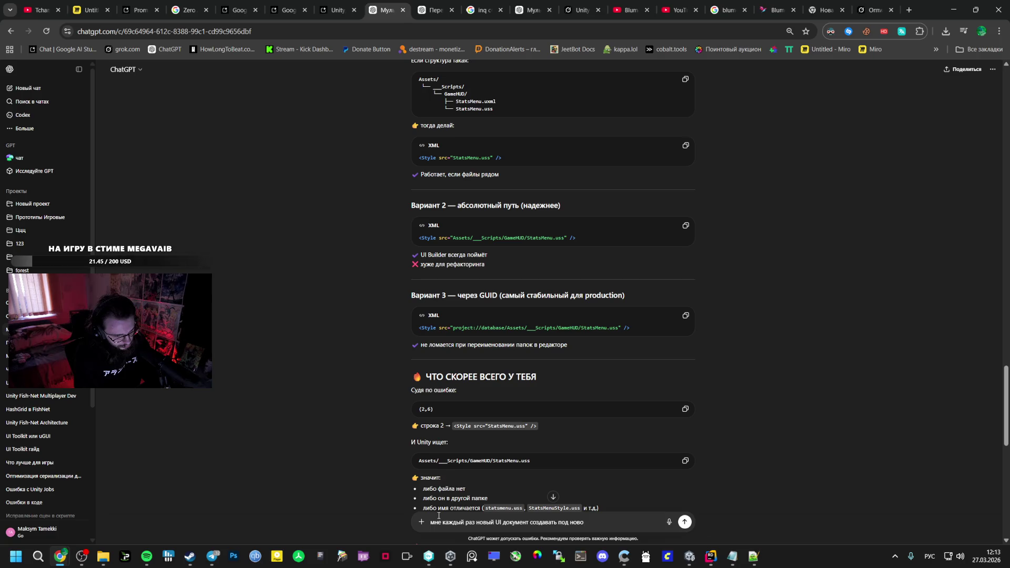
{"action": "type", "text": "рипт?"}
{"action": "key", "text": "Return"}
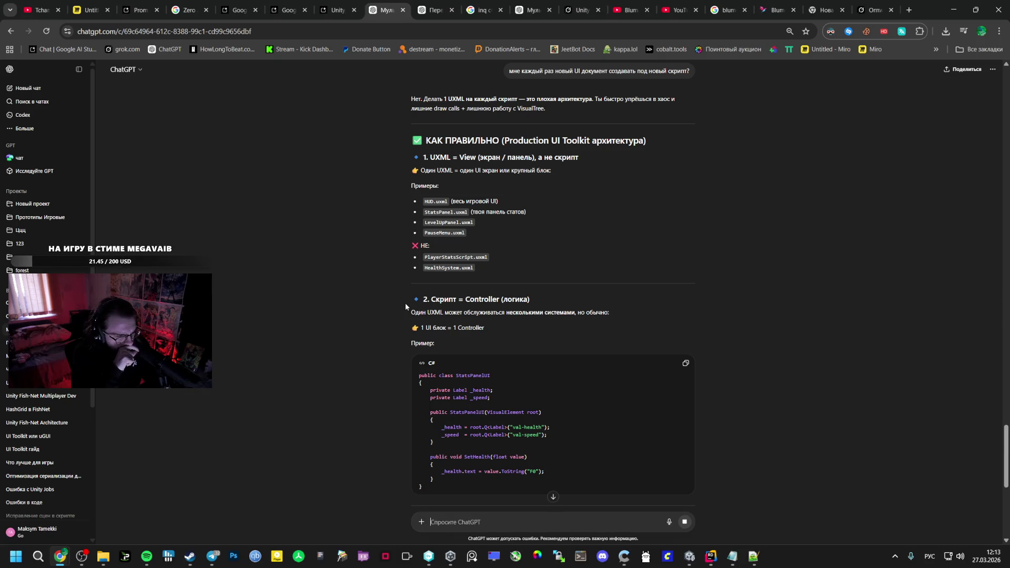
Read the reply recommending one UI Document with a UXML/USS/Runtime structure
{"action": "scroll", "coordinate": [406, 298], "scroll_direction": "down", "scroll_amount": 2}
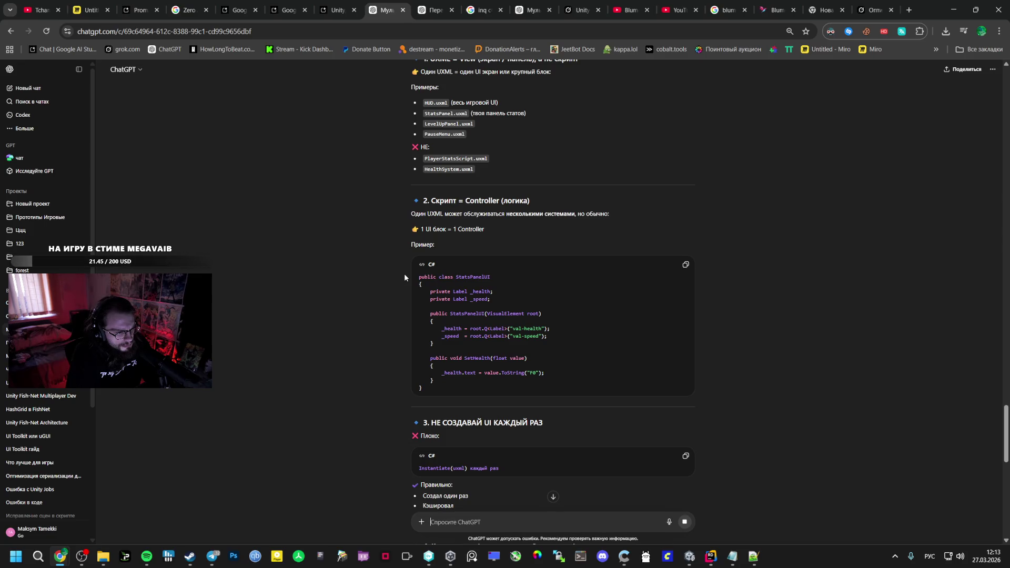
{"action": "scroll", "coordinate": [404, 274], "scroll_direction": "down", "scroll_amount": 3}
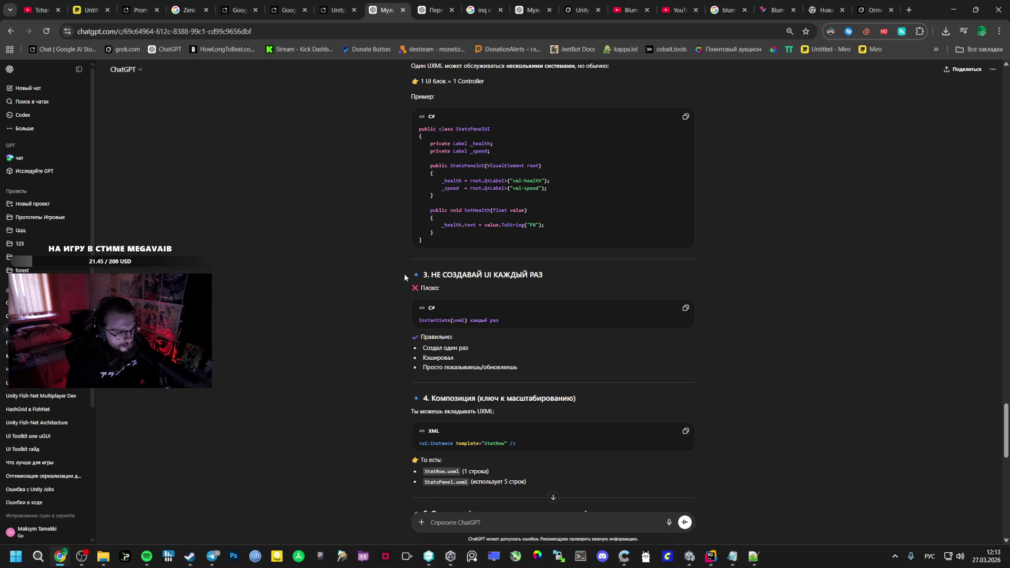
{"action": "scroll", "coordinate": [404, 276], "scroll_direction": "down", "scroll_amount": 2}
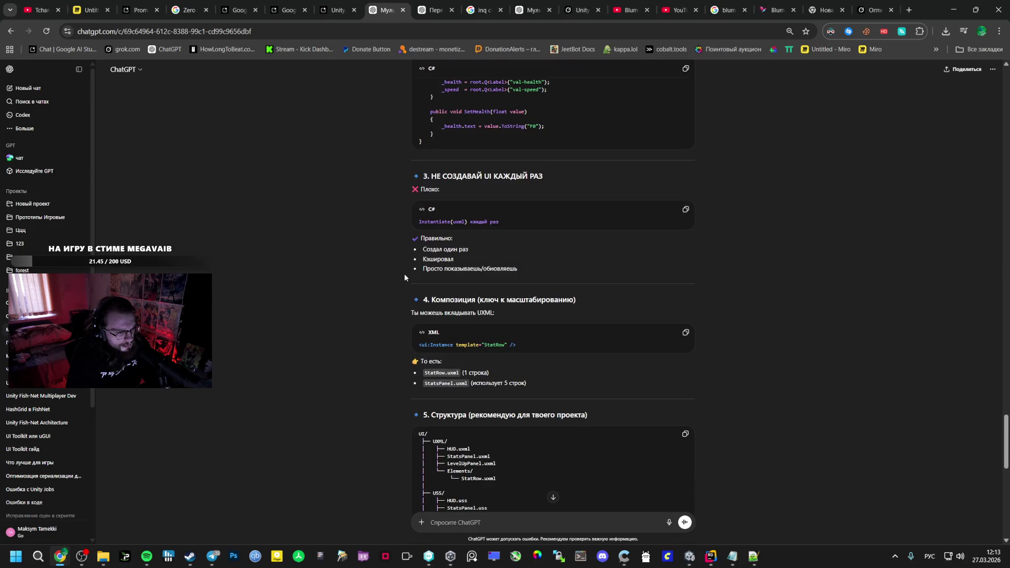
{"action": "scroll", "coordinate": [405, 278], "scroll_direction": "down", "scroll_amount": 3}
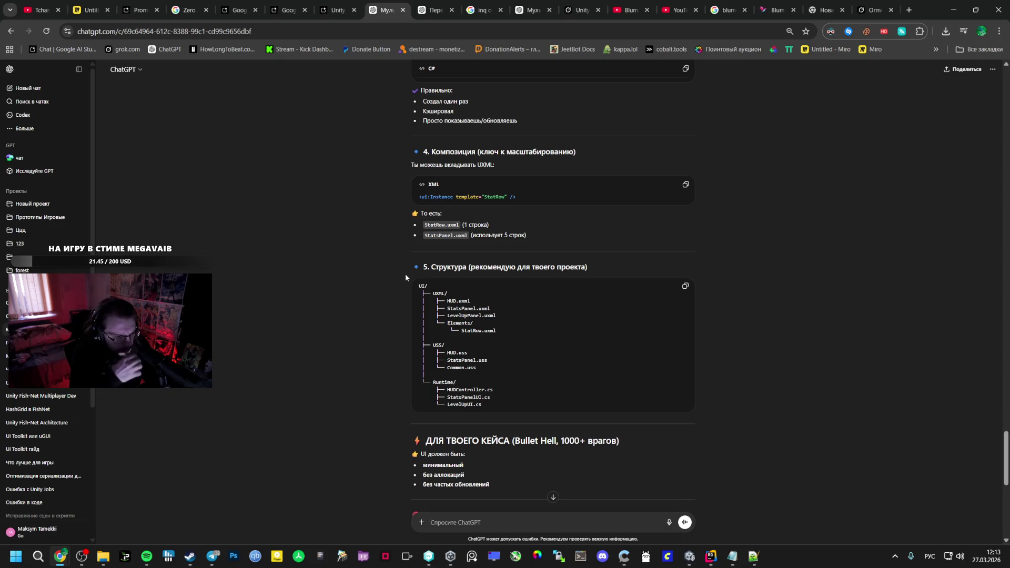
{"action": "scroll", "coordinate": [403, 271], "scroll_direction": "down", "scroll_amount": 2}
{"action": "scroll", "coordinate": [400, 268], "scroll_direction": "down", "scroll_amount": 3}
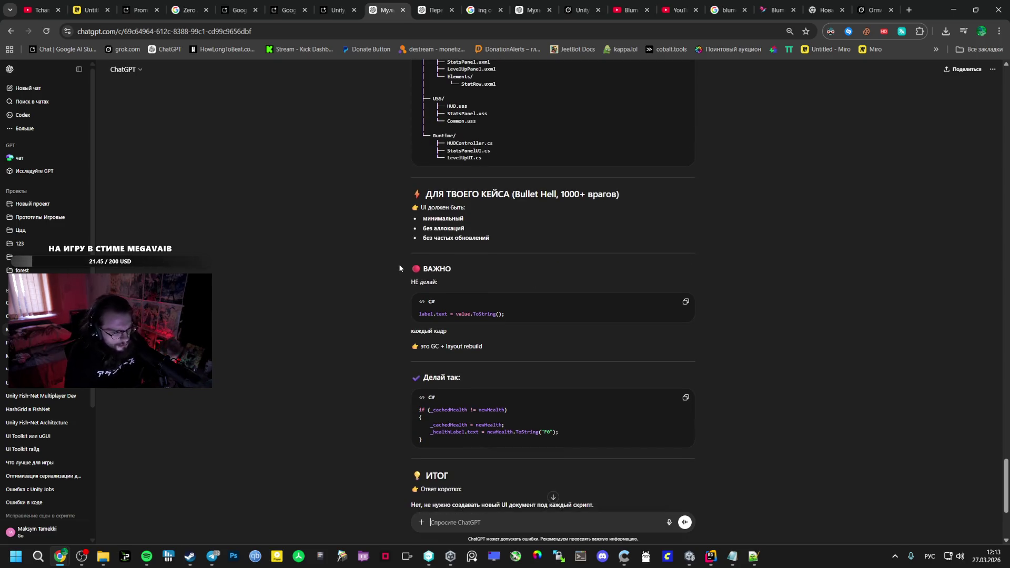
Copy the GameStatsUI C# block and then Gemini's whole response as markdown
{"action": "left_click", "coordinate": [147, 9]}
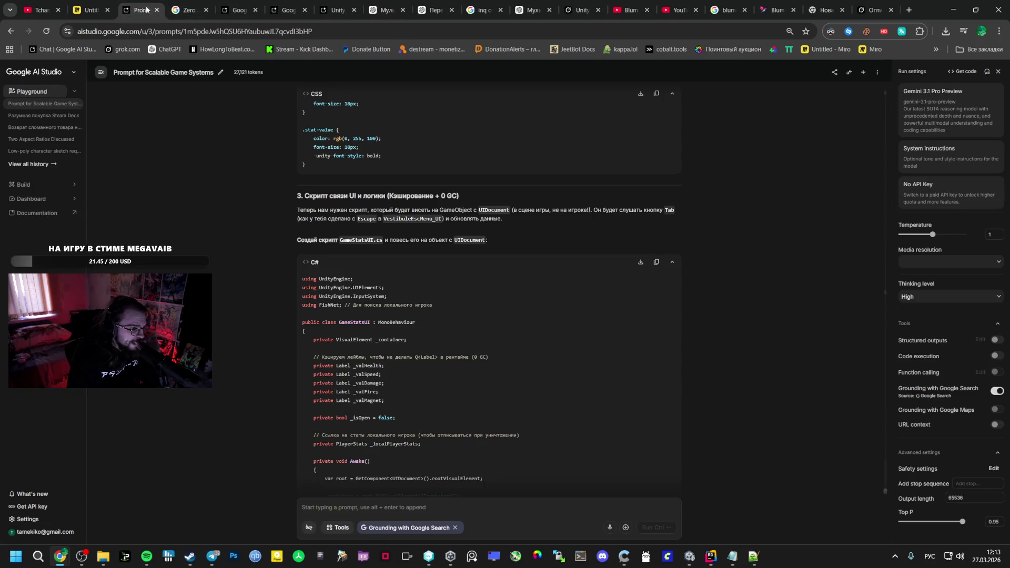
{"action": "left_click", "coordinate": [656, 263]}
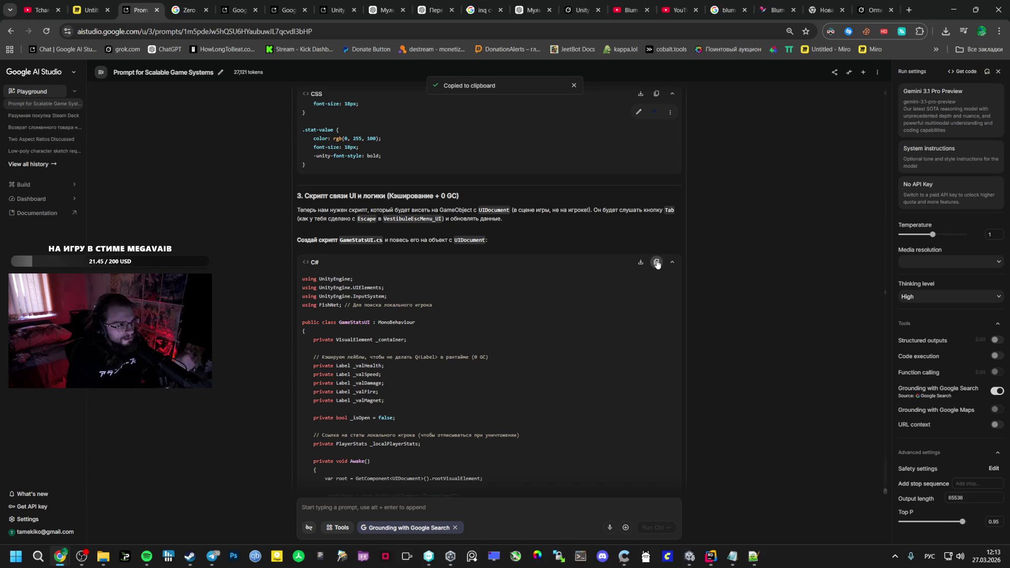
{"action": "scroll", "coordinate": [676, 141], "scroll_direction": "up", "scroll_amount": 8}
{"action": "left_click", "coordinate": [670, 113]}
{"action": "left_click", "coordinate": [691, 164]}
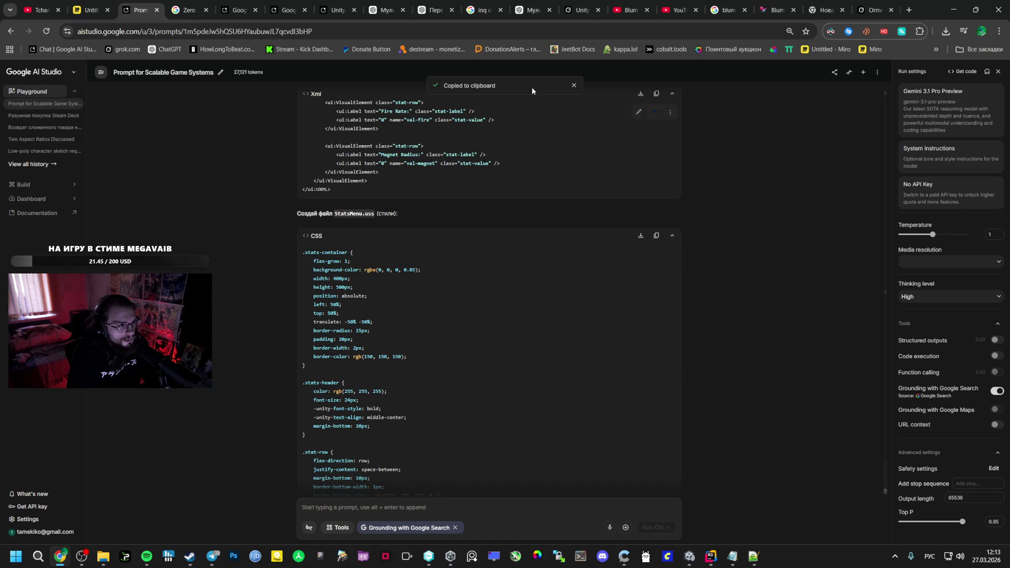
{"action": "left_click", "coordinate": [401, 5]}
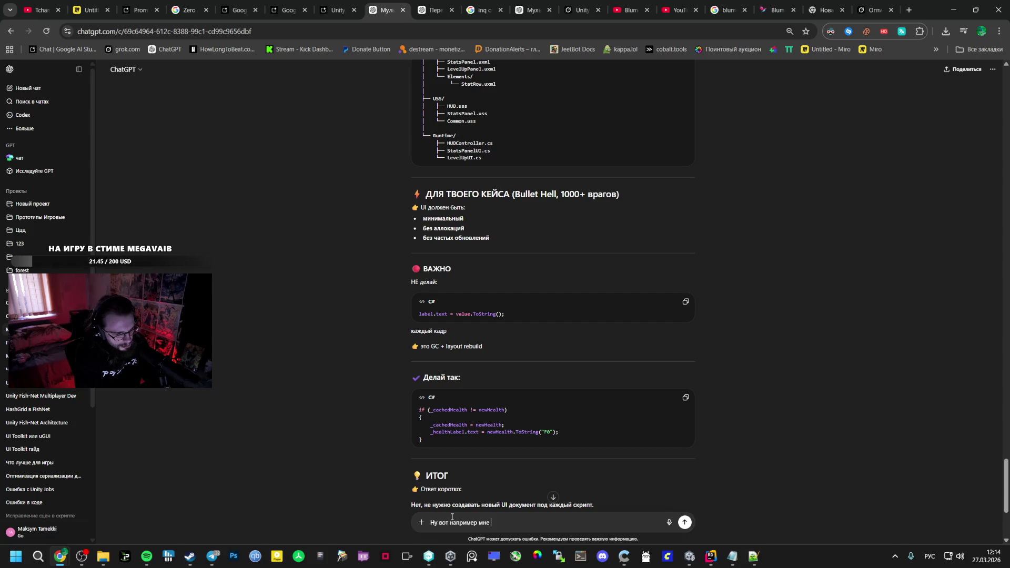
Paste Gemini's answer into the ChatGPT draft, then return to Unity's StatsMenu assets
{"action": "key", "text": "ctrl+v"}
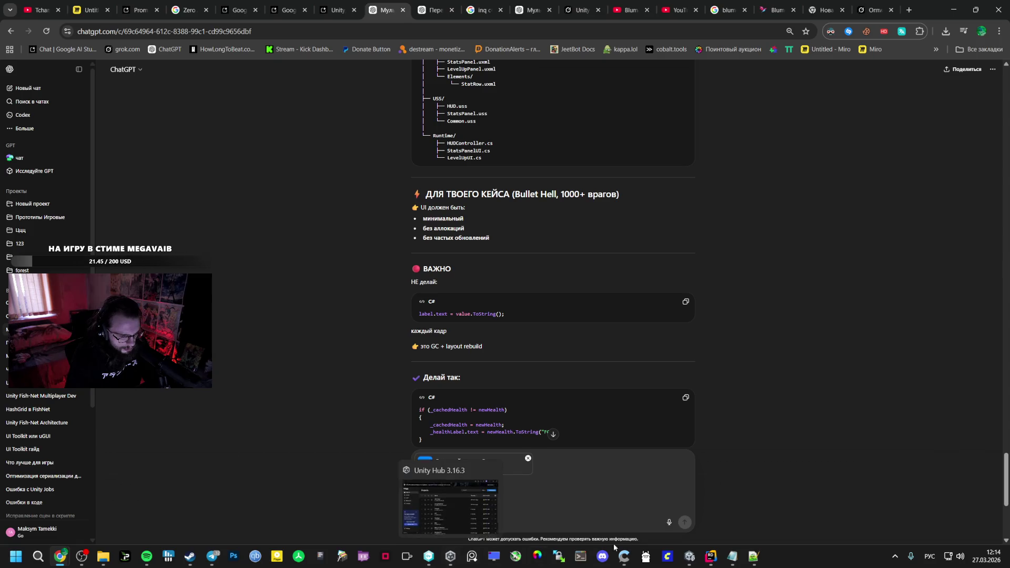
{"action": "mouse_move", "coordinate": [631, 559]}
{"action": "mouse_move", "coordinate": [689, 557]}
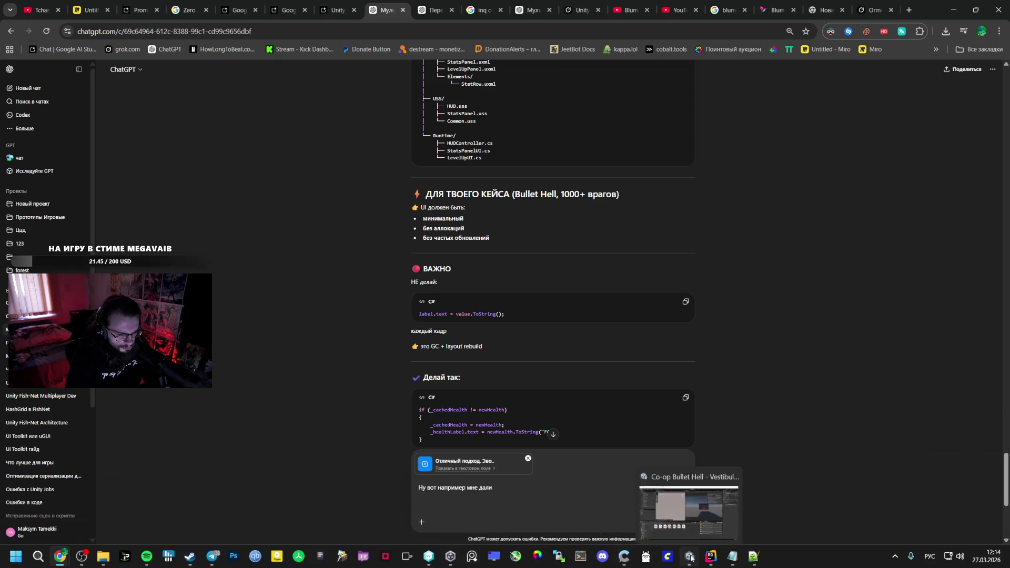
{"action": "left_click", "coordinate": [655, 519]}
{"action": "left_click", "coordinate": [353, 413]}
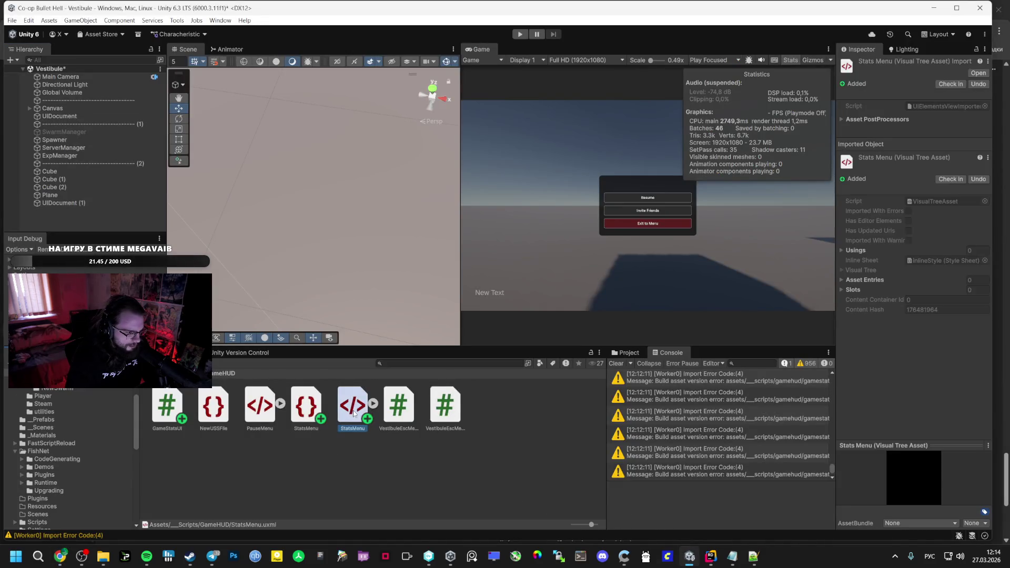
Select PauseMenu, NewUSSFile and VestibuleEscMenu in GameHUD and drag them into the ChatGPT draft
{"action": "left_click", "coordinate": [248, 415]}
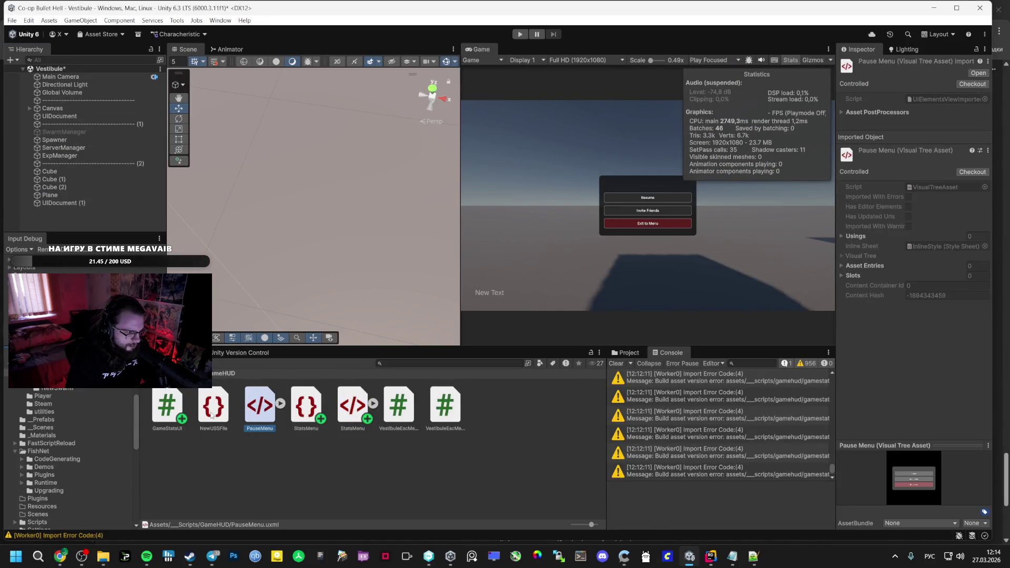
{"action": "left_click", "coordinate": [212, 415], "text": "ctrl"}
{"action": "left_click", "coordinate": [404, 420], "text": "ctrl"}
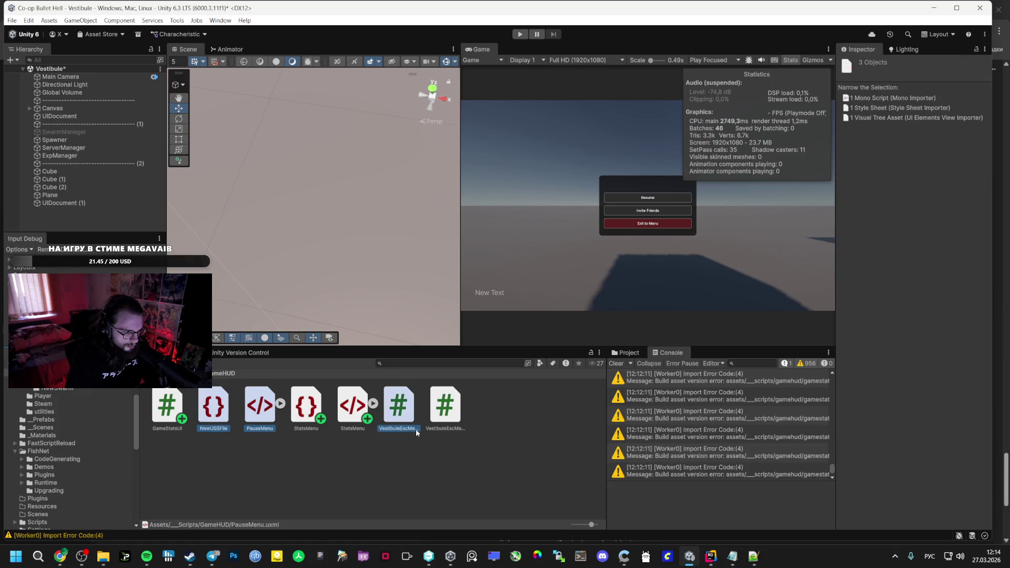
{"action": "left_click", "coordinate": [393, 439], "text": "ctrl"}
{"action": "left_click", "coordinate": [445, 421], "text": "ctrl"}
{"action": "left_click_drag", "start_coordinate": [447, 437], "coordinate": [473, 502]}
{"action": "key", "text": "alt+Tab"}
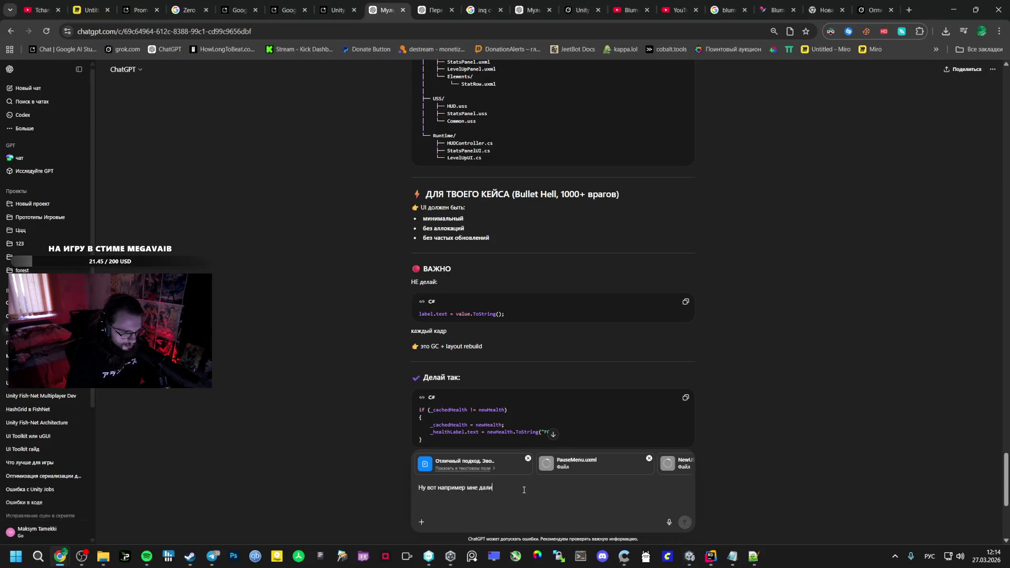
Finish the message with 'что было' and send it with the four attached files
{"action": "type", "text": ", а вот что было"}
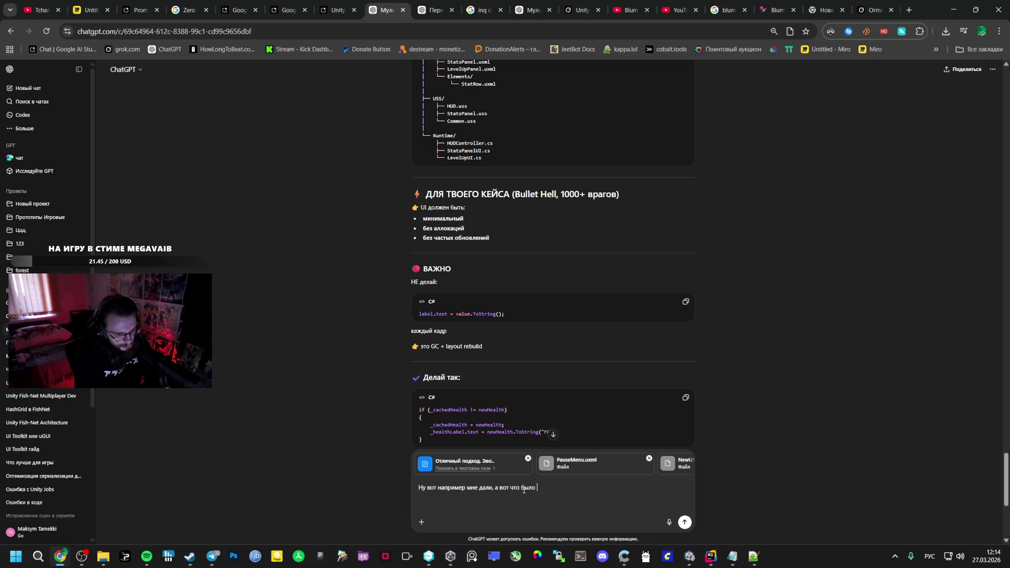
{"action": "key", "text": "Return"}
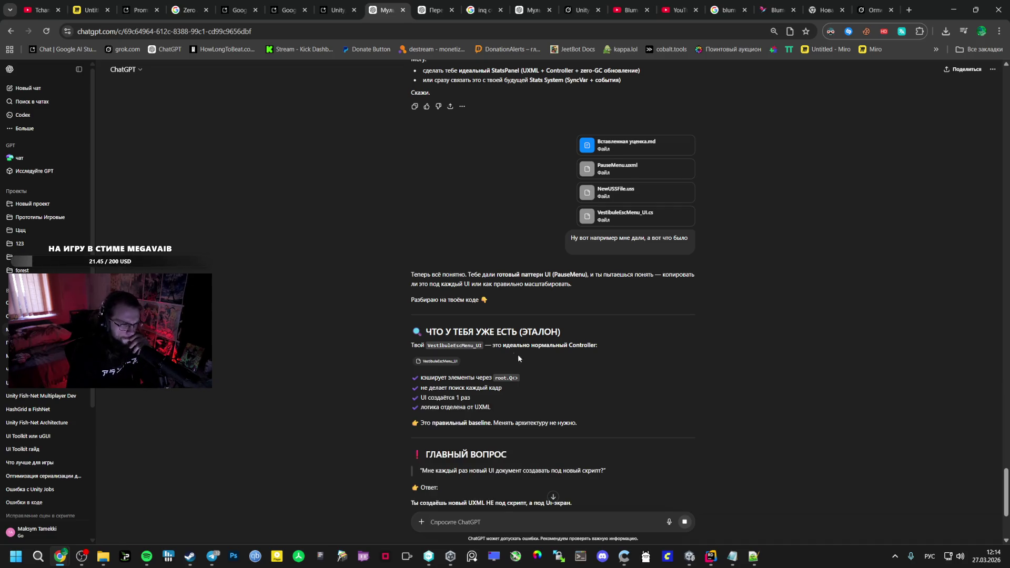
Scroll through ChatGPT's reply about the USS error and recommended structure
{"action": "scroll", "coordinate": [512, 350], "scroll_direction": "down", "scroll_amount": 3}
{"action": "scroll", "coordinate": [513, 351], "scroll_direction": "down", "scroll_amount": 1}
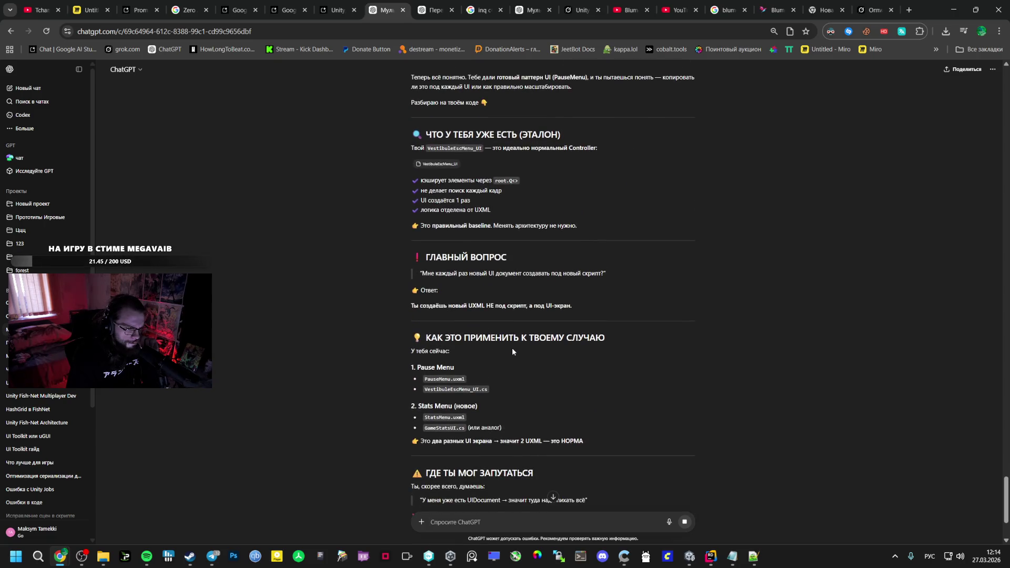
{"action": "scroll", "coordinate": [512, 348], "scroll_direction": "down", "scroll_amount": 2}
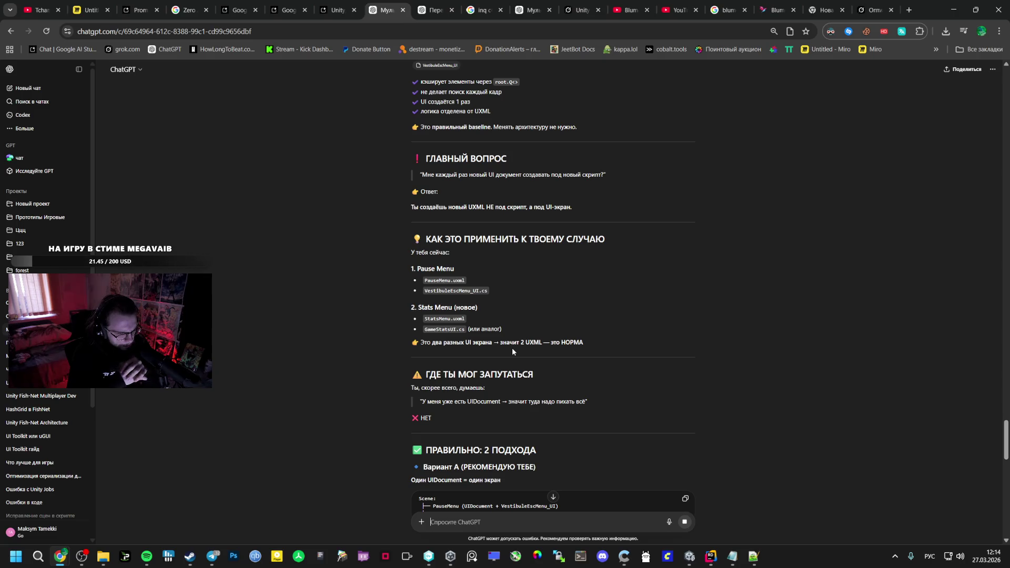
{"action": "scroll", "coordinate": [511, 349], "scroll_direction": "down", "scroll_amount": 2}
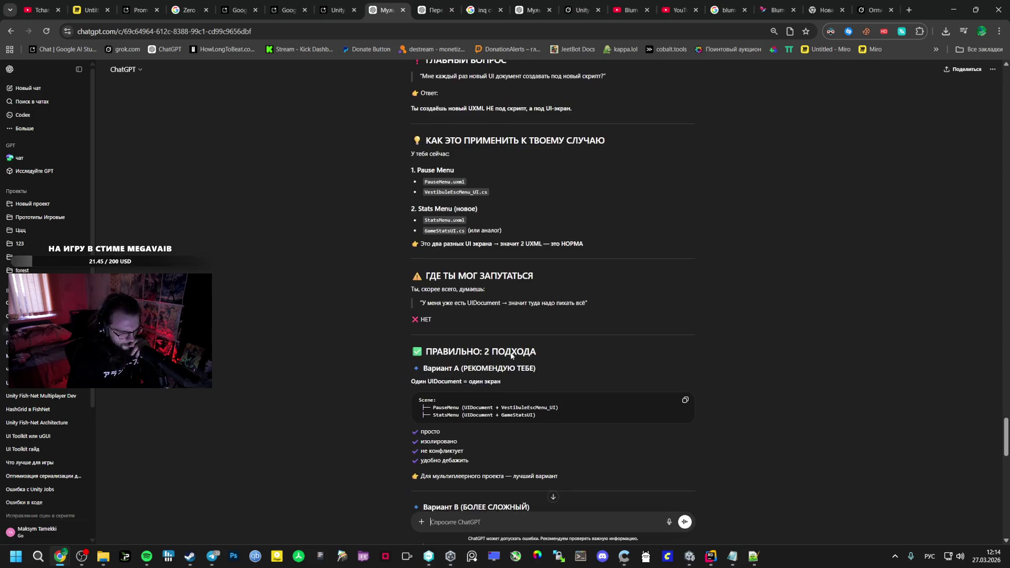
{"action": "scroll", "coordinate": [511, 351], "scroll_direction": "down", "scroll_amount": 1}
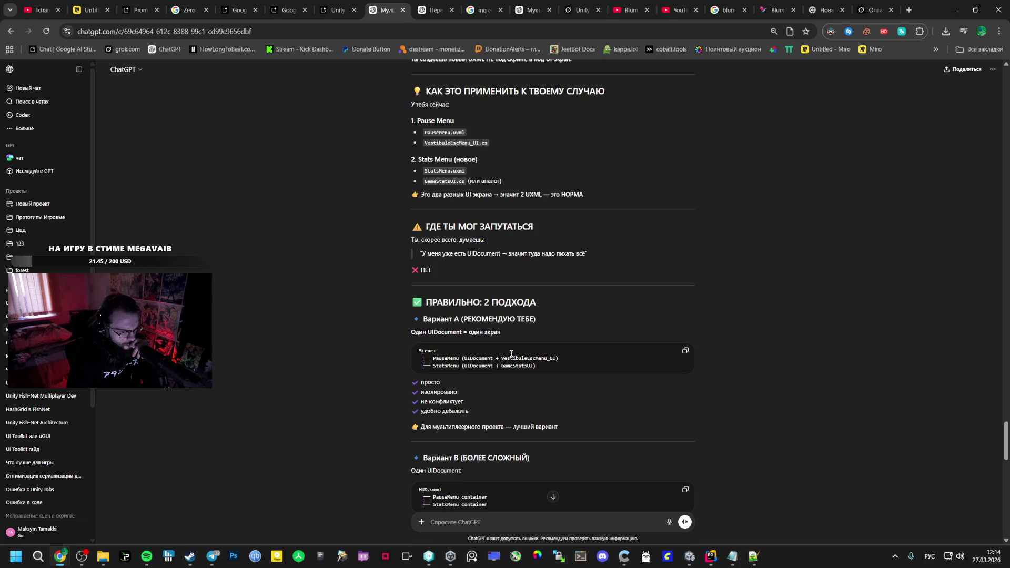
{"action": "left_click", "coordinate": [475, 369]}
Finish reading the reply, then return to Unity and start a screen snip
{"action": "scroll", "coordinate": [475, 370], "scroll_direction": "down", "scroll_amount": 1}
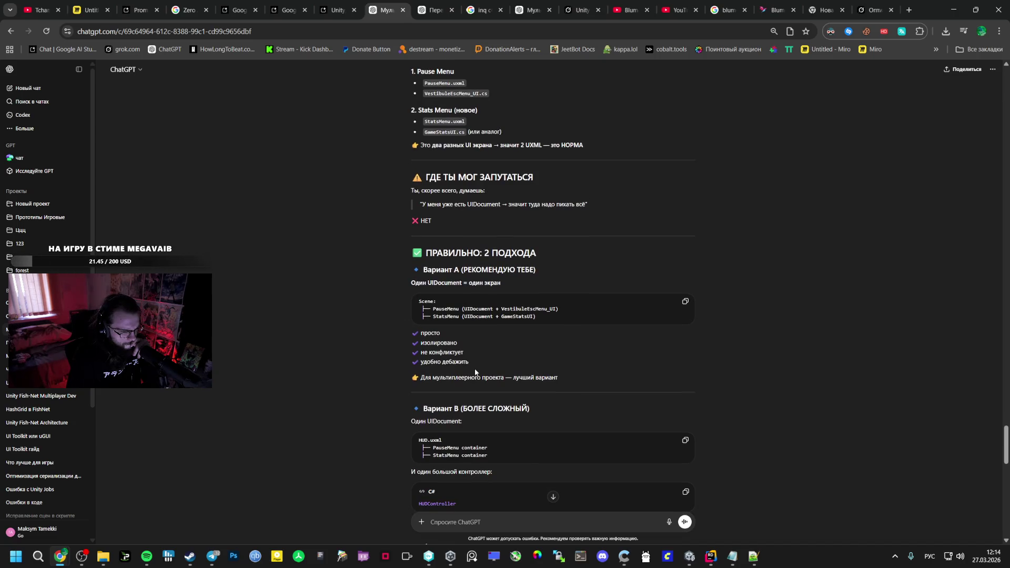
{"action": "scroll", "coordinate": [474, 374], "scroll_direction": "down", "scroll_amount": 4}
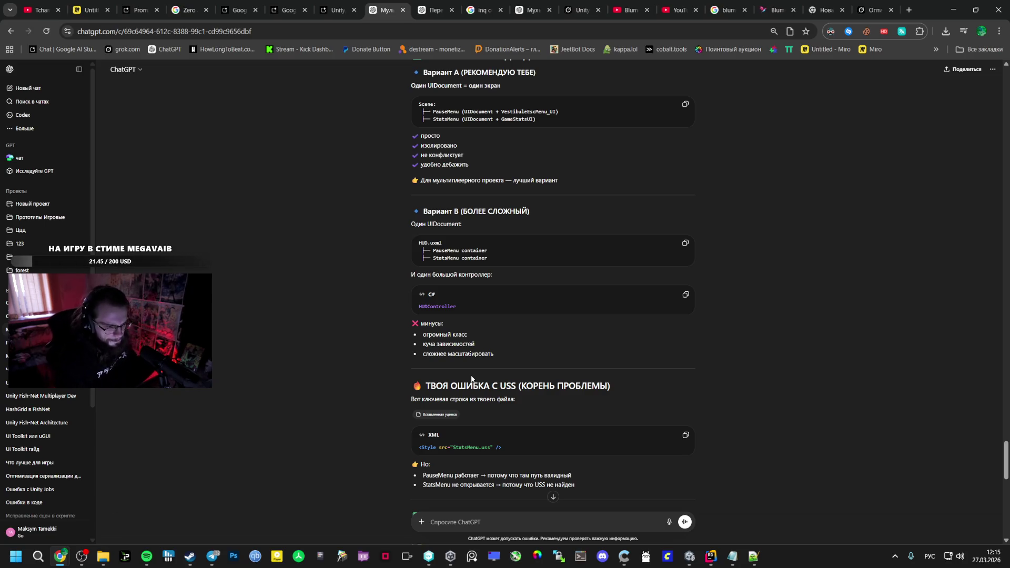
{"action": "scroll", "coordinate": [573, 373], "scroll_direction": "down", "scroll_amount": 6}
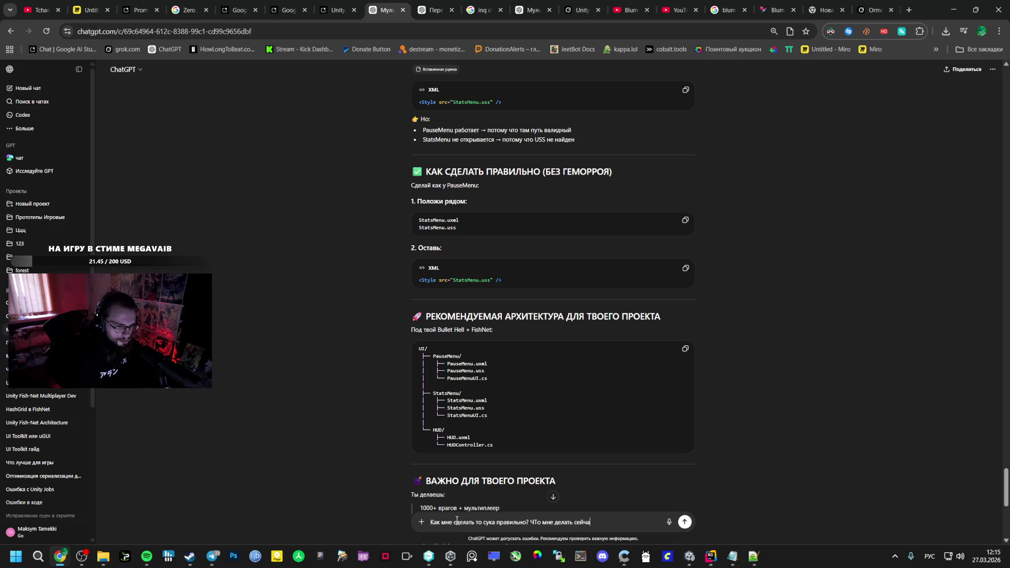
{"action": "key", "text": "alt+Tab"}
{"action": "key", "text": "super+shift+s"}
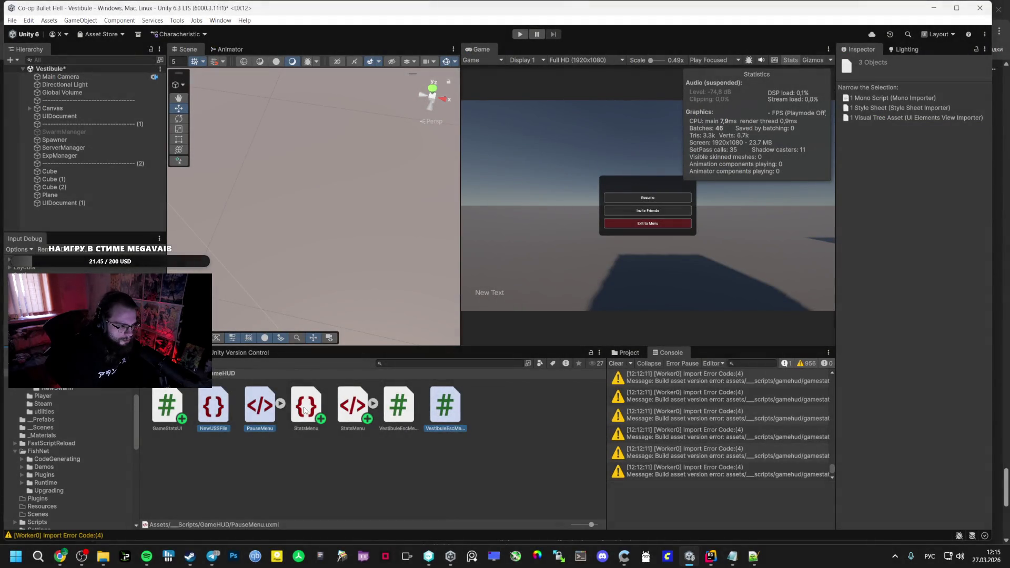
Rename NewUSSFile to PauseMenu in the GameHUD folder
{"action": "left_click", "coordinate": [261, 430]}
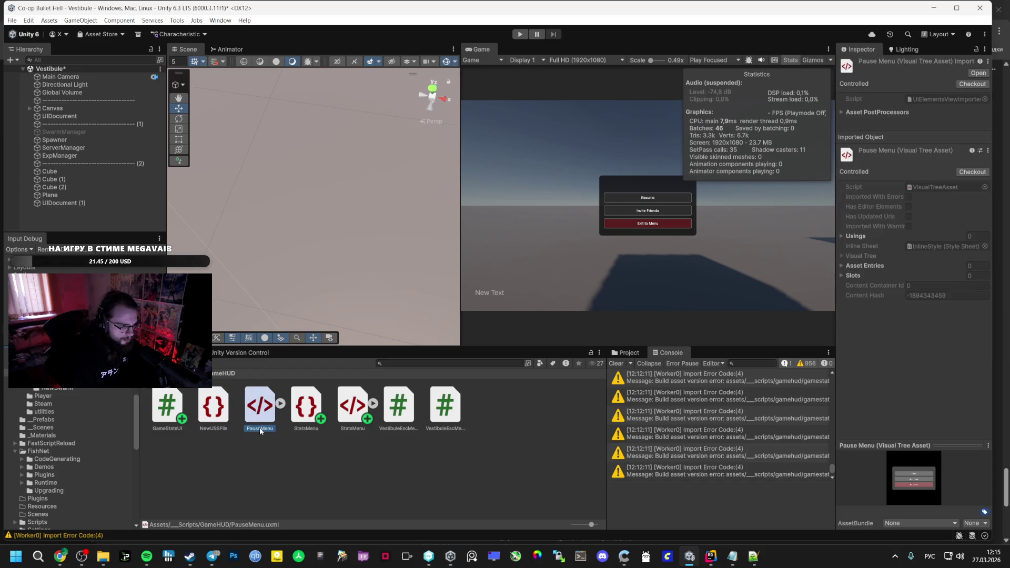
{"action": "left_click", "coordinate": [216, 432]}
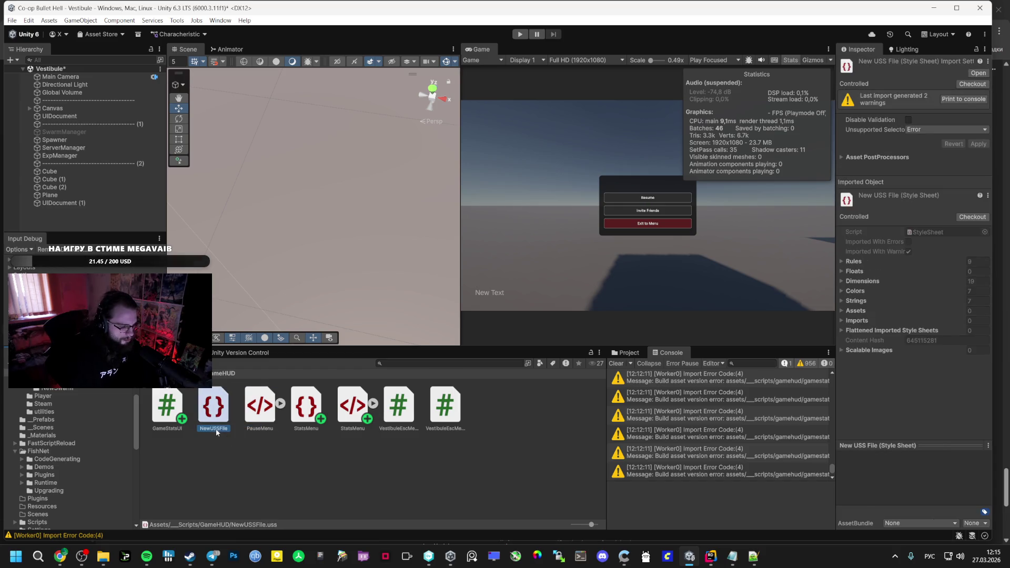
{"action": "type", "text": "PauseMenu"}
{"action": "key", "text": "Return"}
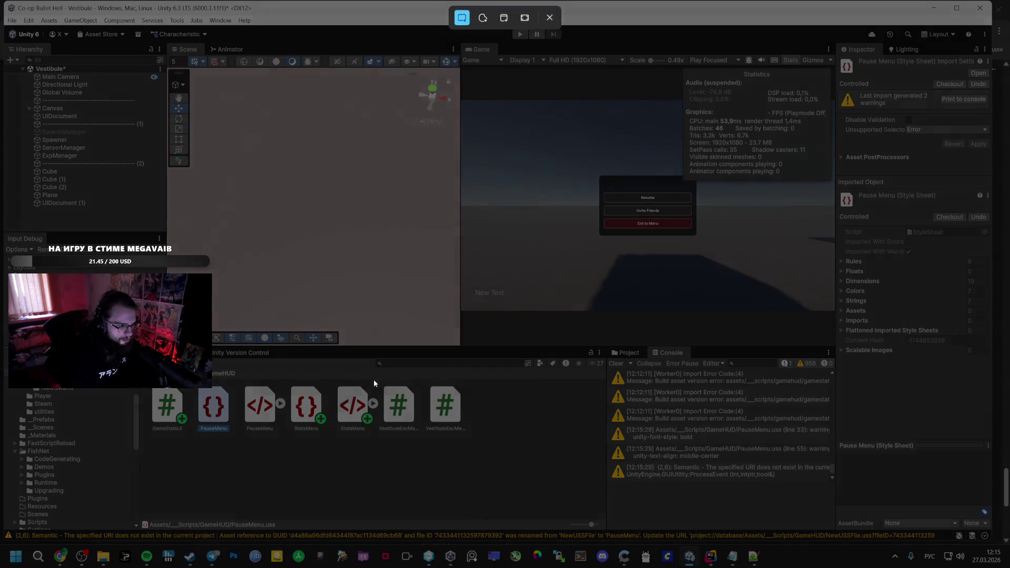
Attach the selected HUD asset files to the ChatGPT draft
{"action": "mouse_move", "coordinate": [388, 400]}
{"action": "left_mouse_down"}
{"action": "mouse_move", "coordinate": [176, 462]}
{"action": "mouse_move", "coordinate": [182, 454]}
{"action": "left_mouse_up"}
{"action": "key", "text": "alt+Tab"}
{"action": "key", "text": "ctrl+v"}
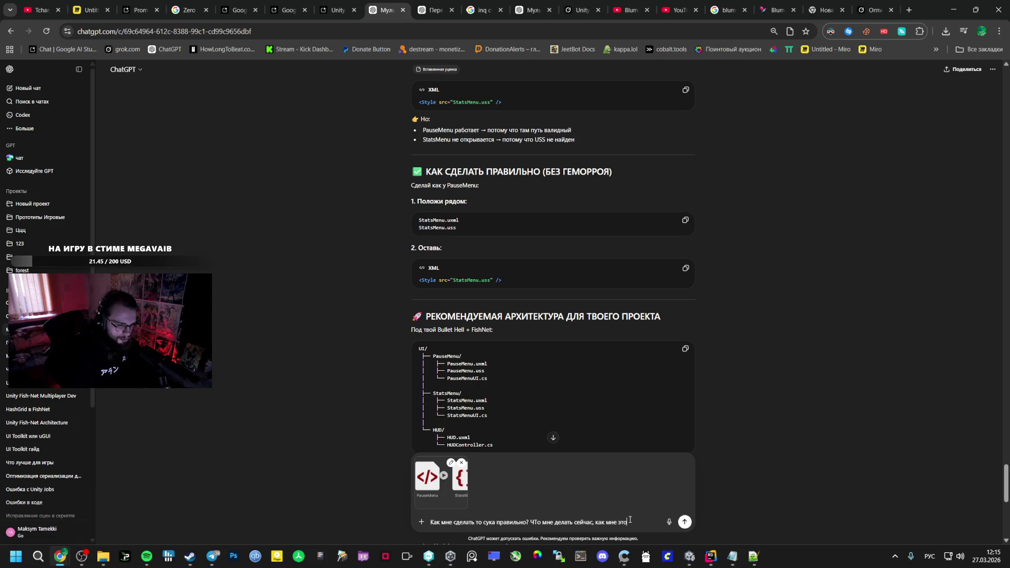
Finish the question with 'нить? Или' and send it with the attached Unity files
{"action": "type", "text": "нить?"}
{"action": "type", "text": " Или счто"}
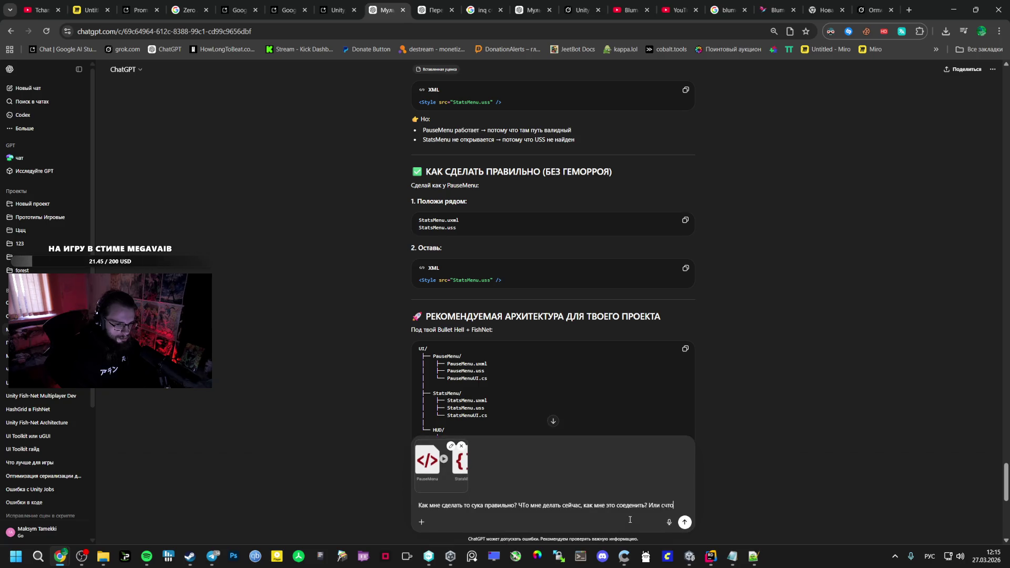
{"action": "key", "text": "Return"}
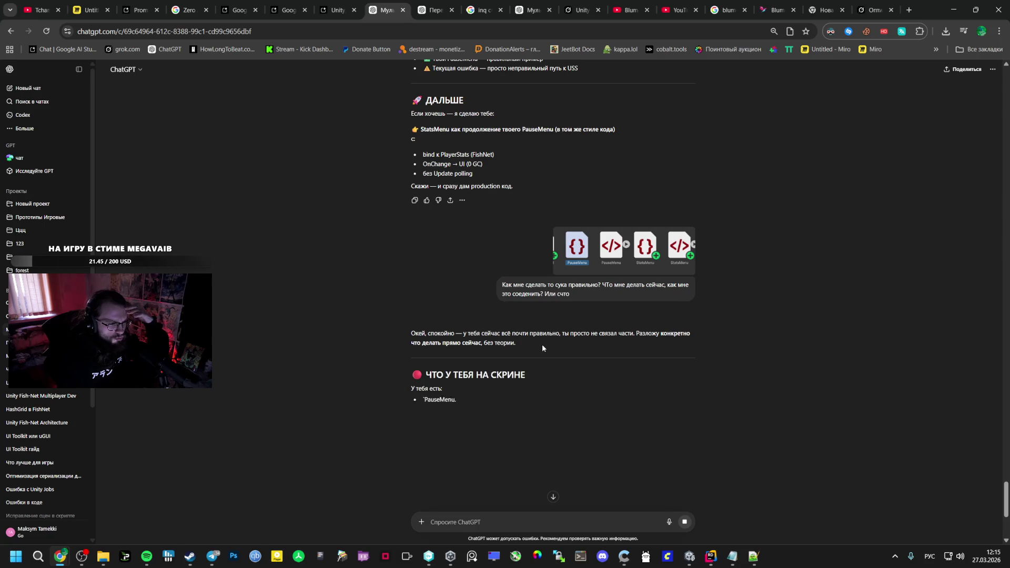
Read ChatGPT's full answer down to the ДАЛЬШЕ section on separate PauseMenu and StatsMenu UIDocuments
{"action": "scroll", "coordinate": [567, 381], "scroll_direction": "down", "scroll_amount": 1}
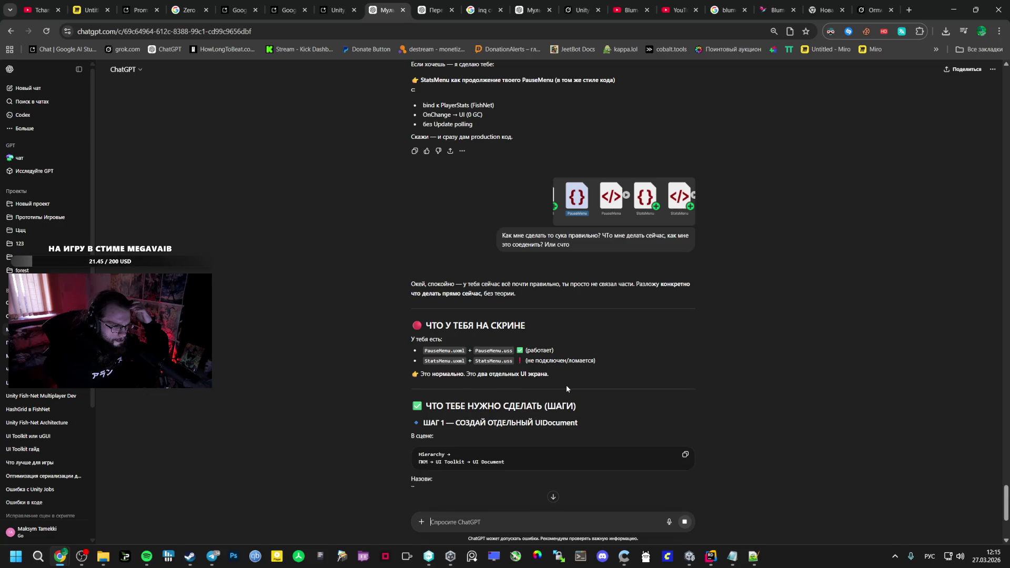
{"action": "scroll", "coordinate": [566, 385], "scroll_direction": "down", "scroll_amount": 2}
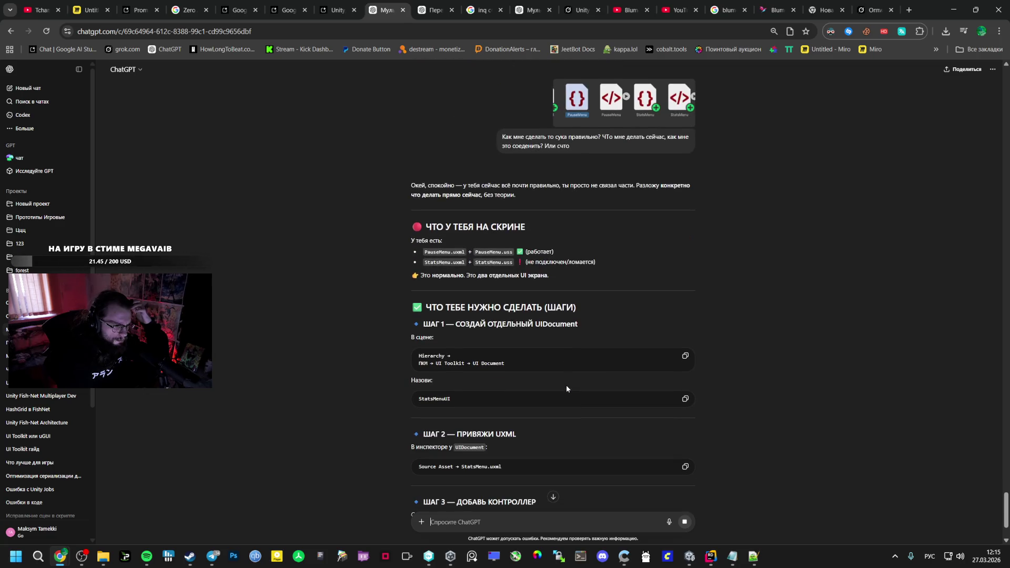
{"action": "scroll", "coordinate": [566, 385], "scroll_direction": "down", "scroll_amount": 3}
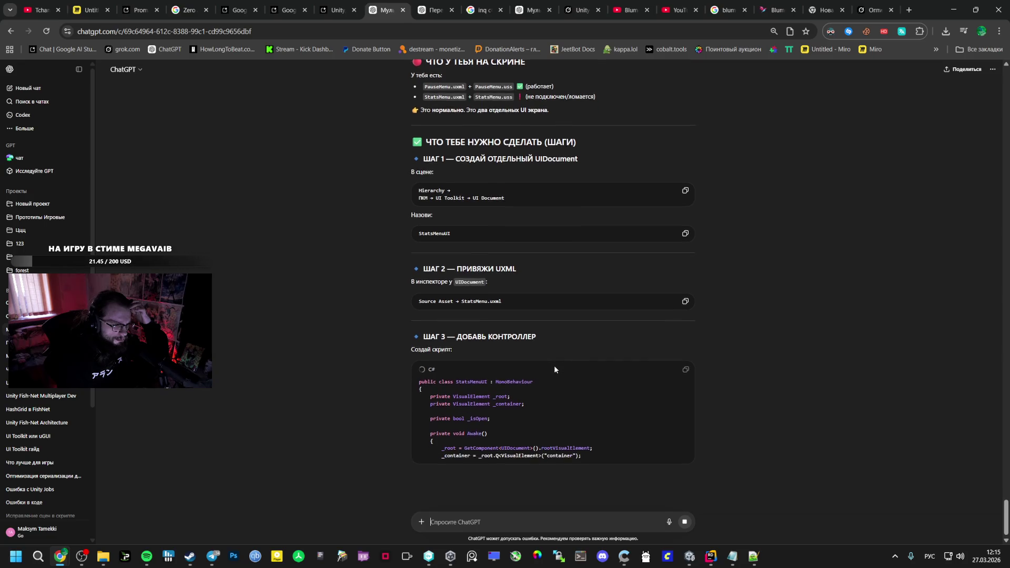
{"action": "scroll", "coordinate": [553, 365], "scroll_direction": "down", "scroll_amount": 1}
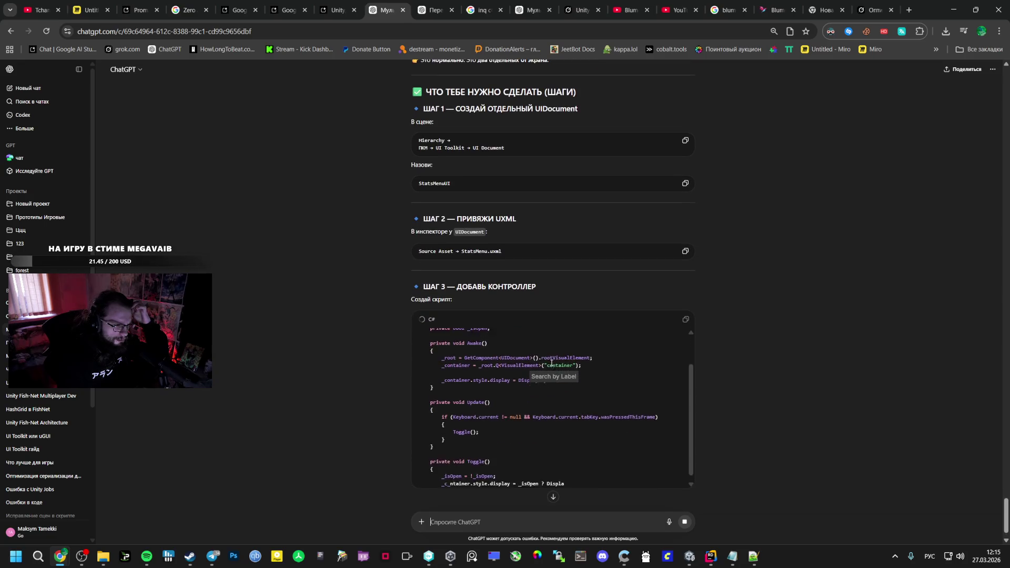
{"action": "scroll", "coordinate": [551, 363], "scroll_direction": "up", "scroll_amount": 2}
{"action": "scroll", "coordinate": [484, 380], "scroll_direction": "down", "scroll_amount": 3}
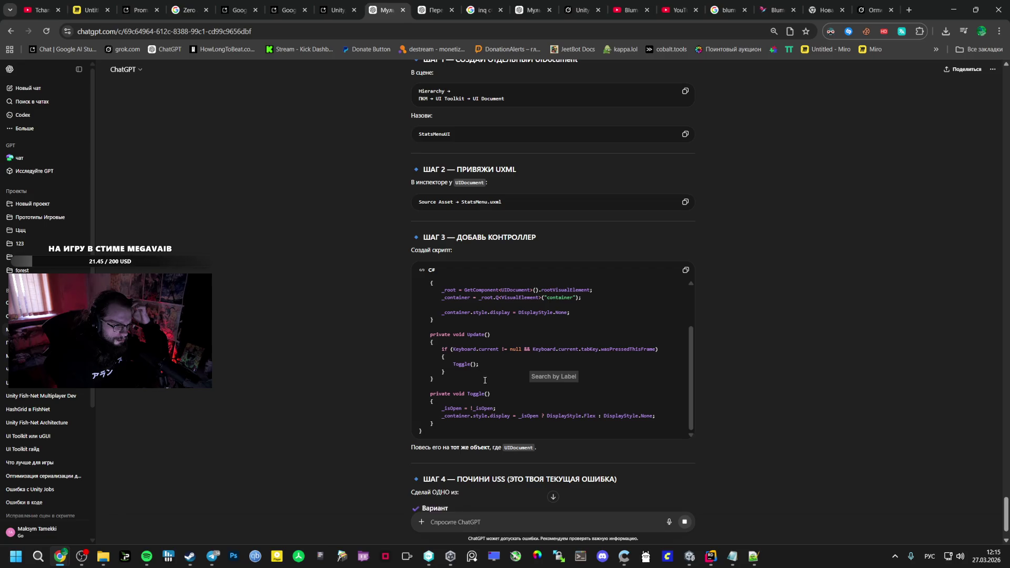
{"action": "scroll", "coordinate": [484, 380], "scroll_direction": "up", "scroll_amount": 2}
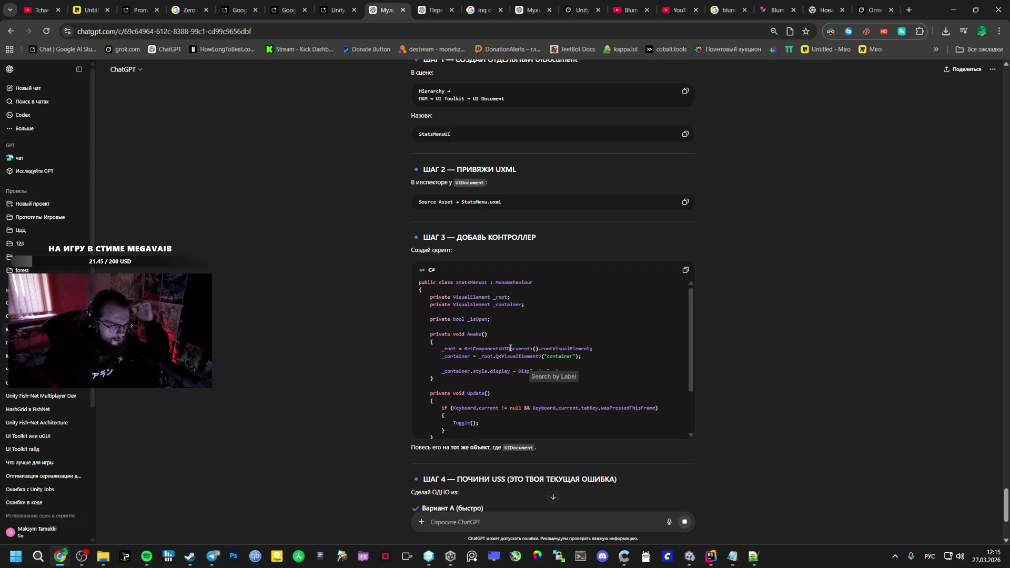
{"action": "scroll", "coordinate": [504, 354], "scroll_direction": "down", "scroll_amount": 4}
{"action": "scroll", "coordinate": [497, 360], "scroll_direction": "down", "scroll_amount": 3}
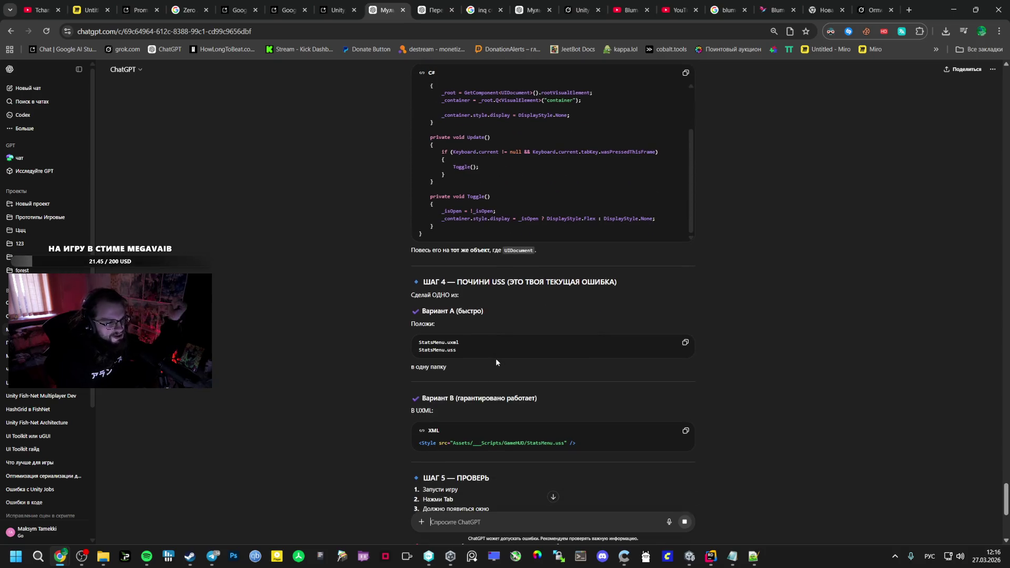
{"action": "scroll", "coordinate": [500, 367], "scroll_direction": "down", "scroll_amount": 3}
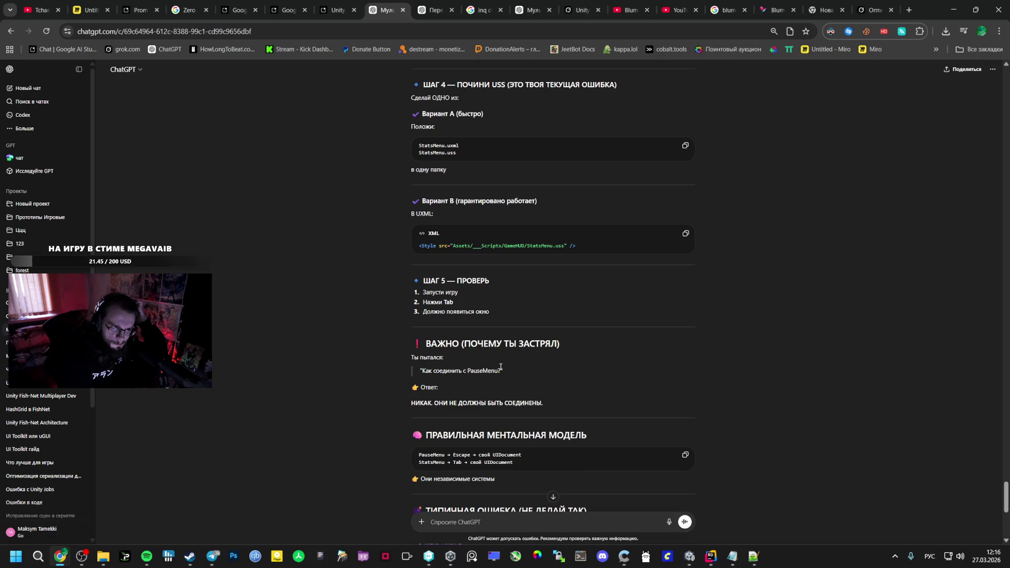
{"action": "scroll", "coordinate": [501, 369], "scroll_direction": "down", "scroll_amount": 2}
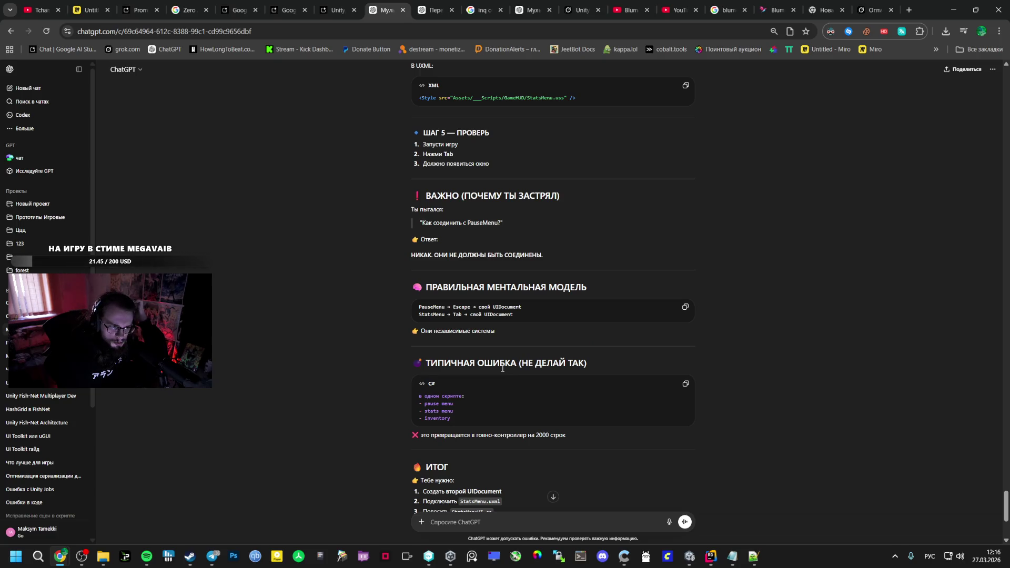
{"action": "scroll", "coordinate": [509, 377], "scroll_direction": "down", "scroll_amount": 1}
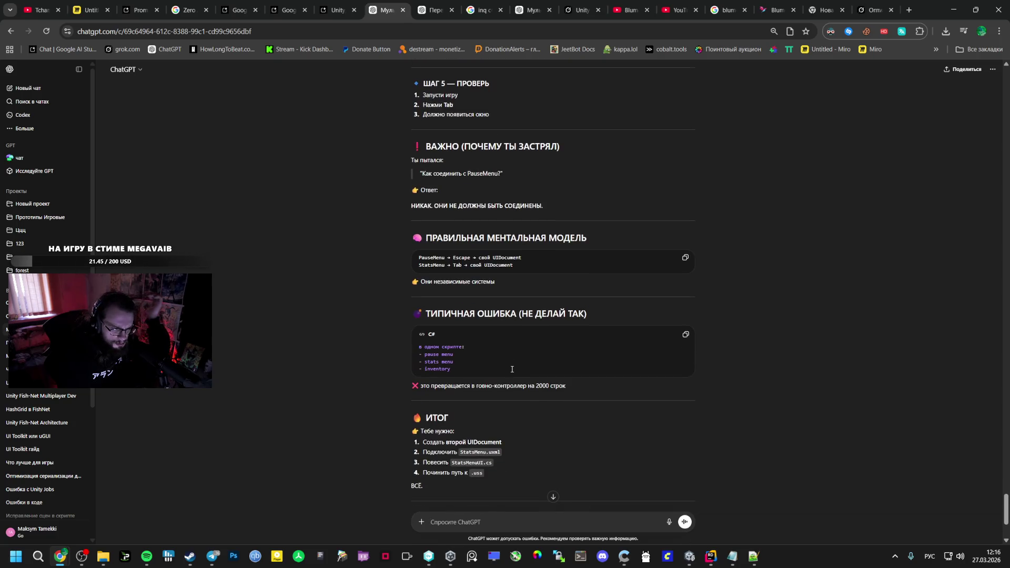
{"action": "scroll", "coordinate": [489, 445], "scroll_direction": "down", "scroll_amount": 3}
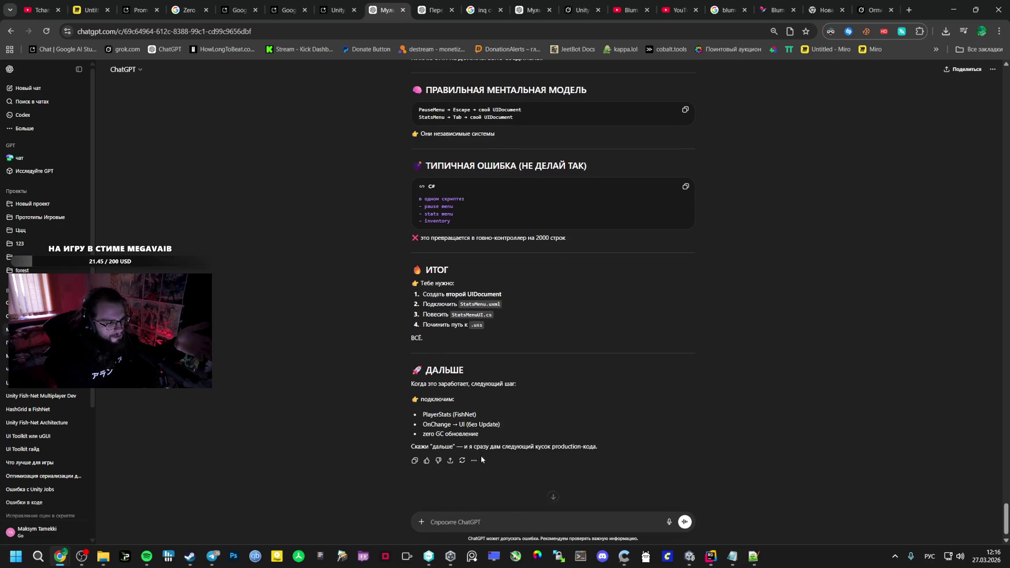
Move UIDocument (1) below UIDocument in the Hierarchy and rename it StatMenu
{"action": "mouse_move", "coordinate": [690, 556]}
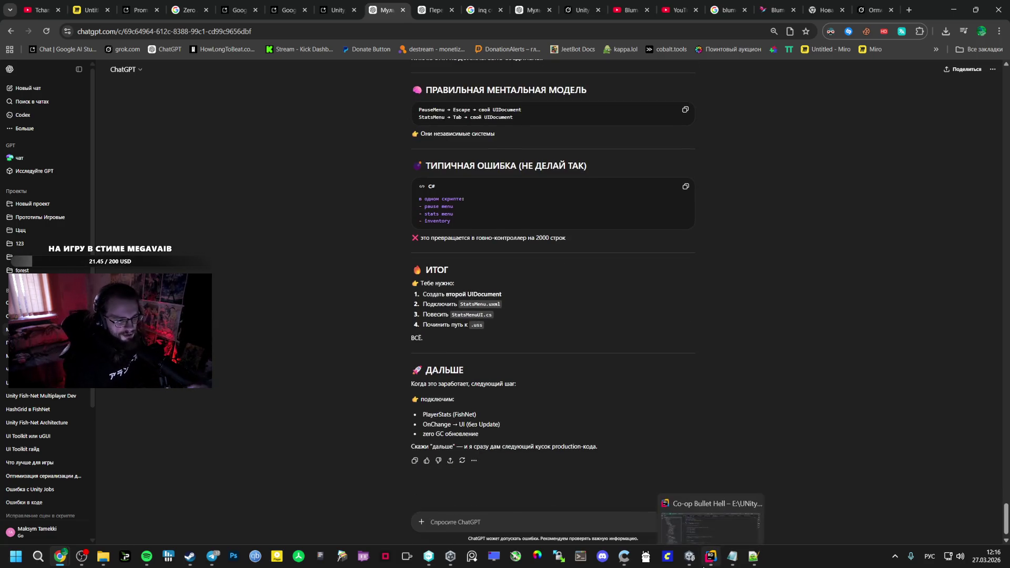
{"action": "left_click", "coordinate": [653, 518]}
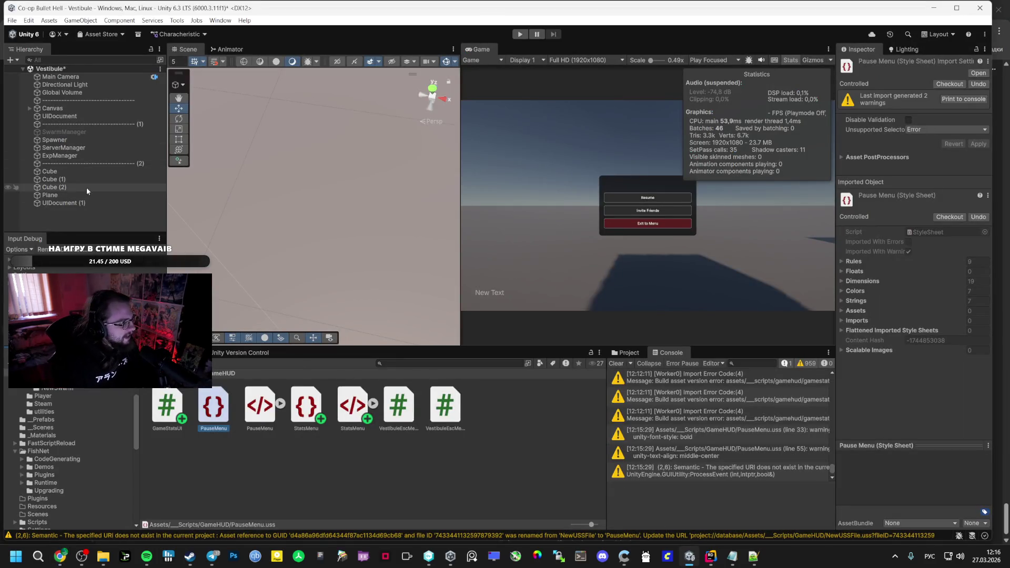
{"action": "left_click", "coordinate": [72, 203]}
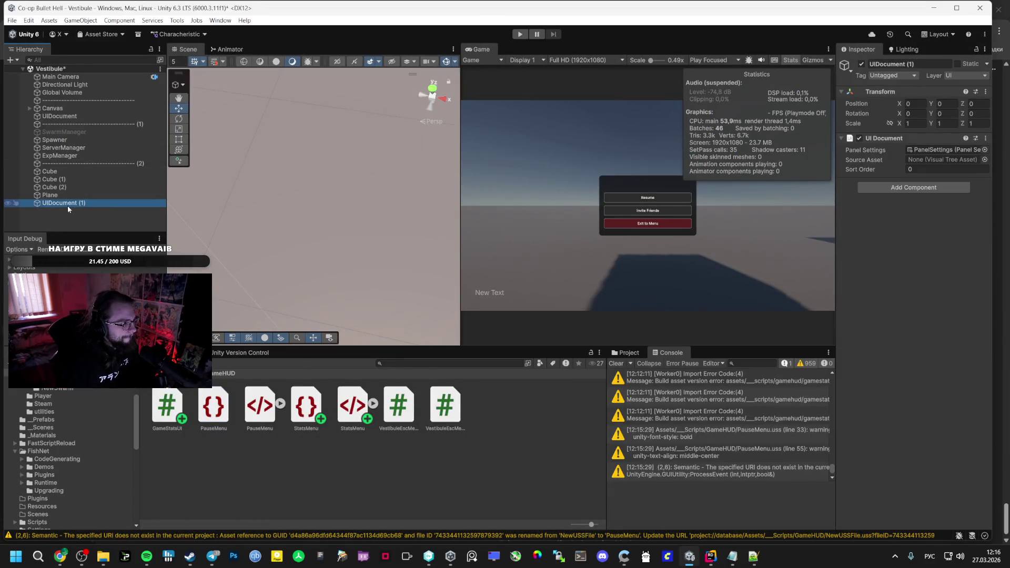
{"action": "left_click_drag", "start_coordinate": [67, 128], "coordinate": [79, 120]}
{"action": "left_click", "coordinate": [84, 125]}
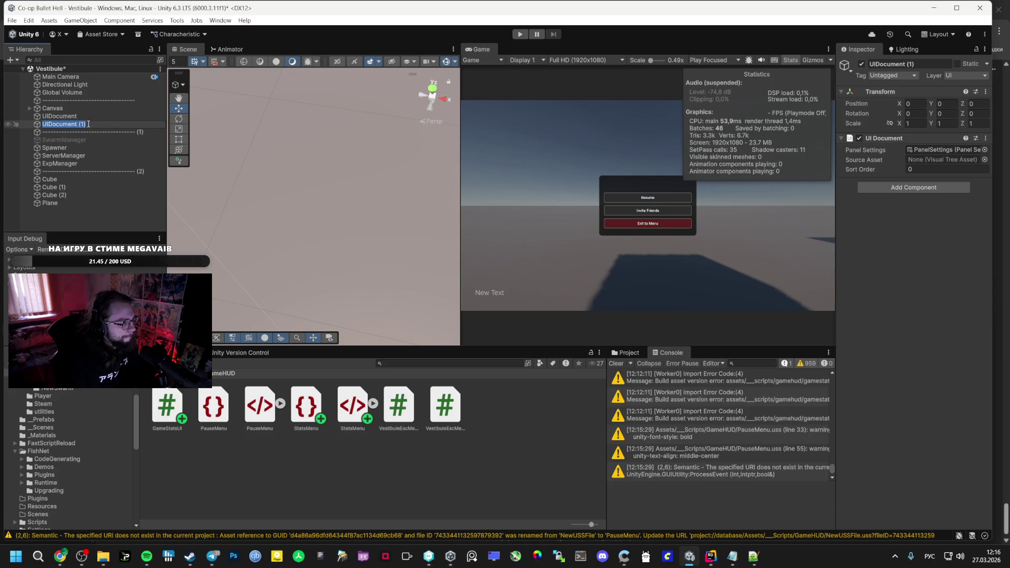
{"action": "type", "text": "bleфebyr"}
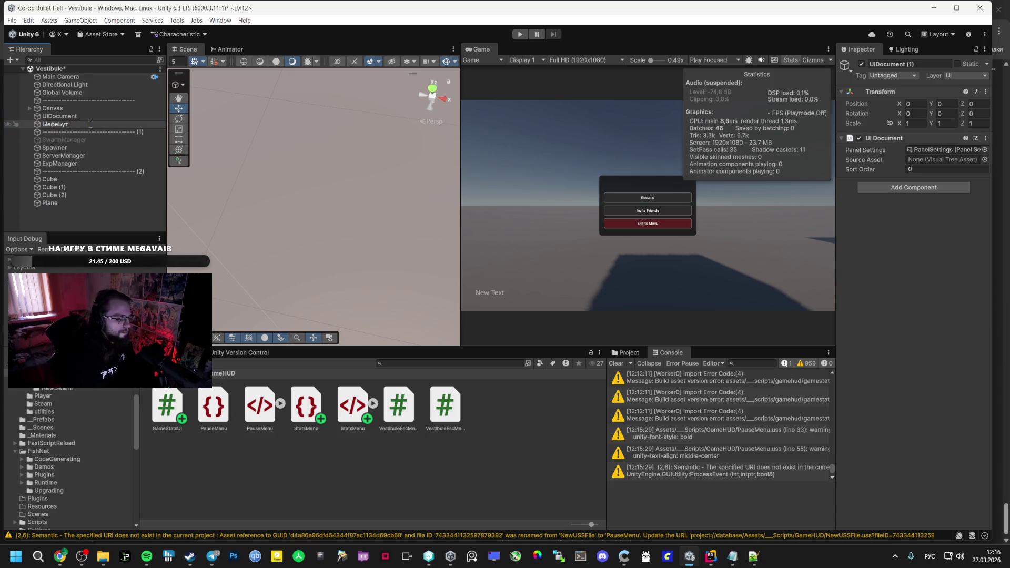
{"action": "key", "text": "BackSpace"}
{"action": "key", "text": "BackSpace"}
{"action": "key", "text": "BackSpace"}
{"action": "key", "text": "alt+shift"}
{"action": "type", "text": "D"}
{"action": "key", "text": "BackSpace"}
{"action": "type", "text": "StatMenu"}
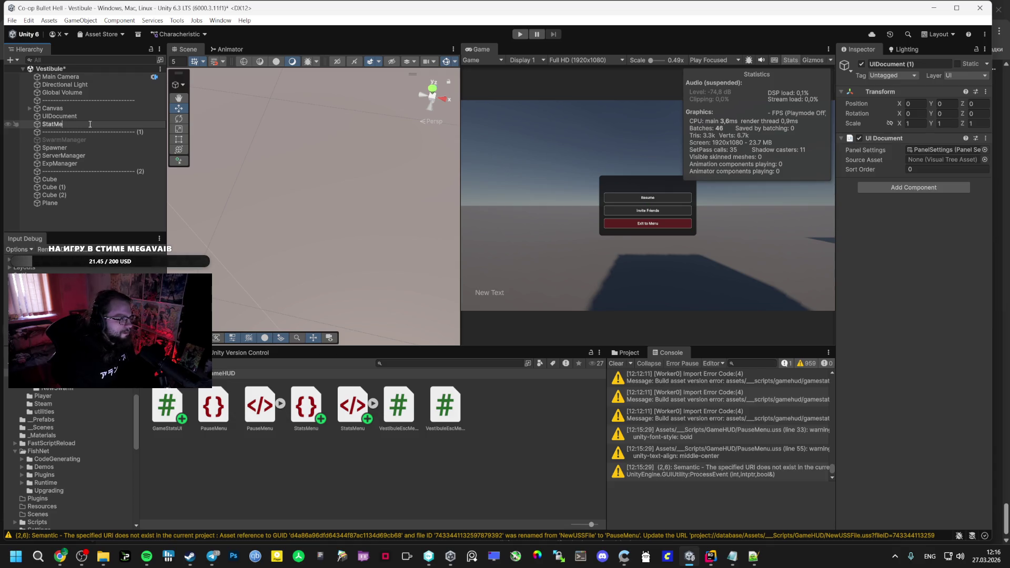
{"action": "key", "text": "Return"}
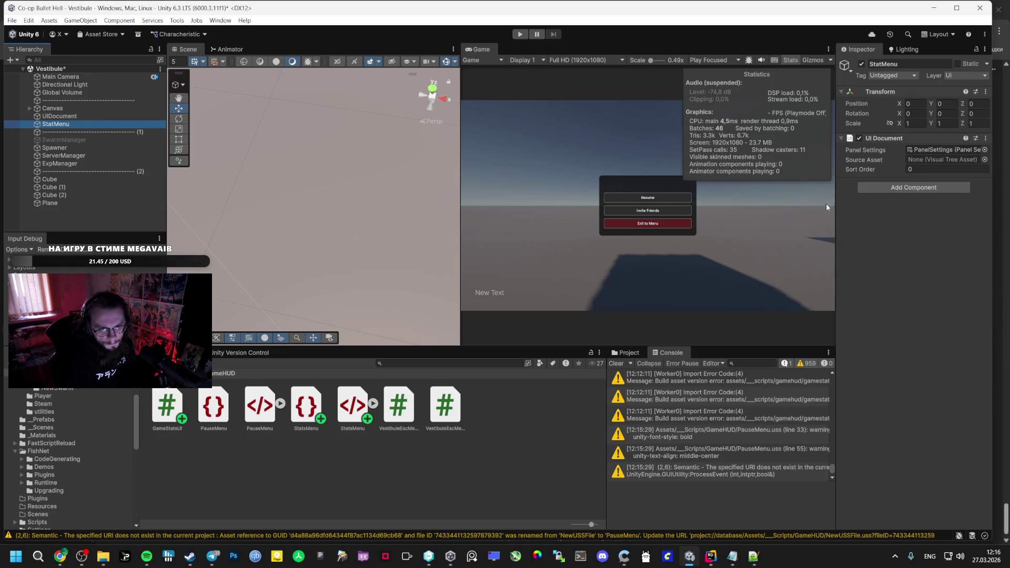
Give StatMenu the StatsMenu.uxml source asset and the GameStatsUI script
{"action": "left_click", "coordinate": [921, 169]}
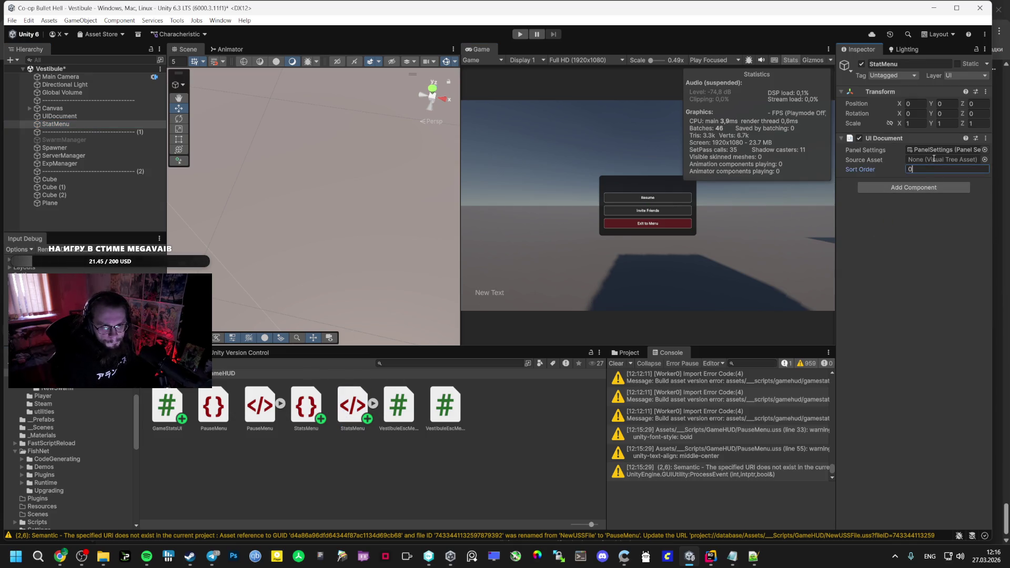
{"action": "left_click_drag", "start_coordinate": [352, 405], "coordinate": [941, 159]}
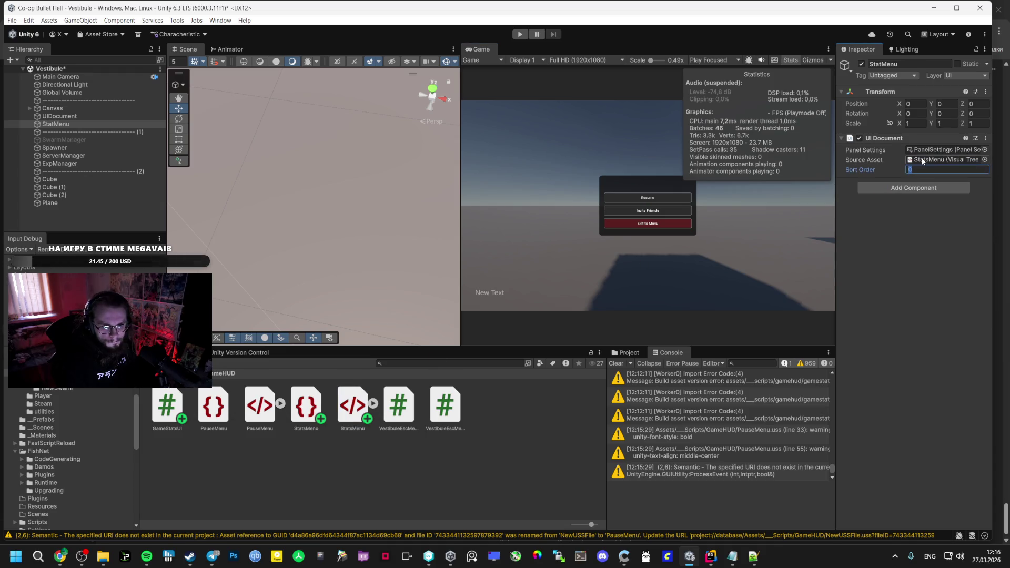
{"action": "left_click", "coordinate": [857, 190]}
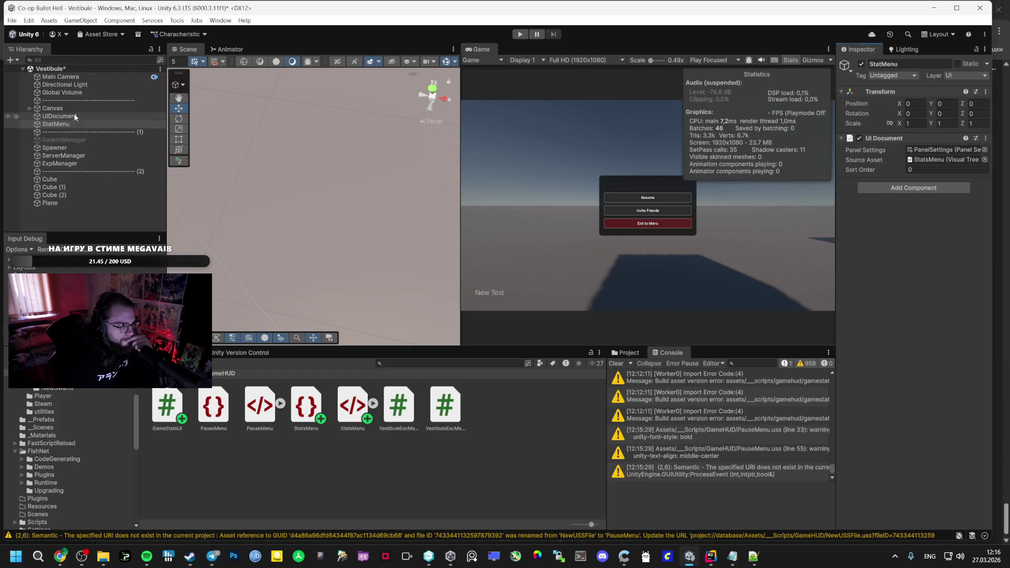
{"action": "left_click", "coordinate": [62, 116]}
{"action": "left_click", "coordinate": [56, 124]}
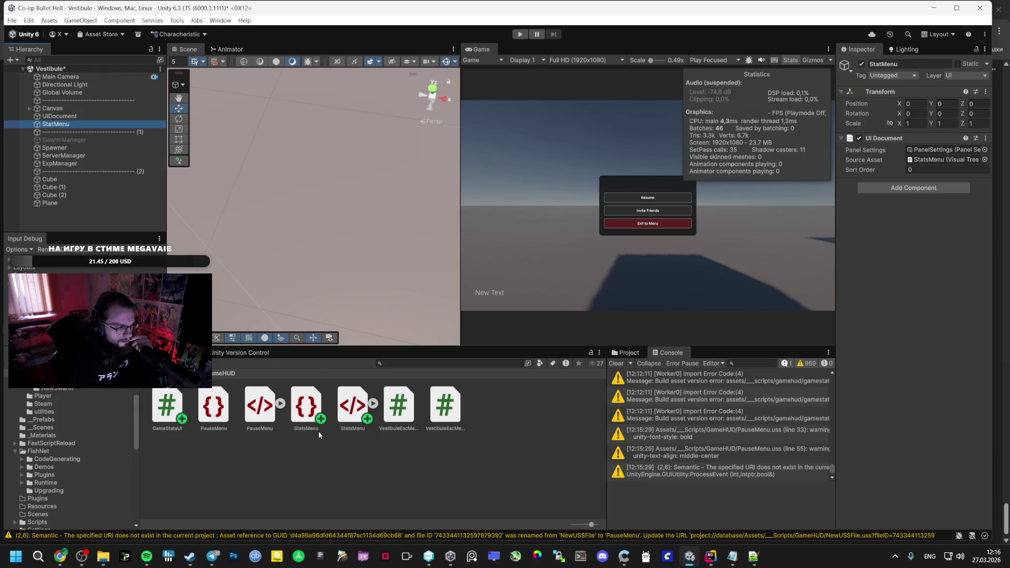
{"action": "mouse_move", "coordinate": [171, 417]}
{"action": "left_mouse_down"}
{"action": "mouse_move", "coordinate": [806, 278]}
{"action": "mouse_move", "coordinate": [806, 258]}
{"action": "left_mouse_up"}
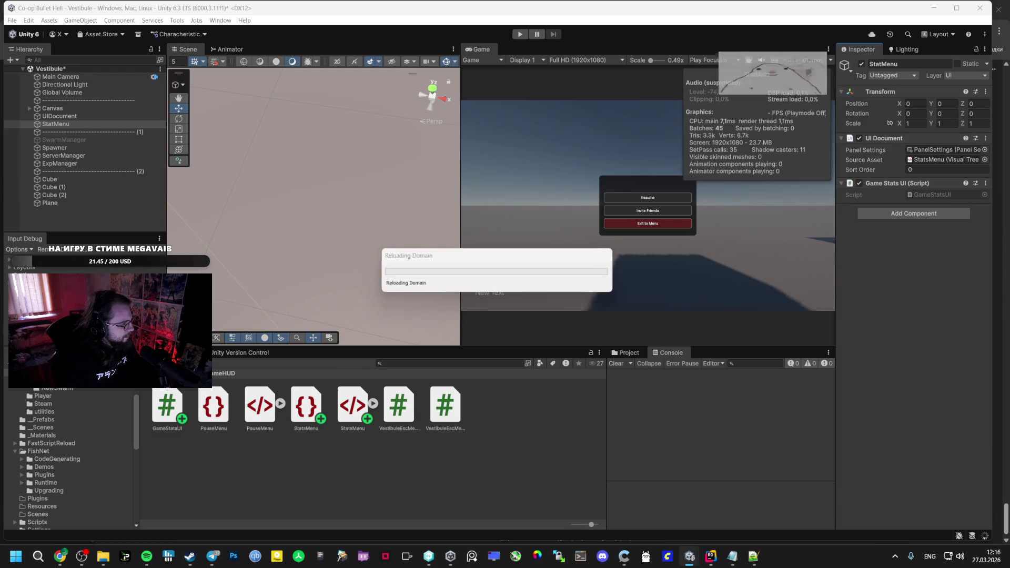
{"action": "mouse_move", "coordinate": [61, 556]}
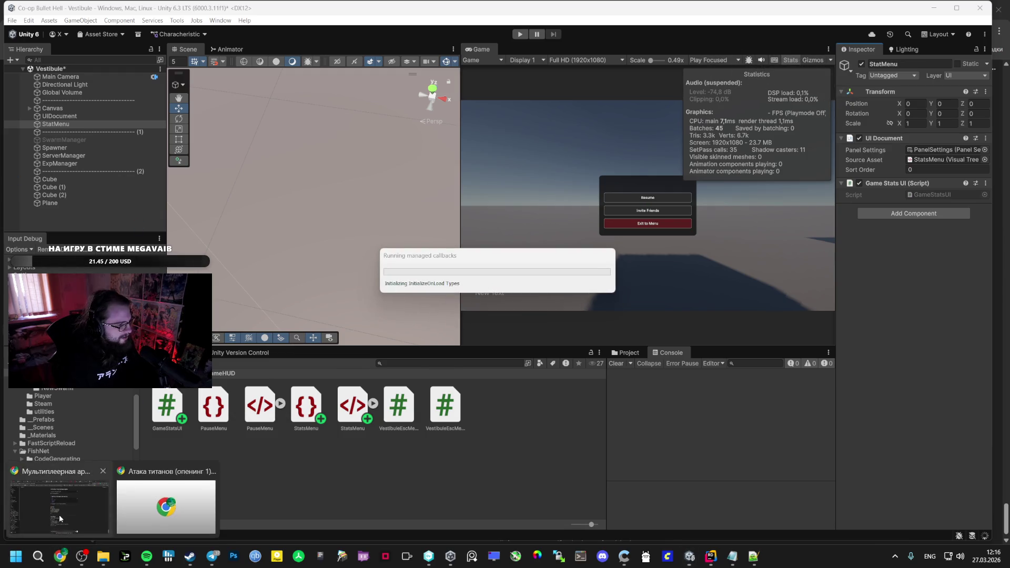
{"action": "left_click", "coordinate": [60, 505]}
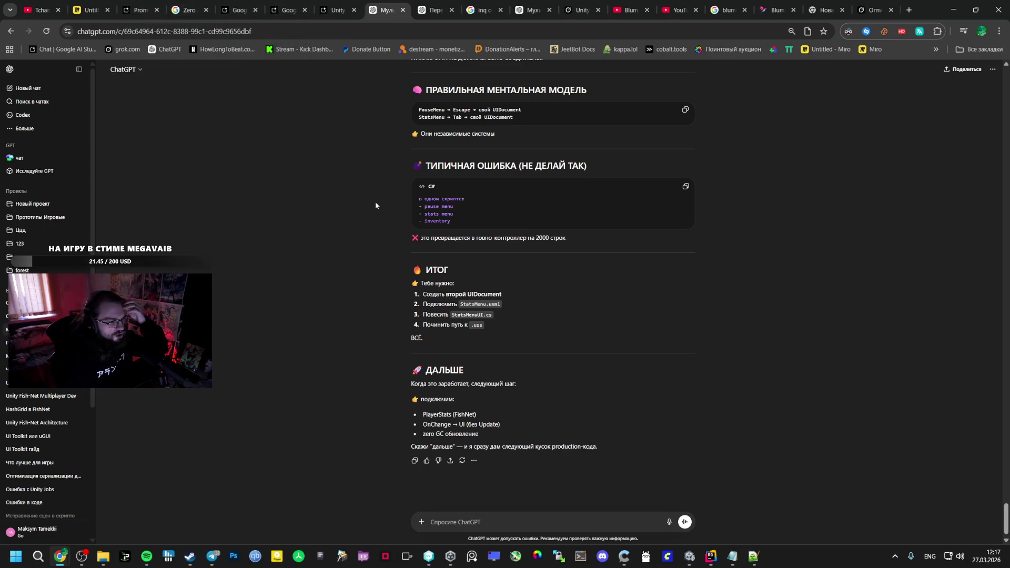
Scroll Google AI Studio's answer to section 4 with DebugAddHealth code and the verification checklist
{"action": "left_click", "coordinate": [139, 10]}
{"action": "scroll", "coordinate": [400, 266], "scroll_direction": "down", "scroll_amount": 10}
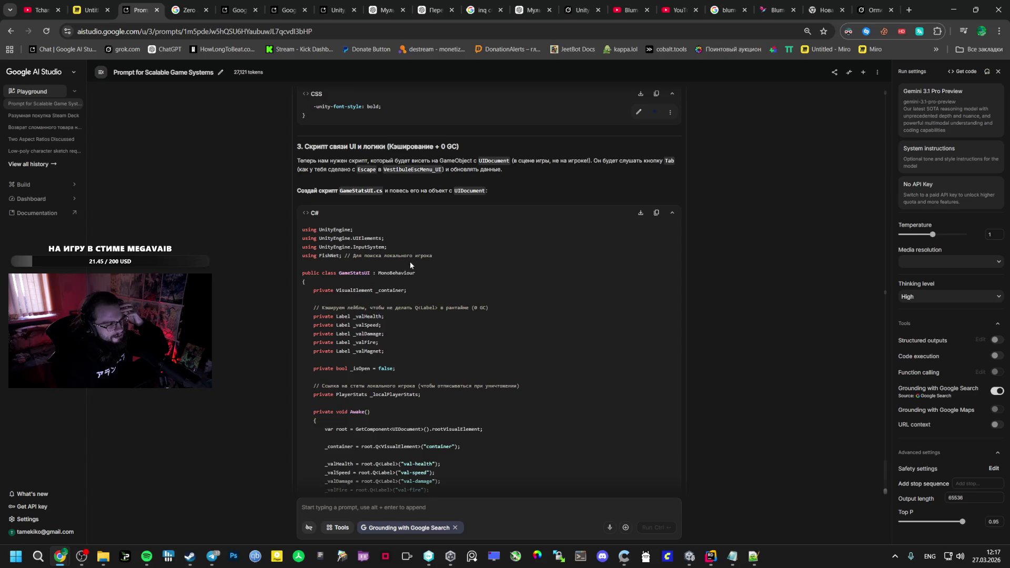
{"action": "scroll", "coordinate": [412, 261], "scroll_direction": "down", "scroll_amount": 10}
{"action": "scroll", "coordinate": [418, 255], "scroll_direction": "up", "scroll_amount": 12}
{"action": "scroll", "coordinate": [406, 253], "scroll_direction": "up", "scroll_amount": 1}
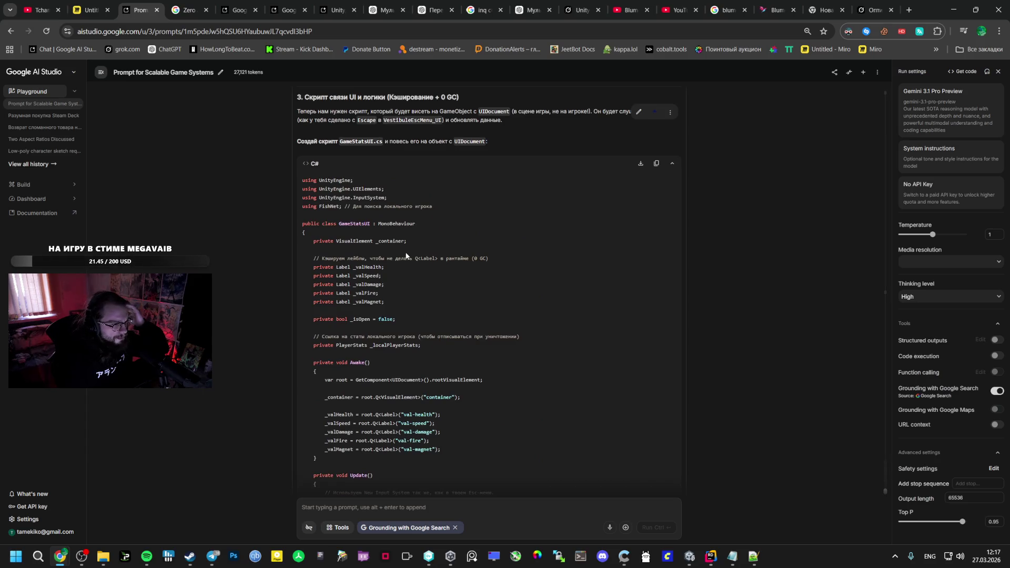
{"action": "scroll", "coordinate": [419, 217], "scroll_direction": "down", "scroll_amount": 15}
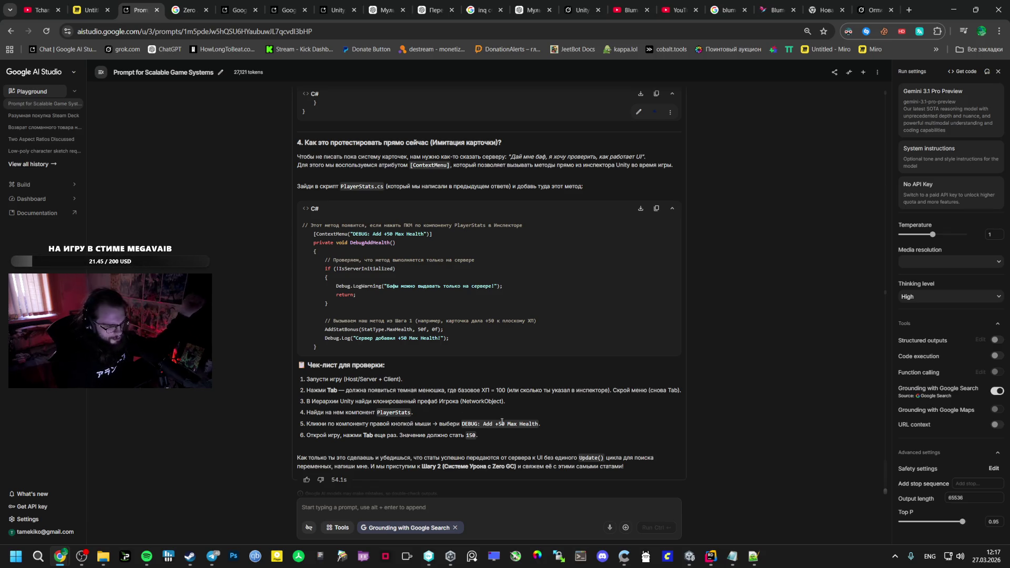
{"action": "left_click", "coordinate": [694, 555]}
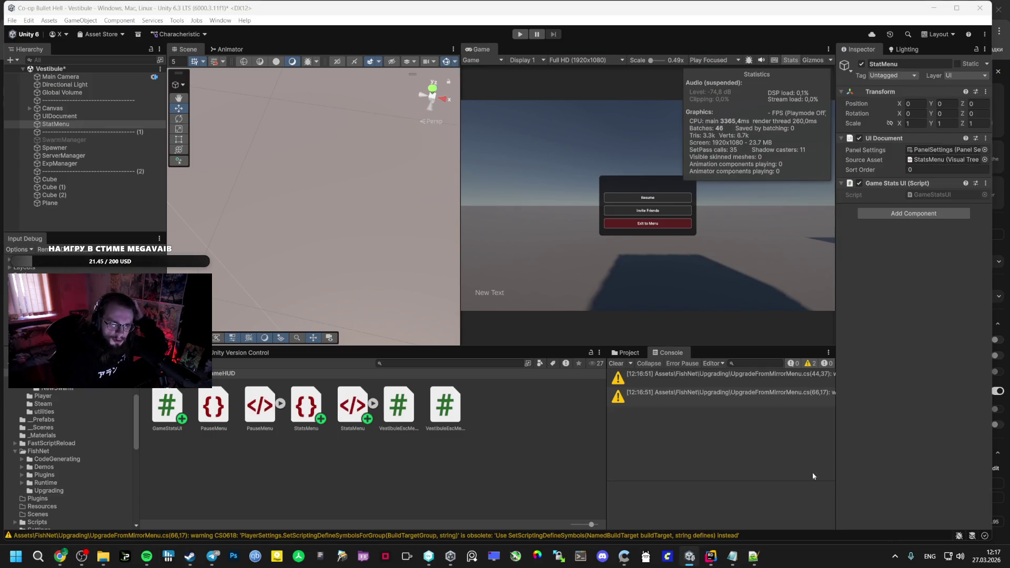
Review PlayerStats.cs and the Player prefab's Player Stats, confirming base health 100
{"action": "left_click", "coordinate": [711, 559]}
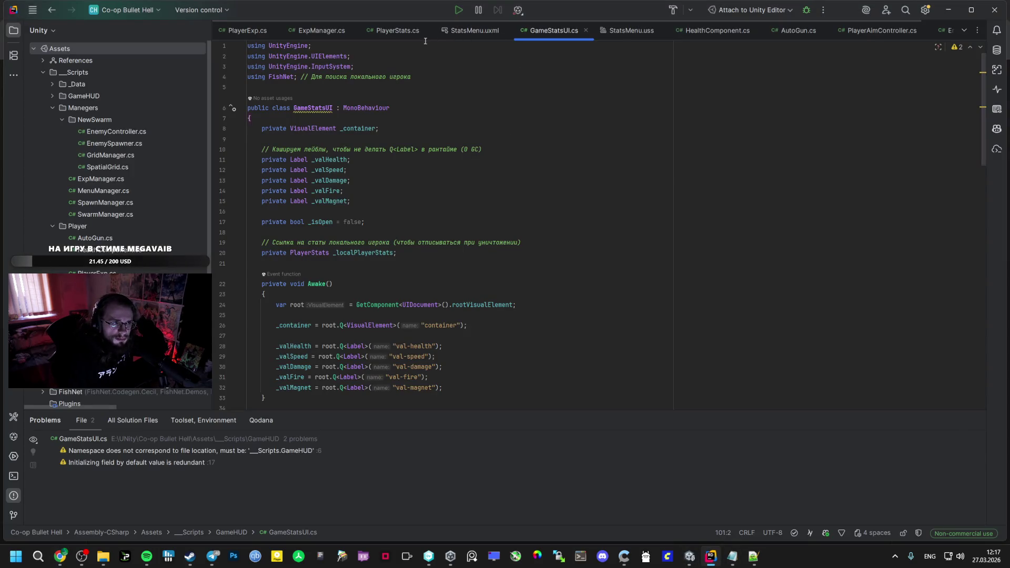
{"action": "left_click", "coordinate": [395, 30]}
{"action": "key", "text": "alt+Tab"}
{"action": "left_click", "coordinate": [63, 450]}
{"action": "scroll", "coordinate": [66, 474], "scroll_direction": "up", "scroll_amount": 3}
{"action": "left_click", "coordinate": [66, 478]}
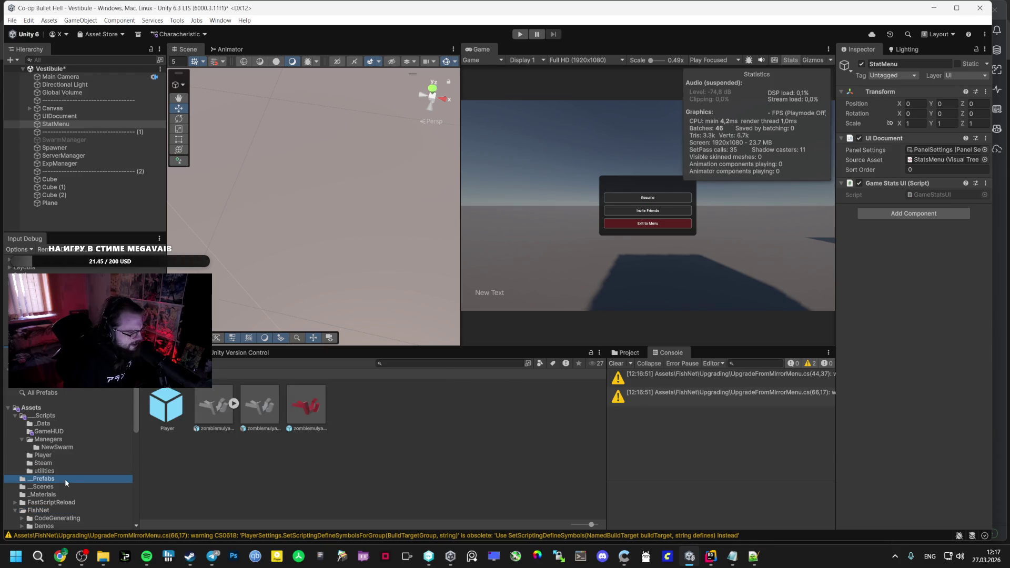
{"action": "left_click", "coordinate": [193, 411]}
{"action": "left_click", "coordinate": [44, 479]}
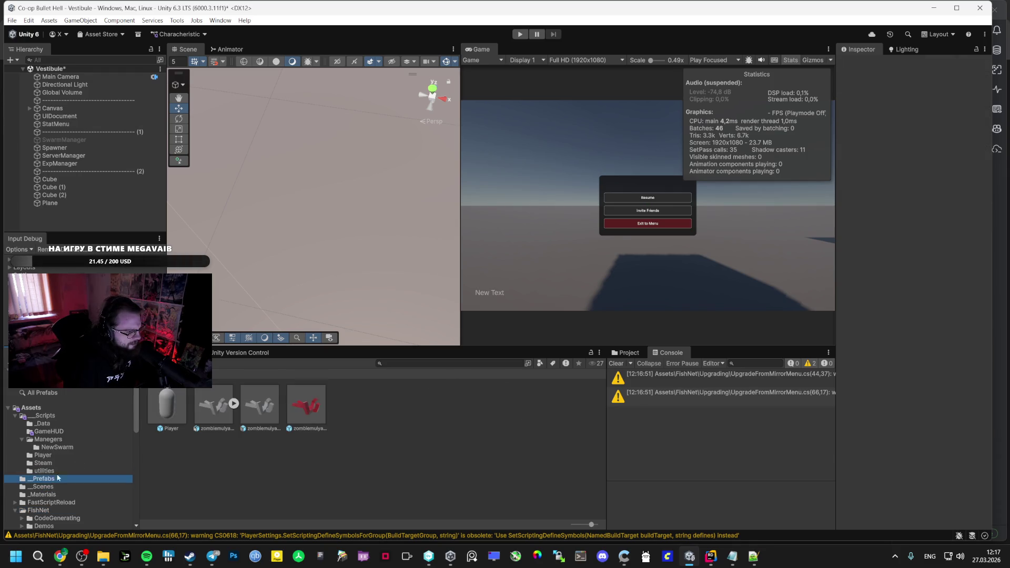
{"action": "left_click", "coordinate": [167, 405]}
{"action": "scroll", "coordinate": [875, 393], "scroll_direction": "down", "scroll_amount": 5}
{"action": "scroll", "coordinate": [875, 395], "scroll_direction": "up", "scroll_amount": 2}
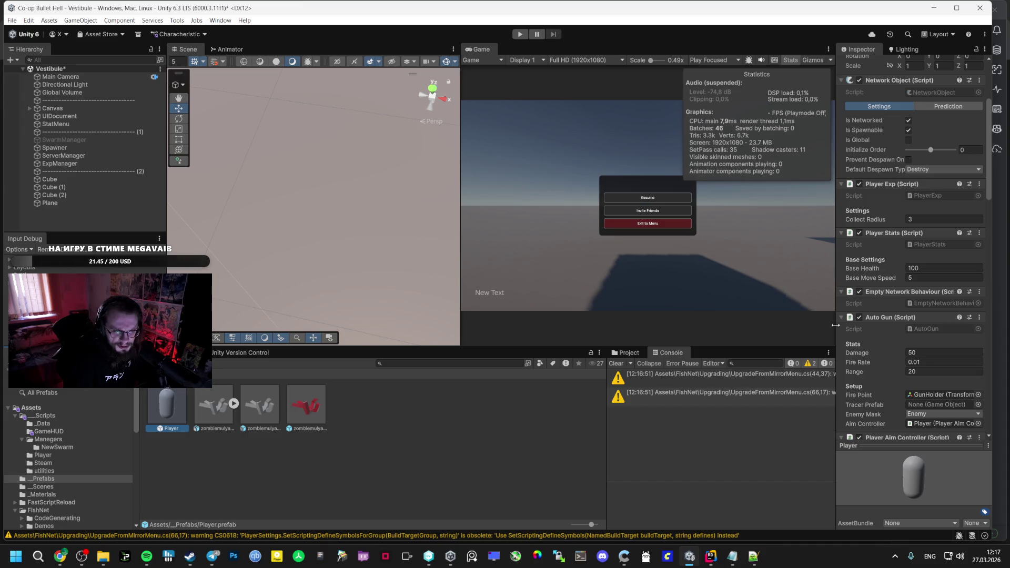
Open the Bootstrap scene, saving the modified Vestibule scene
{"action": "left_click", "coordinate": [43, 486]}
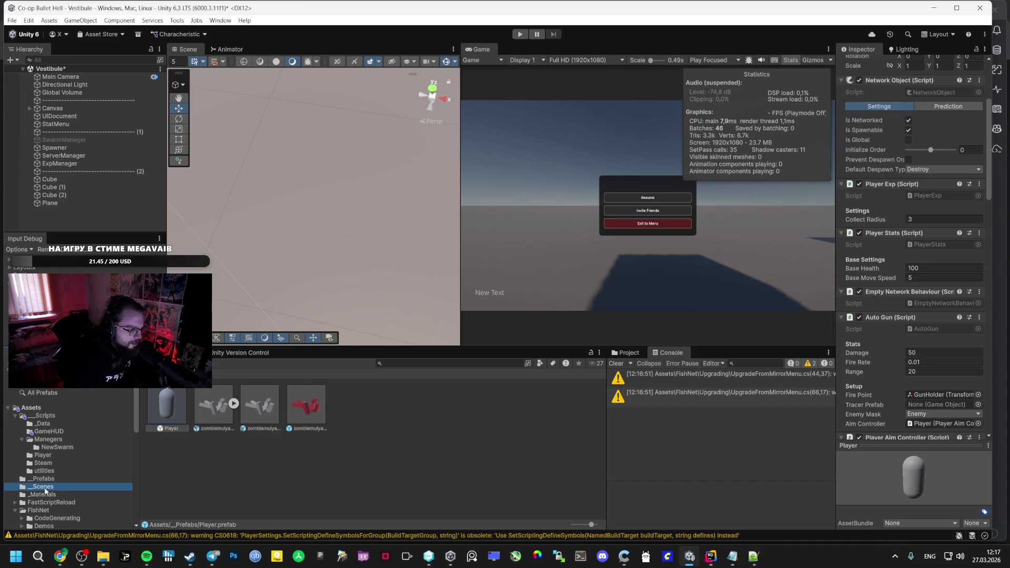
{"action": "double_click", "coordinate": [167, 405]}
{"action": "left_click", "coordinate": [484, 296]}
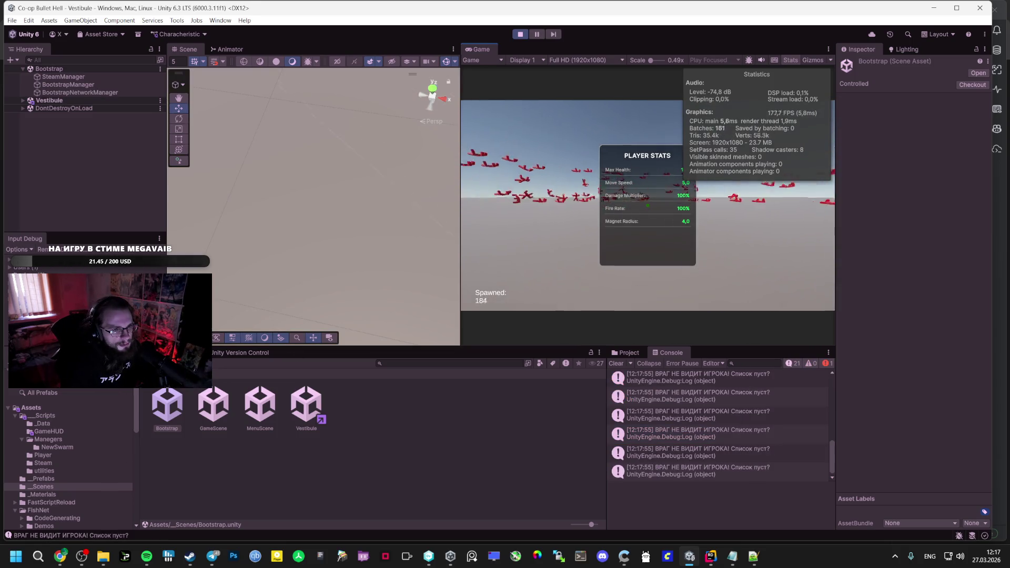
In the running game, open the pause menu and widen the Game view
{"action": "key", "text": "Escape"}
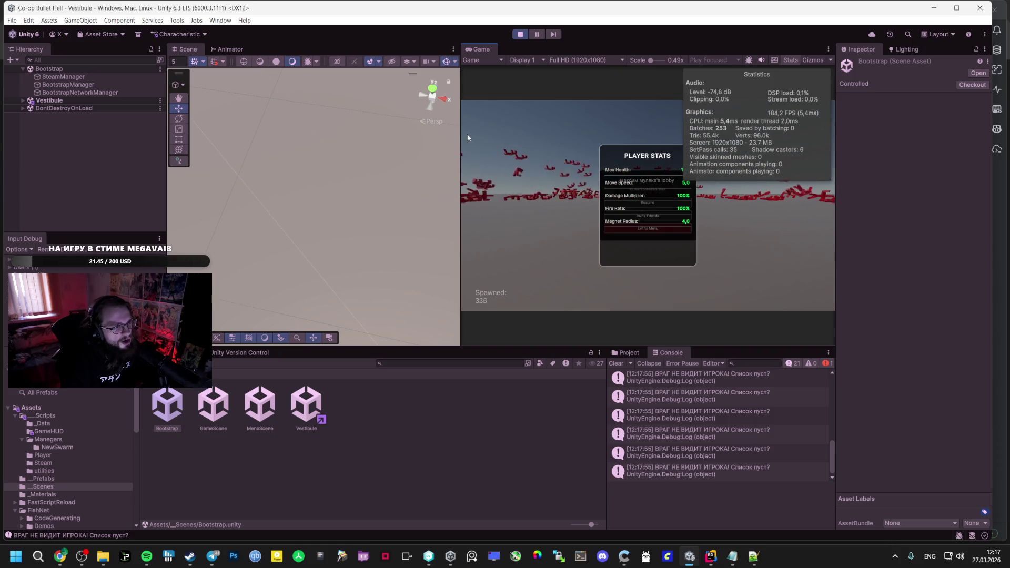
{"action": "left_click", "coordinate": [458, 138]}
{"action": "left_click_drag", "start_coordinate": [460, 137], "coordinate": [376, 138]}
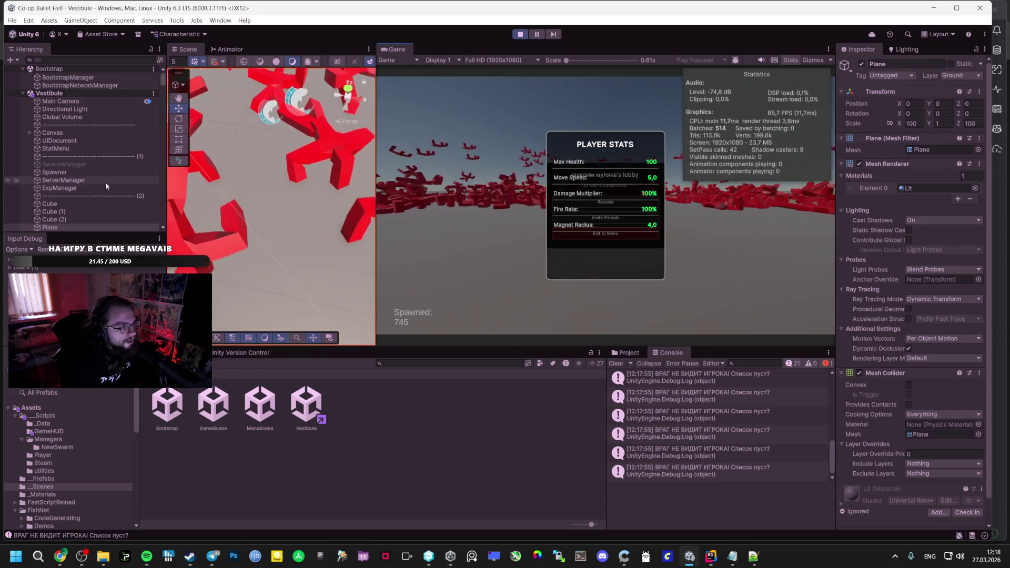
Set StatMenu's UI Document Sort Order to 1
{"action": "left_click", "coordinate": [99, 187]}
{"action": "left_click", "coordinate": [58, 148]}
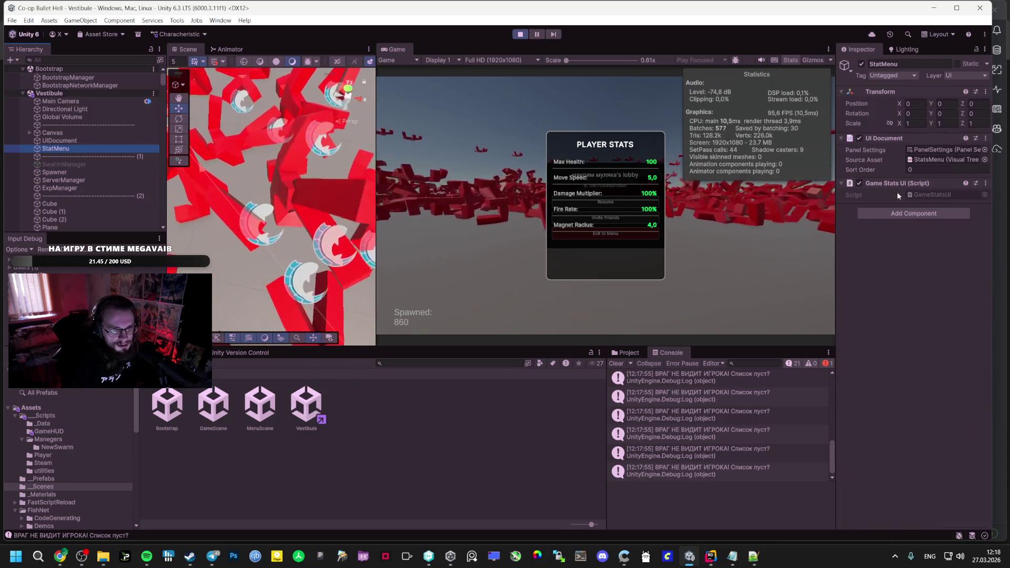
{"action": "left_click", "coordinate": [907, 169]}
{"action": "type", "text": "1,55"}
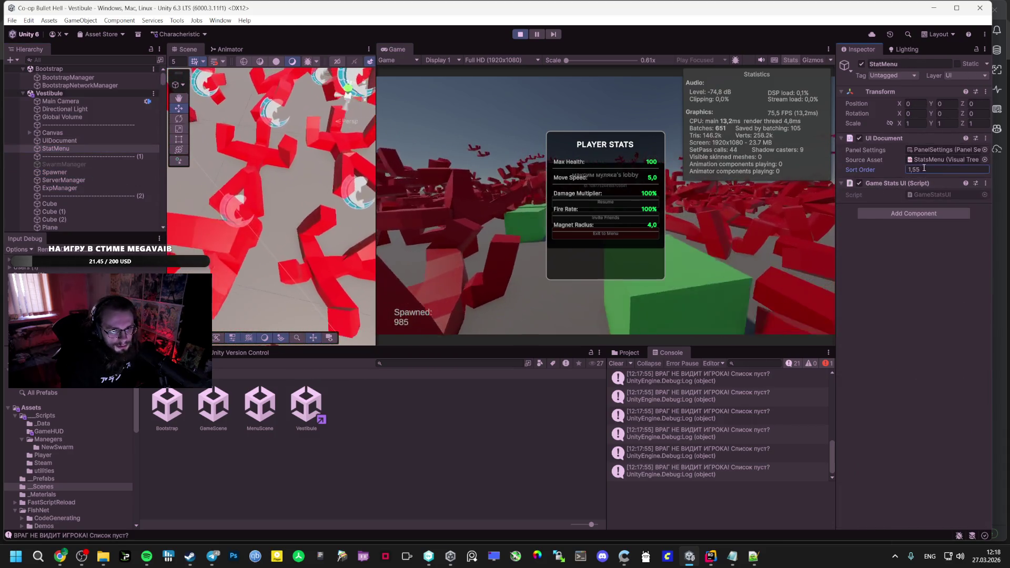
{"action": "key", "text": "BackSpace"}
{"action": "key", "text": "BackSpace"}
{"action": "key", "text": "BackSpace"}
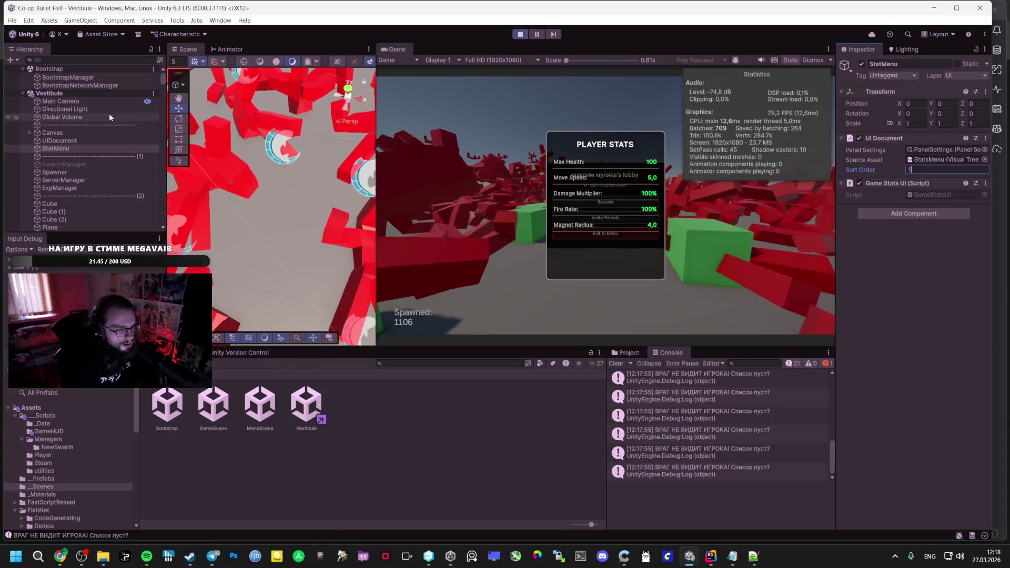
{"action": "left_click", "coordinate": [74, 140]}
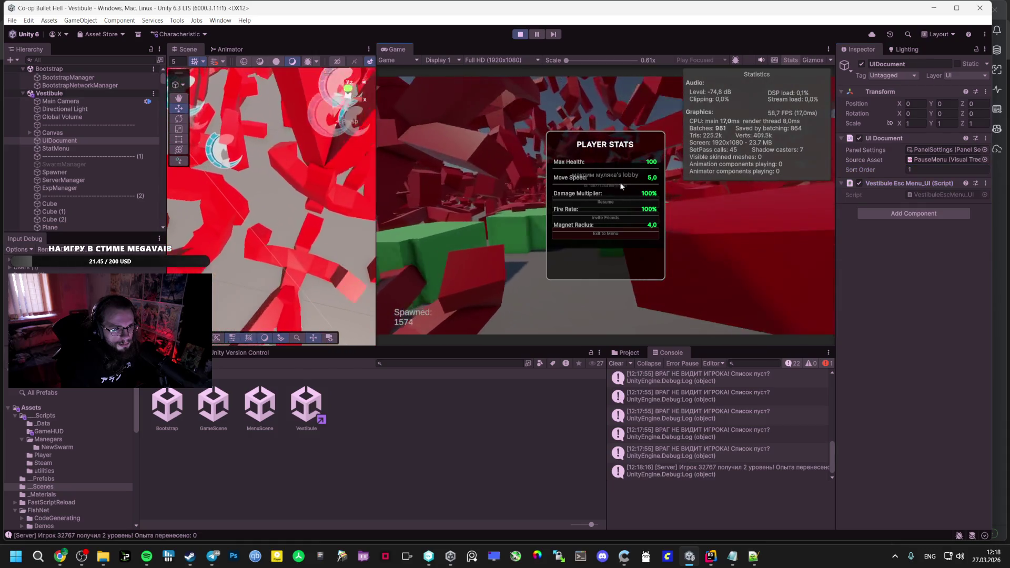
{"action": "left_click", "coordinate": [618, 191]}
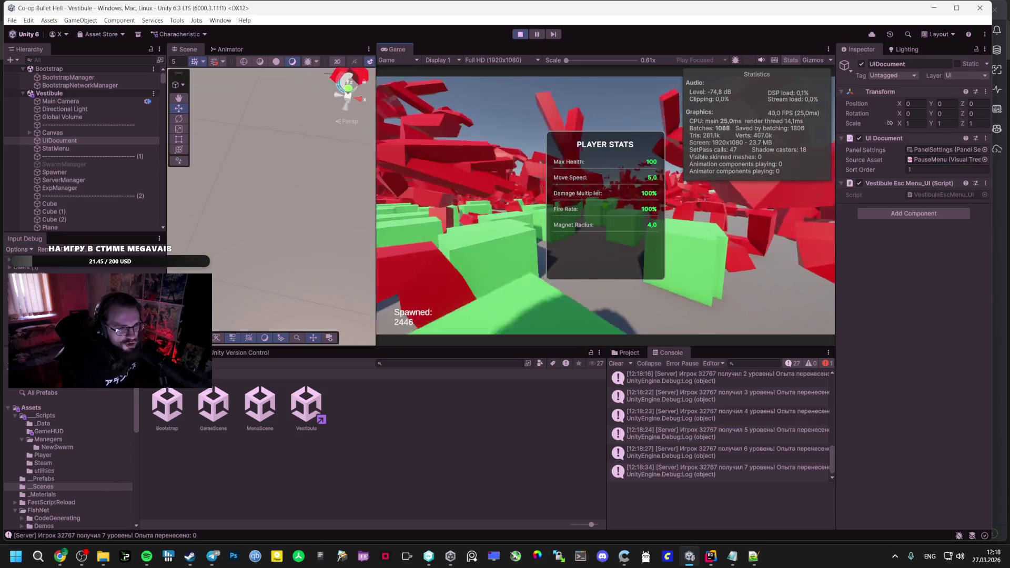
Toggle the stats panel with Tab and the pause menu with Escape, then stop play
{"action": "key", "text": "Tab"}
{"action": "key", "text": "Escape"}
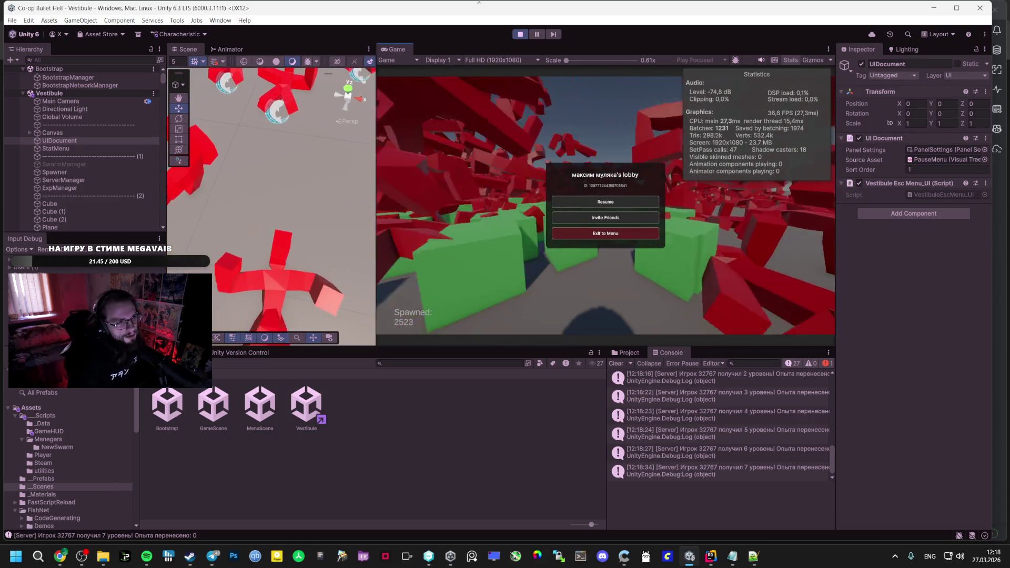
{"action": "left_click", "coordinate": [519, 35]}
{"action": "mouse_move", "coordinate": [60, 556]}
{"action": "left_click", "coordinate": [59, 500]}
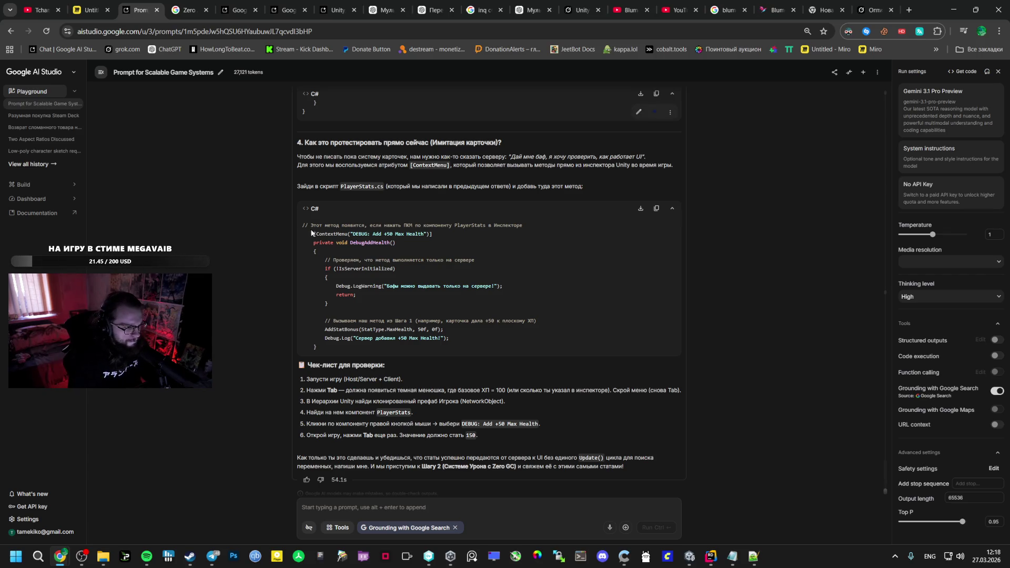
Paste AI Studio's DebugAddHealth method at the end of PlayerStats.cs in Rider
{"action": "left_click_drag", "start_coordinate": [309, 233], "coordinate": [351, 352]}
{"action": "key", "text": "ctrl+c"}
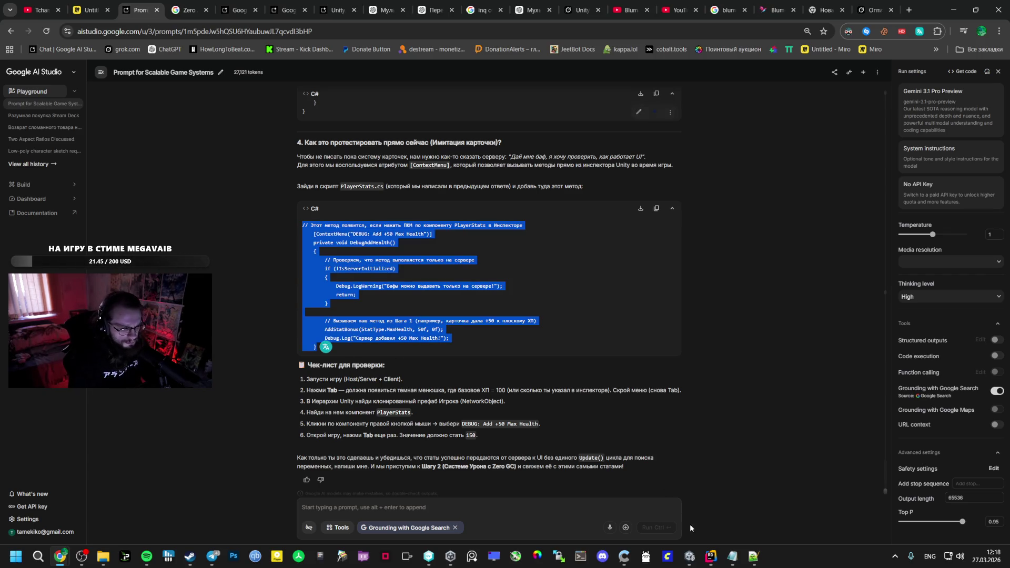
{"action": "left_click", "coordinate": [690, 556]}
{"action": "left_click", "coordinate": [709, 556]}
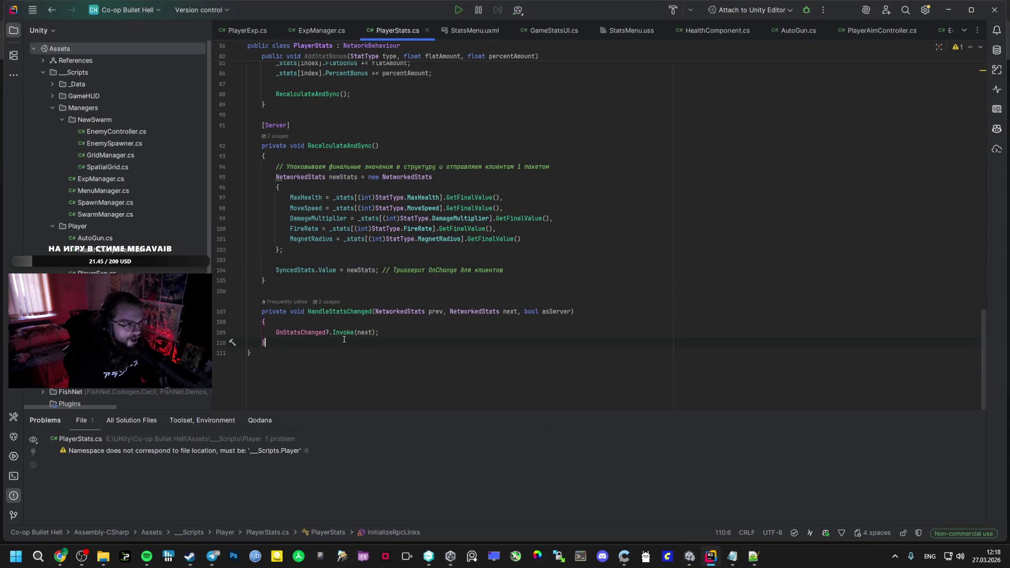
{"action": "key", "text": "ctrl+v"}
Return to the Unity editor to relaunch the game
{"action": "key", "text": "alt+Tab"}
{"action": "key", "text": "alt+Tab"}
{"action": "key", "text": "alt+Tab"}
{"action": "left_click", "coordinate": [487, 107]}
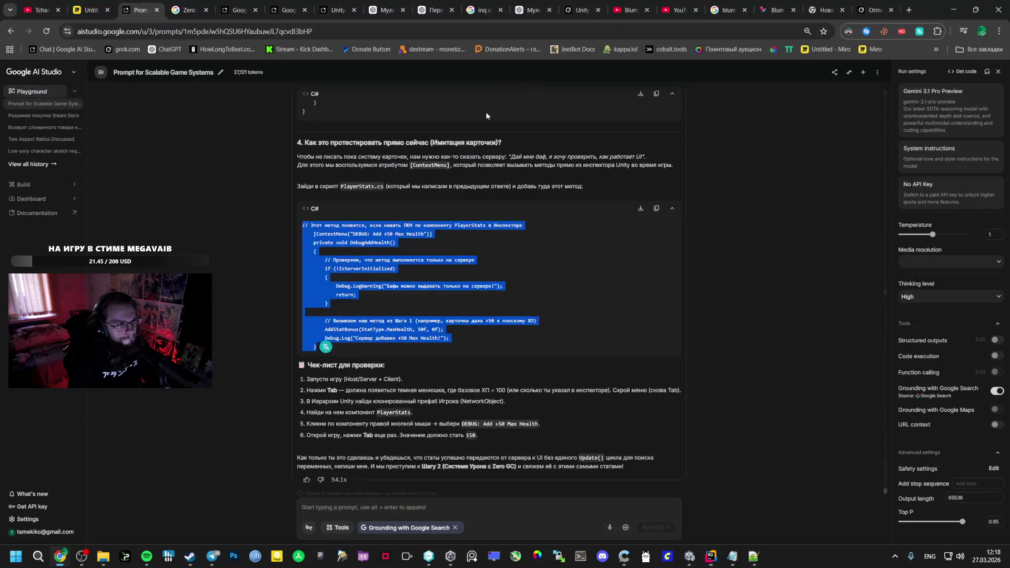
{"action": "key", "text": "alt+Tab"}
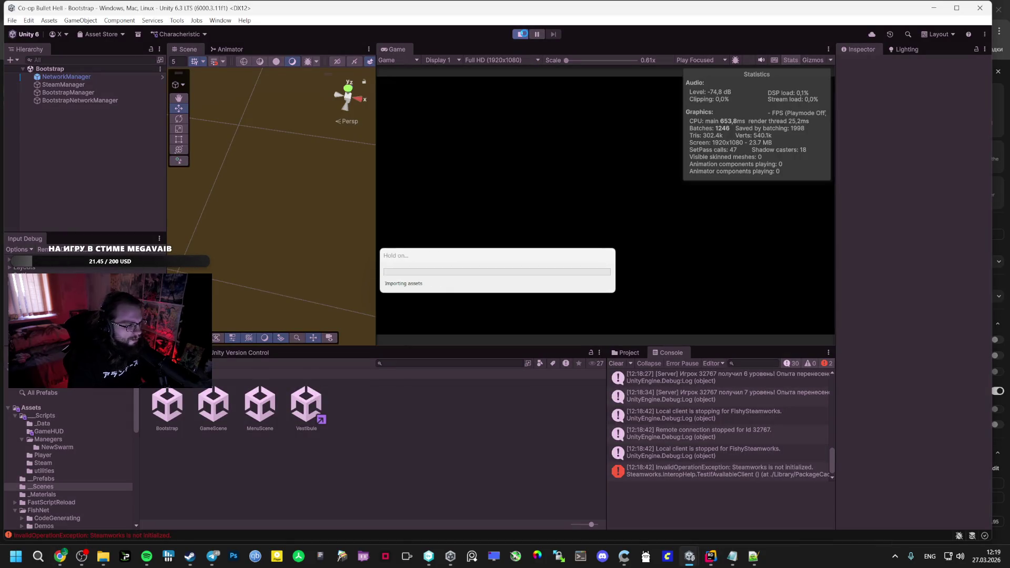
{"action": "key", "text": "alt+Tab"}
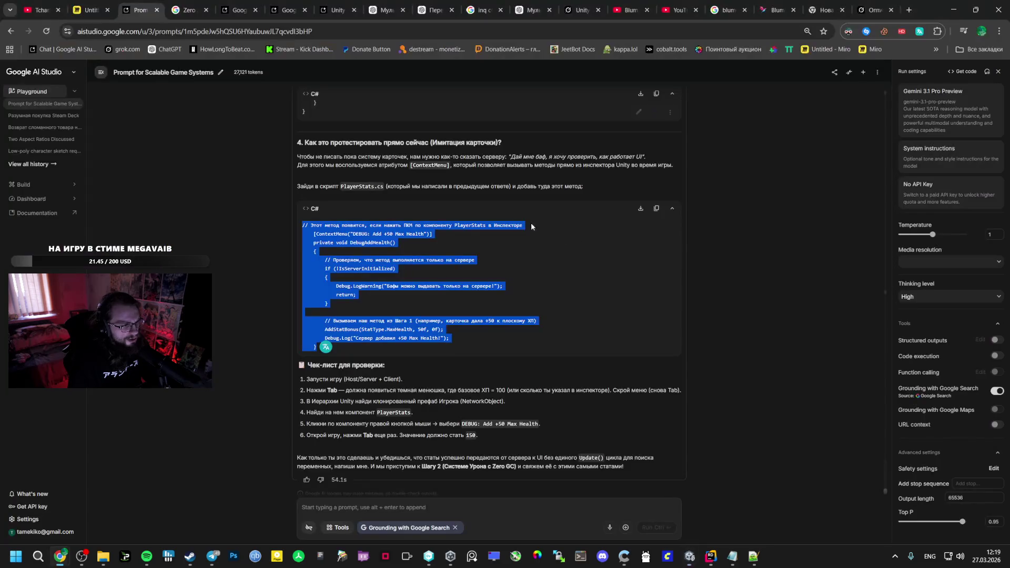
{"action": "key", "text": "alt+Tab"}
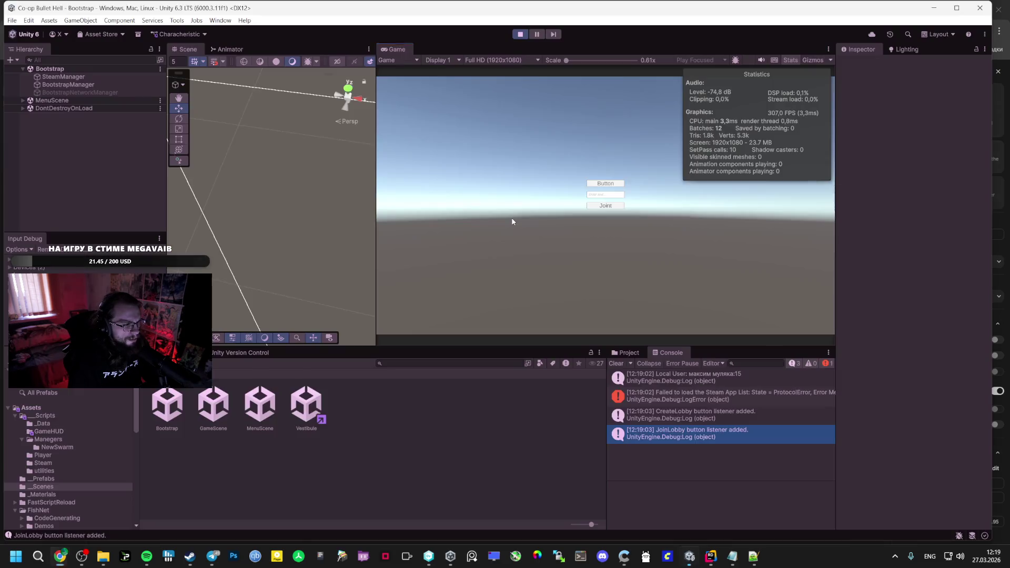
Create a lobby, select the spawned Player(Clone) and inspect its Player Stats component menu
{"action": "left_click", "coordinate": [606, 183]}
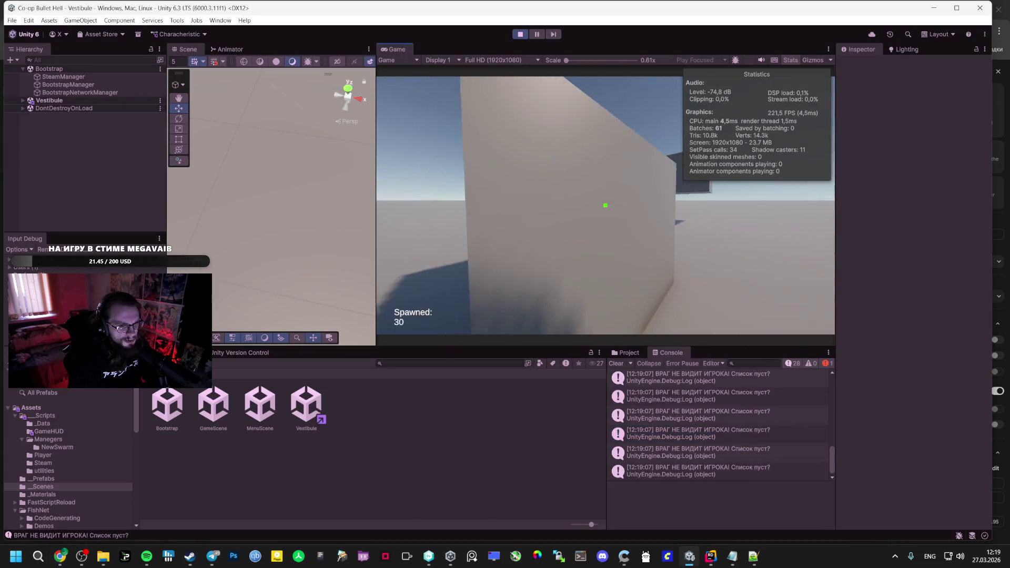
{"action": "left_click", "coordinate": [23, 100]}
{"action": "scroll", "coordinate": [64, 210], "scroll_direction": "down", "scroll_amount": 4}
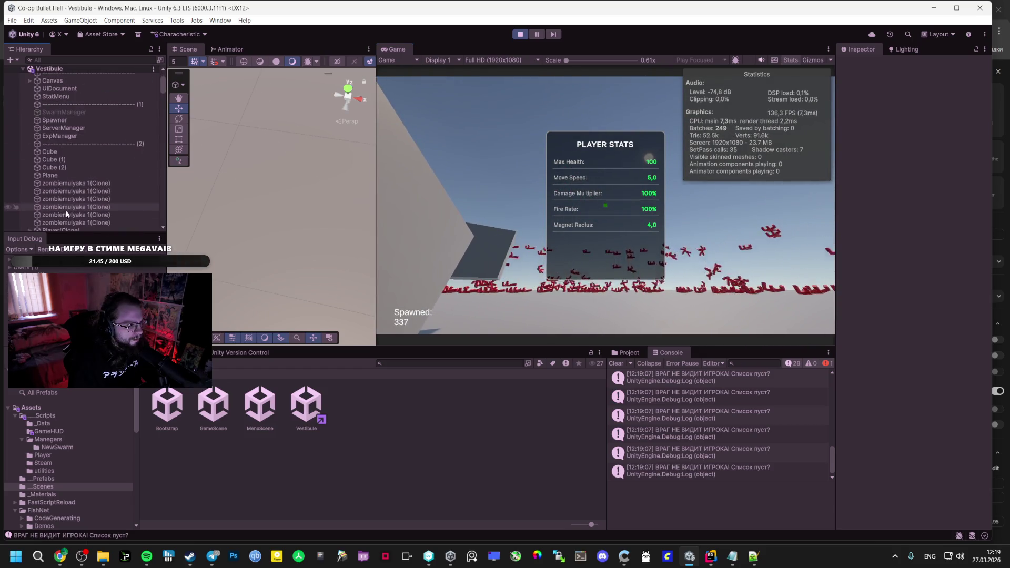
{"action": "double_click", "coordinate": [77, 201]}
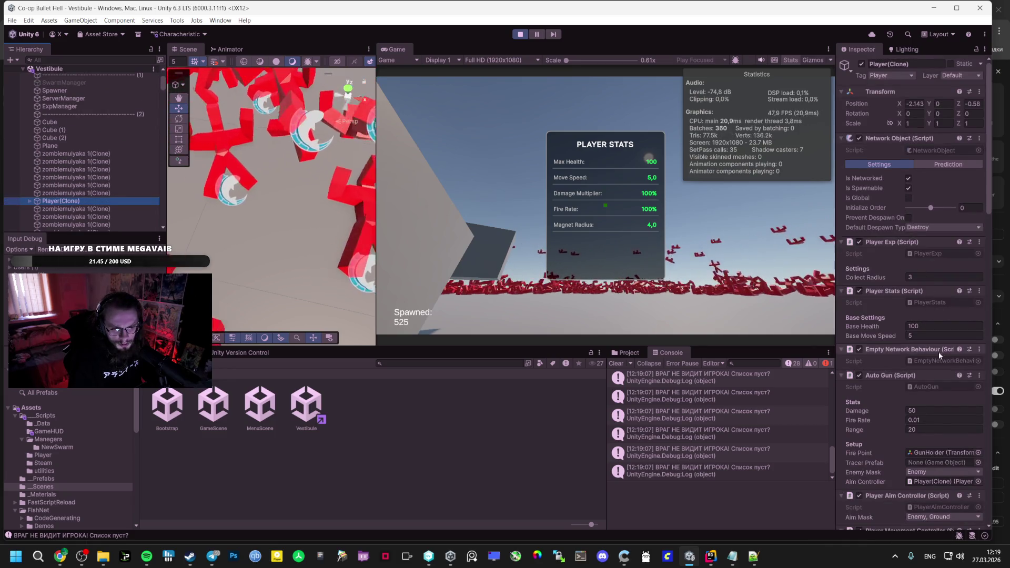
{"action": "scroll", "coordinate": [938, 350], "scroll_direction": "down", "scroll_amount": 2}
{"action": "right_click", "coordinate": [910, 237]}
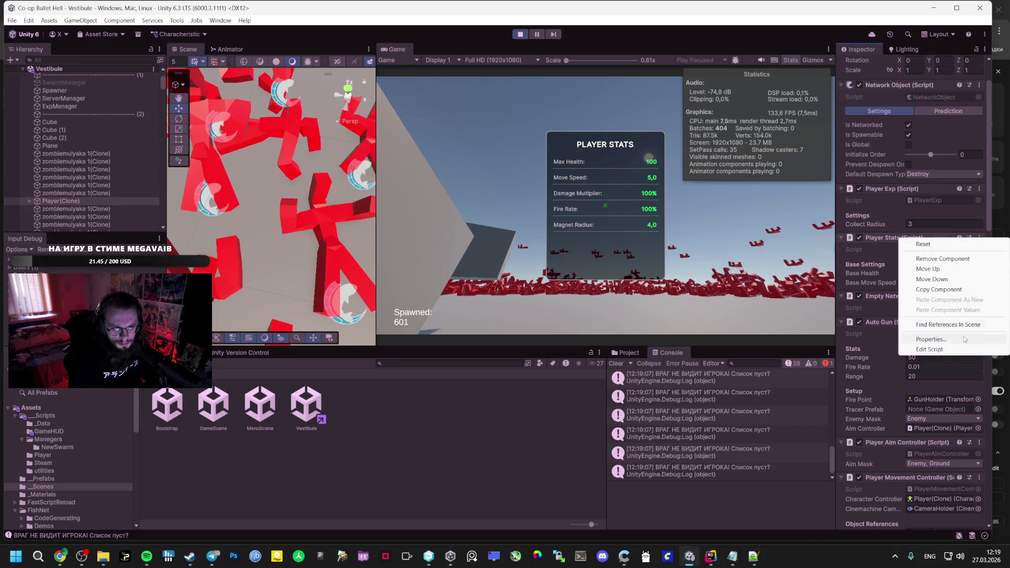
{"action": "right_click", "coordinate": [893, 193]}
{"action": "right_click", "coordinate": [882, 239]}
{"action": "left_click", "coordinate": [673, 384]}
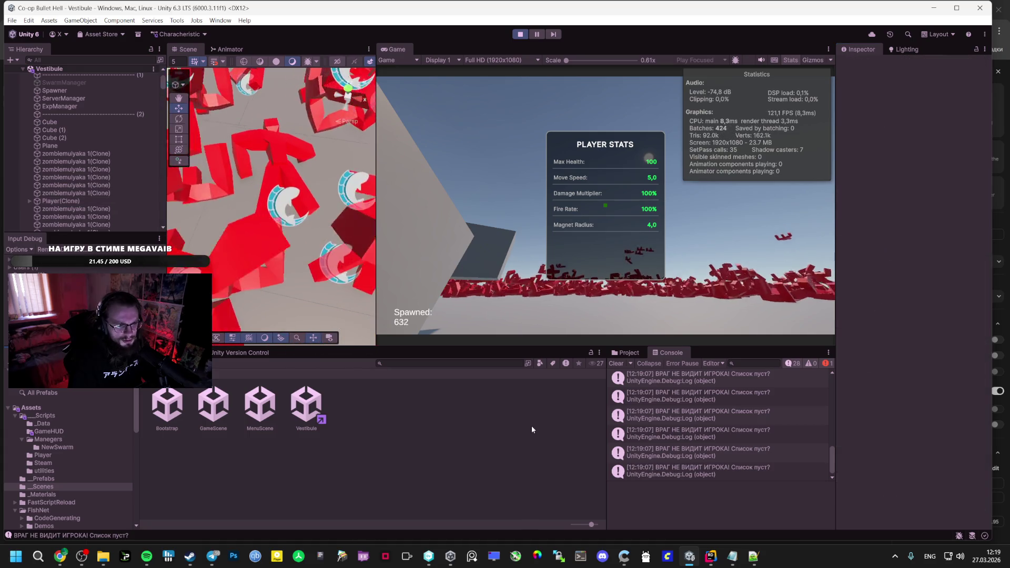
Restart play mode and host a session so the Vestibule scene loads
{"action": "left_click", "coordinate": [521, 34]}
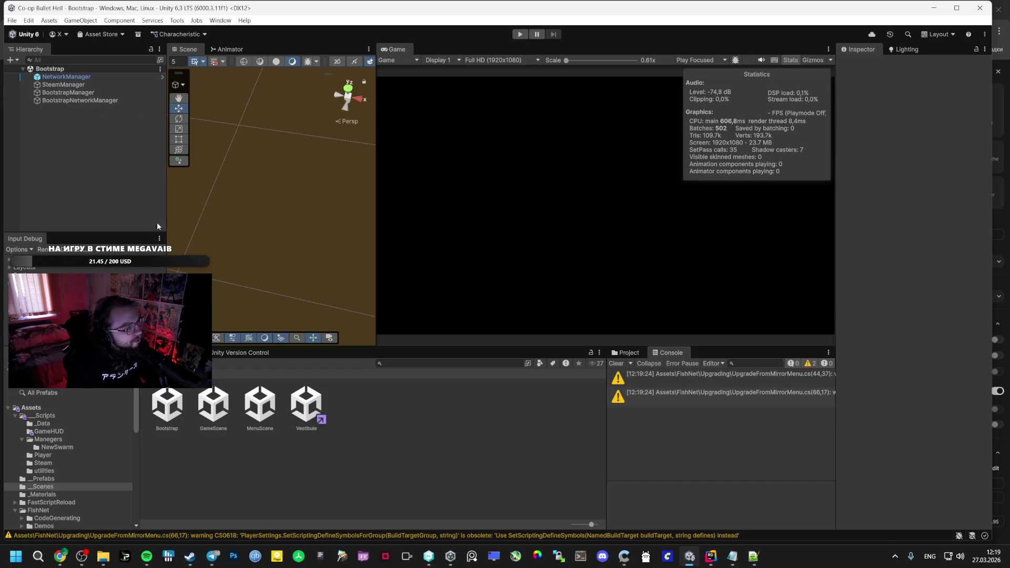
{"action": "left_click", "coordinate": [520, 36]}
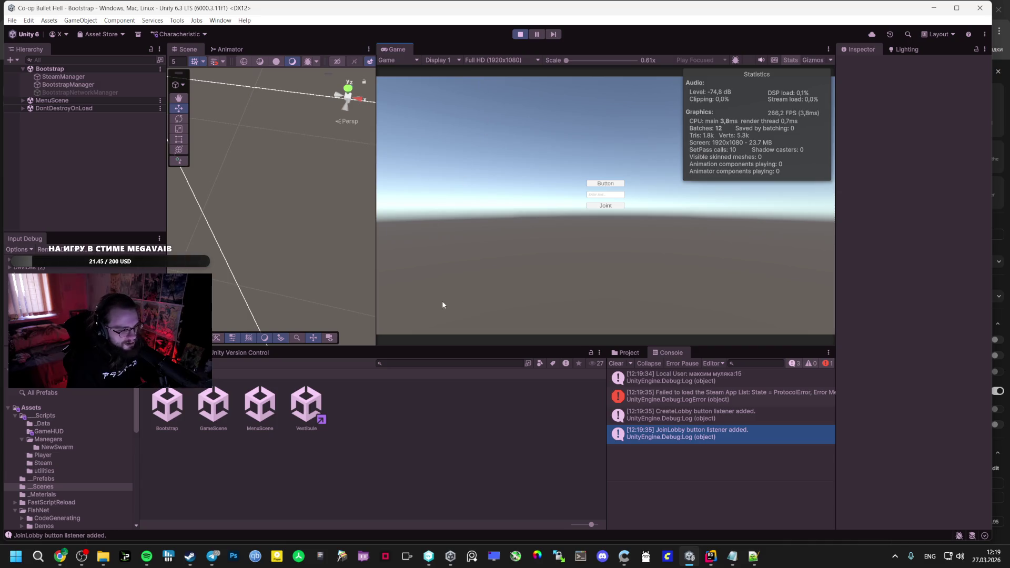
{"action": "left_click", "coordinate": [616, 185]}
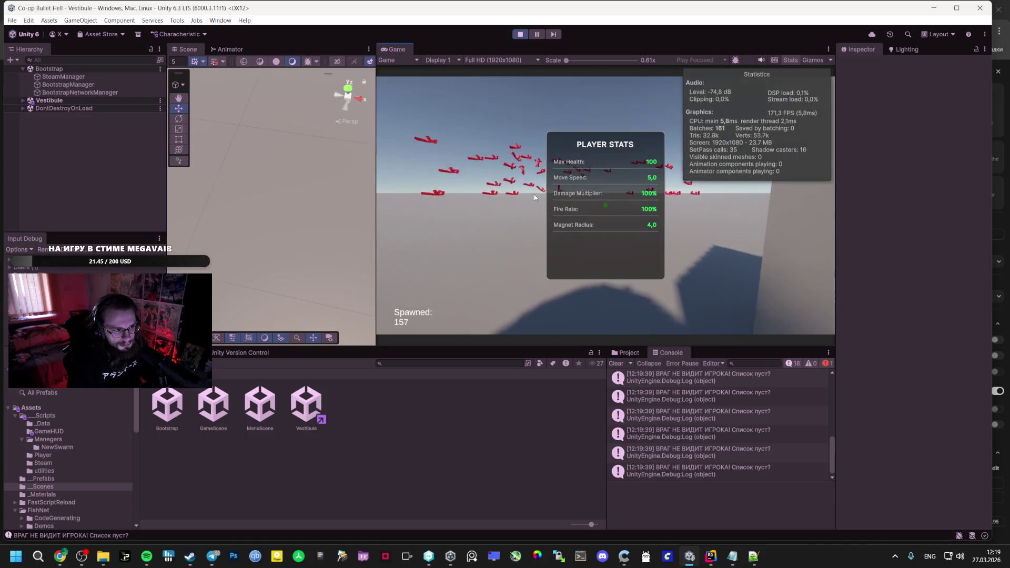
Run DEBUG: Add +50 Max Health on Player(Clone)'s Player Stats, raising Max Health to 150
{"action": "left_click", "coordinate": [23, 100]}
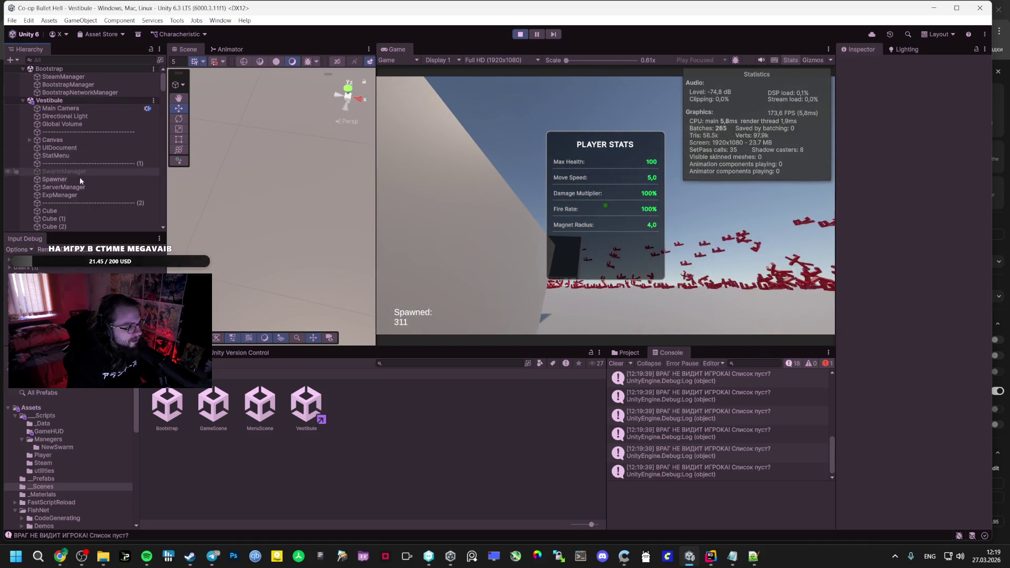
{"action": "scroll", "coordinate": [83, 200], "scroll_direction": "down", "scroll_amount": 3}
{"action": "key", "text": "Escape"}
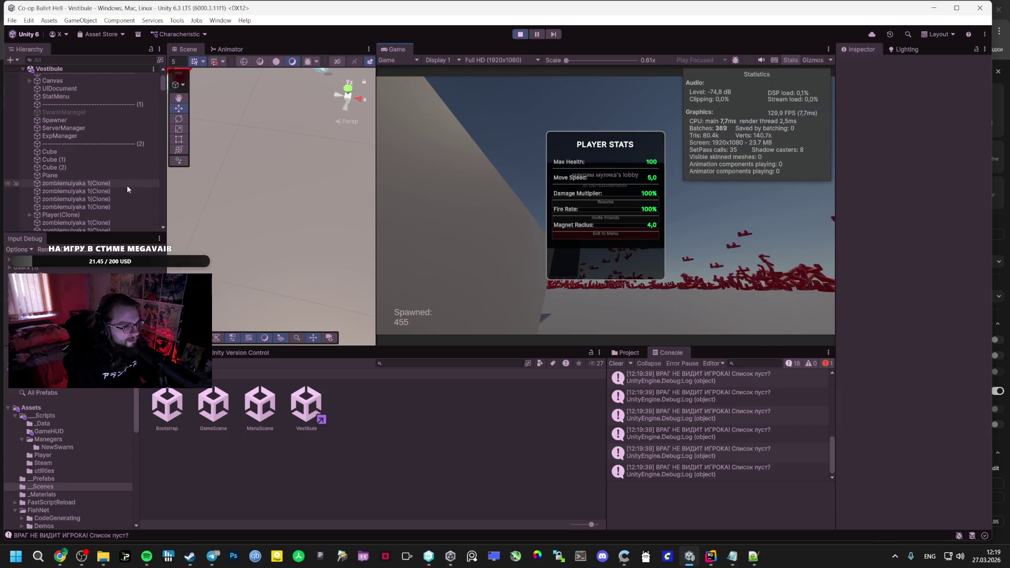
{"action": "scroll", "coordinate": [49, 185], "scroll_direction": "down", "scroll_amount": 3}
{"action": "double_click", "coordinate": [78, 155]}
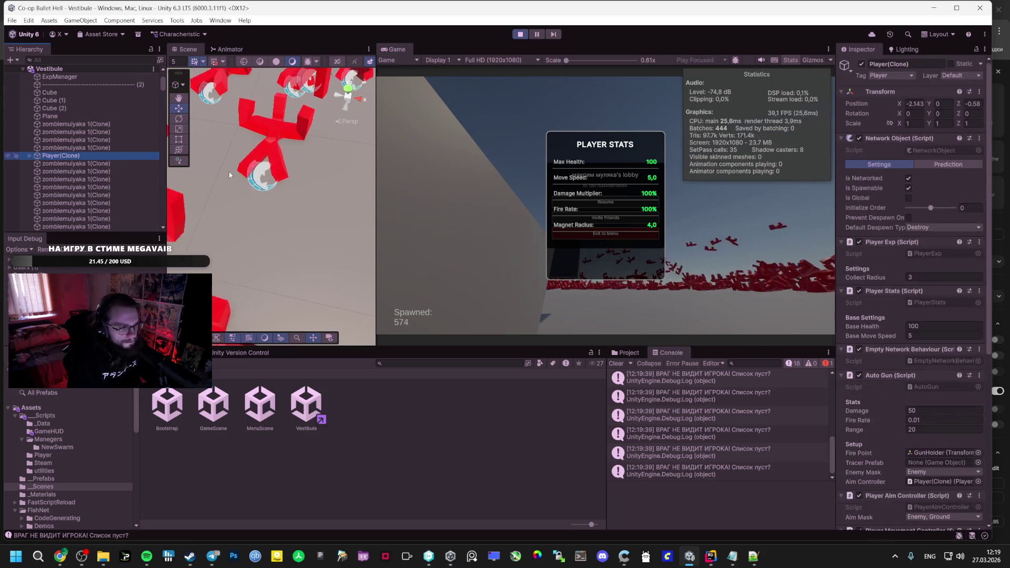
{"action": "right_click", "coordinate": [891, 291]}
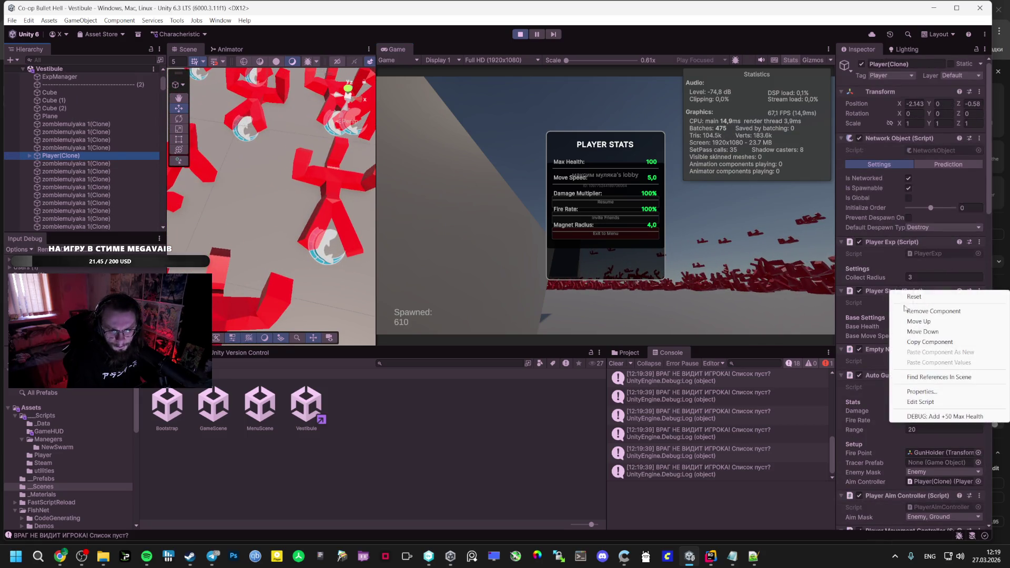
{"action": "left_click", "coordinate": [937, 417]}
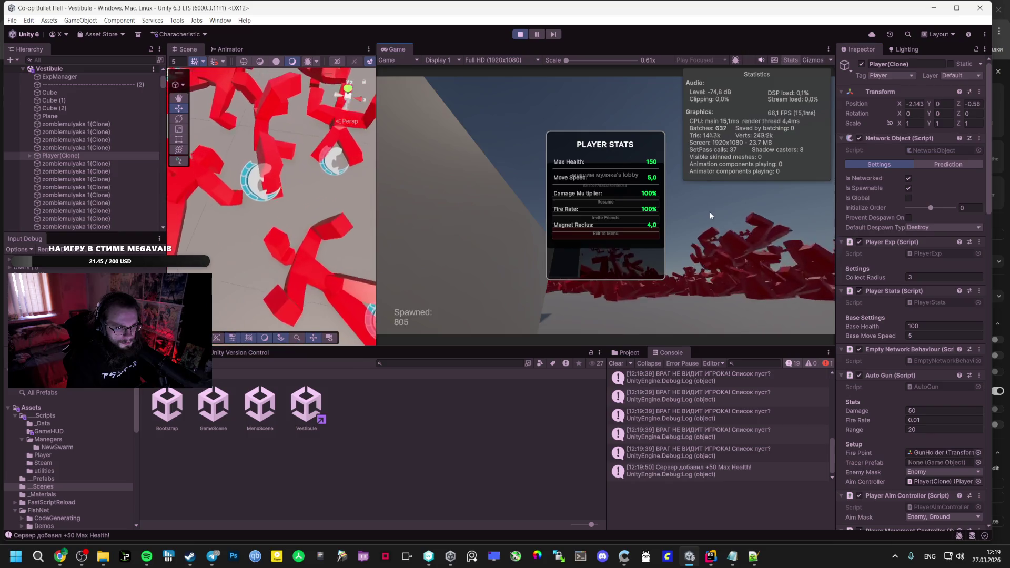
Walk the player through the arena, toggling the stats panel to check health
{"action": "key", "text": "Escape"}
{"action": "key", "text": "w"}
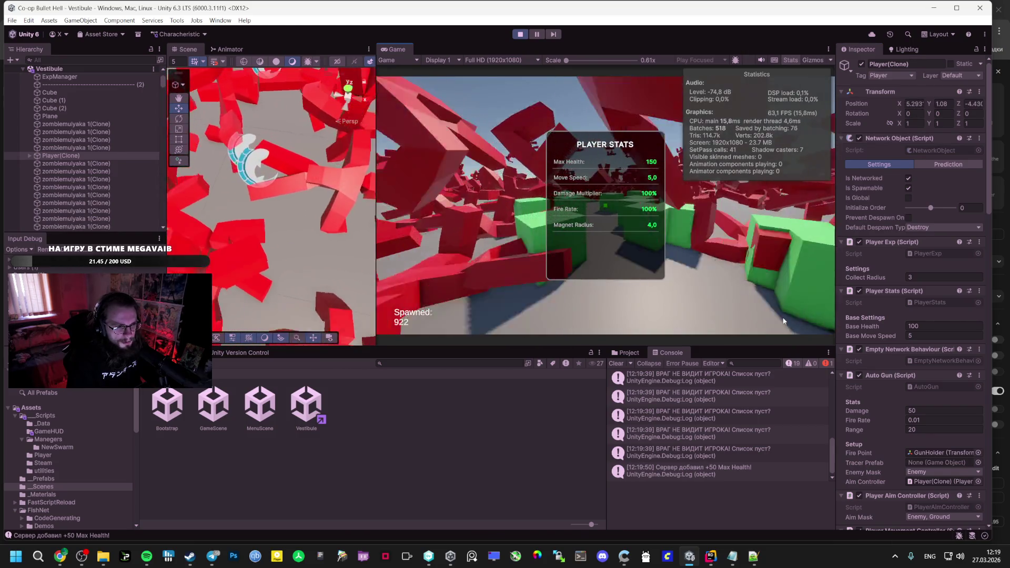
{"action": "key", "text": "w"}
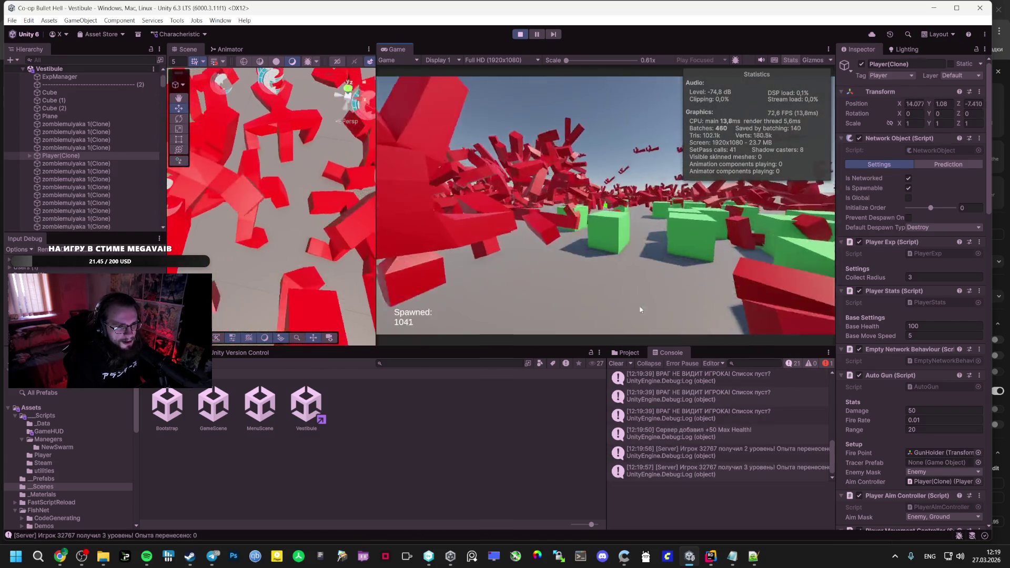
{"action": "key", "text": "w"}
{"action": "key", "text": "w"}
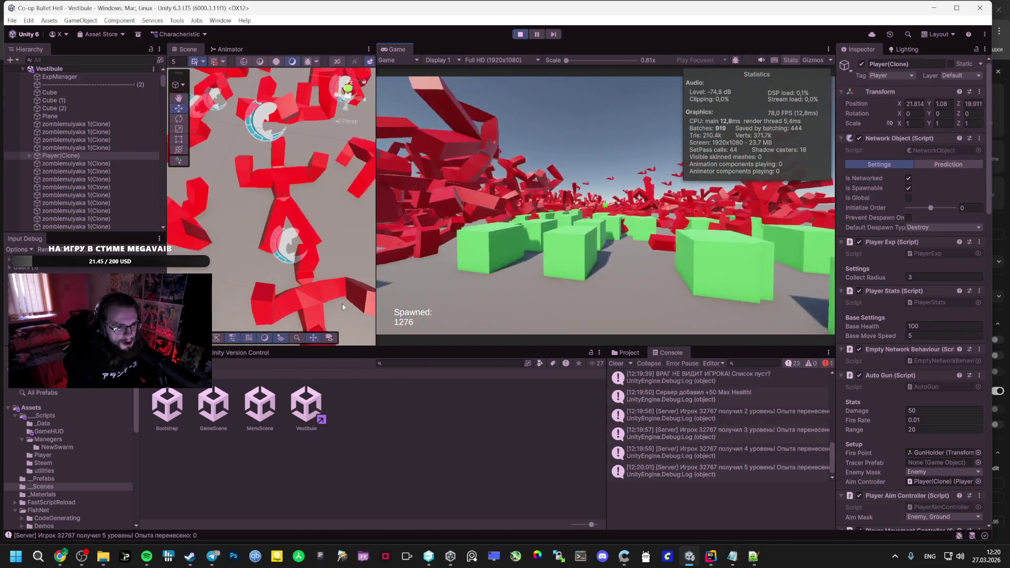
{"action": "key", "text": "w"}
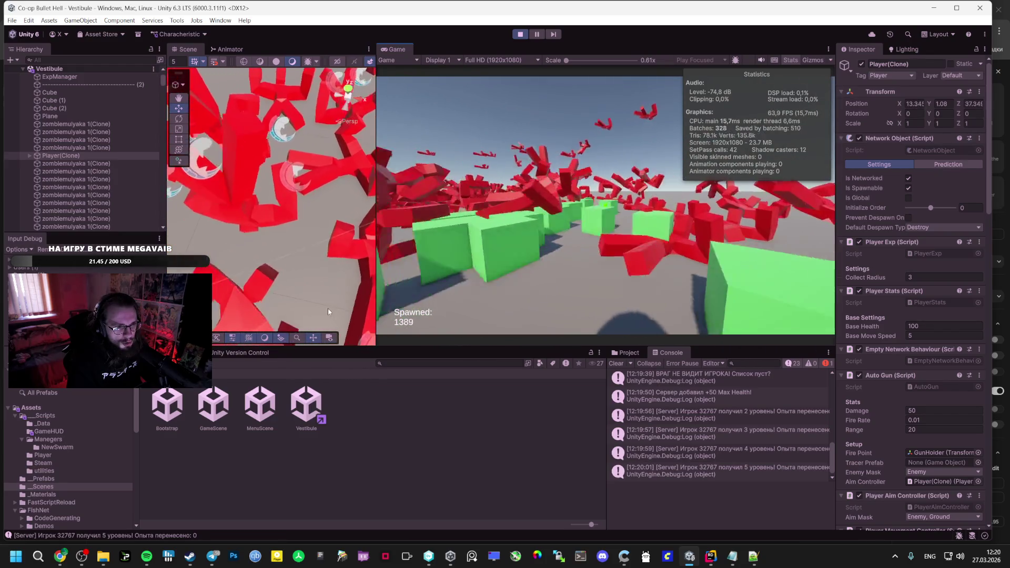
{"action": "key", "text": "w"}
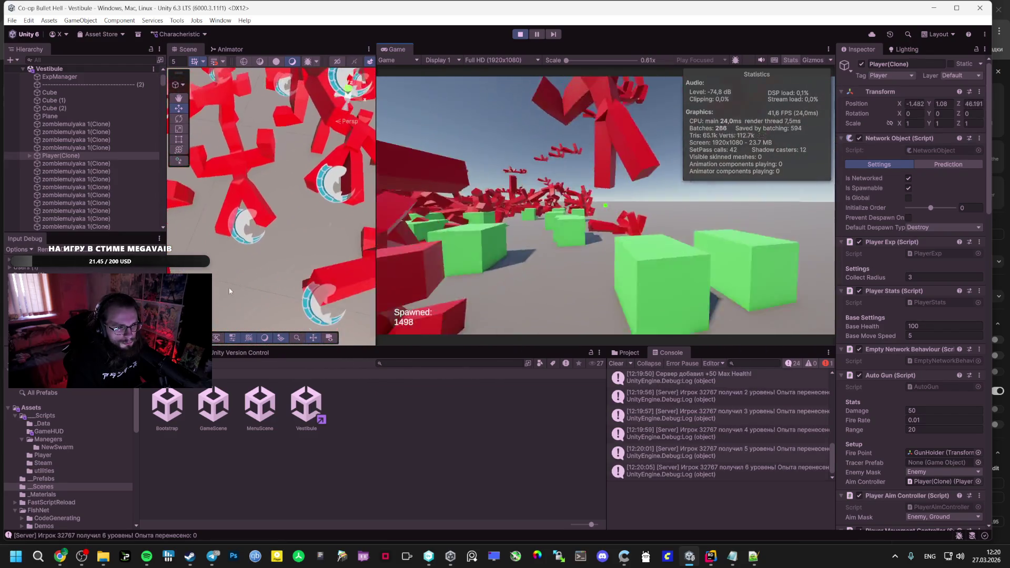
{"action": "key", "text": "w"}
{"action": "key", "text": "w"}
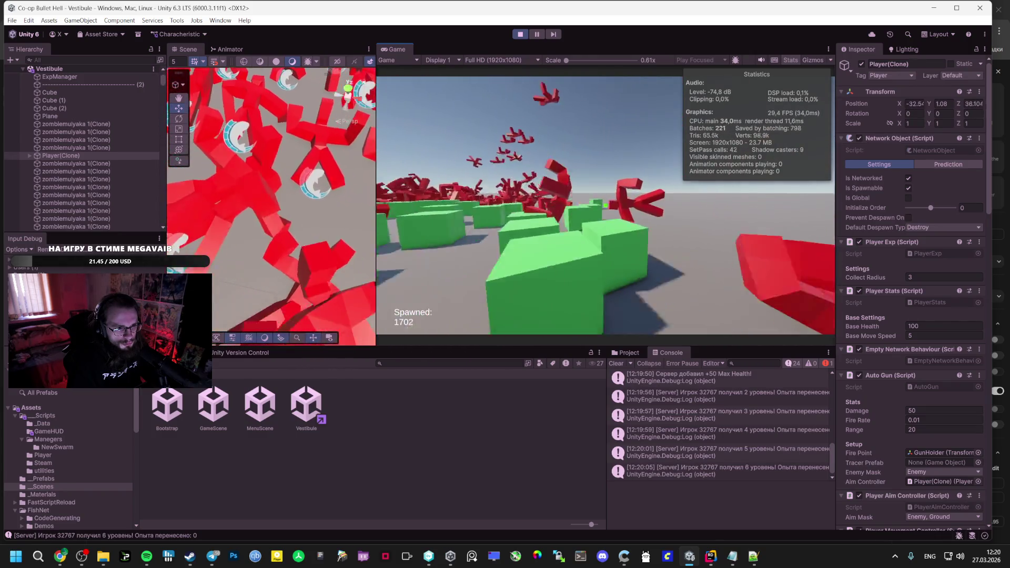
{"action": "key", "text": "w"}
{"action": "key", "text": "Tab"}
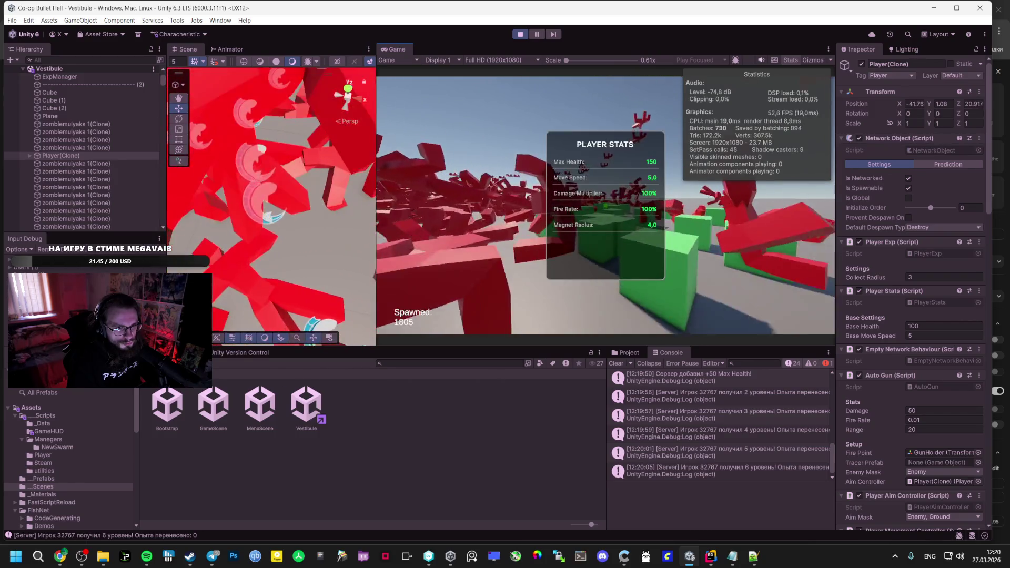
{"action": "key", "text": "w"}
{"action": "key", "text": "w"}
{"action": "key", "text": "Escape"}
Stop the Unity test run, return to AI Studio's checklist, then open Spotify's Liked Songs
{"action": "left_click", "coordinate": [520, 35]}
{"action": "mouse_move", "coordinate": [59, 550]}
{"action": "left_click", "coordinate": [59, 528]}
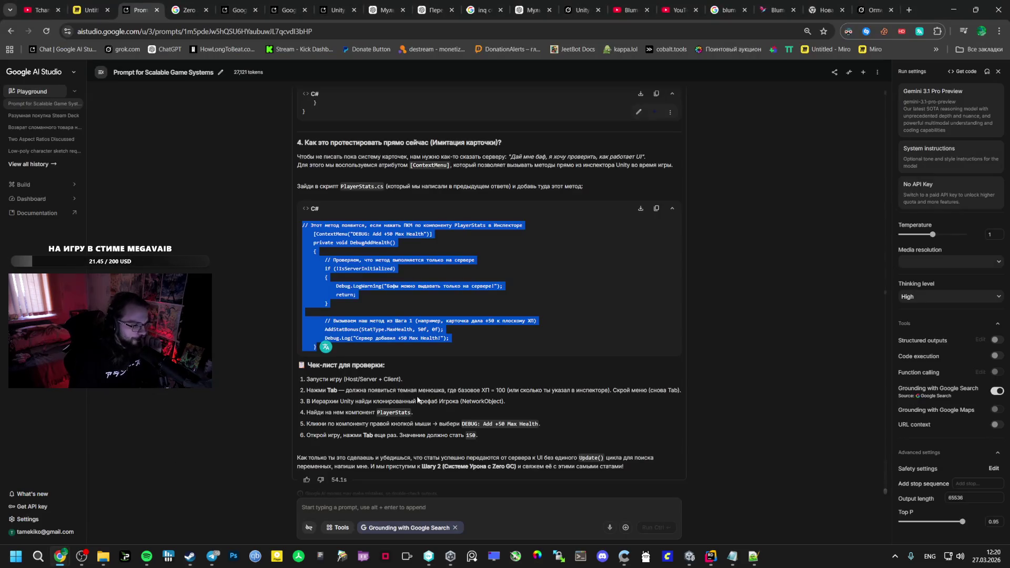
{"action": "left_click", "coordinate": [358, 502]}
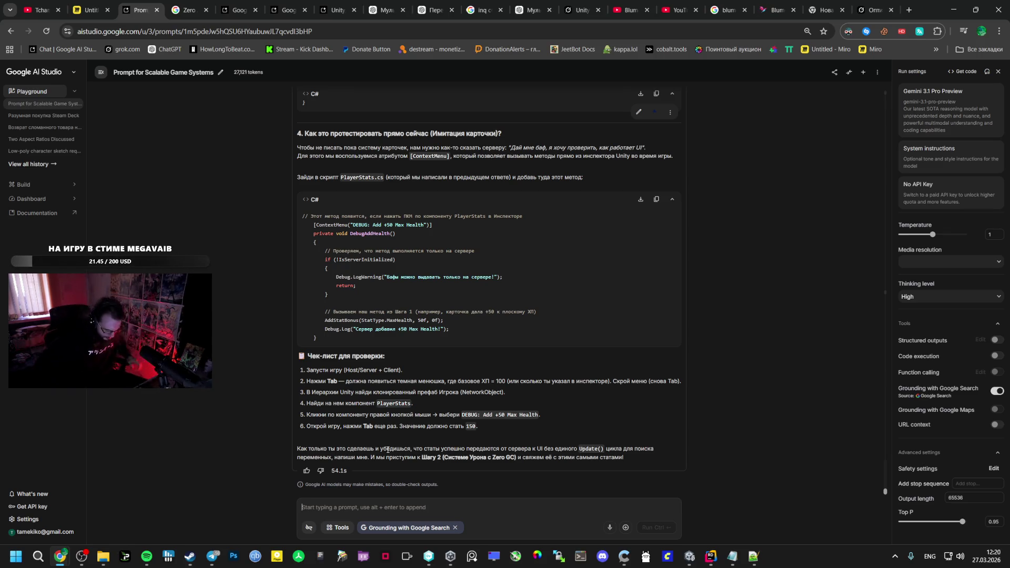
{"action": "left_click", "coordinate": [146, 556]}
{"action": "left_click", "coordinate": [189, 167]}
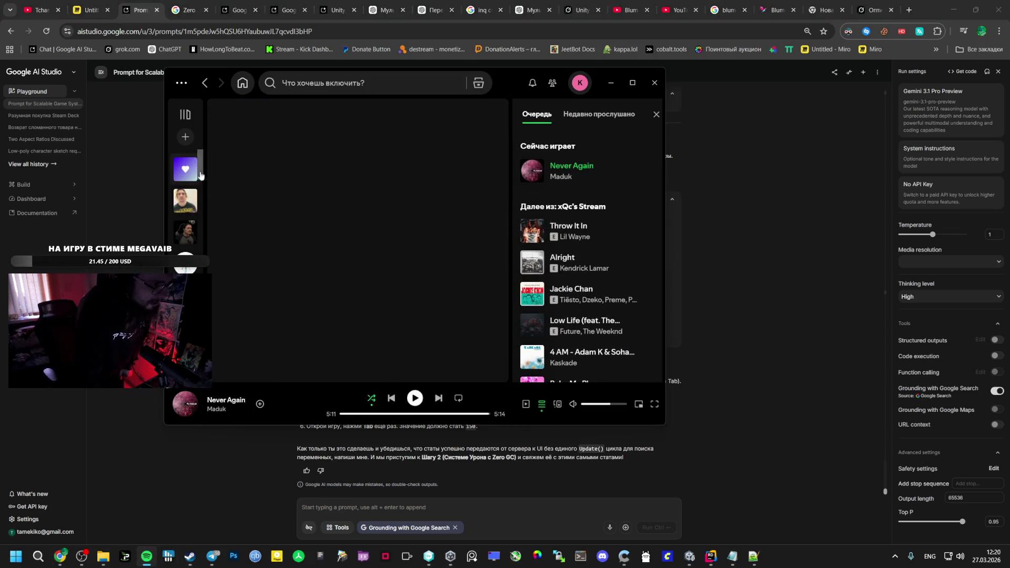
Queue 'I Don't Want To Set The World On Fire', skip to it, then pause
{"action": "right_click", "coordinate": [309, 281]}
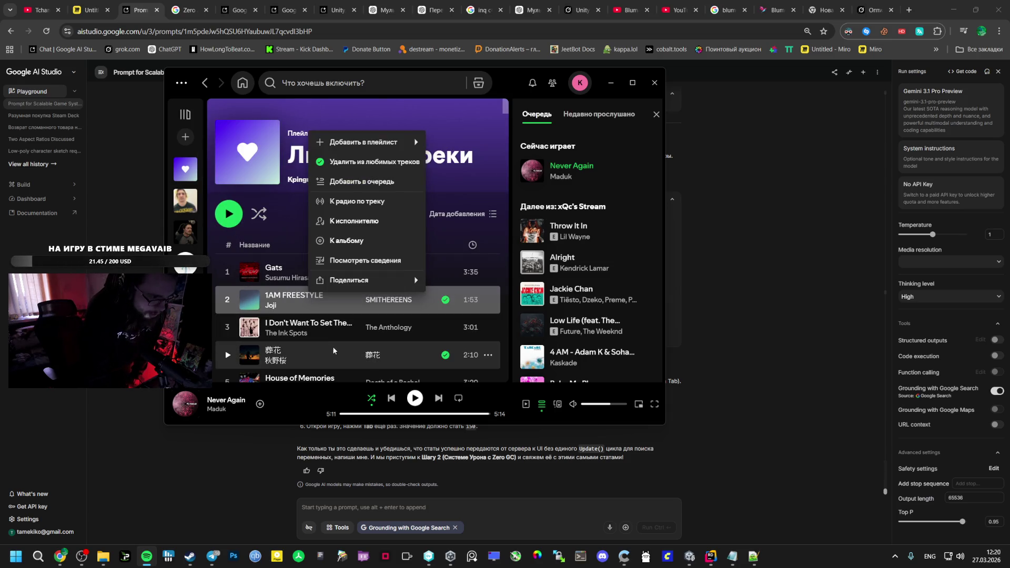
{"action": "right_click", "coordinate": [339, 333]}
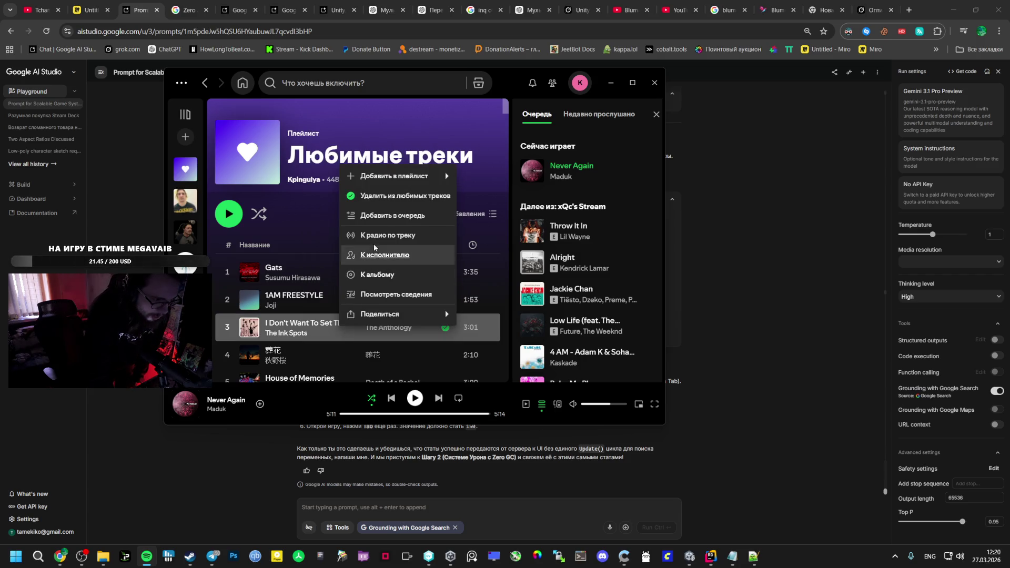
{"action": "left_click", "coordinate": [377, 216]}
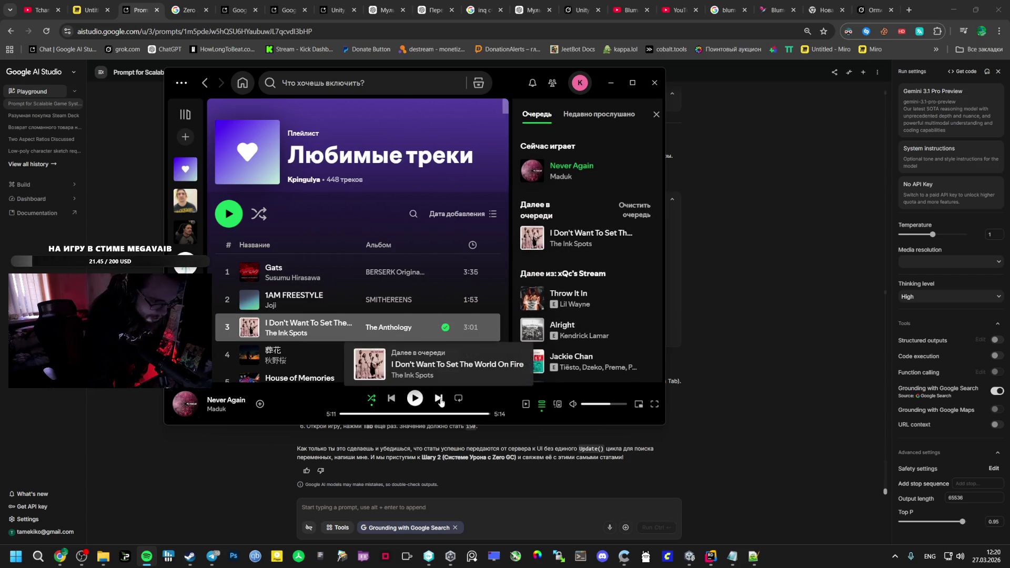
{"action": "left_click", "coordinate": [440, 400]}
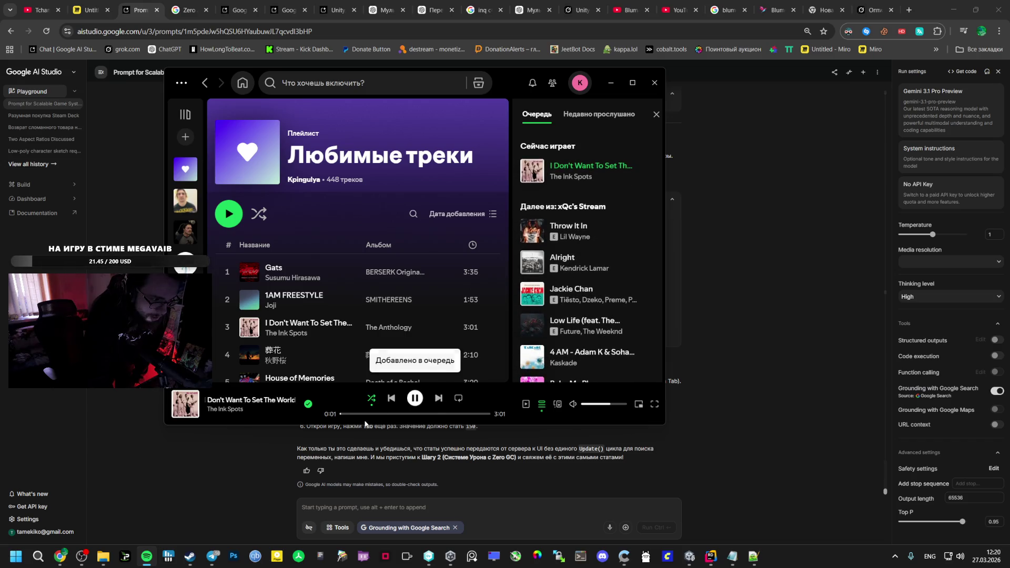
{"action": "scroll", "coordinate": [348, 363], "scroll_direction": "down", "scroll_amount": 2}
{"action": "key", "text": "space"}
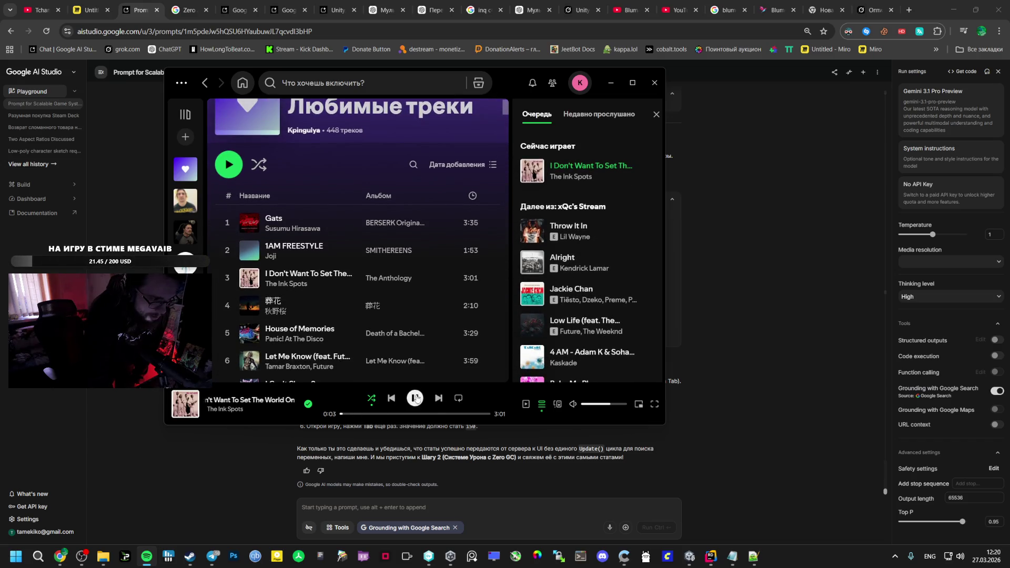
Queue 'The Box' by Roddy Ricch and skip ahead to play it, then return to Unity
{"action": "scroll", "coordinate": [337, 343], "scroll_direction": "down", "scroll_amount": 3}
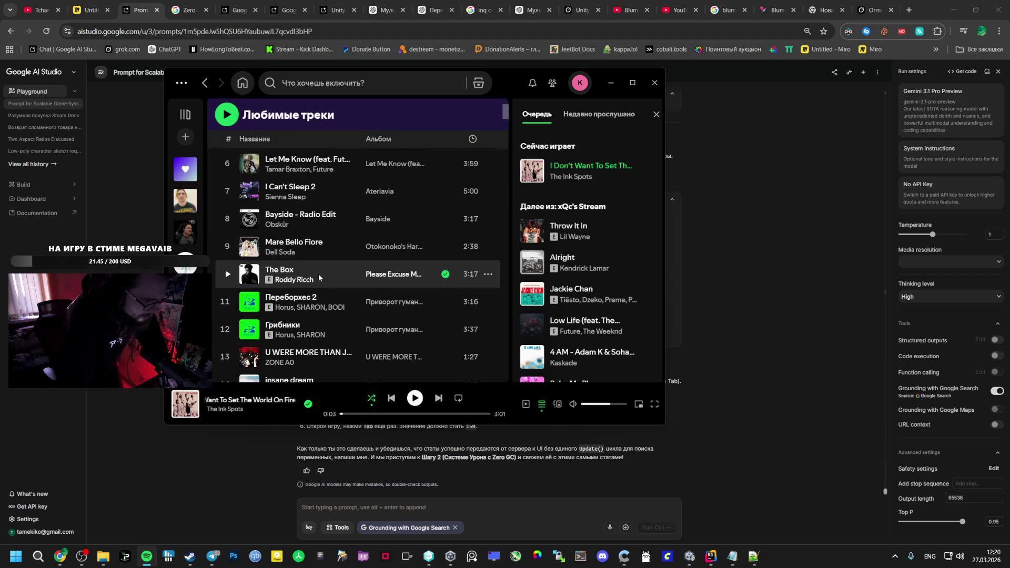
{"action": "right_click", "coordinate": [319, 274]}
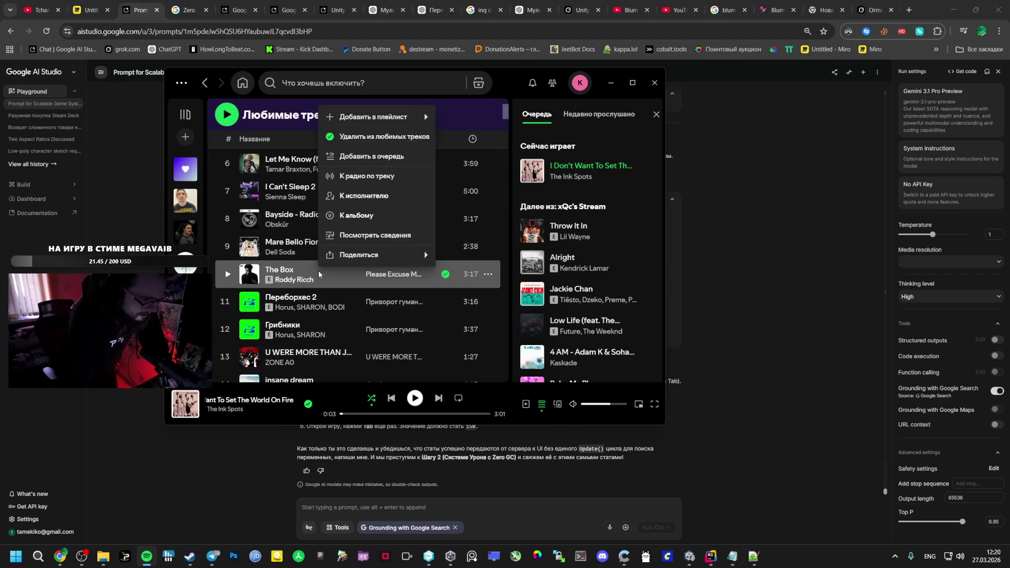
{"action": "left_click", "coordinate": [373, 167]}
{"action": "left_click", "coordinate": [440, 398]}
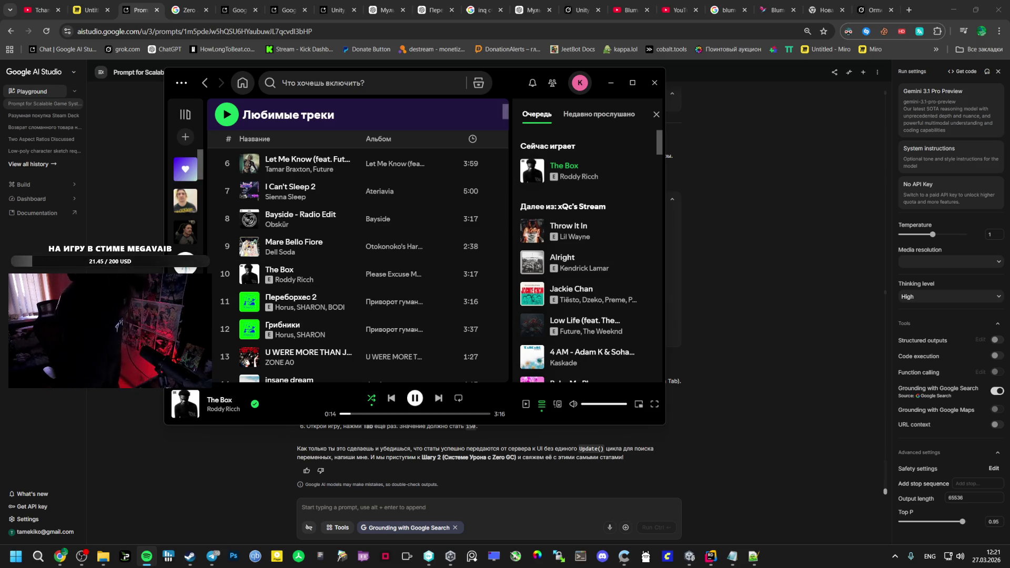
{"action": "key", "text": "alt+Tab"}
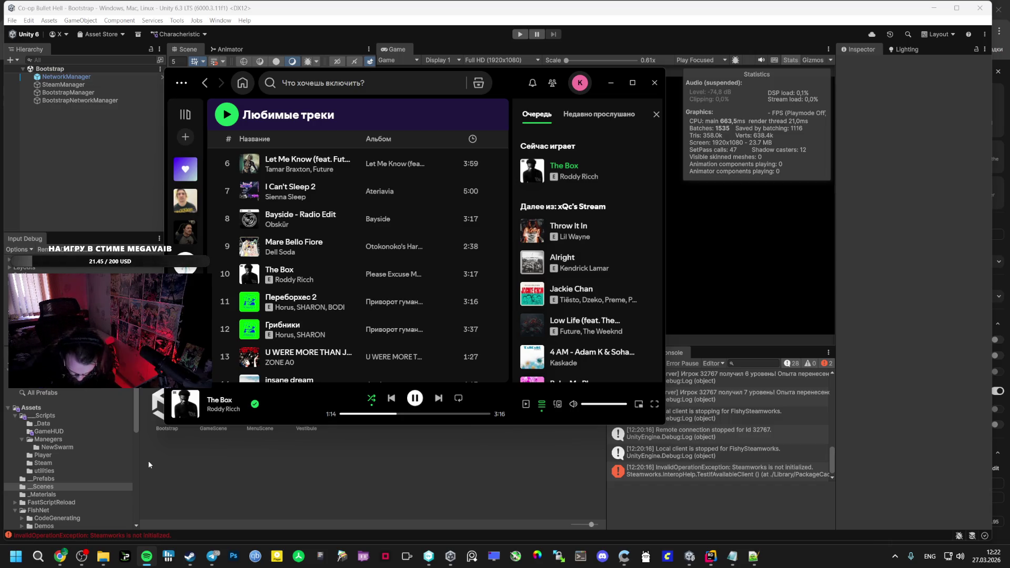
{"action": "mouse_move", "coordinate": [60, 556]}
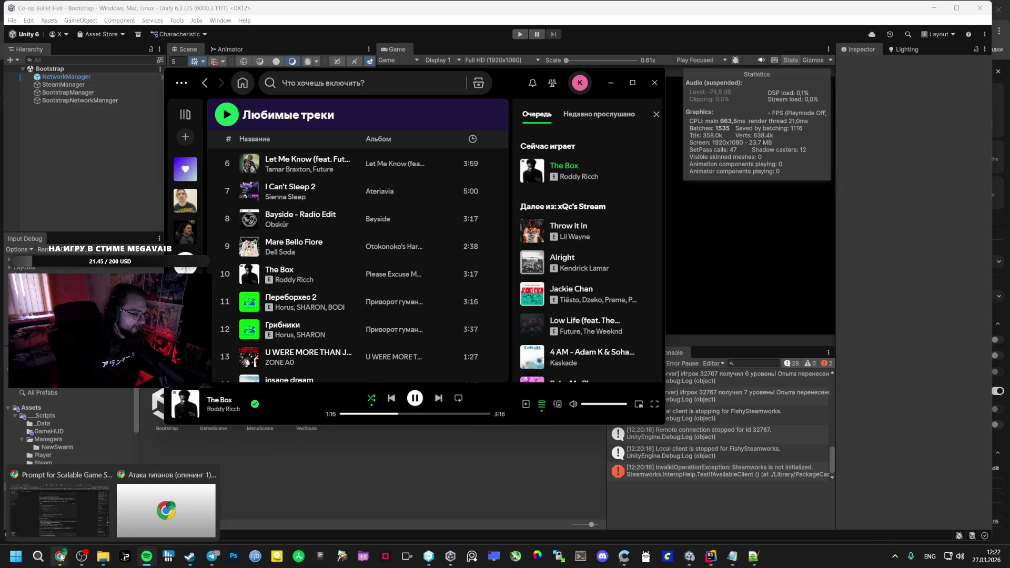
Send 'Работает, давай дальше' to Gemini, then turn Spotify's volume down to about half
{"action": "left_click", "coordinate": [131, 505]}
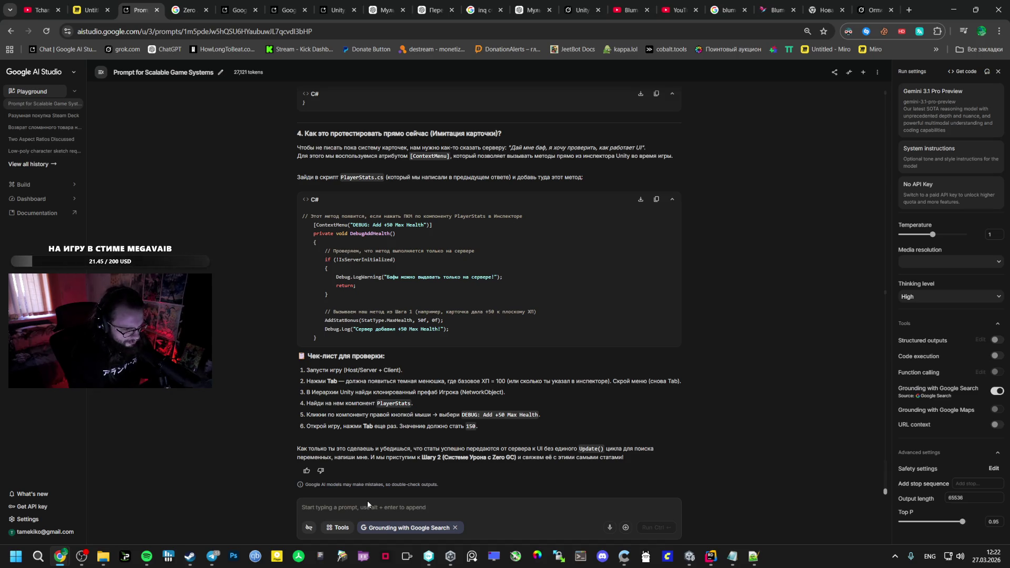
{"action": "type", "text": "H"}
{"action": "key", "text": "alt+shift"}
{"action": "type", "text": "Работает"}
{"action": "key", "text": "Return"}
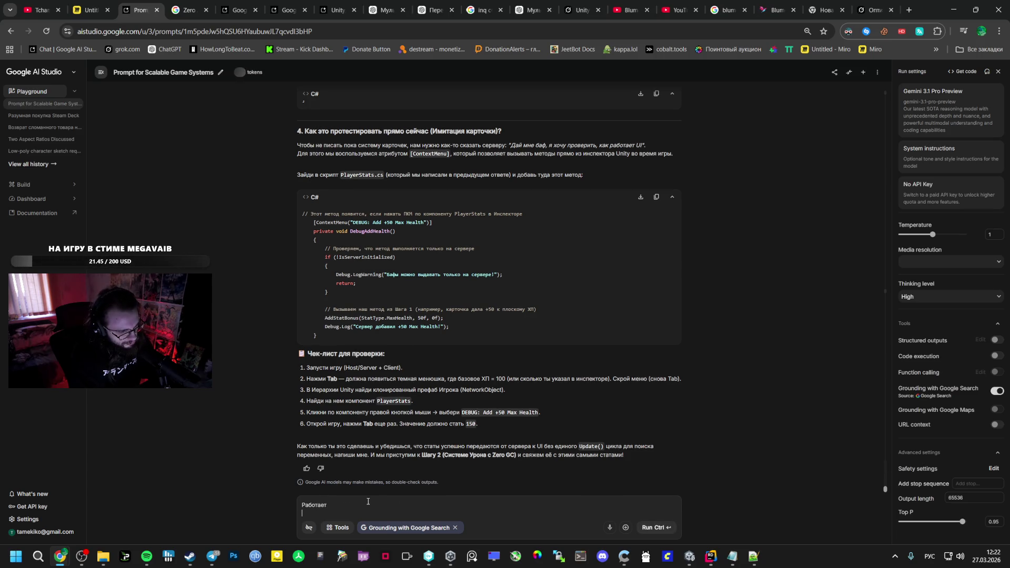
{"action": "key", "text": "BackSpace"}
{"action": "type", "text": ", давай дальше"}
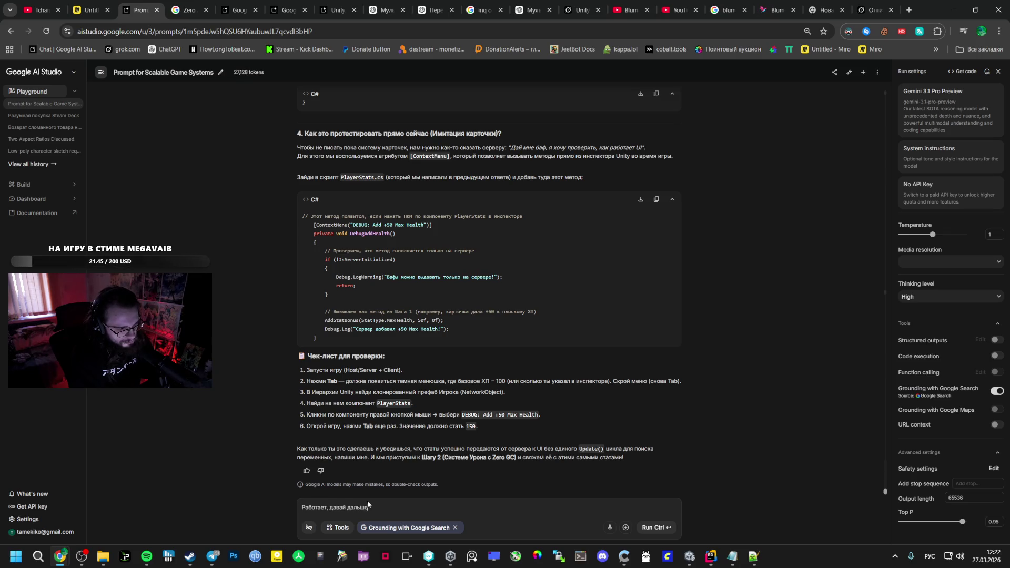
{"action": "key", "text": "ctrl+Return"}
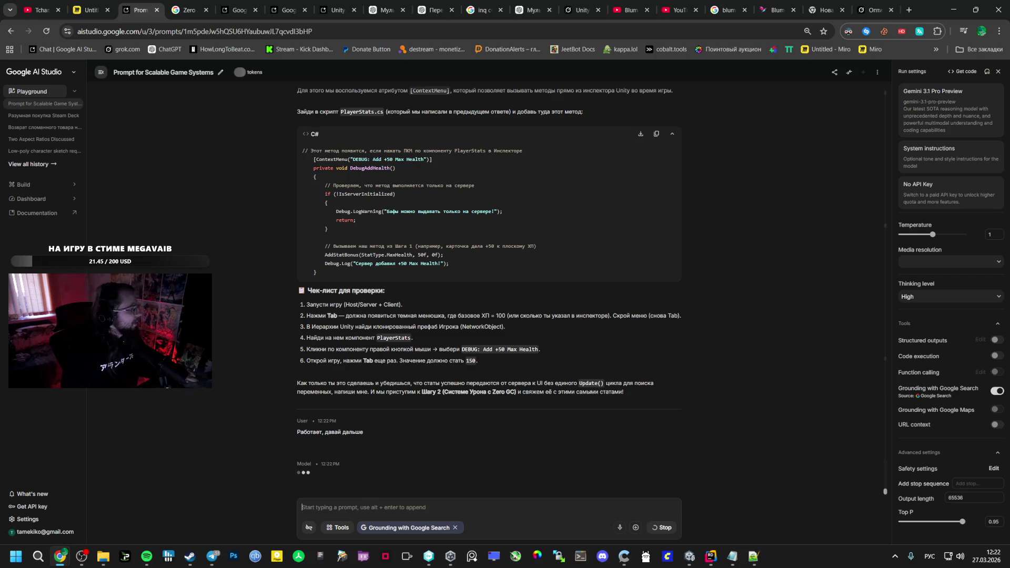
{"action": "left_click", "coordinate": [147, 556]}
{"action": "left_click", "coordinate": [605, 404]}
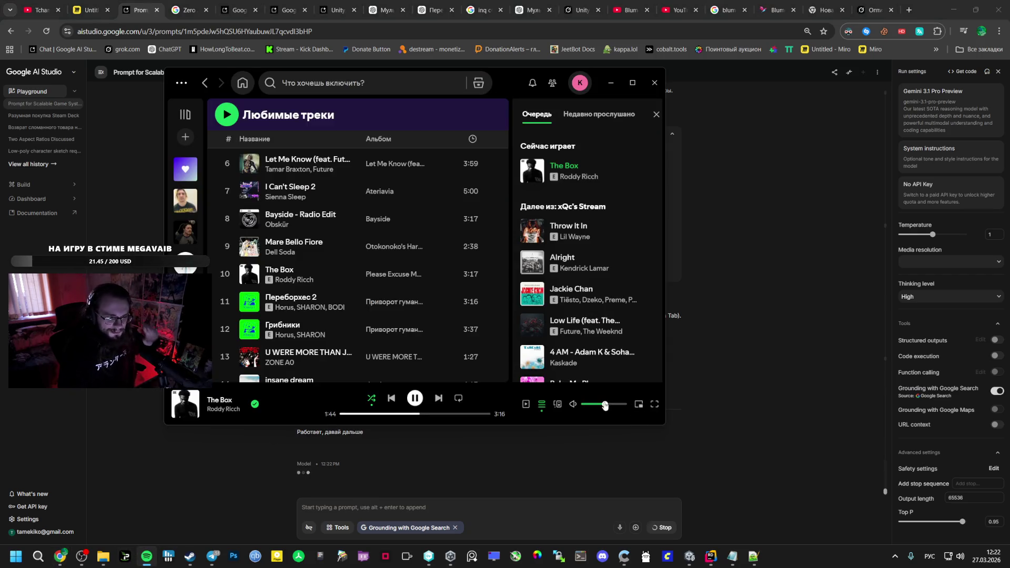
Scroll PlayerStats.cs in Rider up to the NetworkedStats struct and select its name
{"action": "left_click", "coordinate": [689, 556]}
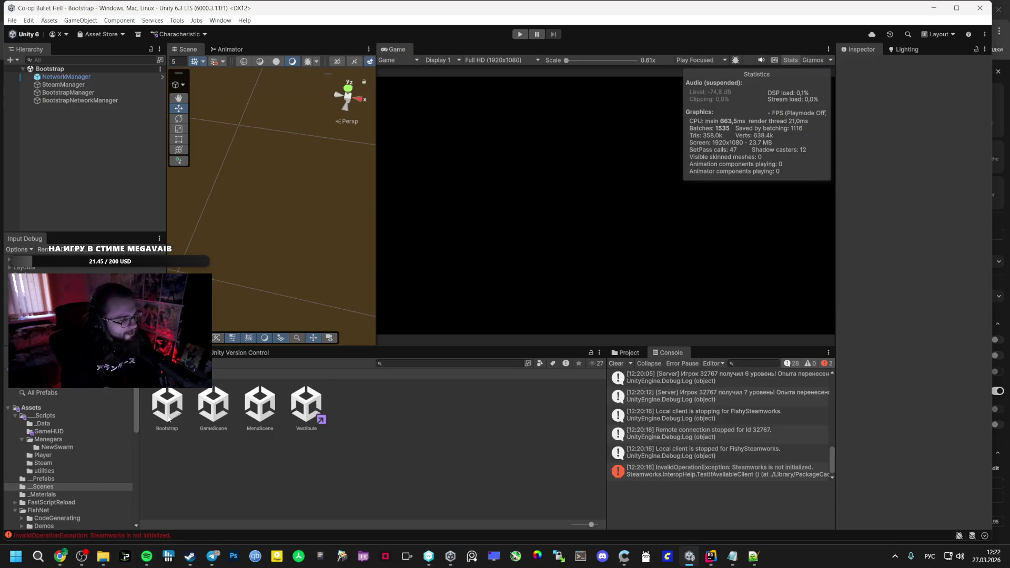
{"action": "left_click", "coordinate": [711, 556]}
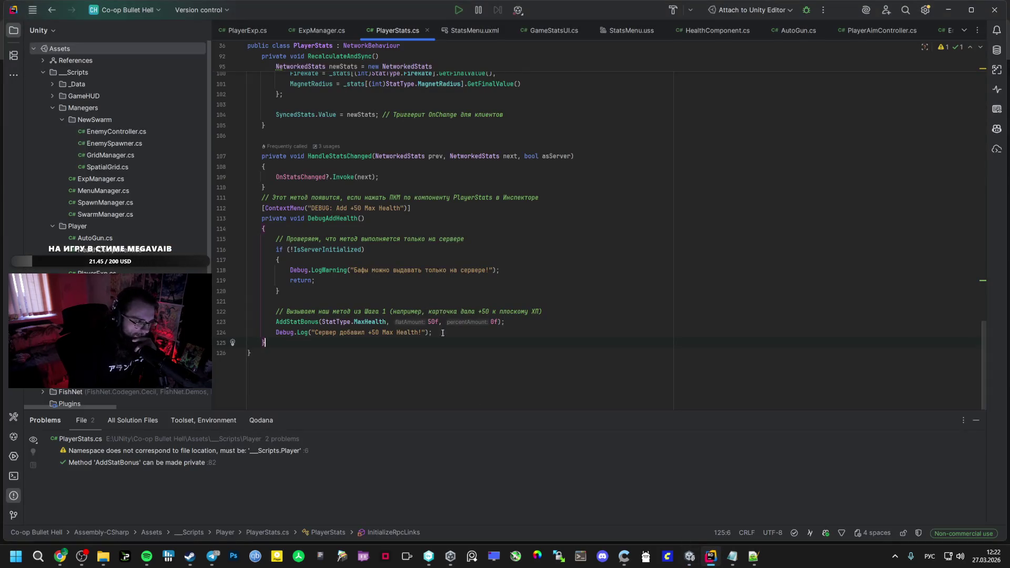
{"action": "scroll", "coordinate": [355, 210], "scroll_direction": "up", "scroll_amount": 10}
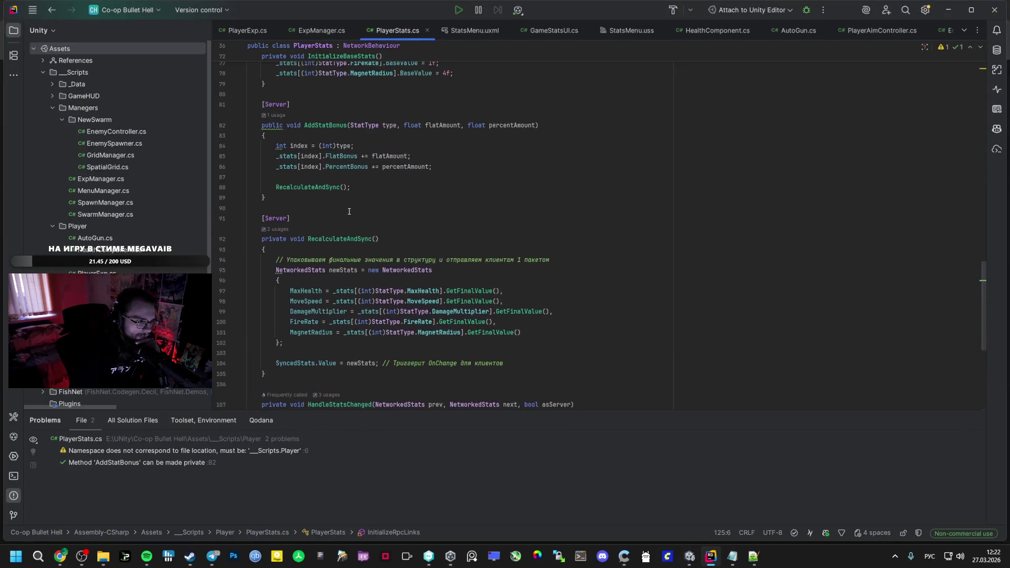
{"action": "scroll", "coordinate": [358, 201], "scroll_direction": "up", "scroll_amount": 4}
{"action": "scroll", "coordinate": [359, 195], "scroll_direction": "up", "scroll_amount": 8}
{"action": "scroll", "coordinate": [349, 182], "scroll_direction": "up", "scroll_amount": 4}
{"action": "left_click", "coordinate": [308, 208]}
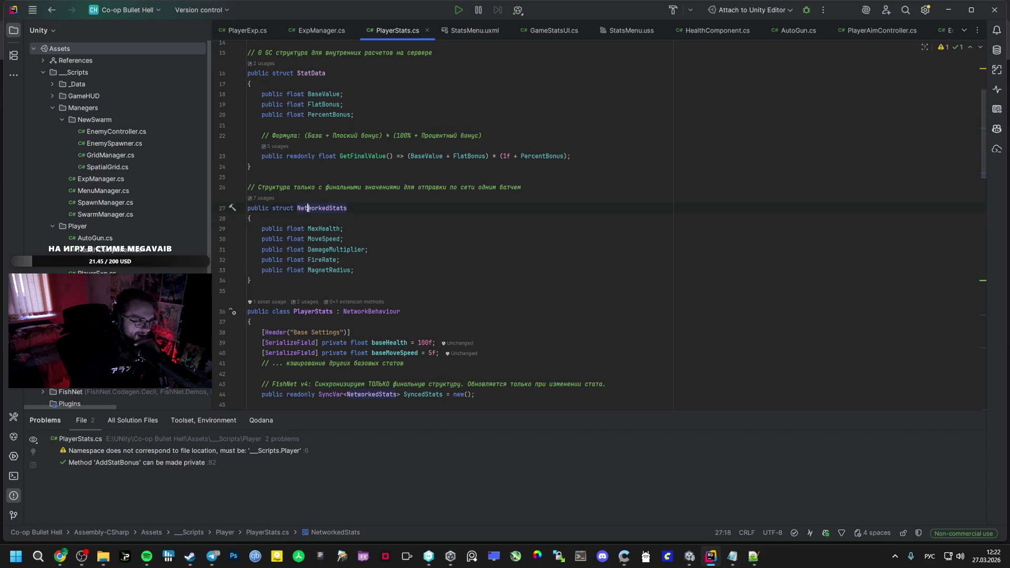
{"action": "double_click", "coordinate": [311, 209]}
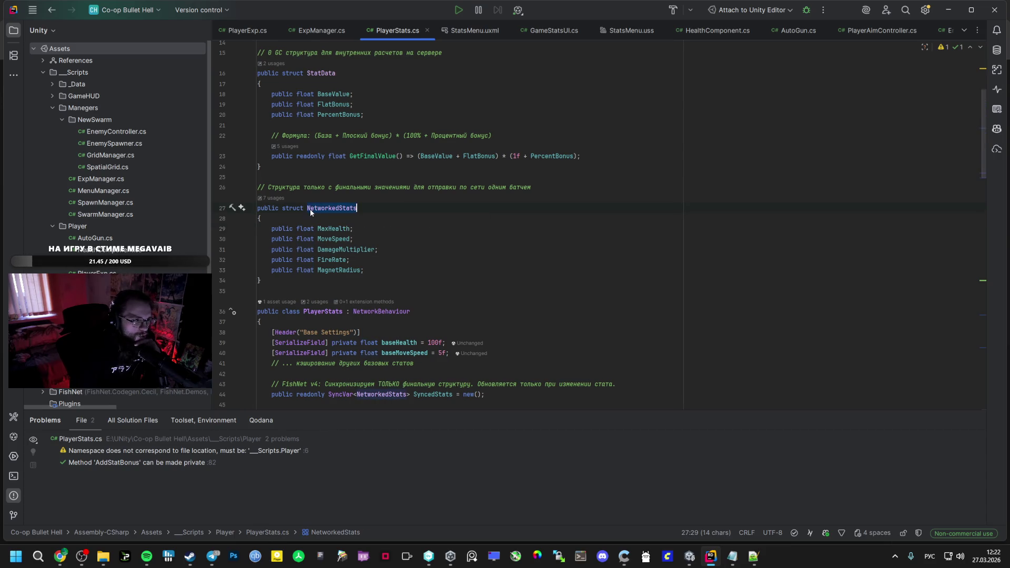
Scroll down to the DebugAddHealth method and its AddStatBonus call on line 123
{"action": "scroll", "coordinate": [331, 251], "scroll_direction": "down", "scroll_amount": 6}
{"action": "scroll", "coordinate": [333, 252], "scroll_direction": "down", "scroll_amount": 15}
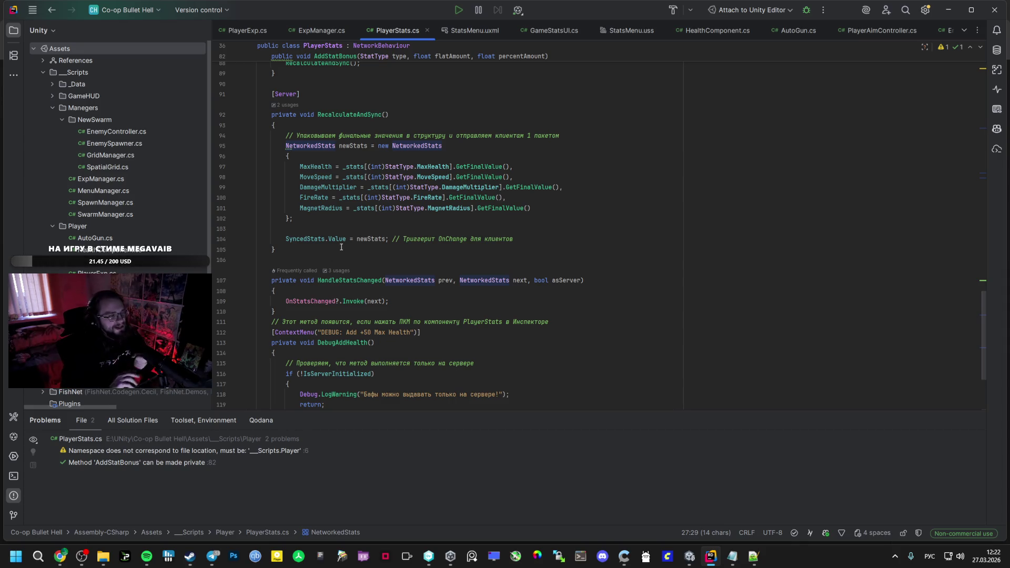
{"action": "scroll", "coordinate": [341, 247], "scroll_direction": "down", "scroll_amount": 3}
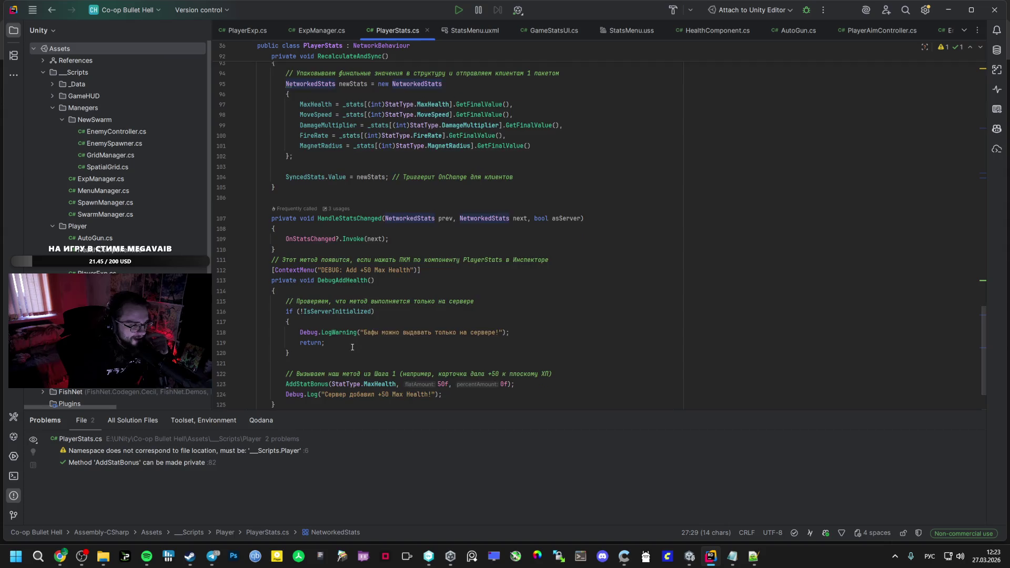
{"action": "left_click", "coordinate": [316, 352]}
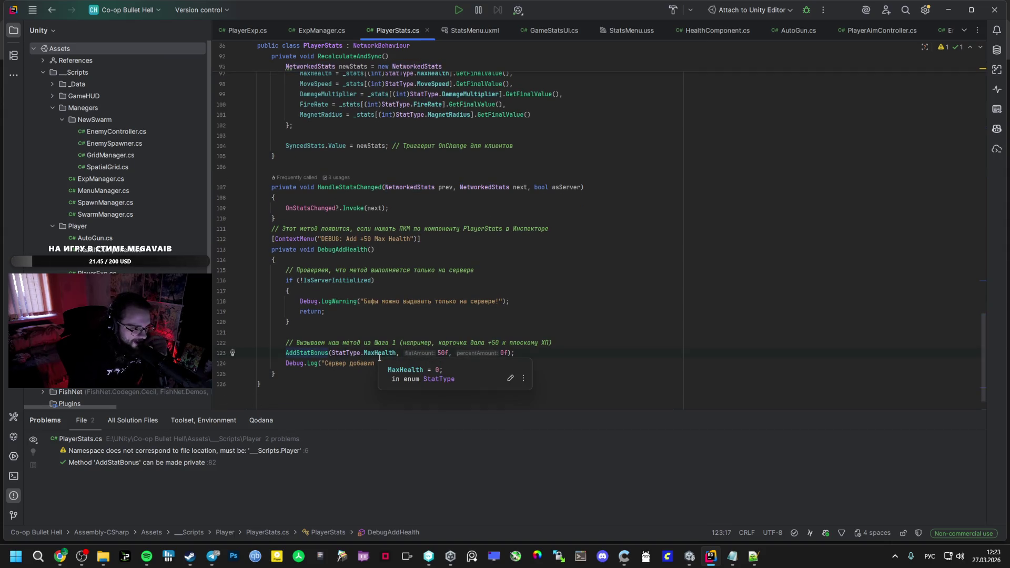
{"action": "mouse_move", "coordinate": [60, 556]}
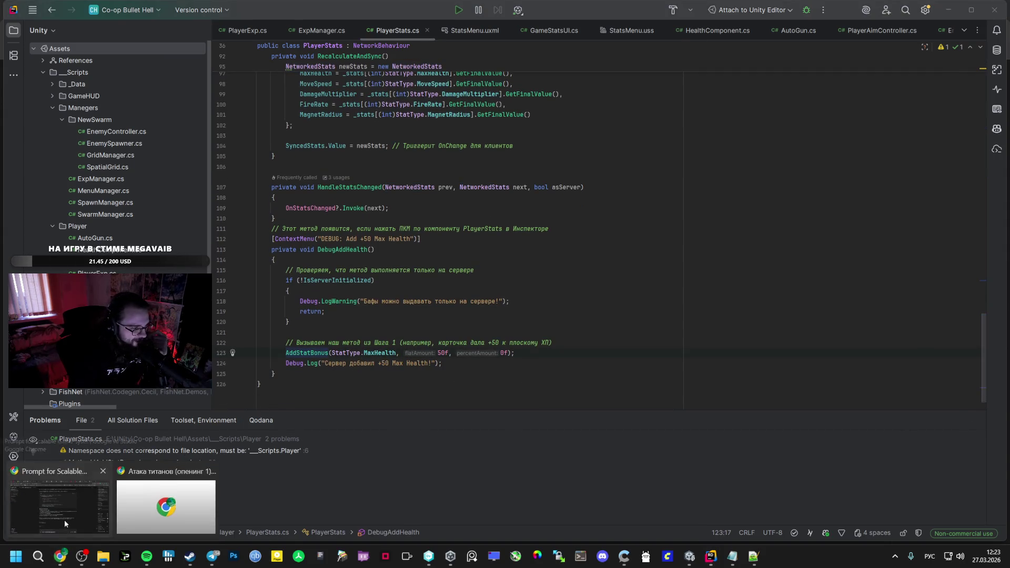
{"action": "left_click", "coordinate": [64, 520]}
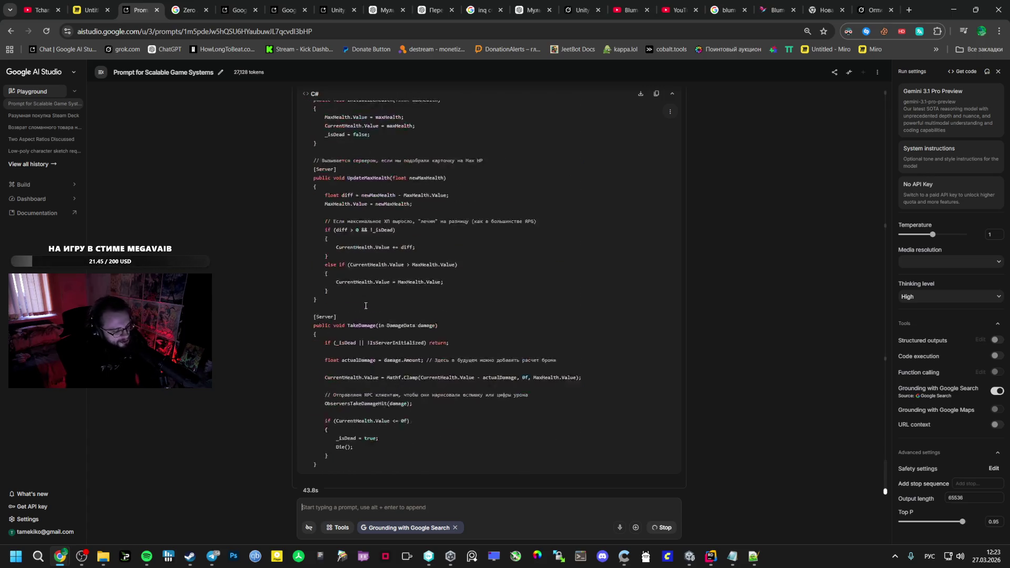
Scroll through Gemini's step 2 reply, highlighting DamageData, then return to Unity
{"action": "scroll", "coordinate": [460, 323], "scroll_direction": "up", "scroll_amount": 10}
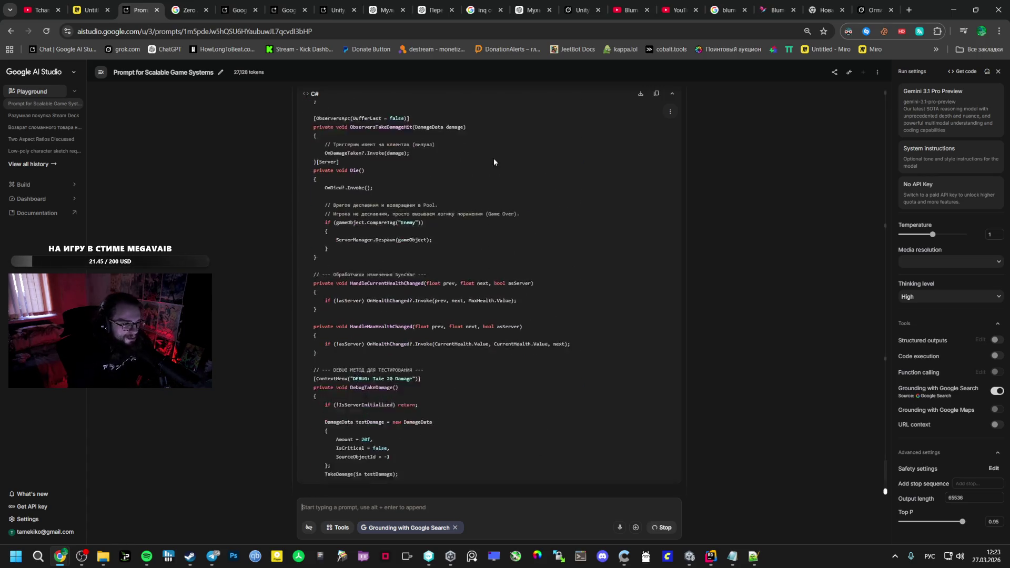
{"action": "scroll", "coordinate": [421, 213], "scroll_direction": "up", "scroll_amount": 10}
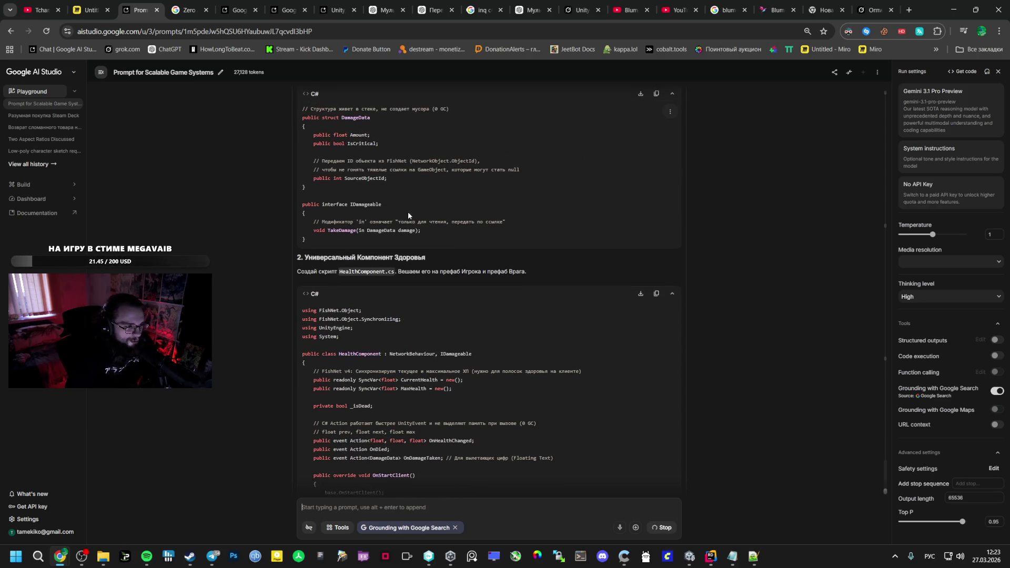
{"action": "scroll", "coordinate": [404, 210], "scroll_direction": "down", "scroll_amount": 5}
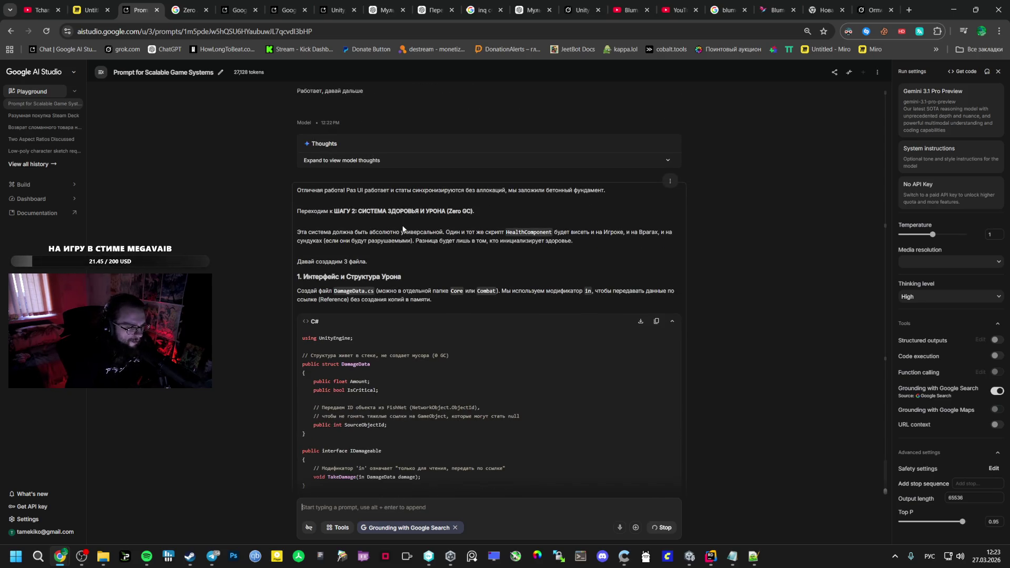
{"action": "double_click", "coordinate": [349, 291]}
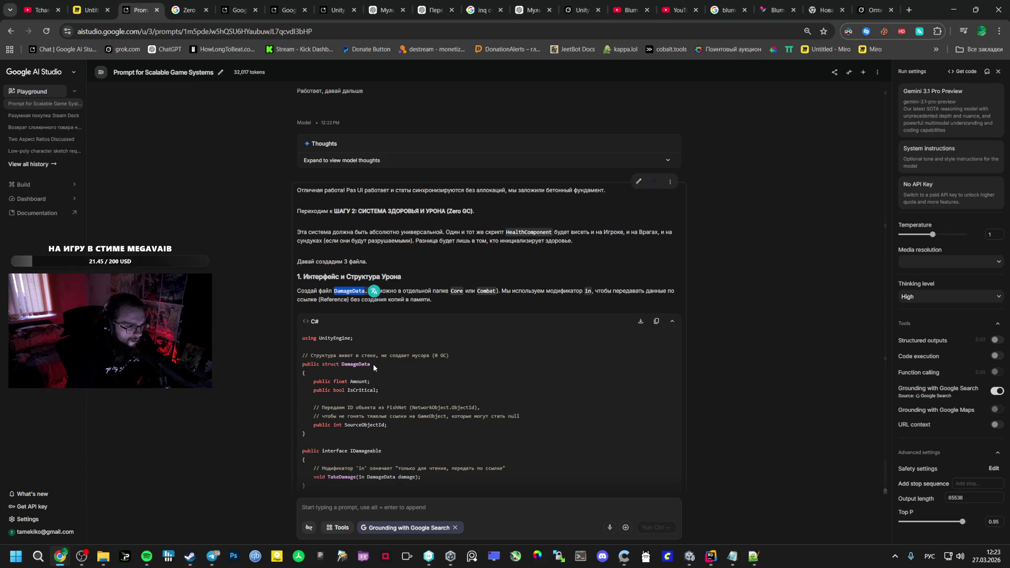
{"action": "left_click", "coordinate": [689, 556]}
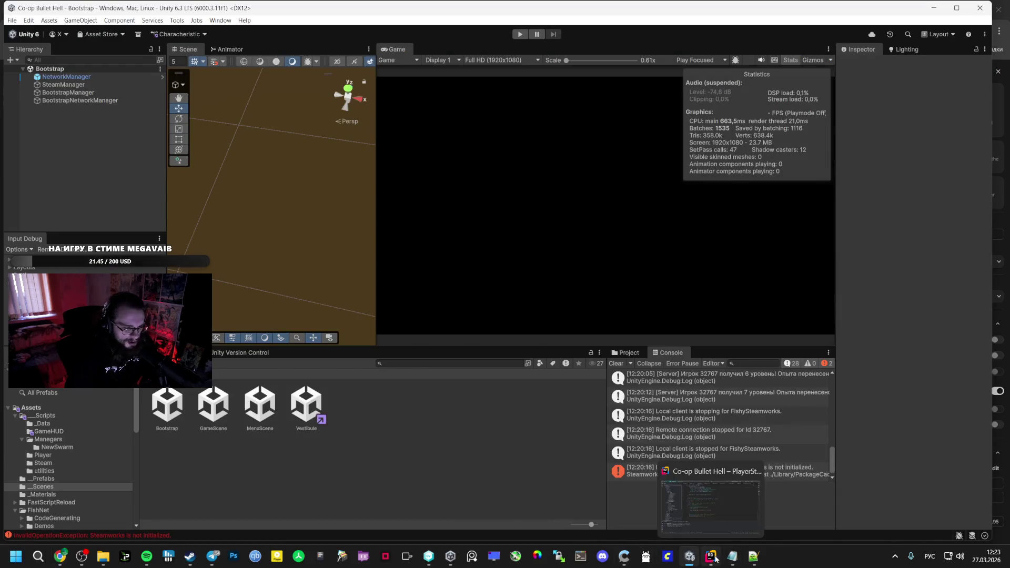
Browse the Player, _Materials, _Data, Manegers and GameHUD folders in the Project panel
{"action": "left_click", "coordinate": [711, 556]}
{"action": "left_click", "coordinate": [689, 556]}
{"action": "left_click", "coordinate": [52, 455]}
{"action": "left_click", "coordinate": [58, 471]}
{"action": "left_click", "coordinate": [46, 495]}
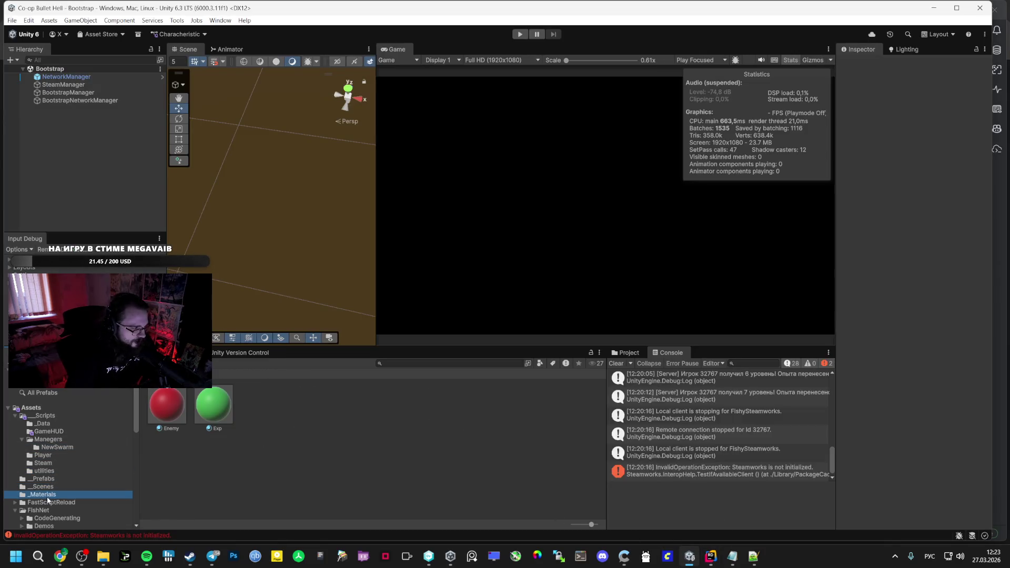
{"action": "left_click", "coordinate": [80, 423]}
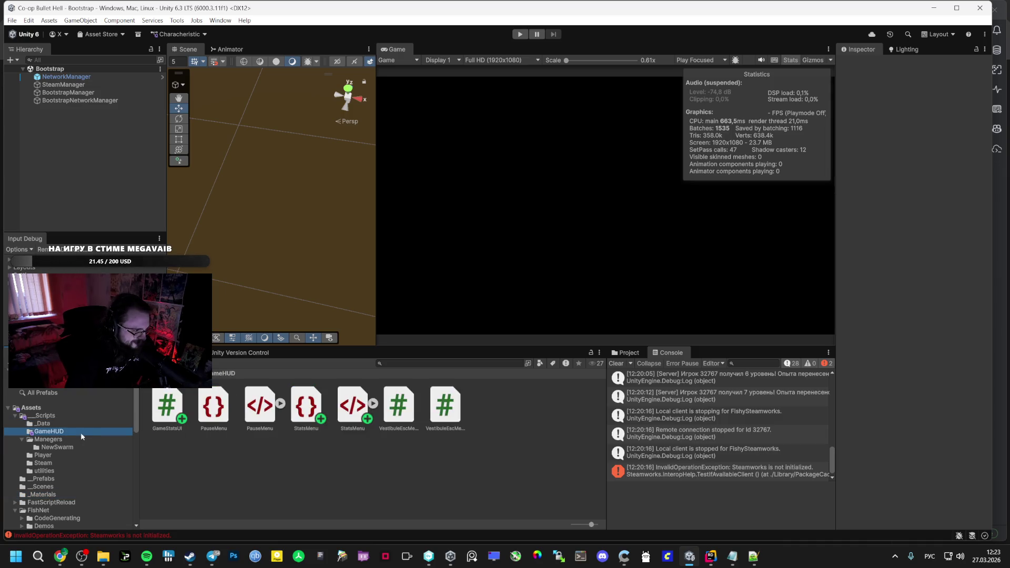
{"action": "left_click", "coordinate": [87, 438]}
{"action": "left_click", "coordinate": [85, 423]}
{"action": "left_click", "coordinate": [78, 431]}
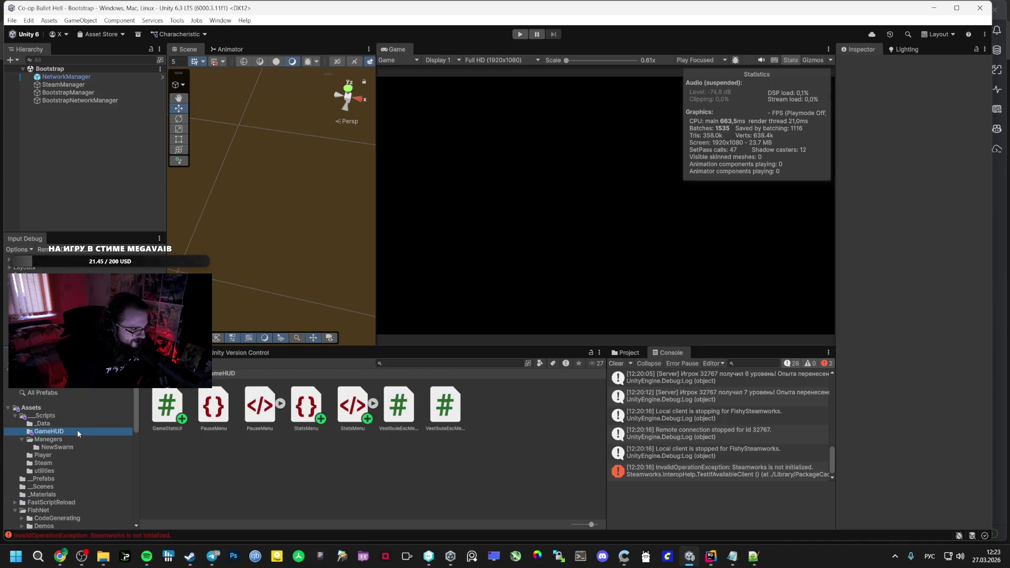
Open the __Scripts subfolders, then view version control pending changes with PlayerStats.cs and HUD files
{"action": "left_click", "coordinate": [71, 416]}
{"action": "left_click", "coordinate": [67, 421]}
{"action": "left_click", "coordinate": [72, 414]}
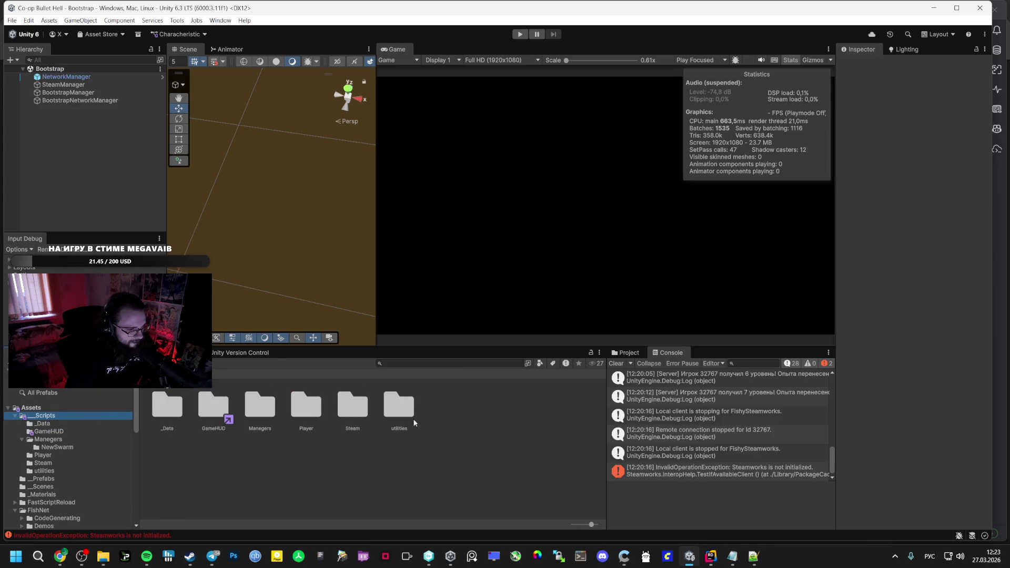
{"action": "left_click", "coordinate": [240, 353]}
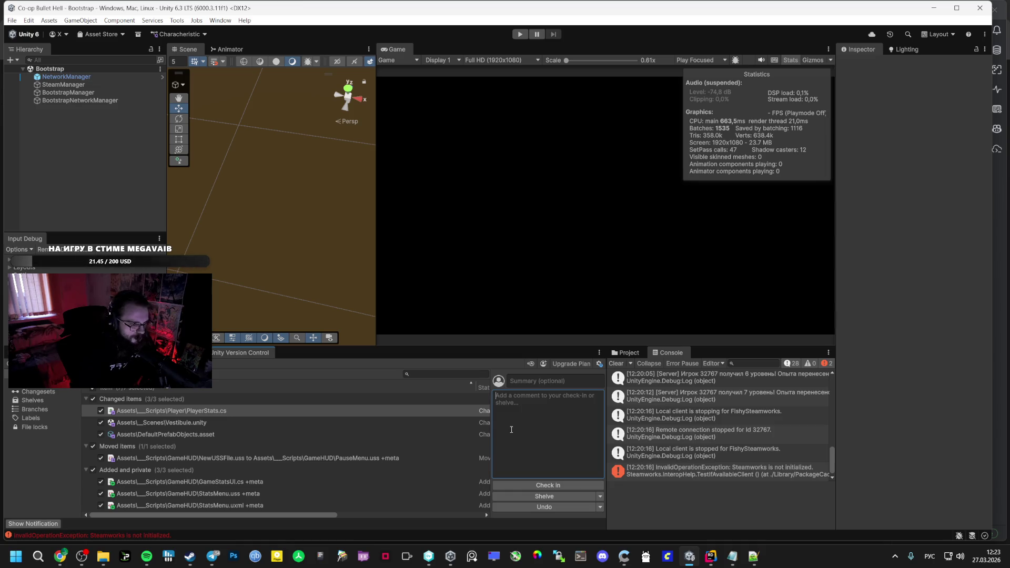
{"action": "key", "text": "super+d"}
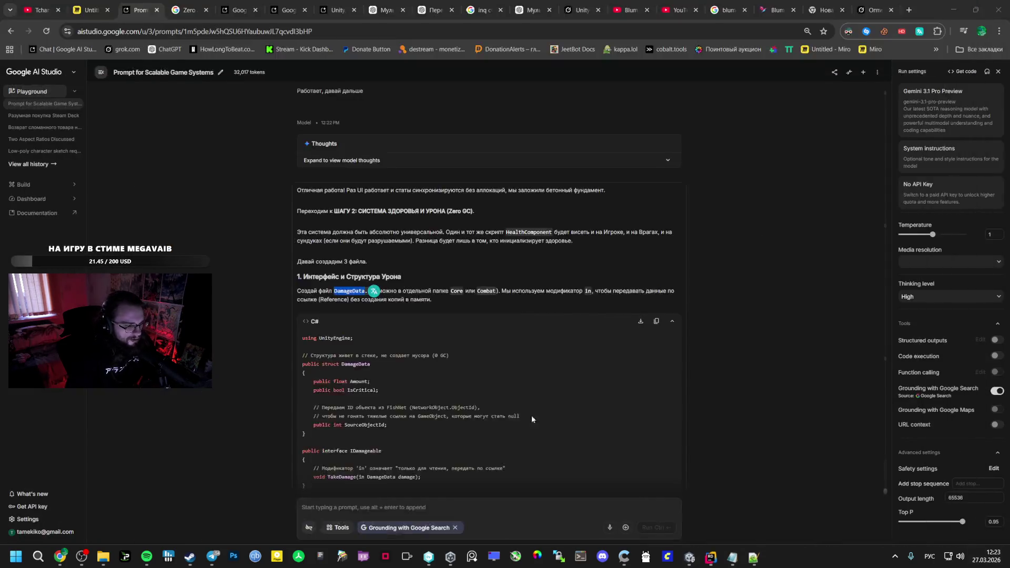
Launch Sandboxie-Plus and build the Windows player into the GAME folder via Build Profiles
{"action": "double_click", "coordinate": [128, 213]}
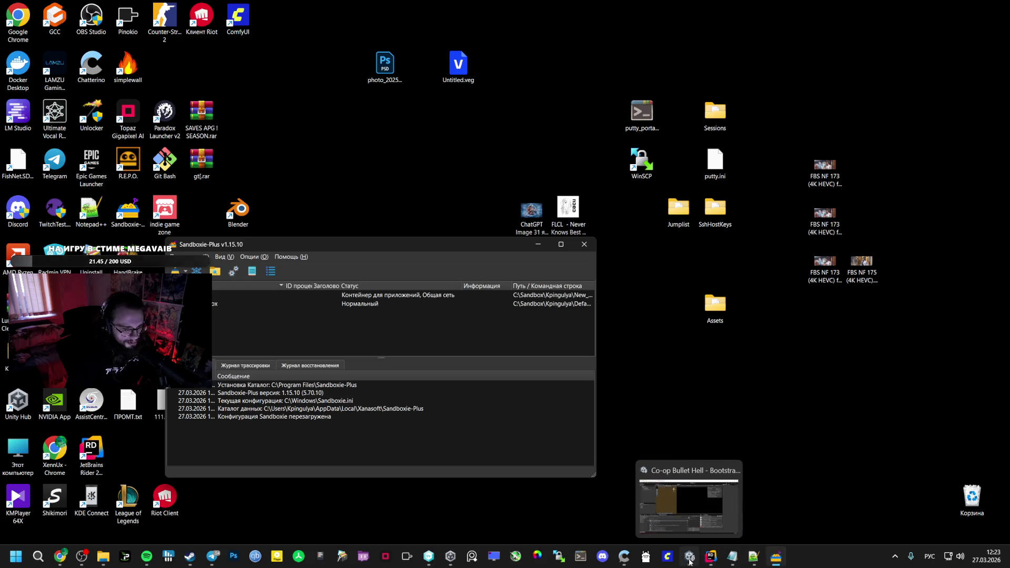
{"action": "left_click", "coordinate": [689, 557]}
{"action": "left_click", "coordinate": [11, 20]}
{"action": "left_click", "coordinate": [53, 138]}
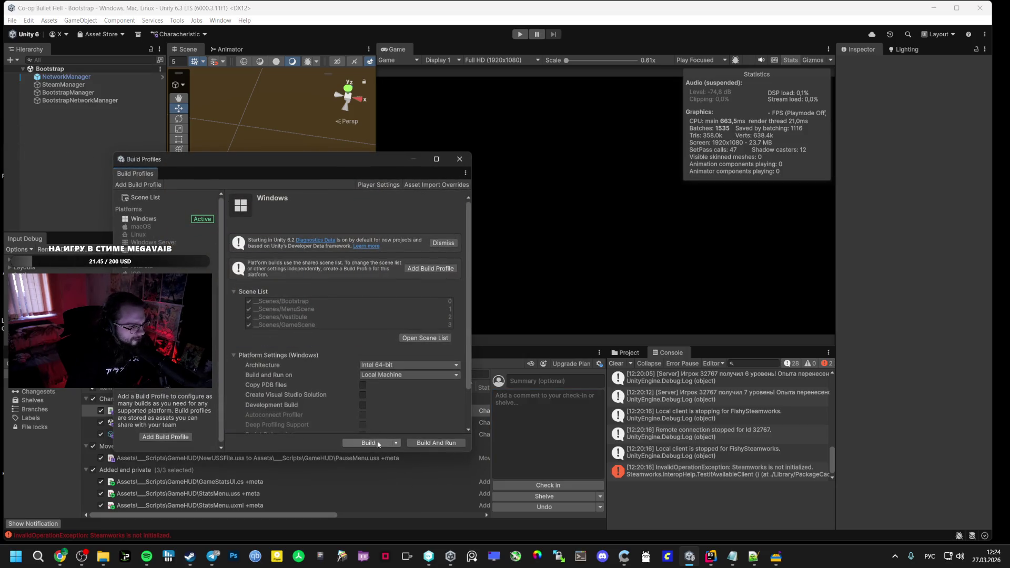
{"action": "left_click", "coordinate": [387, 444]}
{"action": "double_click", "coordinate": [153, 142]}
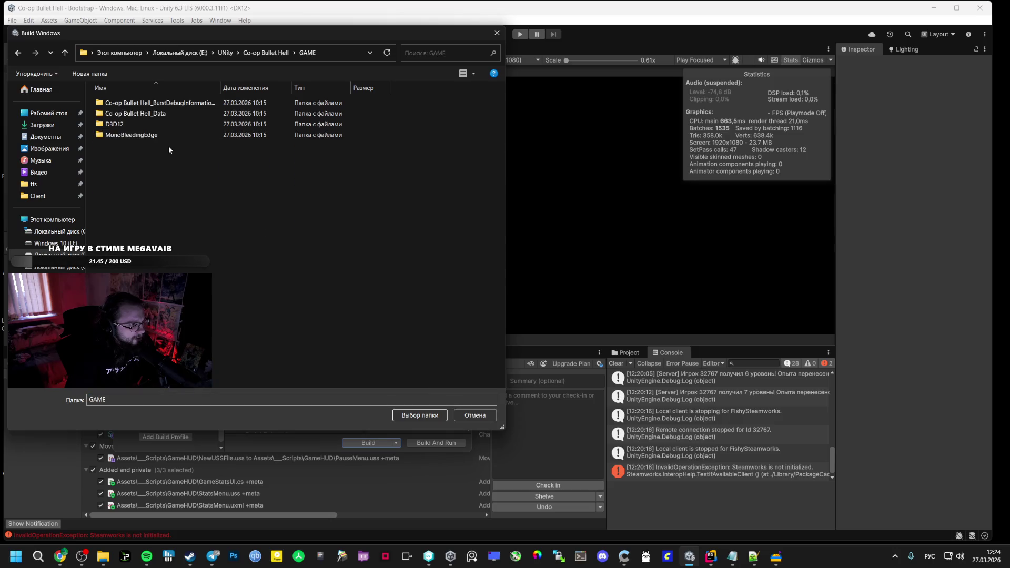
{"action": "left_click", "coordinate": [412, 414]}
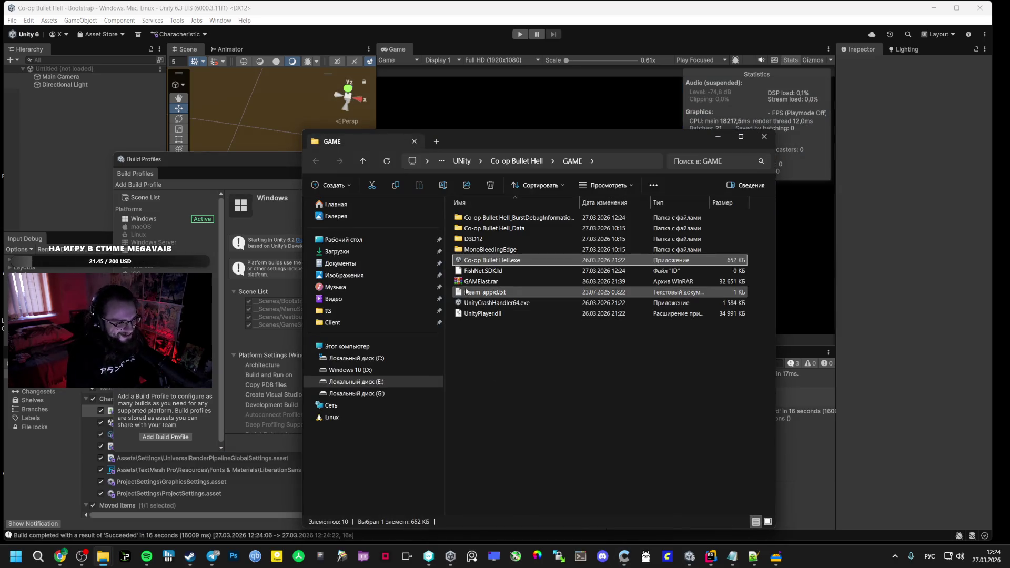
Delete the old GAMElast.rar archive, then run E:\SteamSand\steam.exe sandboxed in Sandboxie-Plus
{"action": "left_click", "coordinate": [469, 284]}
{"action": "key", "text": "Delete"}
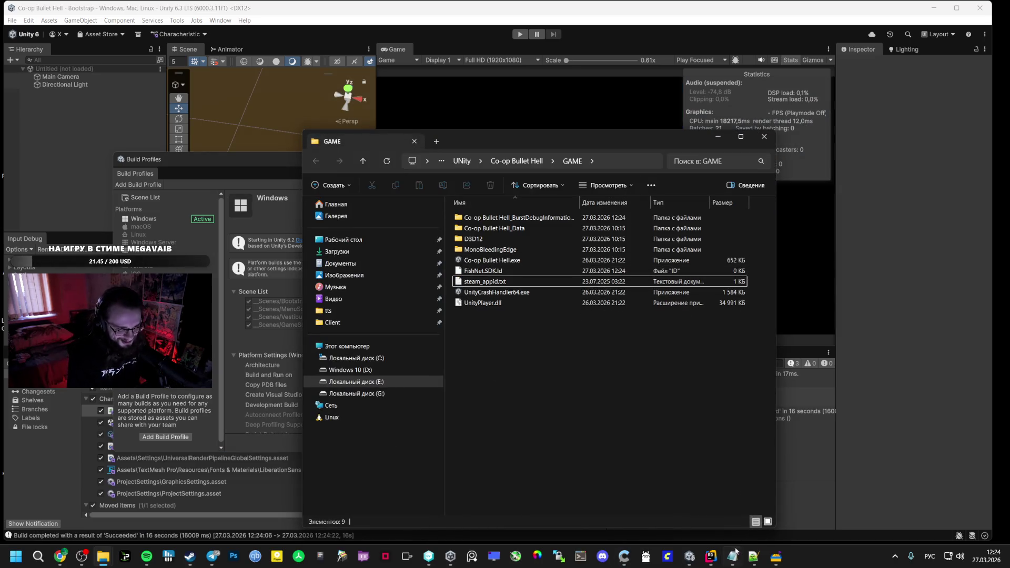
{"action": "left_click", "coordinate": [777, 563]}
{"action": "right_click", "coordinate": [196, 295]}
{"action": "mouse_move", "coordinate": [321, 299]}
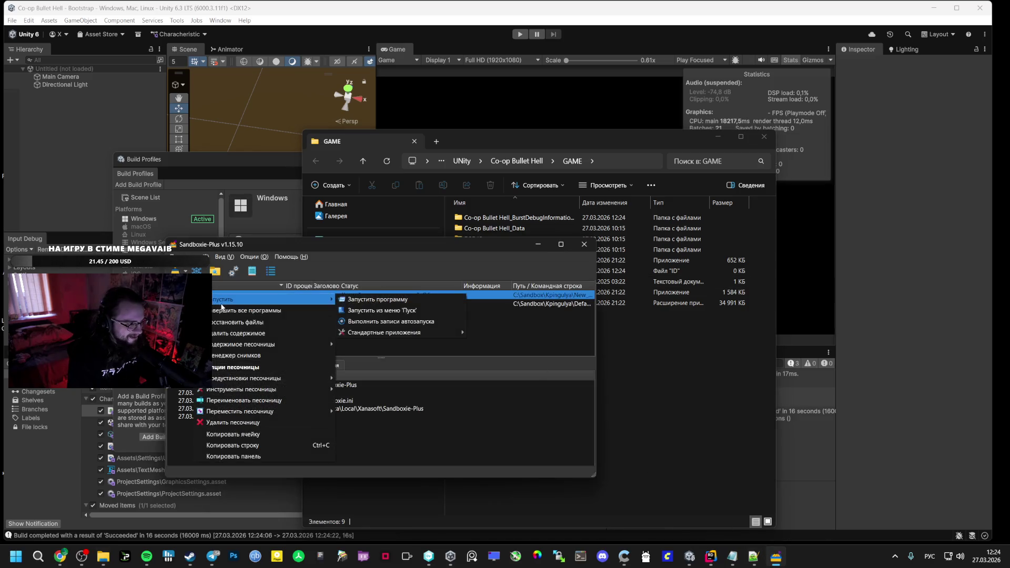
{"action": "left_click", "coordinate": [352, 300]}
{"action": "left_click", "coordinate": [246, 112]}
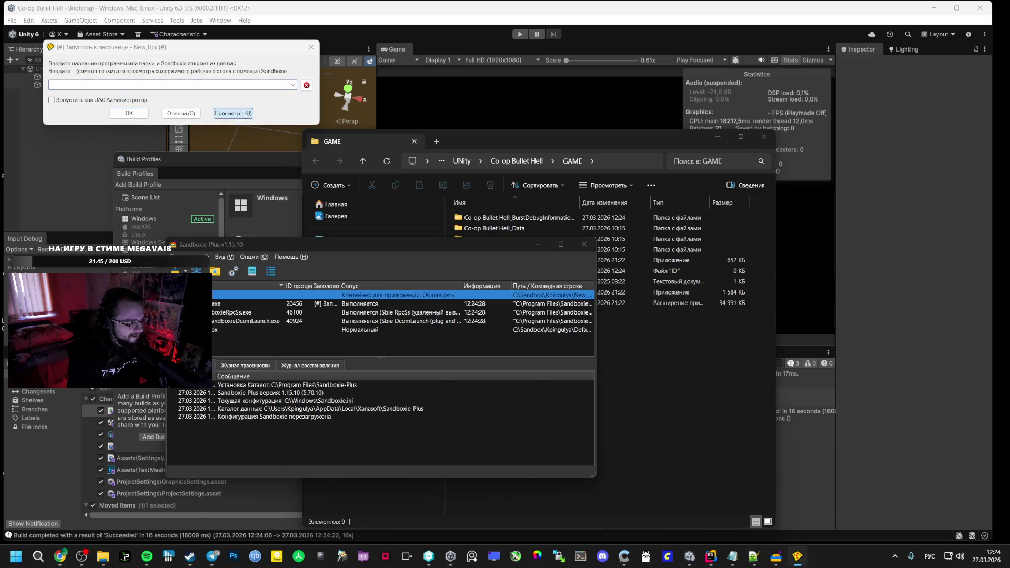
{"action": "scroll", "coordinate": [177, 228], "scroll_direction": "down", "scroll_amount": 4}
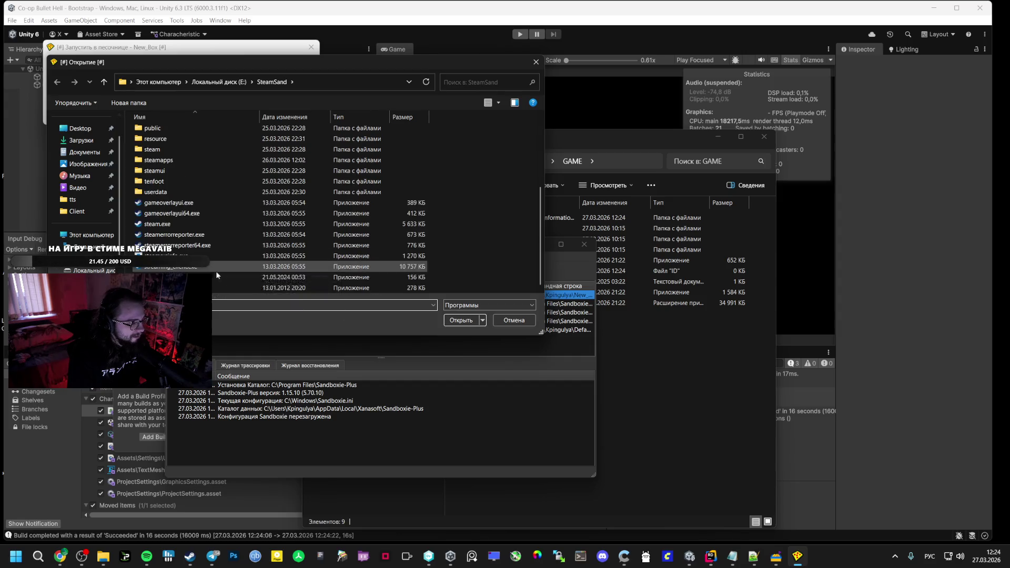
{"action": "double_click", "coordinate": [178, 228]}
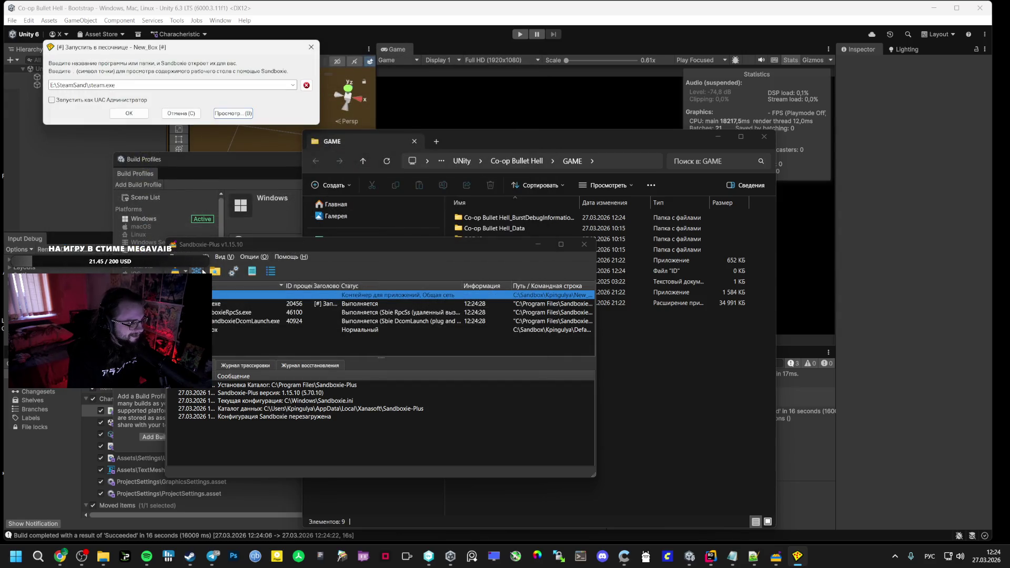
{"action": "left_click", "coordinate": [141, 115]}
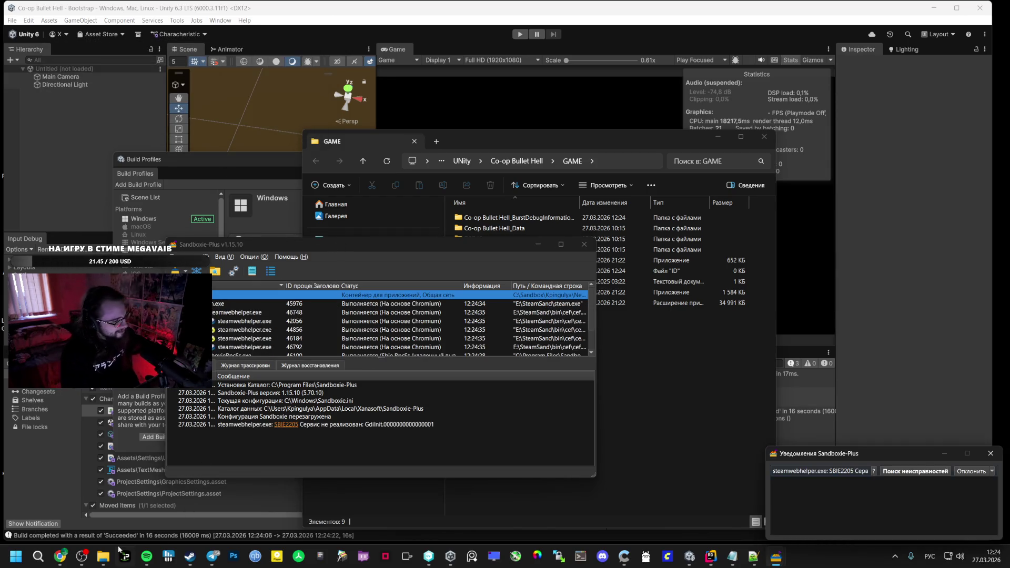
Minimize Sandboxie-Plus and Spotify, then close Unity's Build Profiles window
{"action": "left_click", "coordinate": [147, 557]}
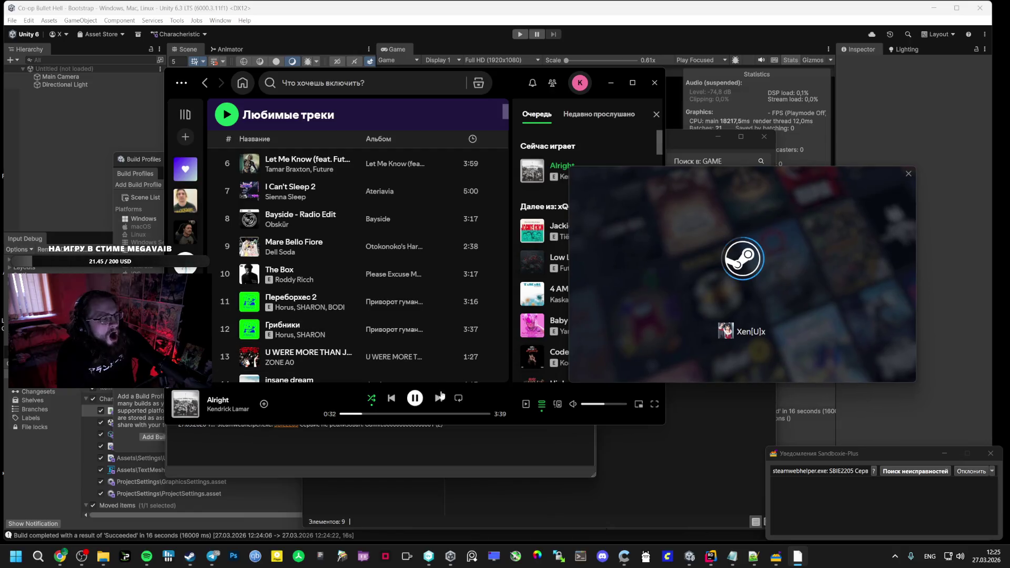
{"action": "left_click", "coordinate": [472, 443]}
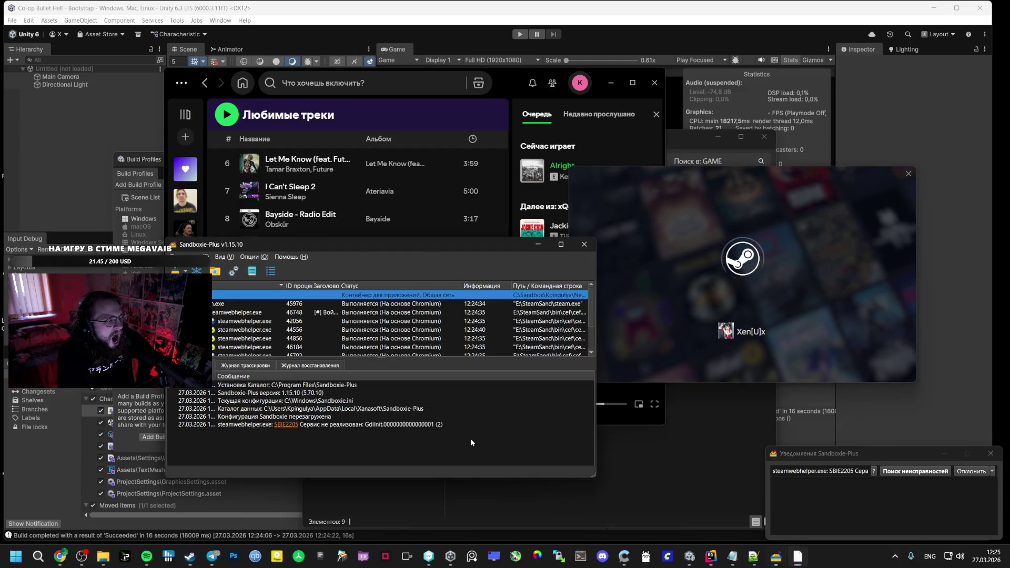
{"action": "left_click", "coordinate": [536, 244]}
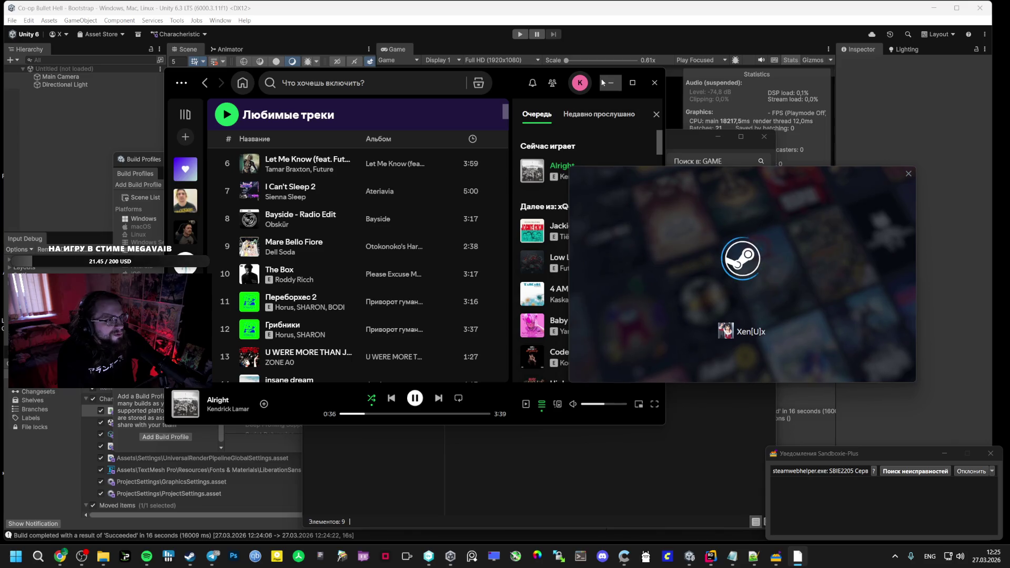
{"action": "left_click", "coordinate": [604, 83]}
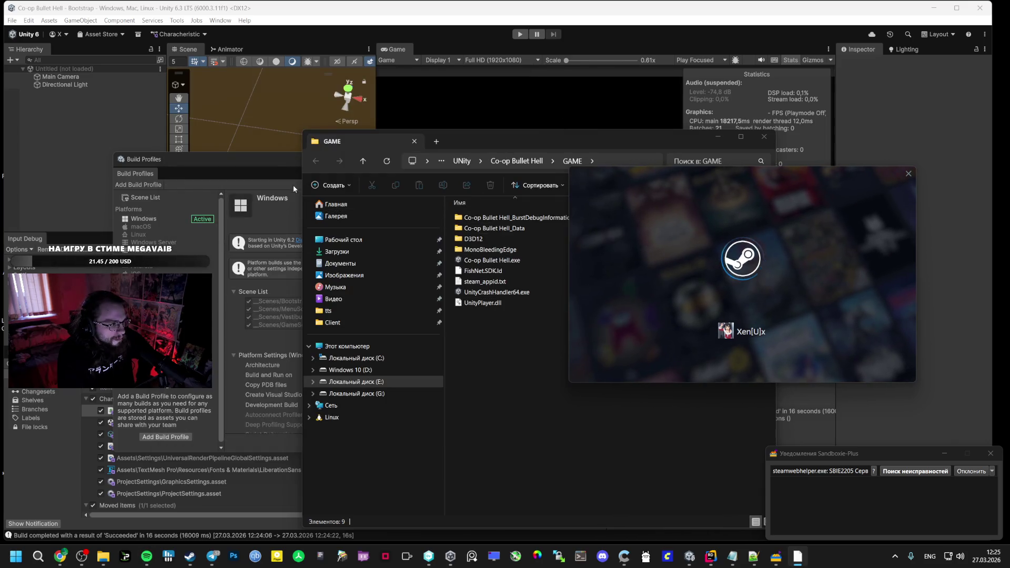
{"action": "left_click", "coordinate": [297, 194]}
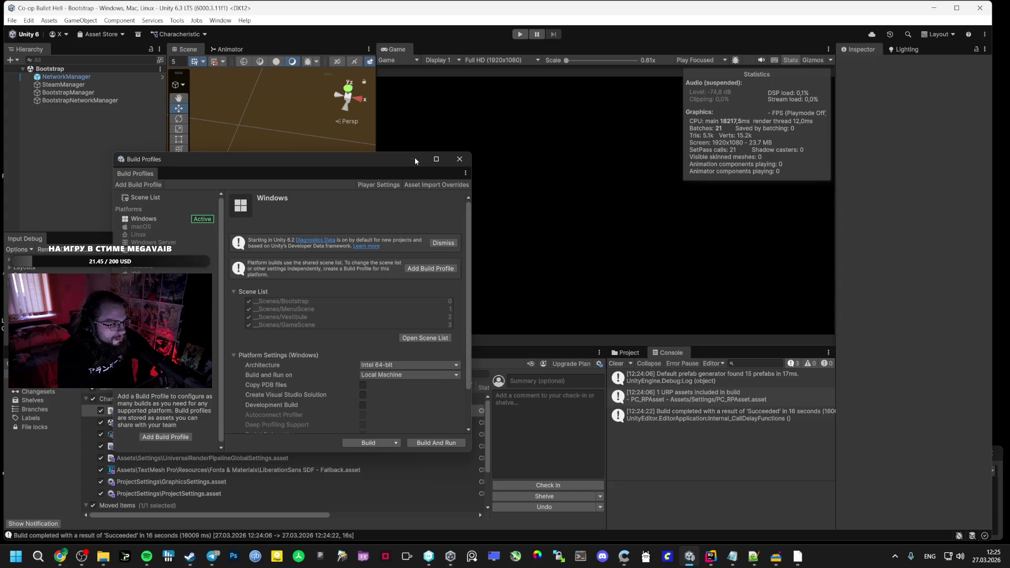
{"action": "left_click", "coordinate": [458, 159]}
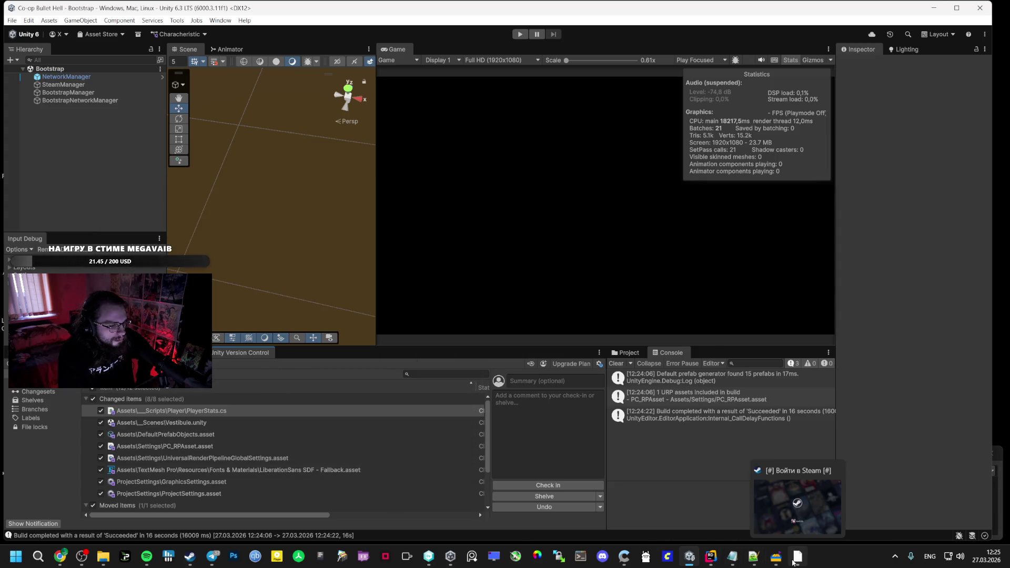
Dismiss the Arkane sale promo, move Steam aside, and launch Co-op Bullet Hell from the Library
{"action": "left_click", "coordinate": [794, 561]}
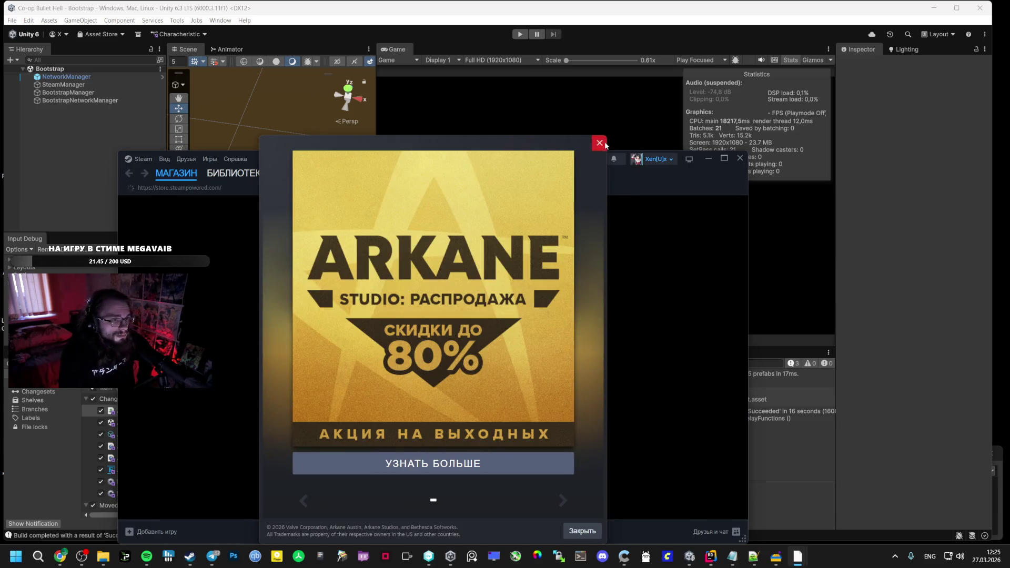
{"action": "left_click", "coordinate": [599, 143]}
{"action": "left_click_drag", "start_coordinate": [478, 158], "coordinate": [703, 64]}
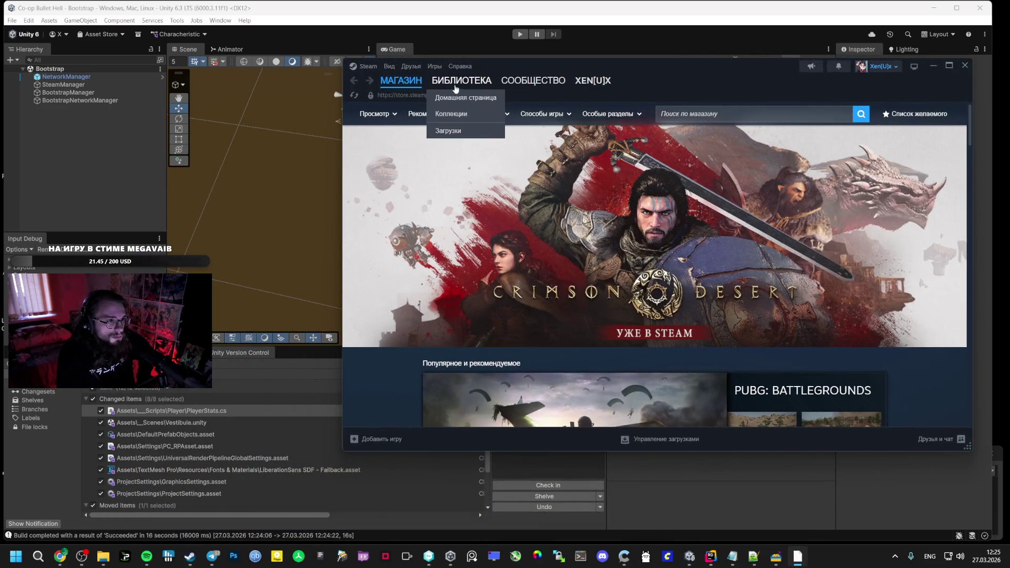
{"action": "left_click", "coordinate": [457, 87]}
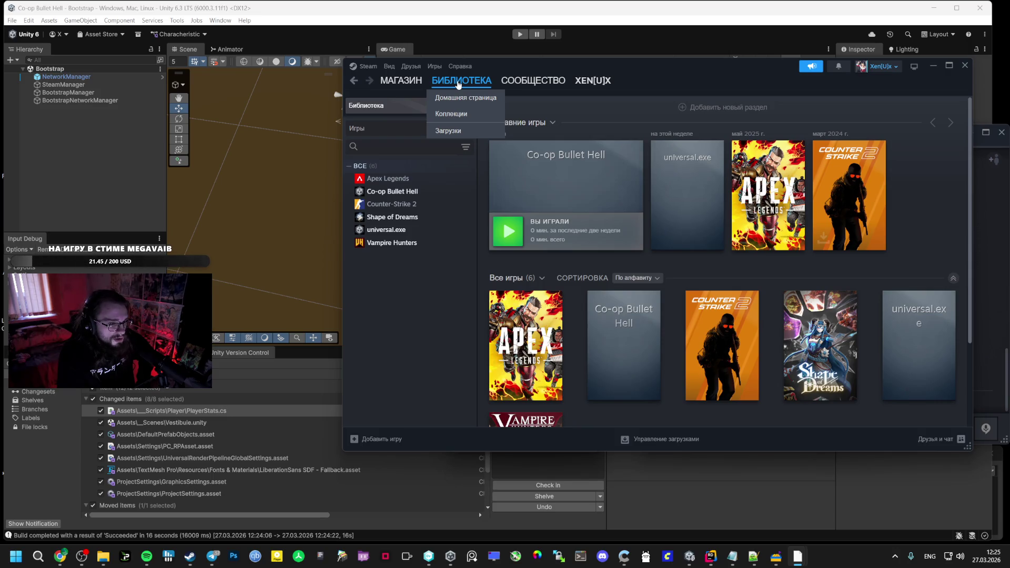
{"action": "left_click", "coordinate": [440, 193]}
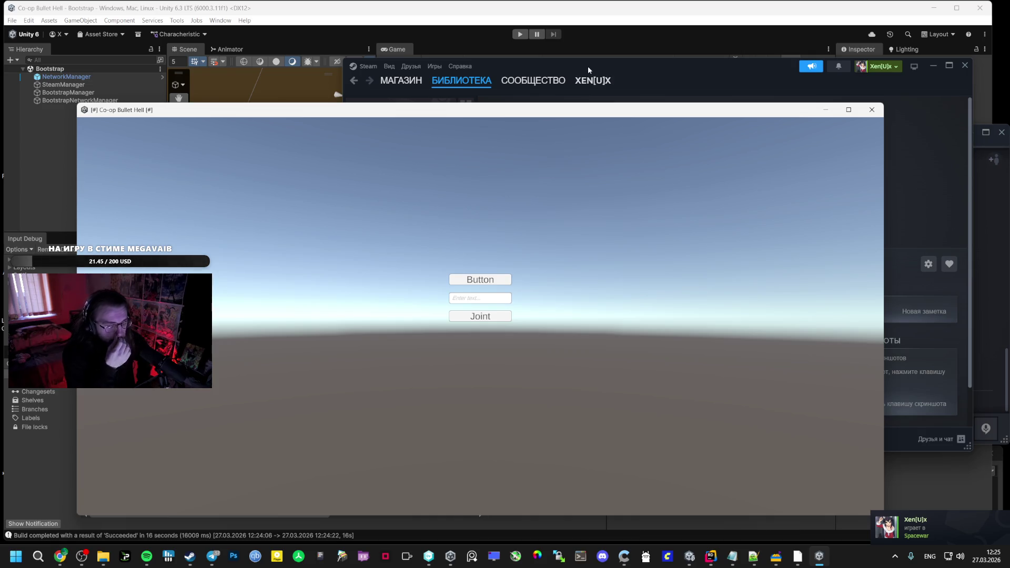
Move the Co-op Bullet Hell window right and narrow it
{"action": "left_click", "coordinate": [200, 120]}
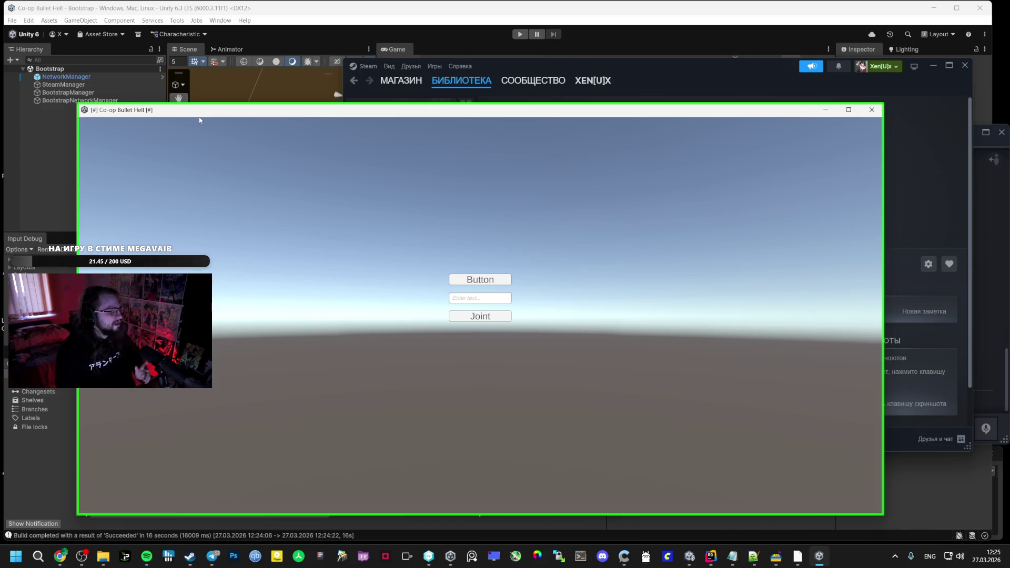
{"action": "left_click_drag", "start_coordinate": [200, 110], "coordinate": [323, 111]}
{"action": "left_click_drag", "start_coordinate": [200, 153], "coordinate": [367, 153]}
{"action": "left_click_drag", "start_coordinate": [504, 108], "coordinate": [434, 71]}
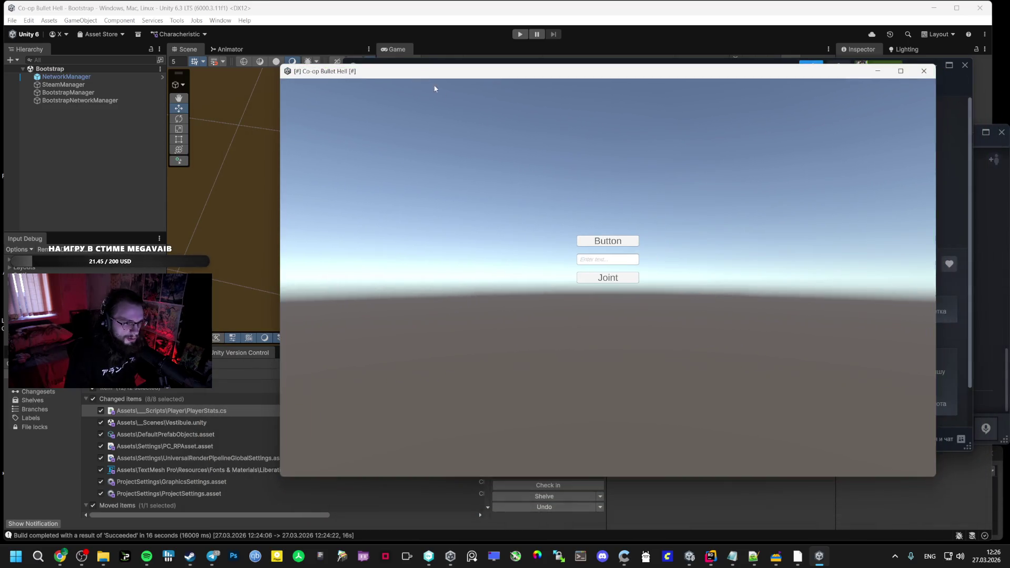
Host a new game from the build's main menu and start Unity play mode with Ctrl+P
{"action": "left_click", "coordinate": [619, 242]}
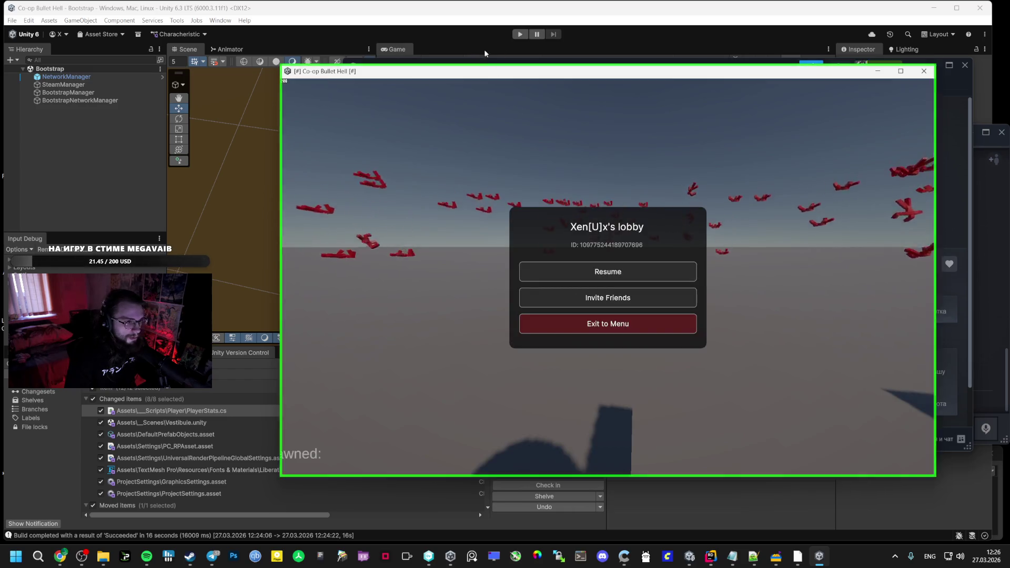
{"action": "key", "text": "alt+F4"}
{"action": "key", "text": "ctrl+p"}
{"action": "mouse_move", "coordinate": [136, 566]}
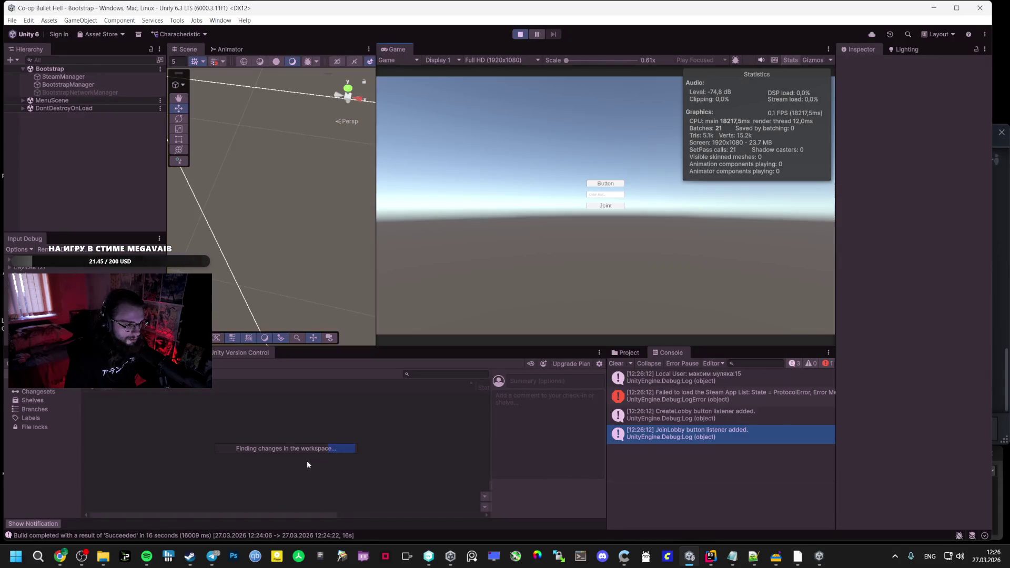
Join the friend's game lobby from the Steam friends list and check the PLAYER STATS panel
{"action": "mouse_move", "coordinate": [190, 556]}
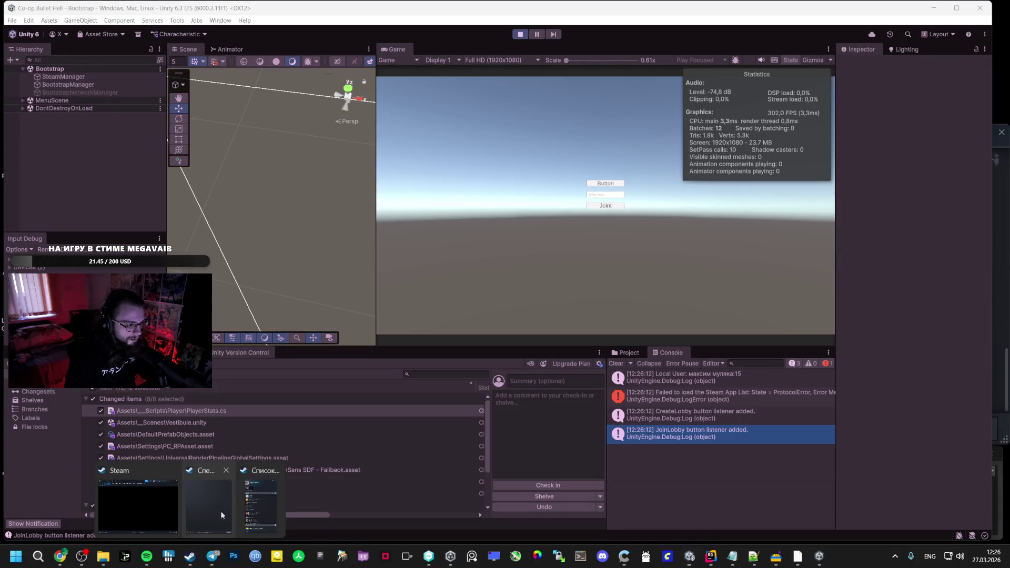
{"action": "left_click", "coordinate": [261, 499]}
{"action": "right_click", "coordinate": [768, 154]}
{"action": "left_click", "coordinate": [823, 258]}
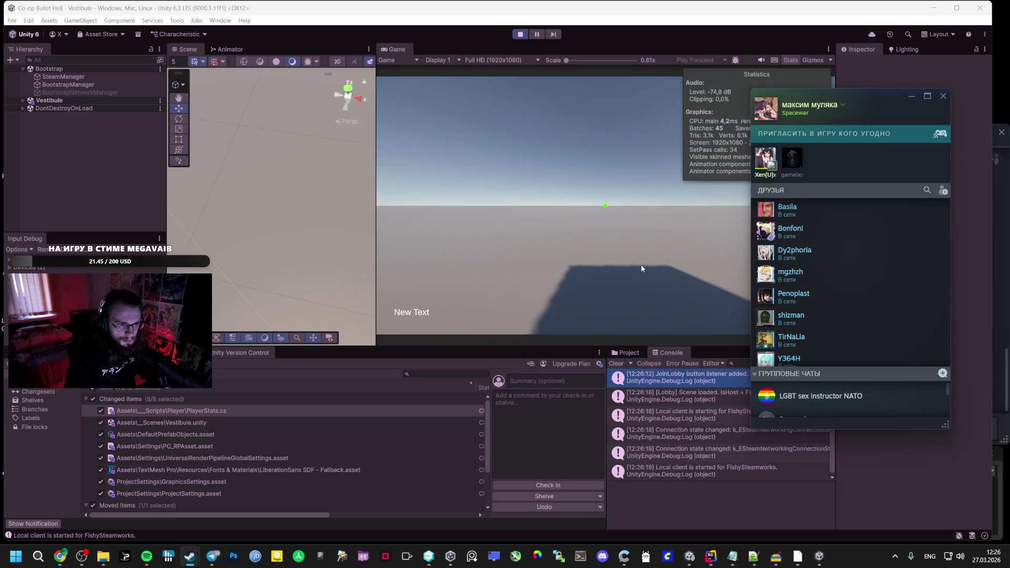
{"action": "left_click", "coordinate": [560, 269]}
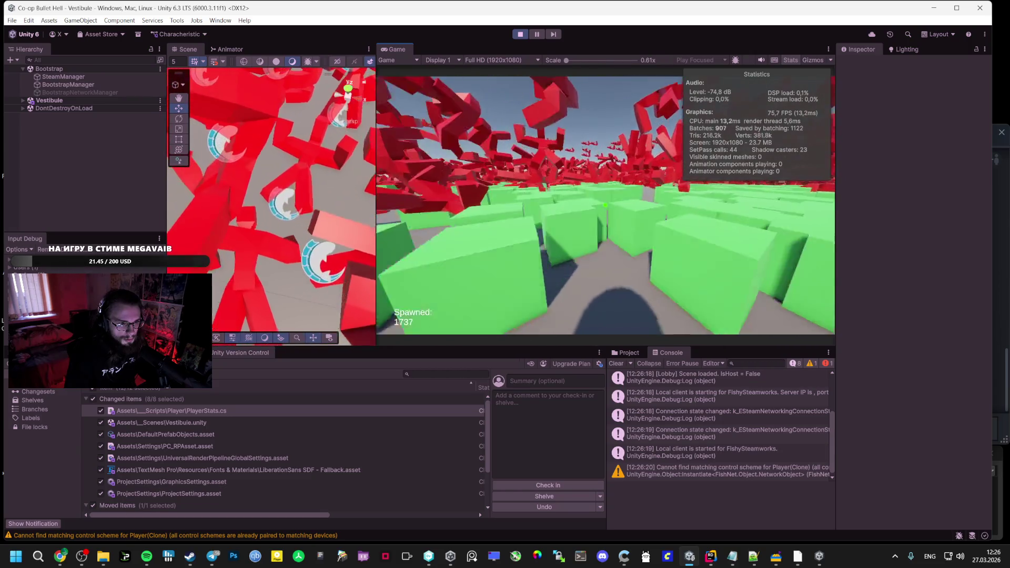
{"action": "key", "text": "Escape"}
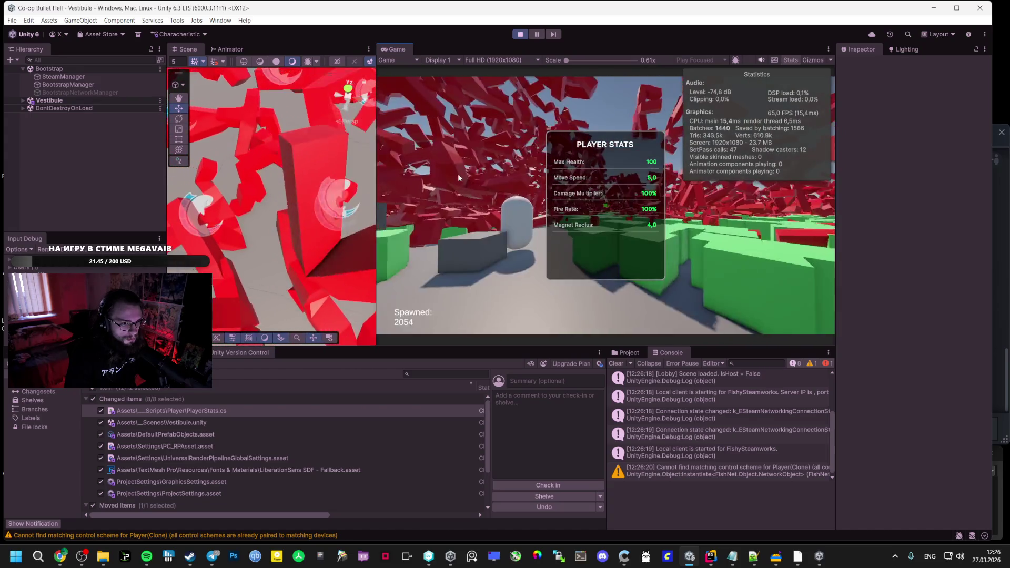
{"action": "key", "text": "Escape"}
{"action": "key", "text": "Escape"}
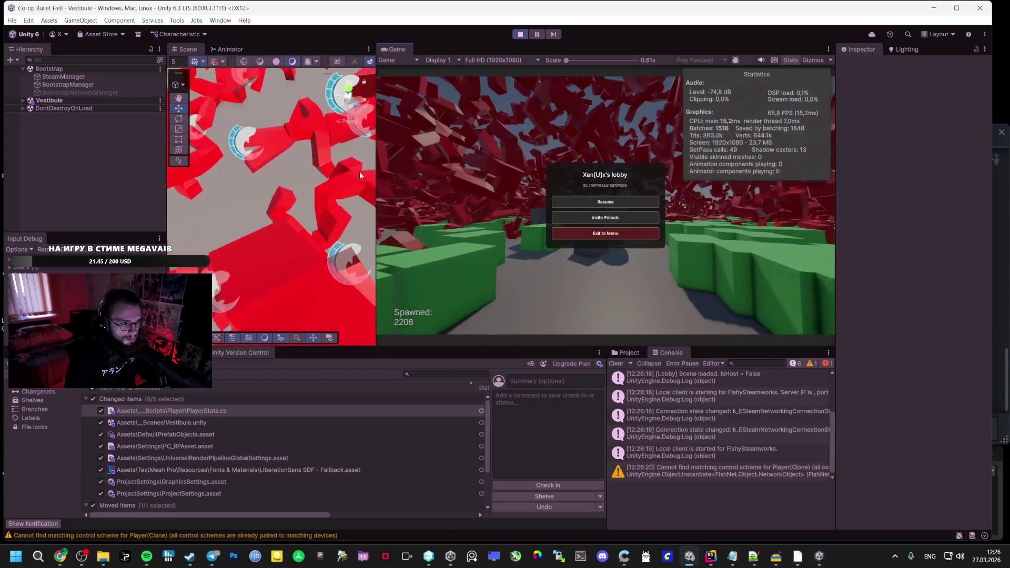
Select Player(Clone), apply the Player Stats DEBUG +50 Max Health buff, then exit the build to menu
{"action": "left_click", "coordinate": [23, 68]}
{"action": "left_click", "coordinate": [23, 76]}
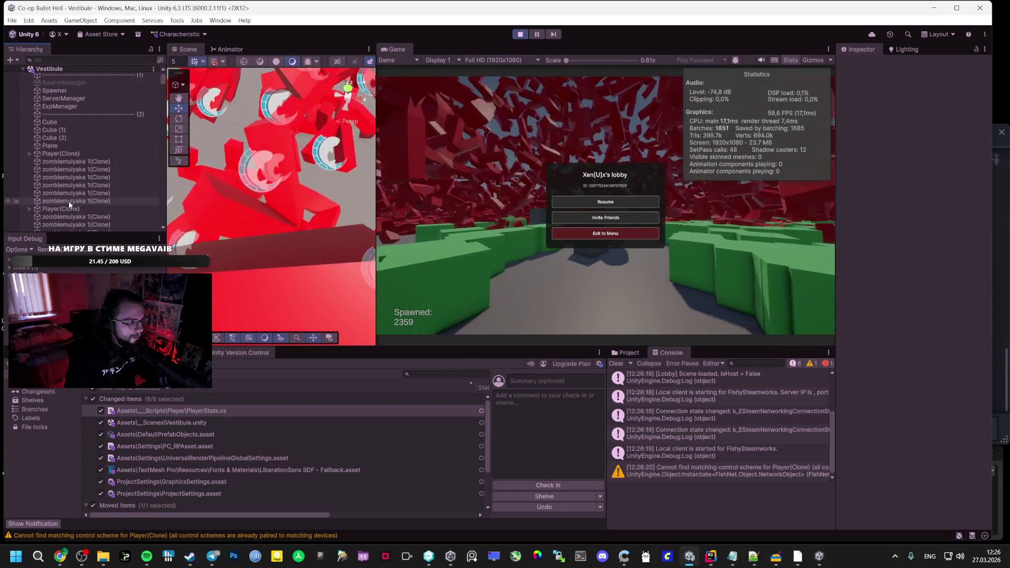
{"action": "left_click", "coordinate": [69, 153]}
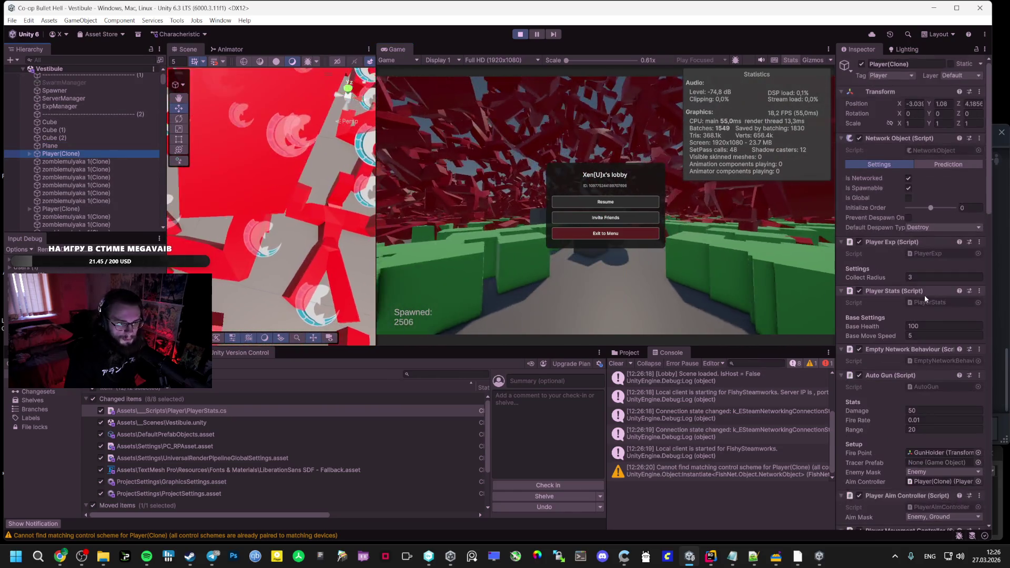
{"action": "right_click", "coordinate": [910, 292]}
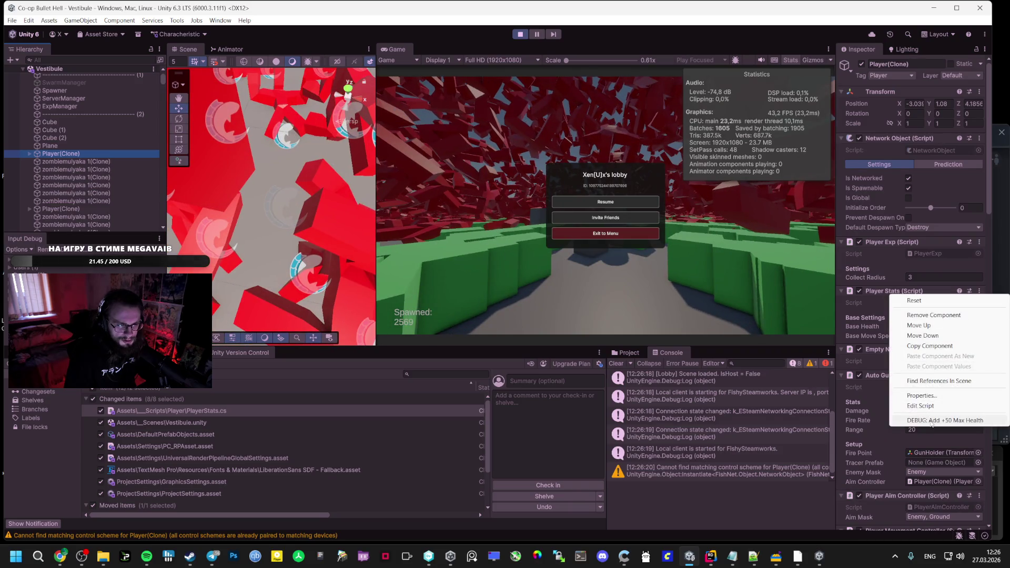
{"action": "left_click", "coordinate": [927, 420]}
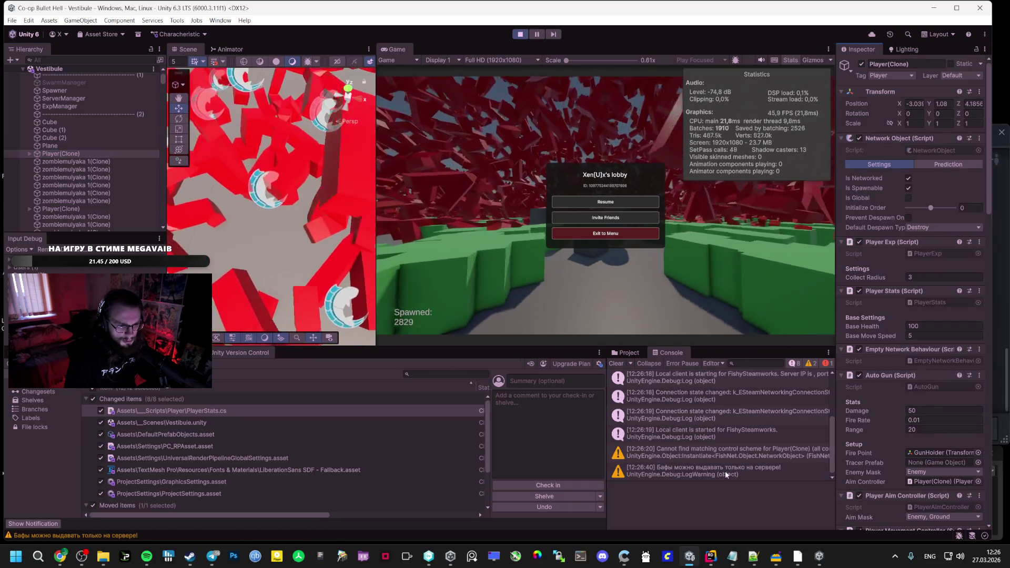
{"action": "left_click", "coordinate": [819, 556]}
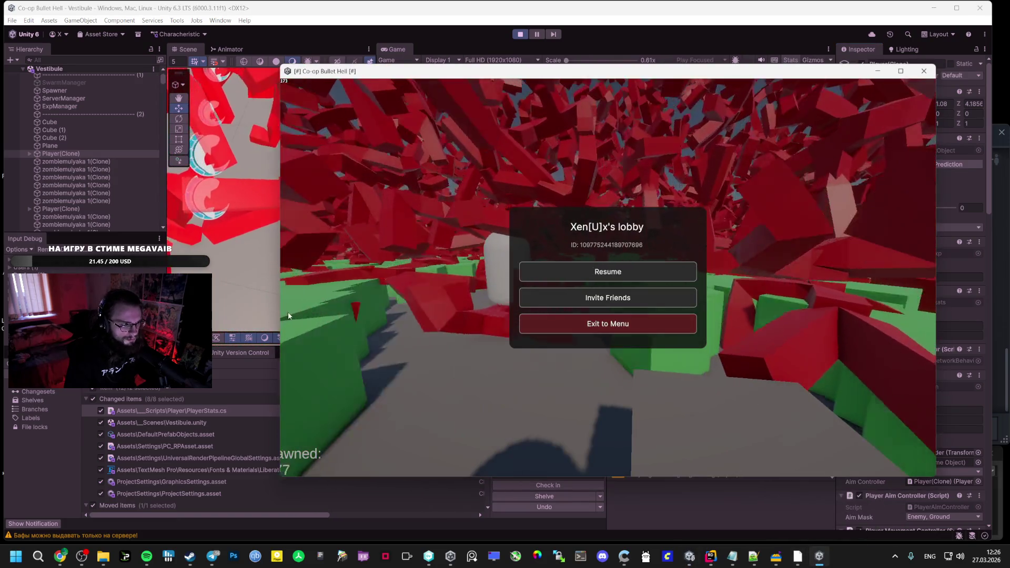
{"action": "left_click", "coordinate": [585, 325]}
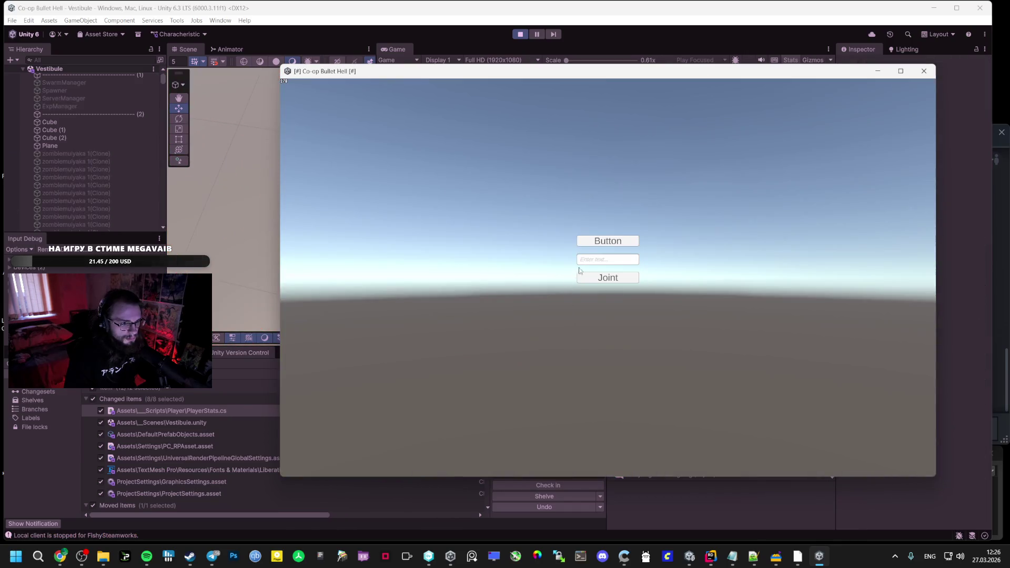
Return the editor's game to its menu and start a new session there
{"action": "left_click", "coordinate": [458, 34]}
{"action": "left_click", "coordinate": [601, 236]}
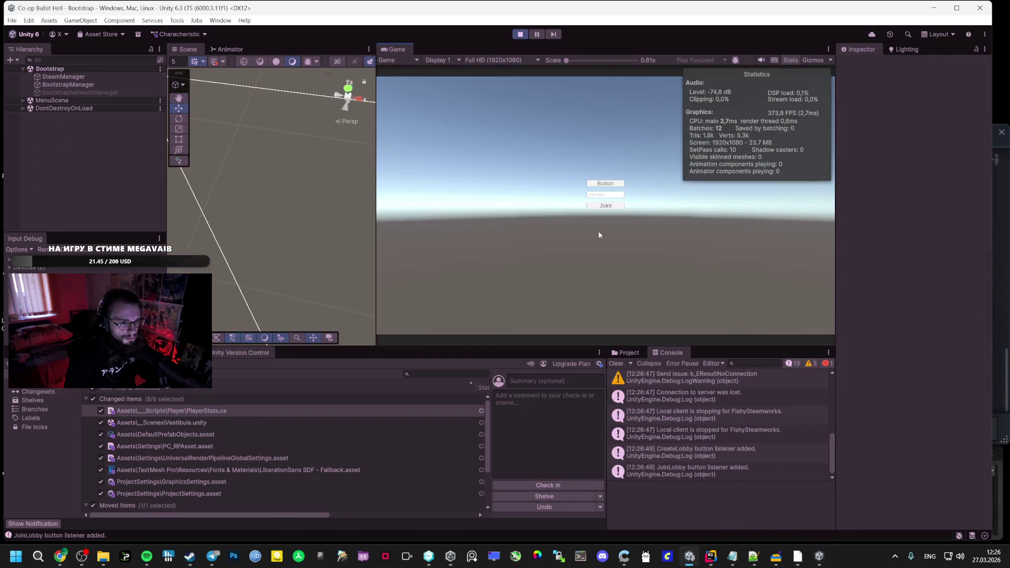
{"action": "left_click", "coordinate": [605, 184]}
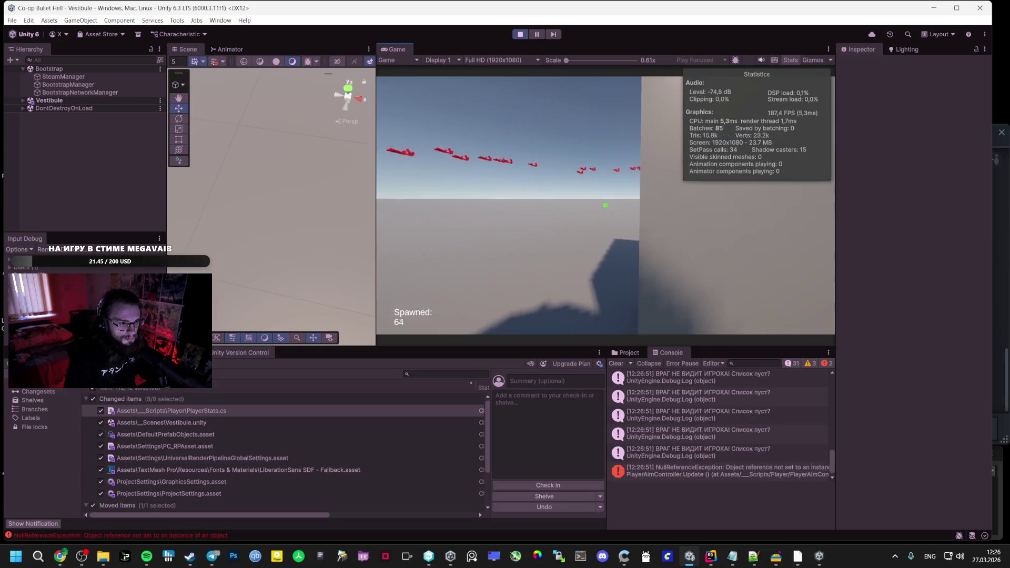
{"action": "key", "text": "Escape"}
{"action": "key", "text": "alt+Tab"}
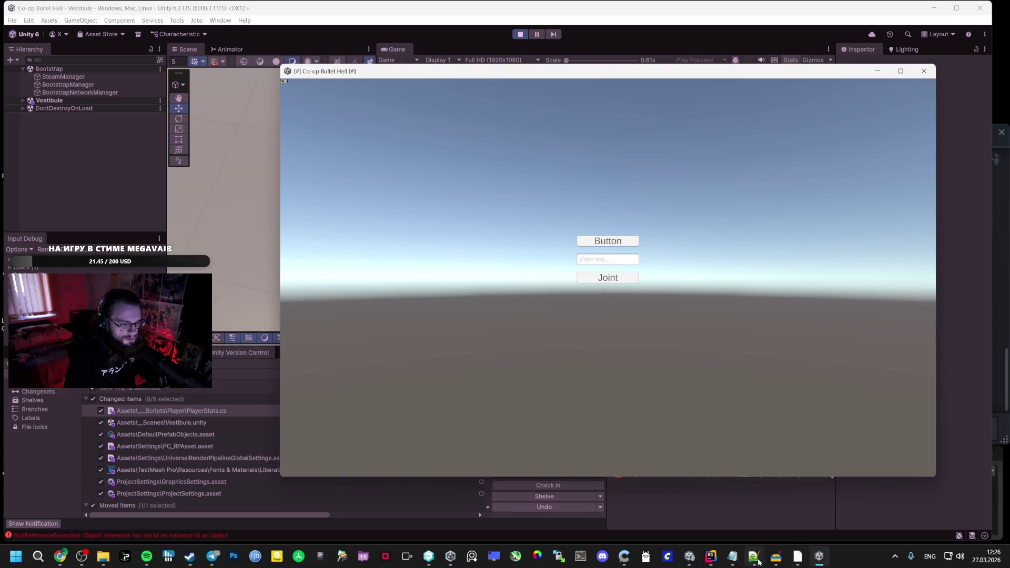
Invite the friend to the Spacewar game from the Steam friends list and accept the invite
{"action": "mouse_move", "coordinate": [804, 561]}
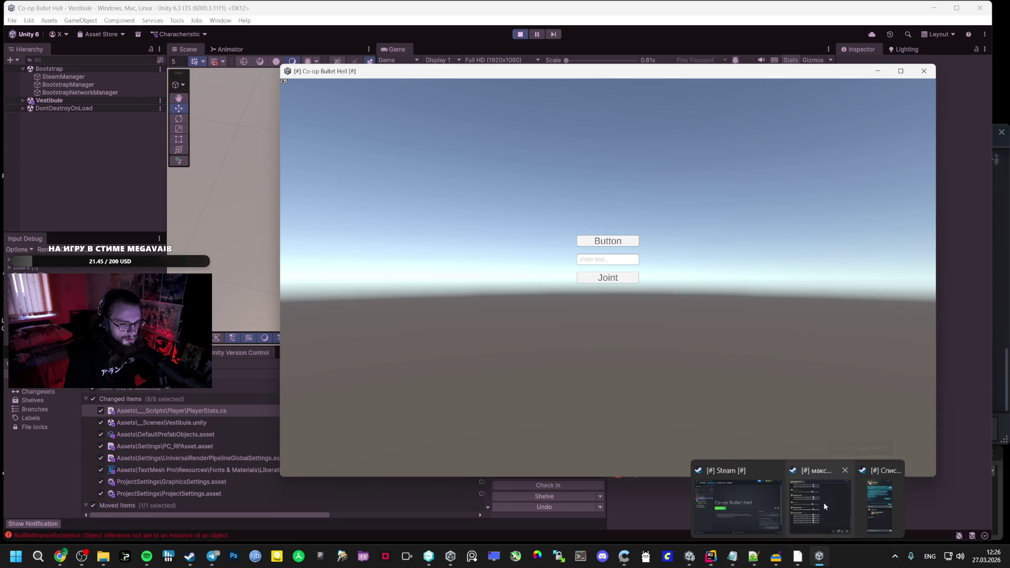
{"action": "left_click", "coordinate": [827, 506]}
{"action": "right_click", "coordinate": [663, 320]}
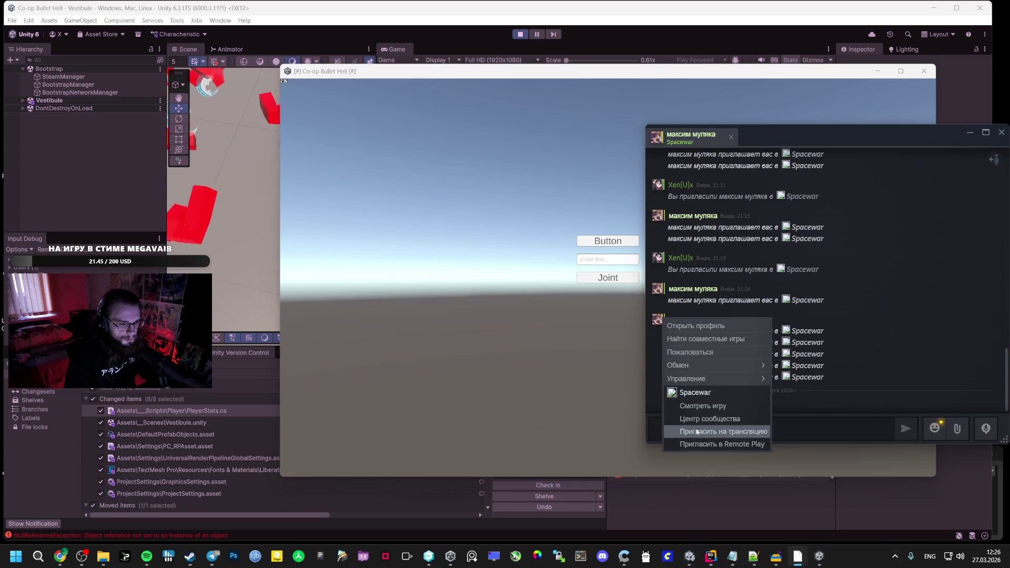
{"action": "mouse_move", "coordinate": [190, 556]}
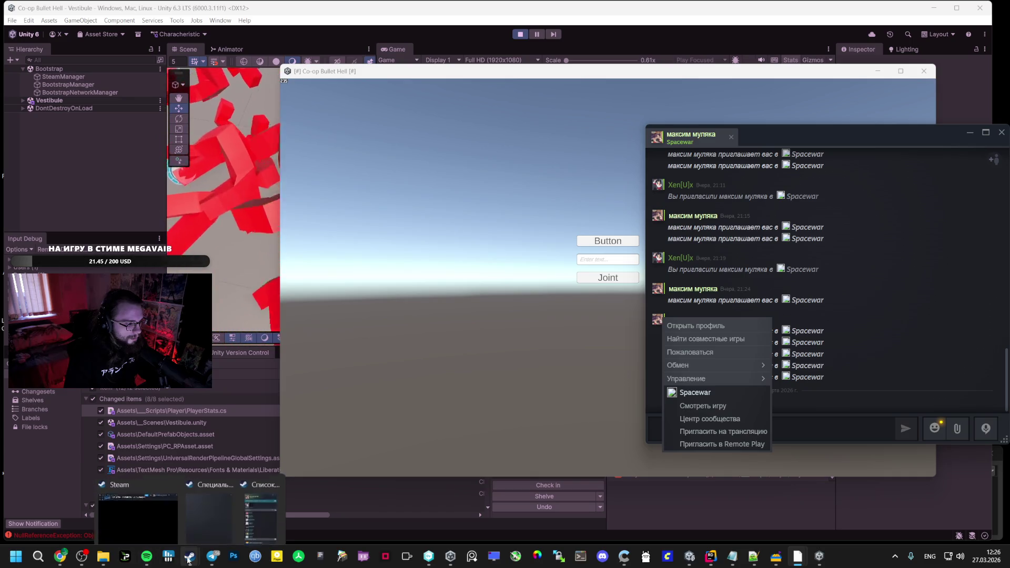
{"action": "left_click", "coordinate": [246, 508]}
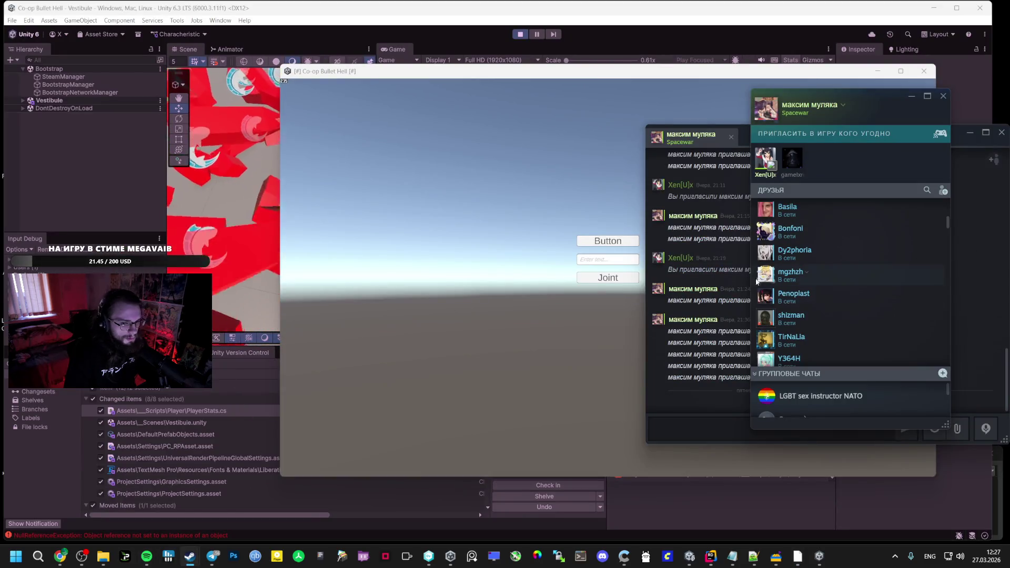
{"action": "right_click", "coordinate": [766, 158]}
{"action": "left_click", "coordinate": [797, 295]}
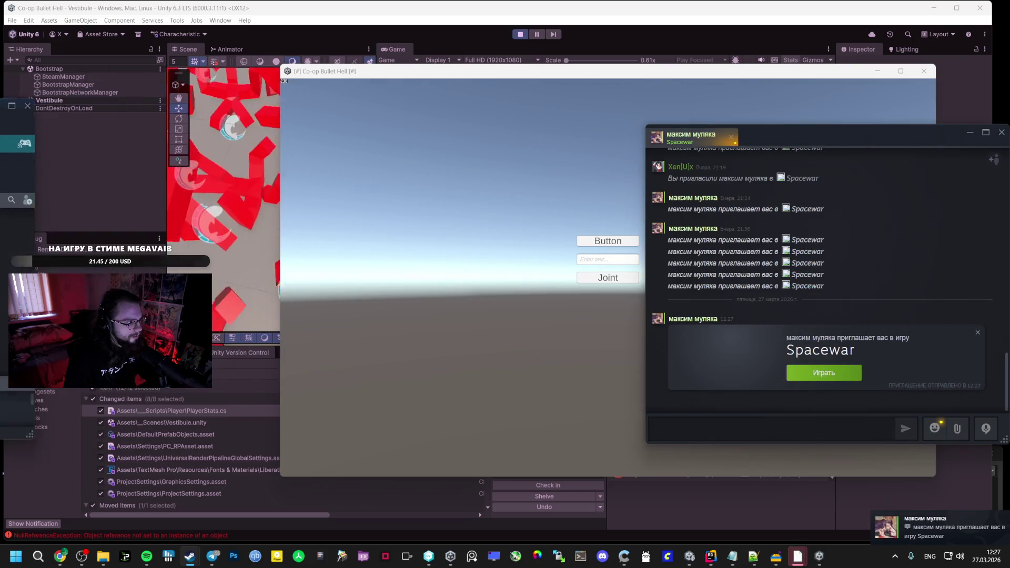
{"action": "left_click", "coordinate": [820, 374]}
{"action": "left_click", "coordinate": [570, 275]}
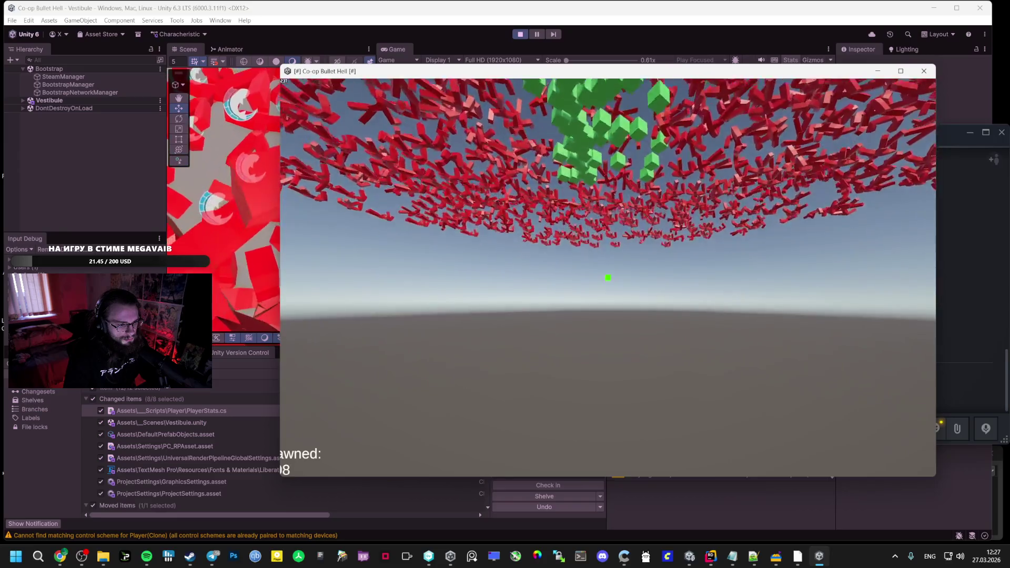
Check the build's stats panel, then resume and pause the editor's game to free the cursor
{"action": "key", "text": "Tab"}
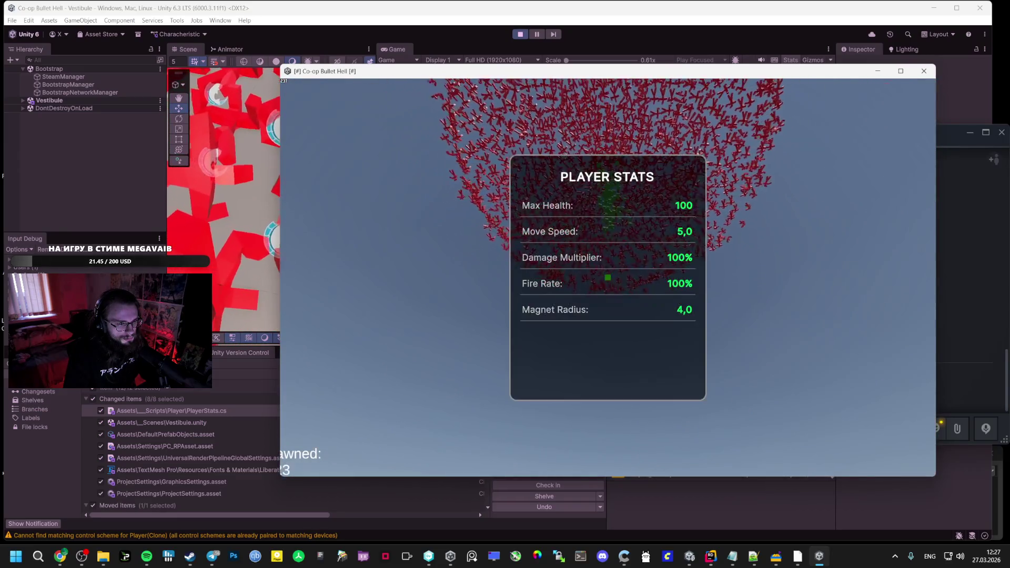
{"action": "key", "text": "Escape"}
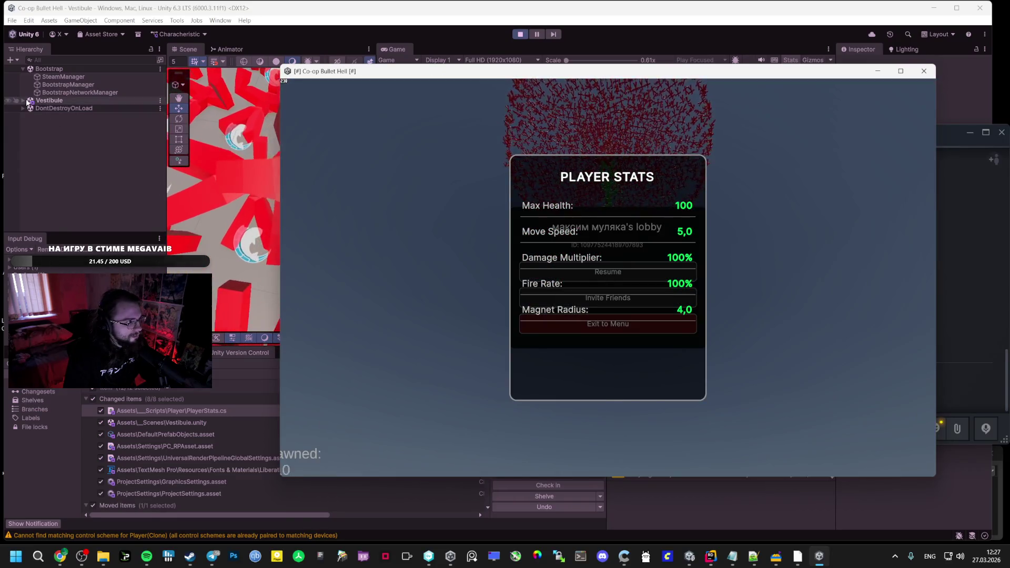
{"action": "left_click", "coordinate": [167, 174]}
{"action": "left_click", "coordinate": [589, 203]}
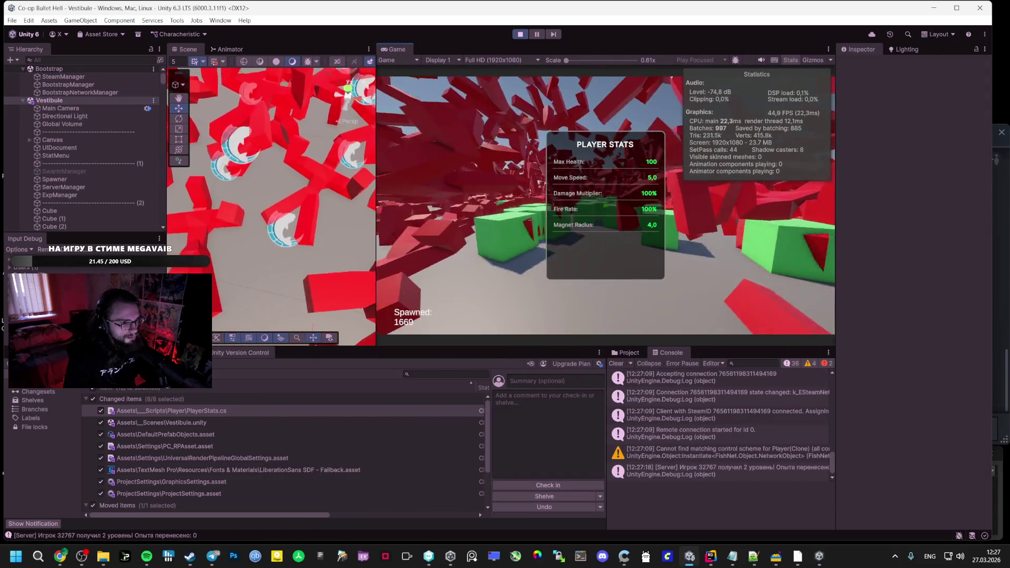
{"action": "key", "text": "Escape"}
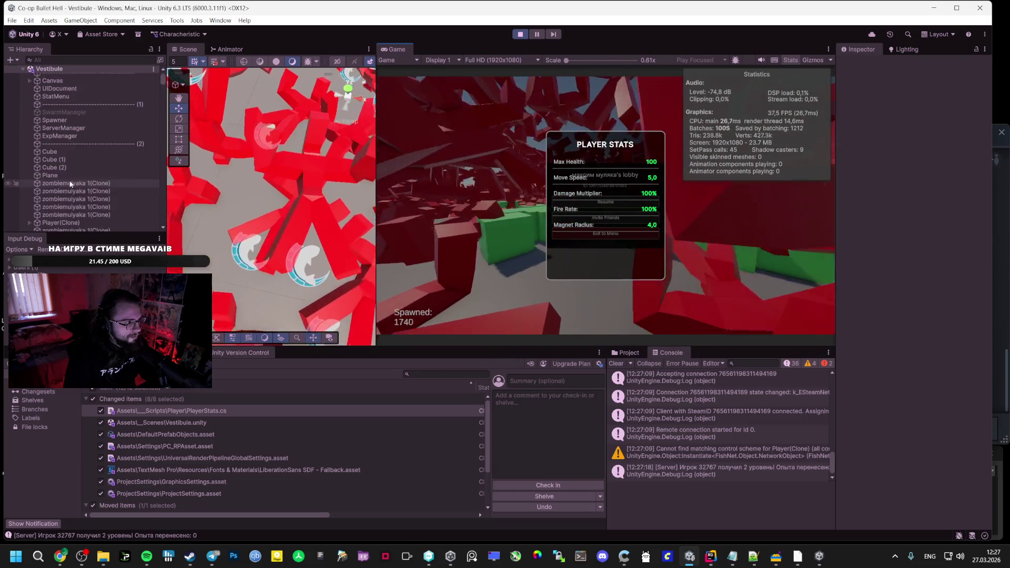
Select Player(Clone), run Debug +50 Max Health, and view the build's stats panel
{"action": "scroll", "coordinate": [41, 204], "scroll_direction": "down", "scroll_amount": 5}
{"action": "left_click", "coordinate": [61, 163]}
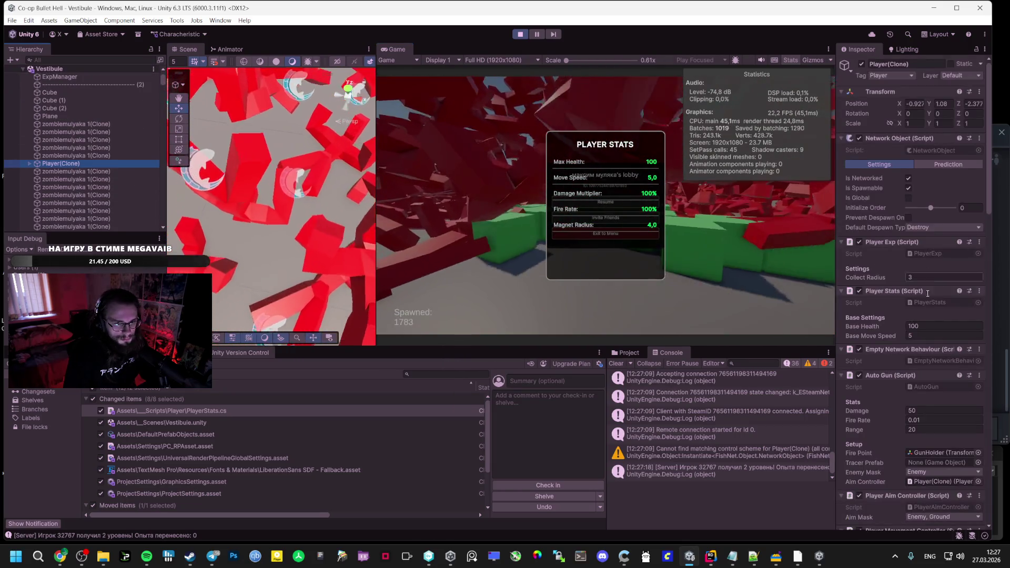
{"action": "left_click", "coordinate": [979, 291]}
{"action": "left_click", "coordinate": [918, 419]}
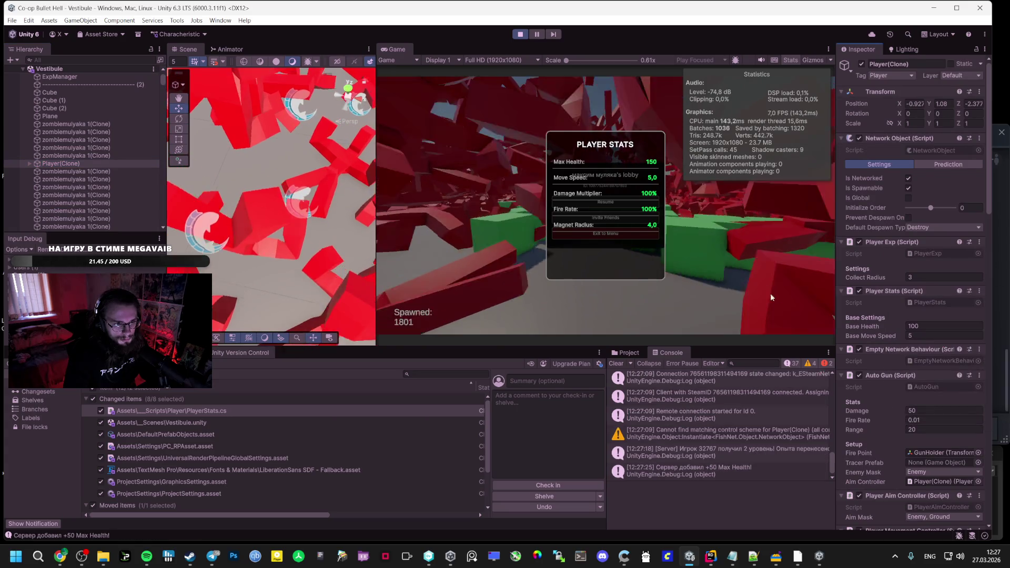
{"action": "mouse_move", "coordinate": [819, 556]}
{"action": "left_click", "coordinate": [774, 489]}
{"action": "key", "text": "Tab"}
{"action": "key", "text": "Tab"}
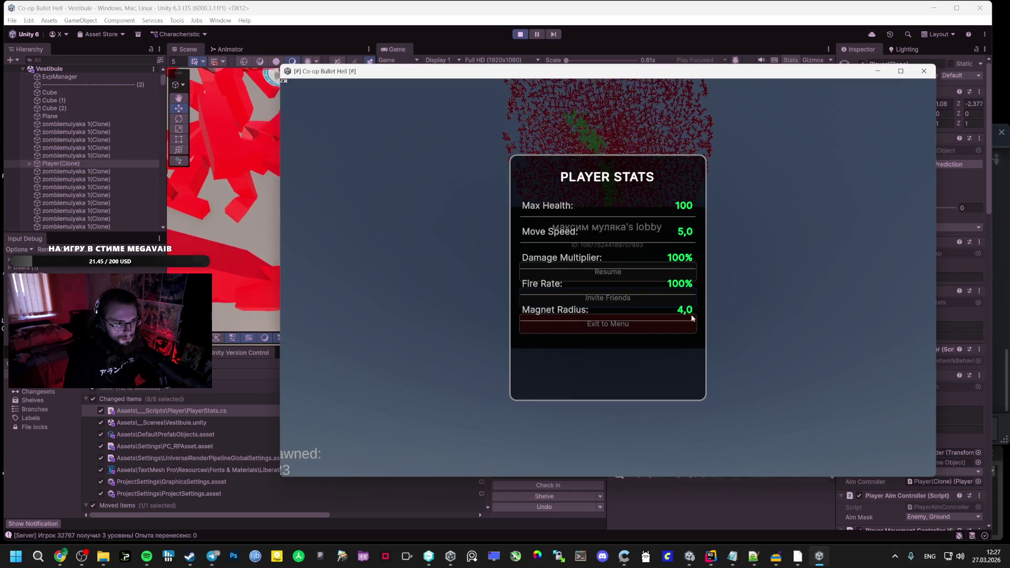
Widen the game window leftward, toggle the stats and pause overlays, then choose Exit to Menu
{"action": "key", "text": "Escape"}
{"action": "key", "text": "Tab"}
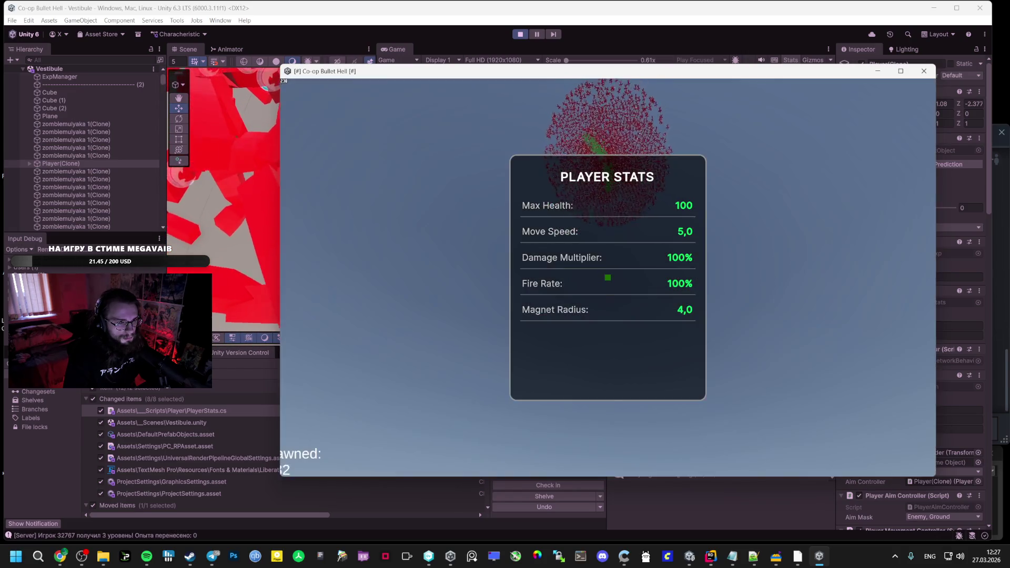
{"action": "key", "text": "Escape"}
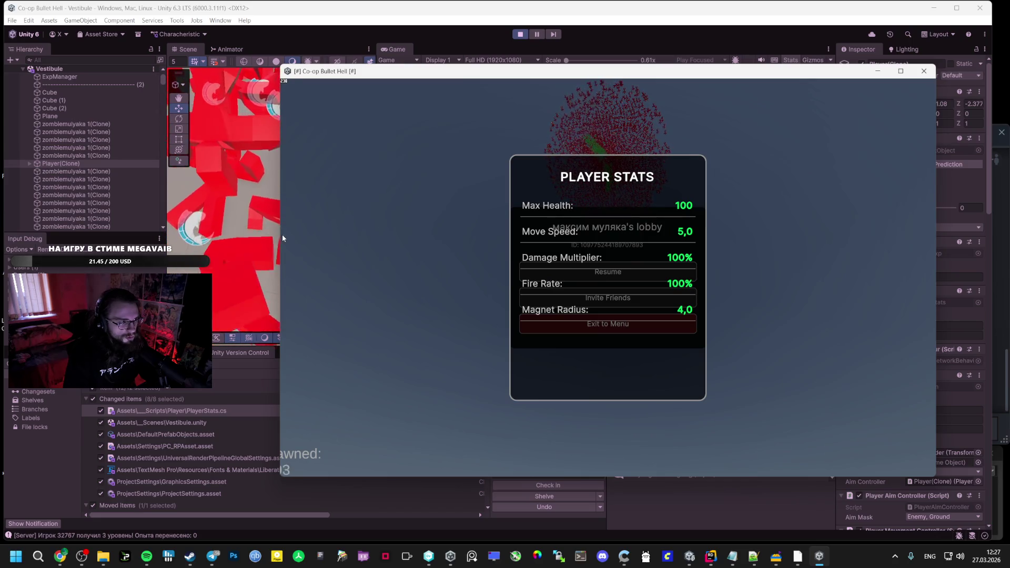
{"action": "left_click_drag", "start_coordinate": [281, 235], "coordinate": [187, 239]}
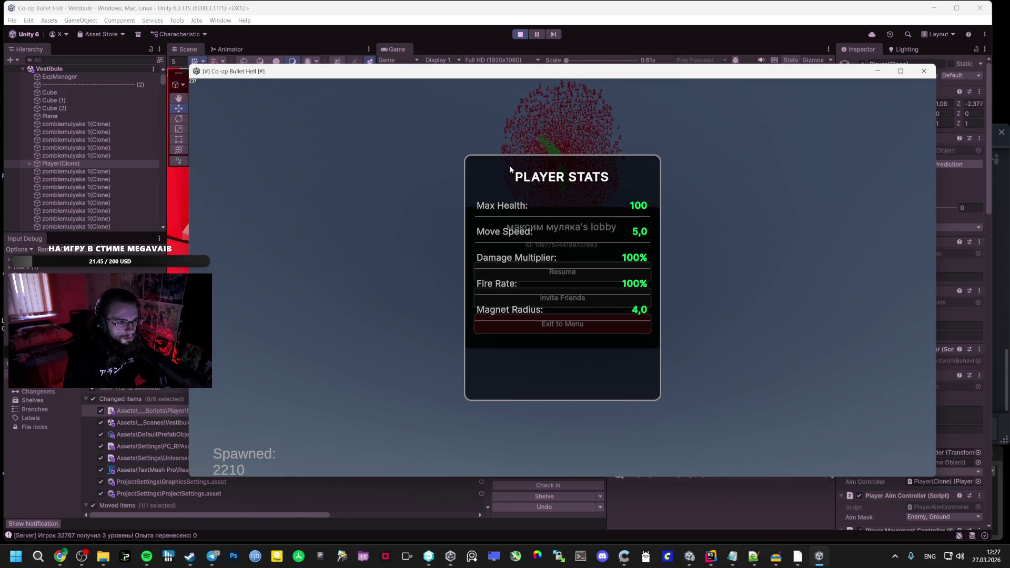
{"action": "key", "text": "Tab"}
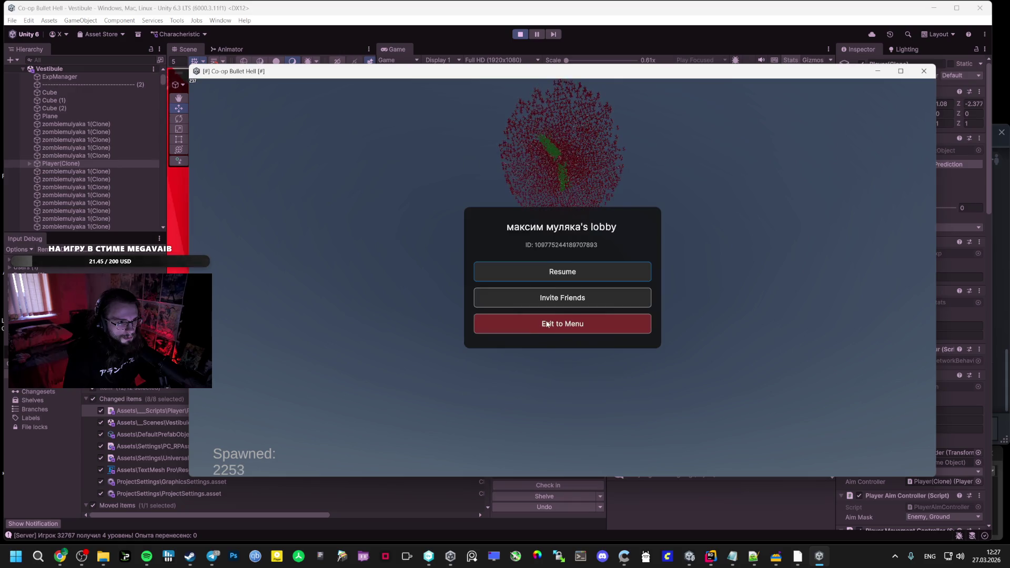
{"action": "key", "text": "Escape"}
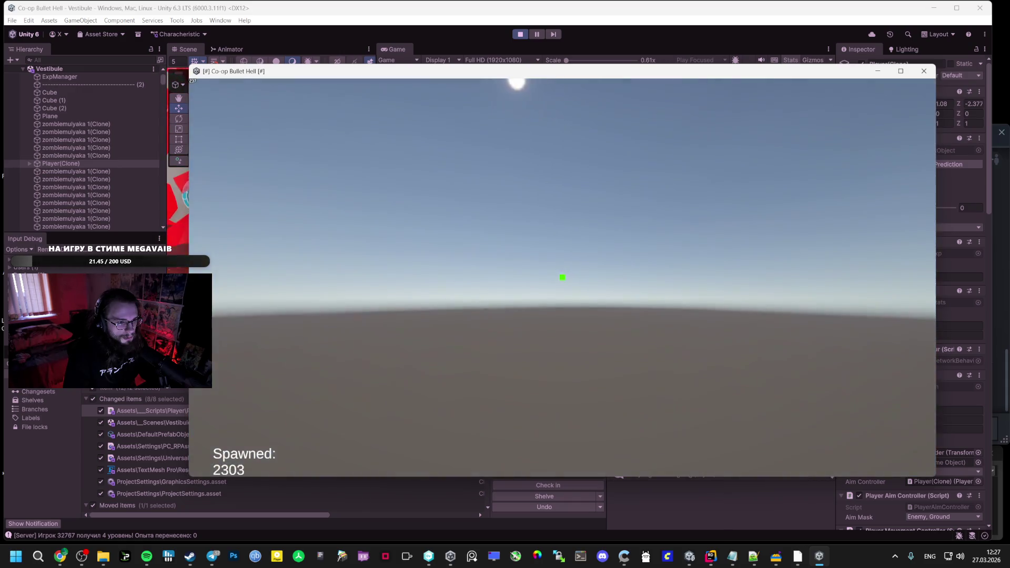
{"action": "key", "text": "Escape"}
{"action": "left_click", "coordinate": [551, 323]}
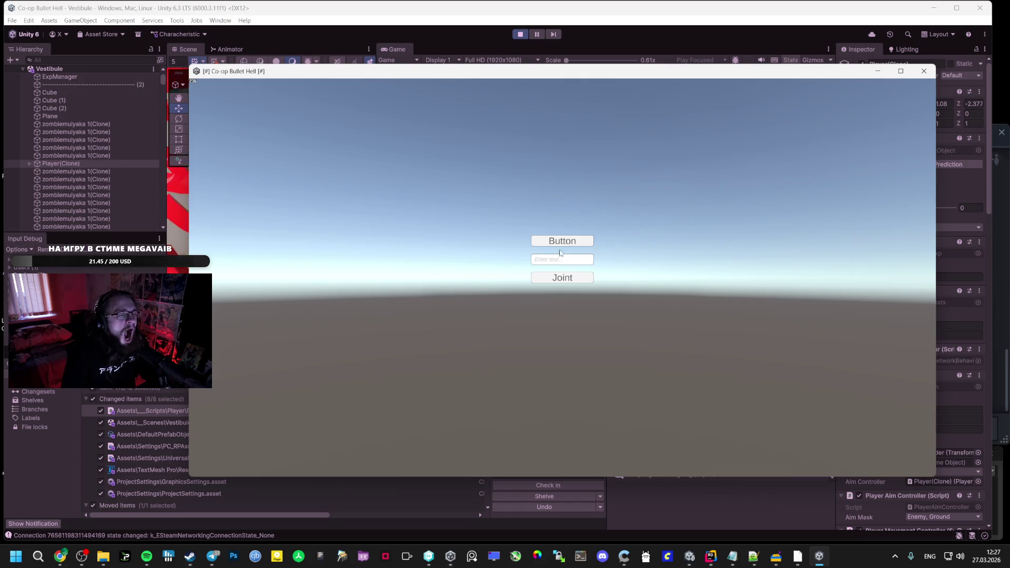
Accept the Spacewar invite (Играть) in the Steam chat again and bring the rejoined build forward
{"action": "mouse_move", "coordinate": [201, 565]}
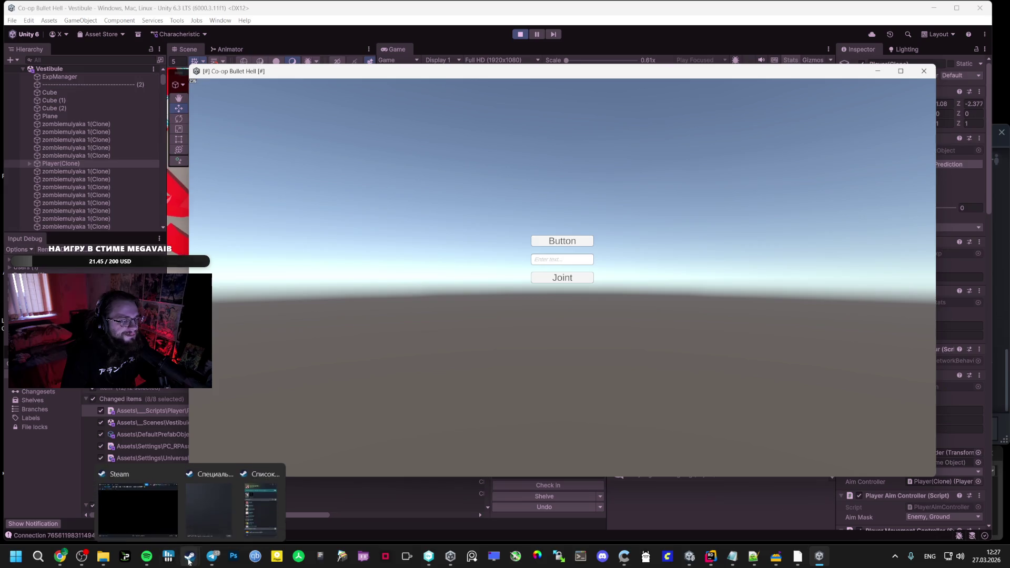
{"action": "left_click", "coordinate": [209, 500]}
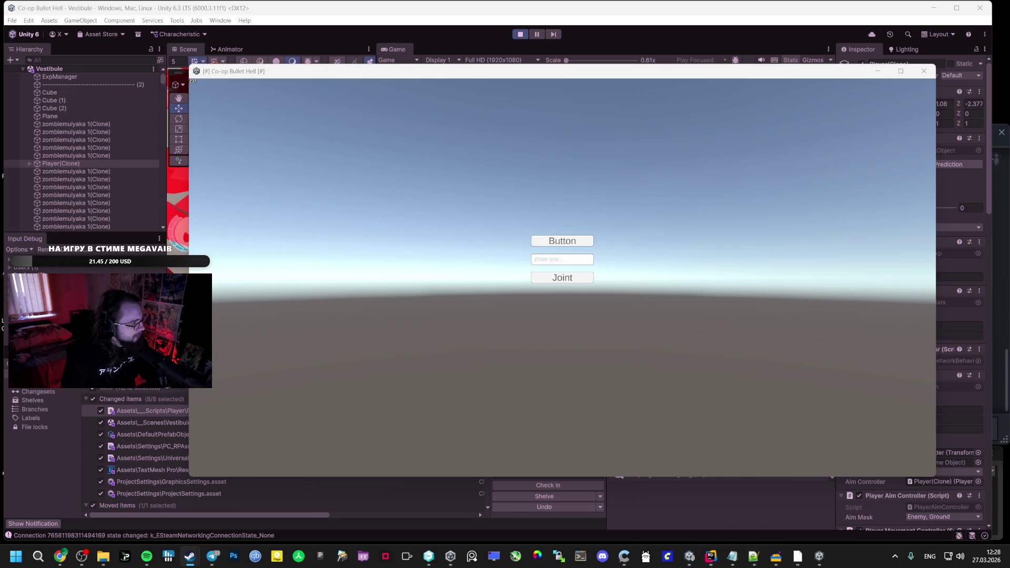
{"action": "mouse_move", "coordinate": [797, 556]}
{"action": "left_click", "coordinate": [766, 500]}
{"action": "left_click", "coordinate": [826, 374]}
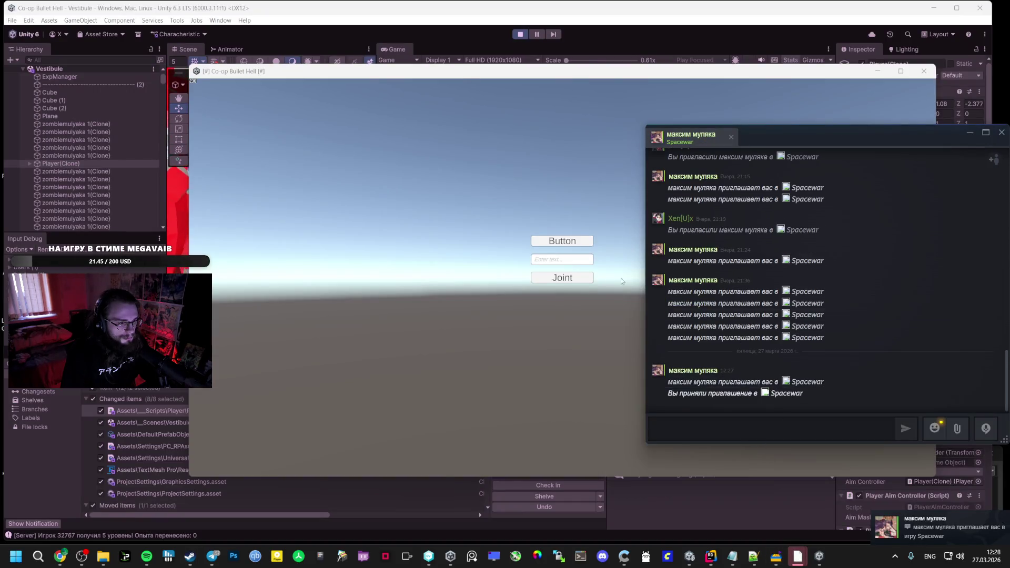
{"action": "left_click", "coordinate": [554, 235]}
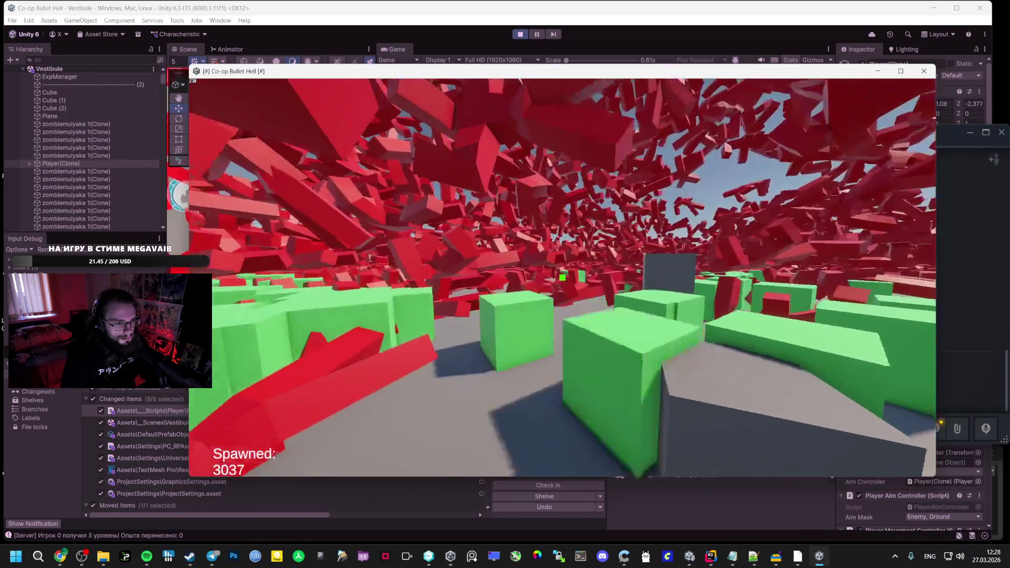
Compare both players' stats by toggling the pause menu and stats panel and switching windows
{"action": "key", "text": "Escape"}
{"action": "key", "text": "Escape"}
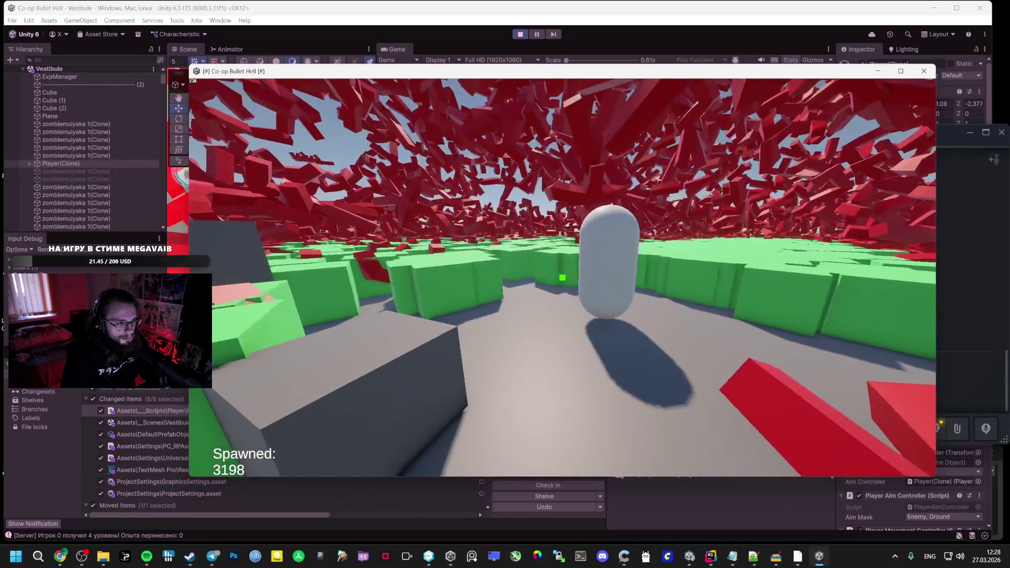
{"action": "key", "text": "Escape"}
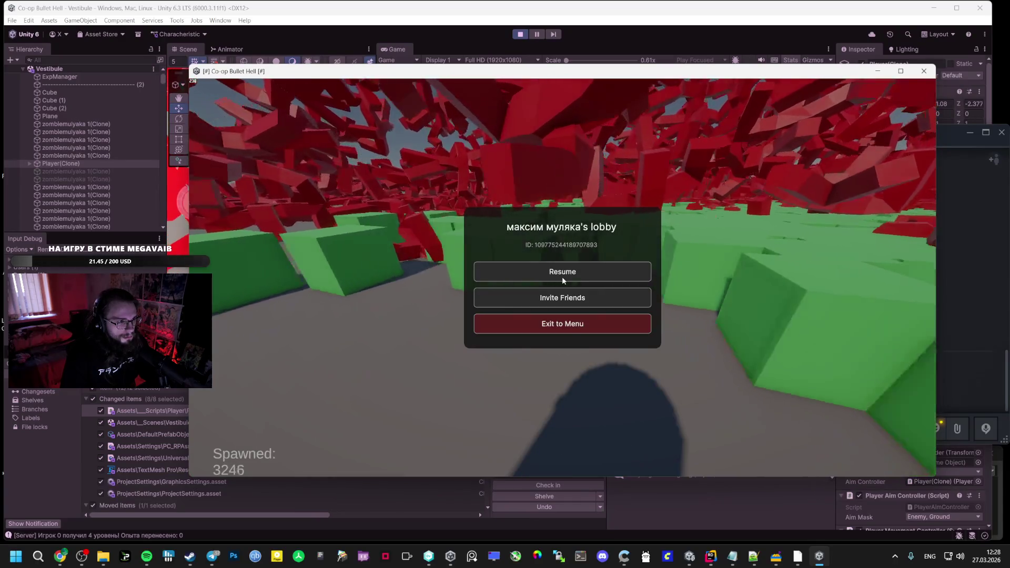
{"action": "left_click", "coordinate": [562, 276]}
{"action": "key", "text": "Escape"}
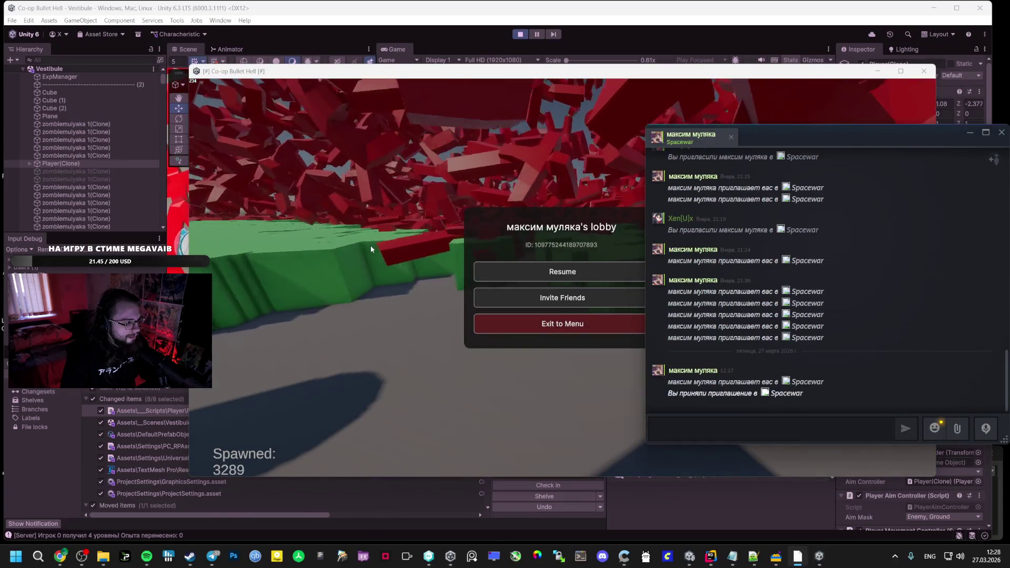
{"action": "key", "text": "alt+Tab"}
{"action": "key", "text": "alt+Tab"}
{"action": "key", "text": "alt+Tab"}
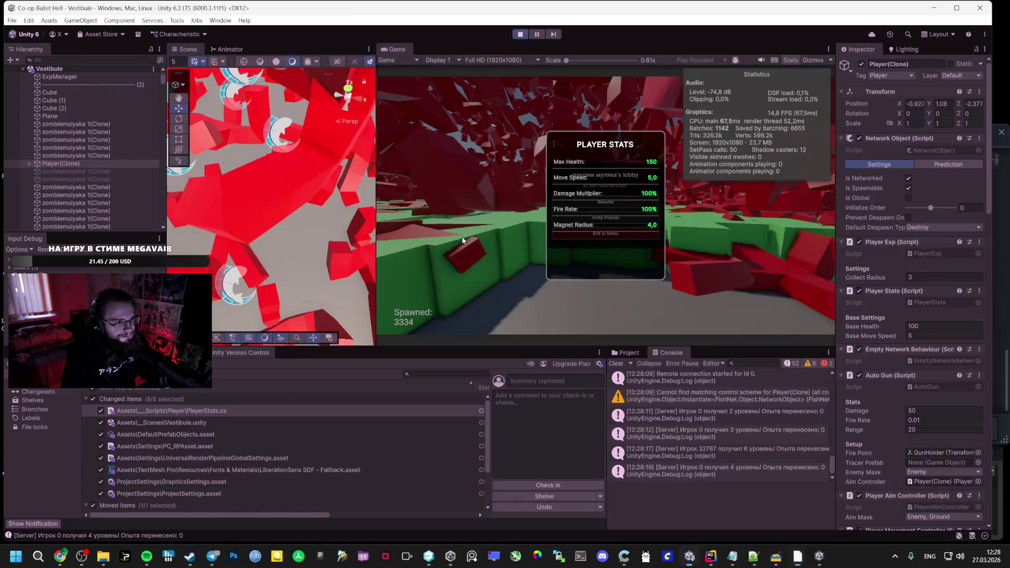
{"action": "key", "text": "alt+Tab"}
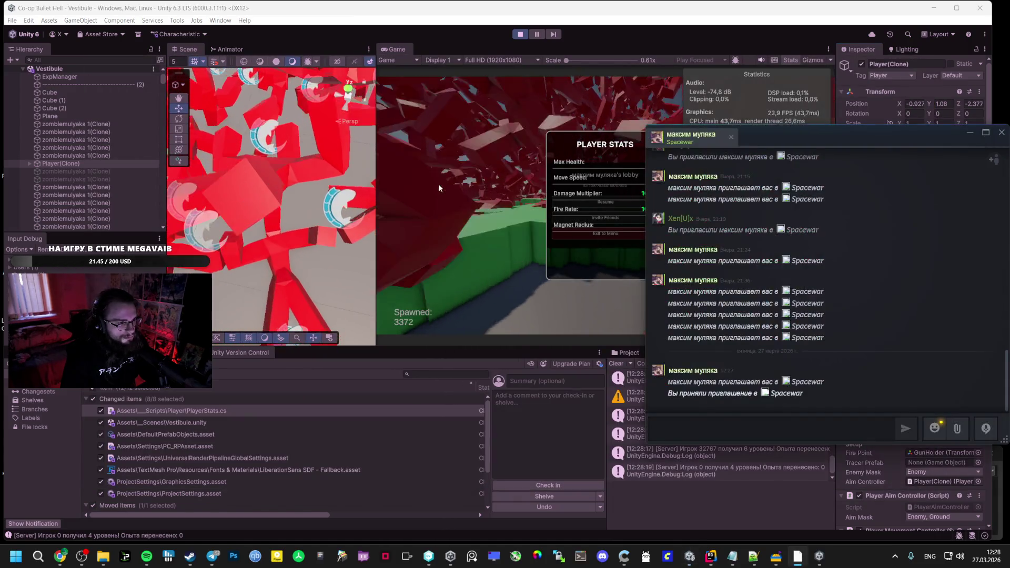
{"action": "key", "text": "alt+Tab"}
{"action": "key", "text": "alt+Tab"}
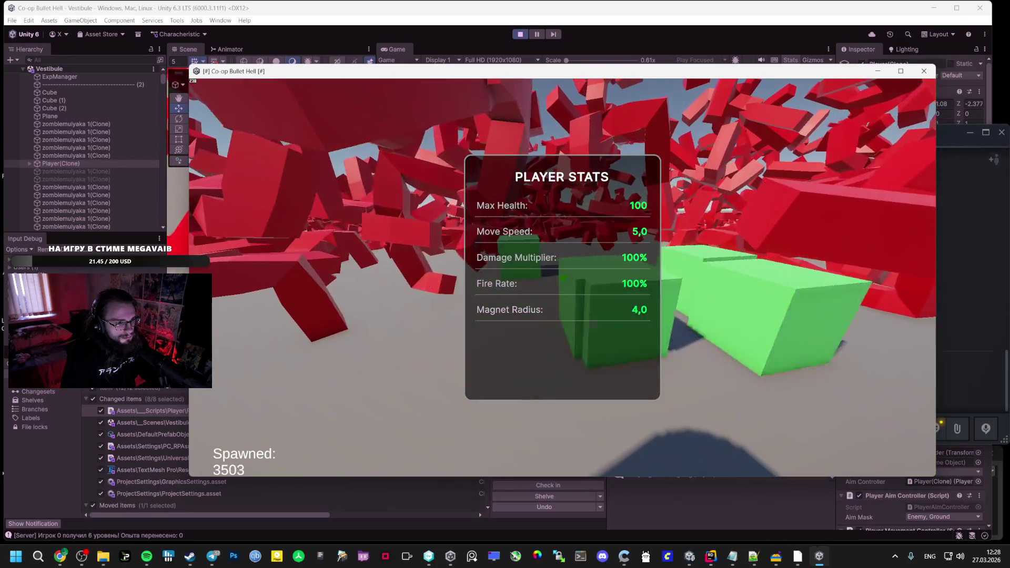
{"action": "key", "text": "Tab"}
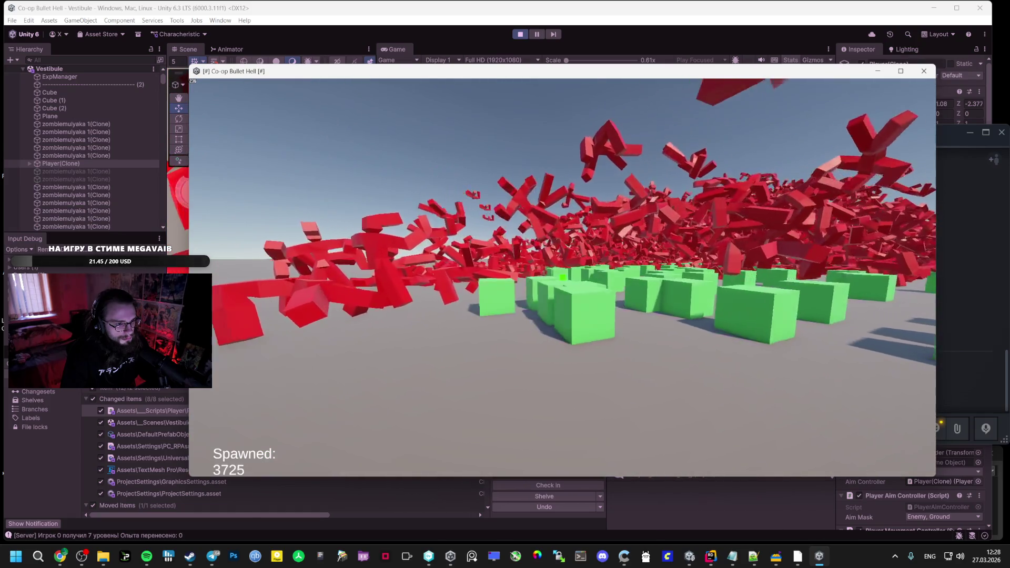
{"action": "key", "text": "Tab"}
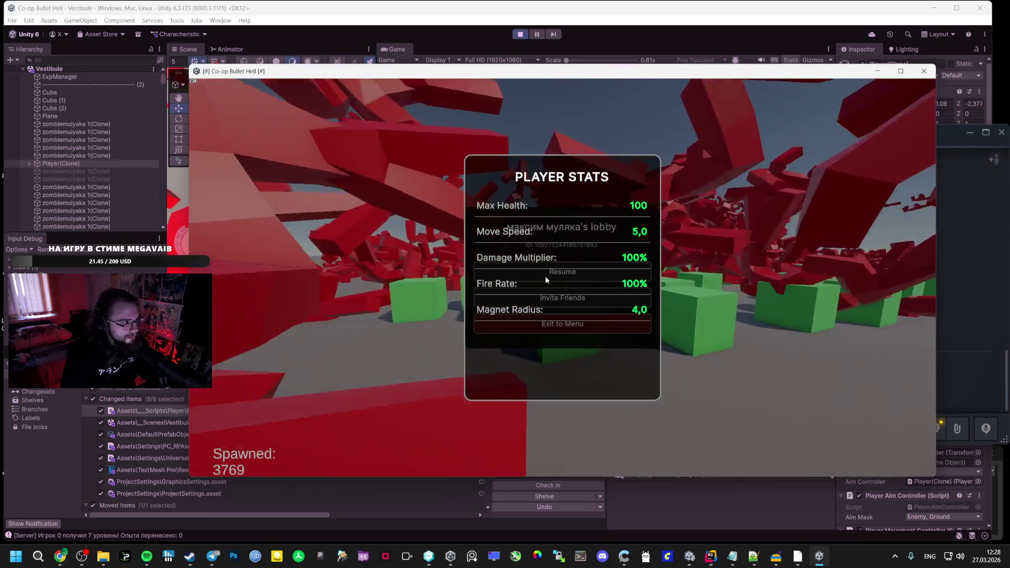
Filter the Unity Hierarchy by typing Player(Clone) in its search box
{"action": "left_click", "coordinate": [54, 163]}
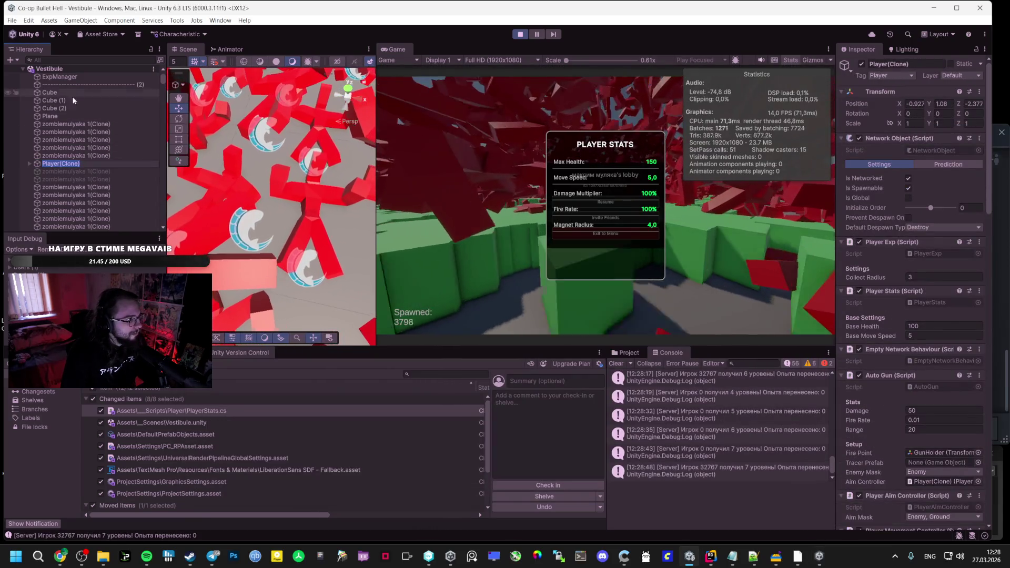
{"action": "left_click", "coordinate": [62, 60]}
{"action": "type", "text": "Player(Clone)"}
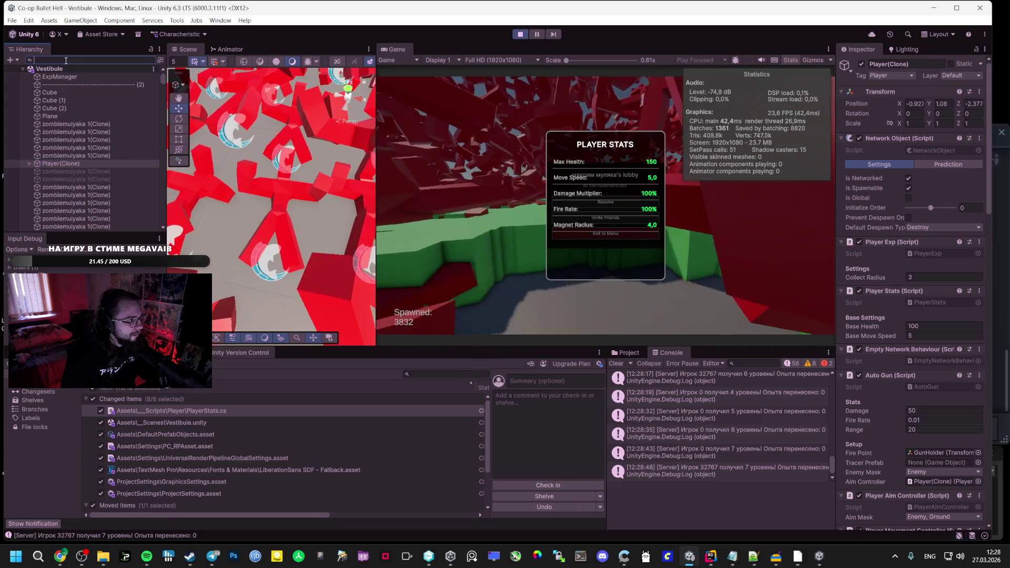
Run Add +50 Max Health on Player Stats, then toggle the game's stats panel and pause menu
{"action": "right_click", "coordinate": [922, 292]}
{"action": "left_click", "coordinate": [923, 416]}
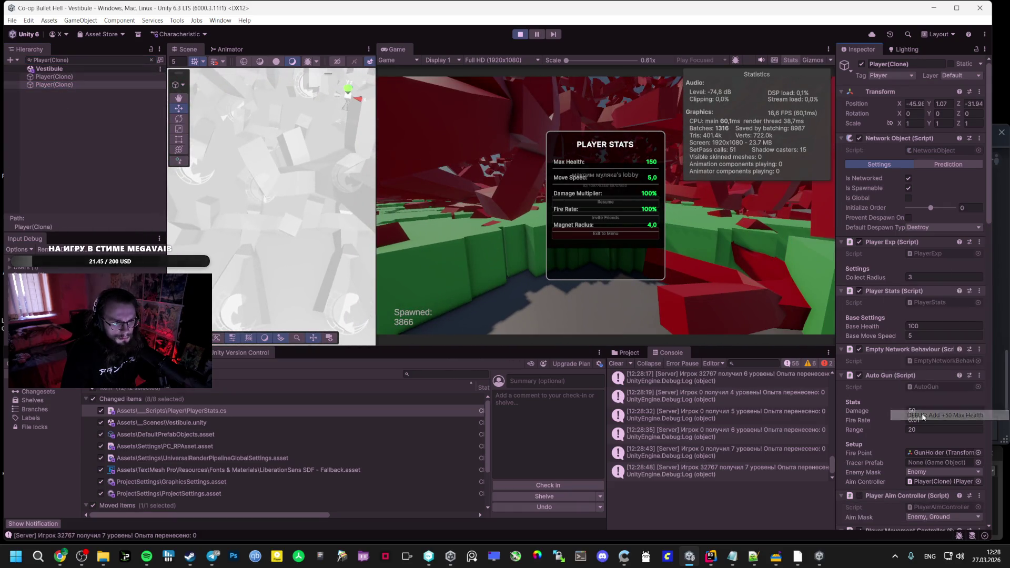
{"action": "key", "text": "alt+Tab"}
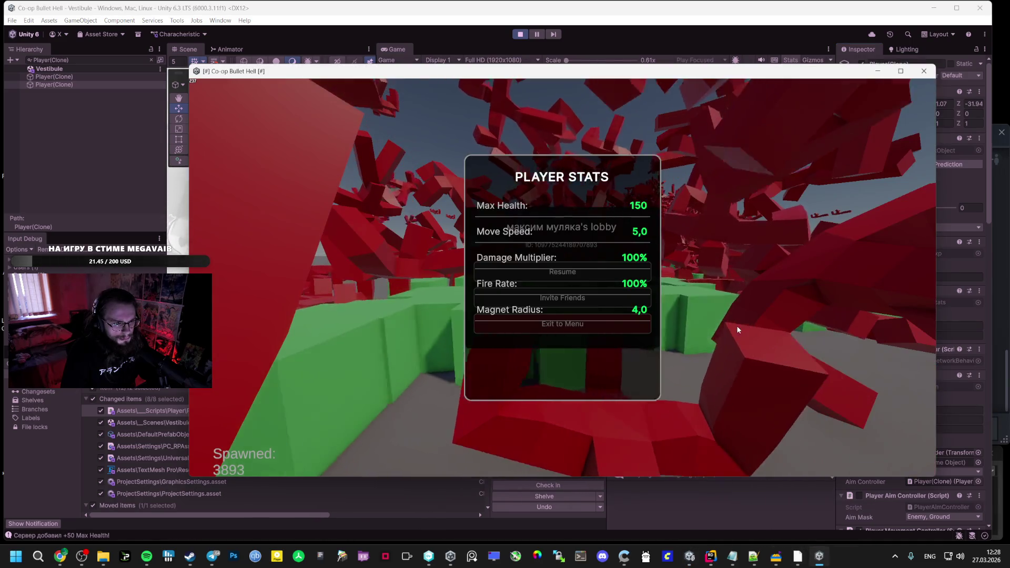
{"action": "key", "text": "Escape"}
{"action": "key", "text": "Escape"}
{"action": "key", "text": "Tab"}
{"action": "key", "text": "Tab"}
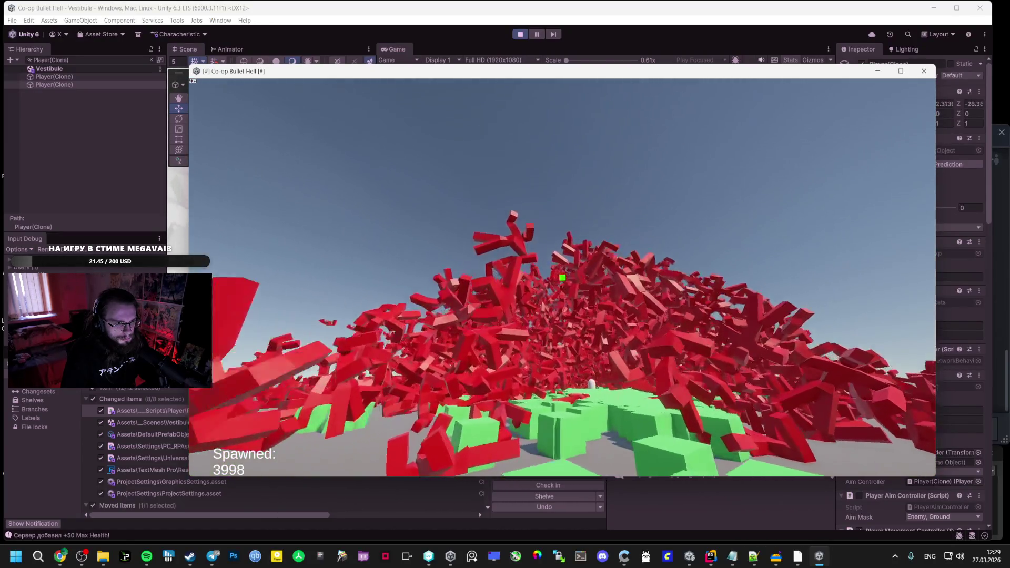
{"action": "key", "text": "Escape"}
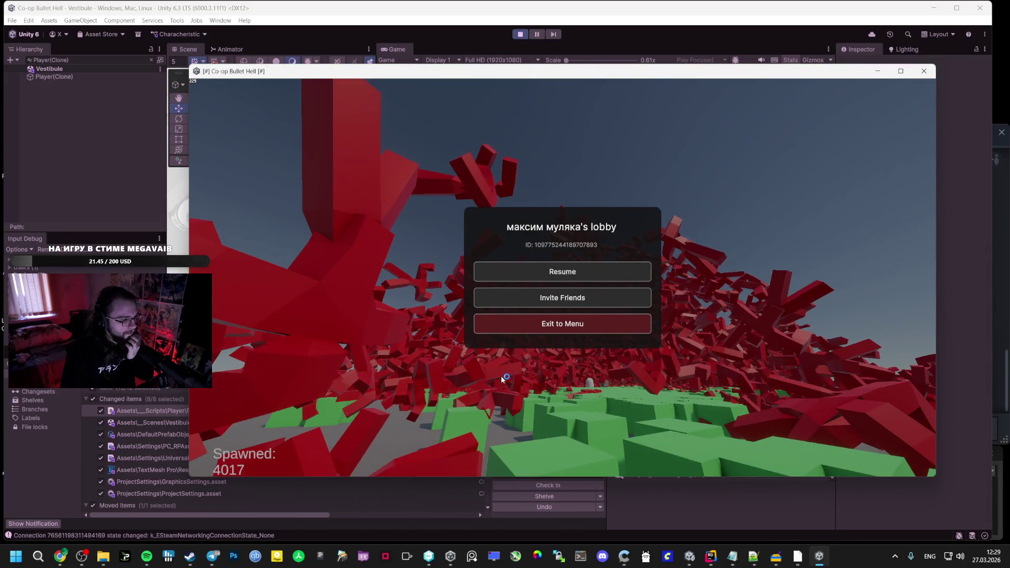
{"action": "key", "text": "Tab"}
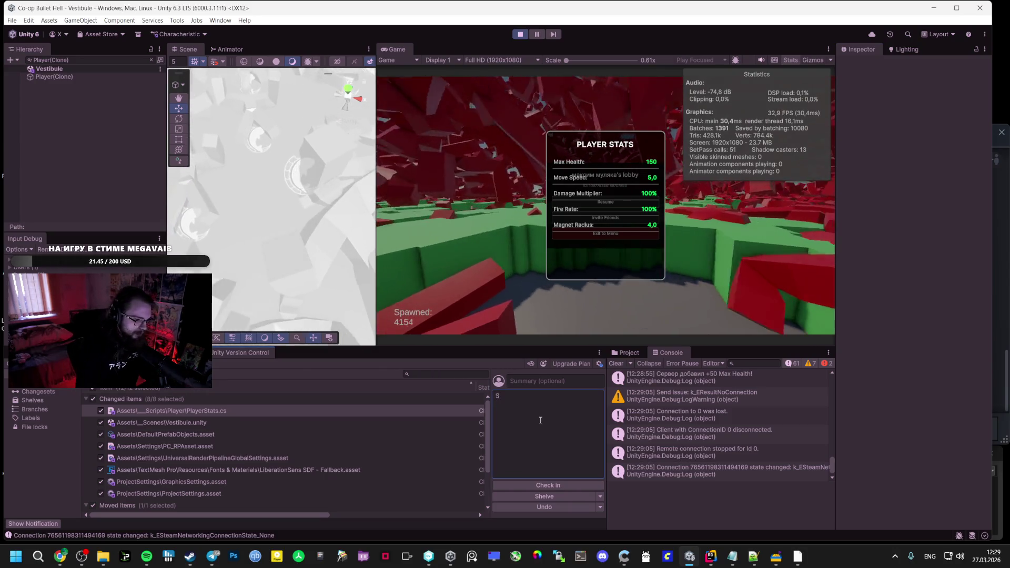
Switch to the Russian layout and type a check-in comment that the stats work but aren't tied to movement
{"action": "type", "text": "q"}
{"action": "key", "text": "BackSpace"}
{"action": "key", "text": "alt+shift"}
{"action": "type", "text": "Стат"}
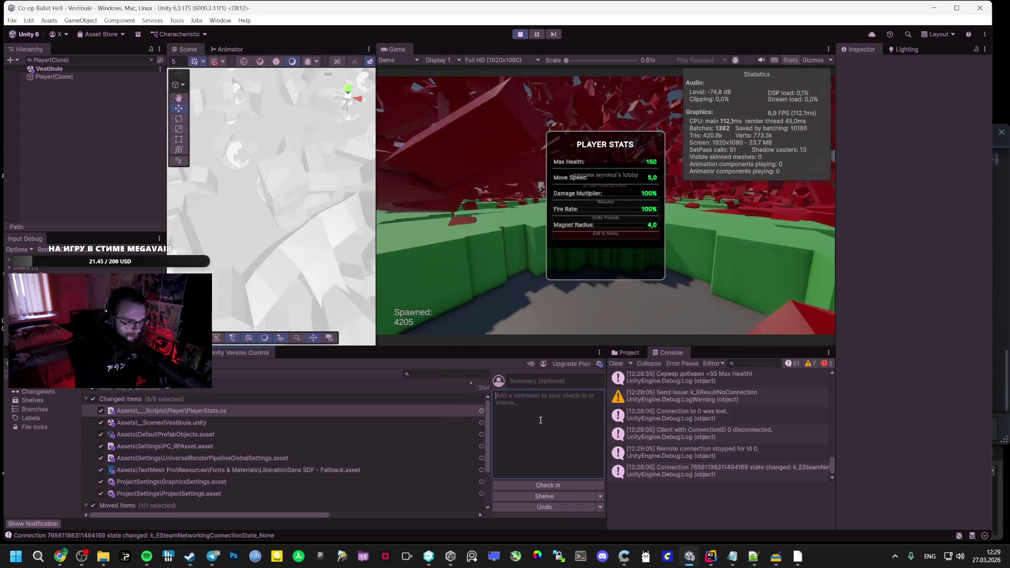
{"action": "type", "text": "ы р"}
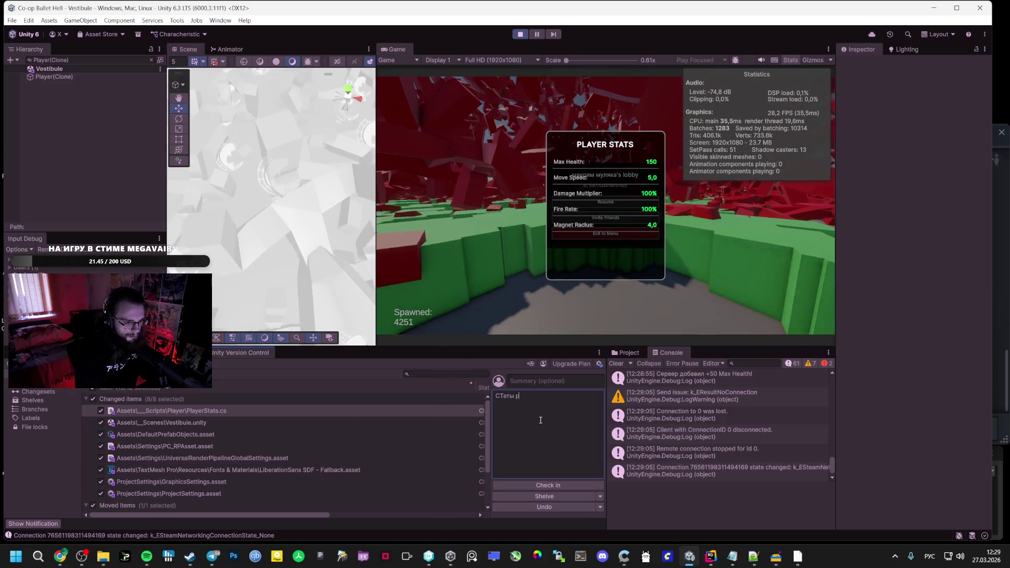
{"action": "type", "text": "аботают"}
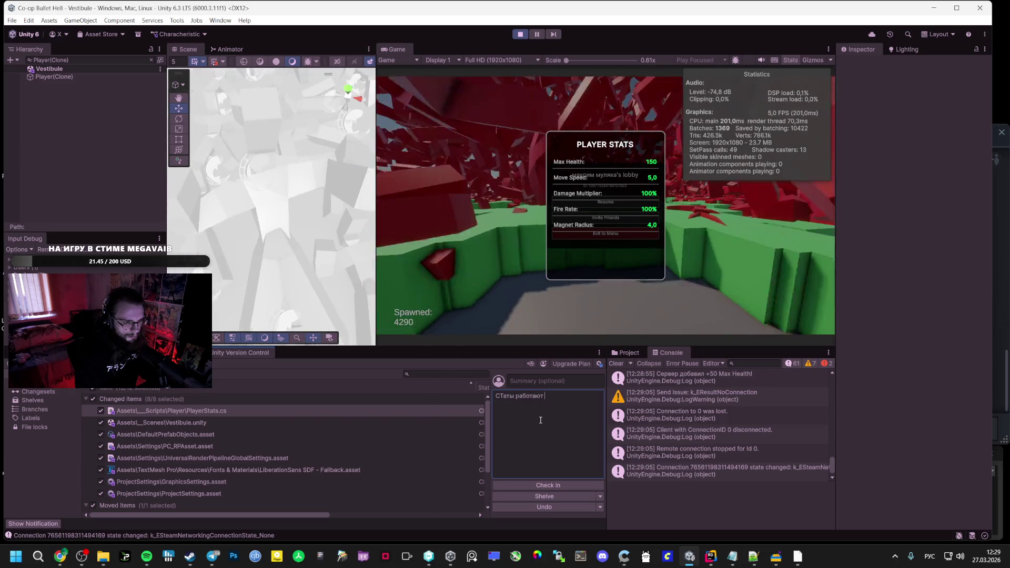
{"action": "type", "text": ", только"}
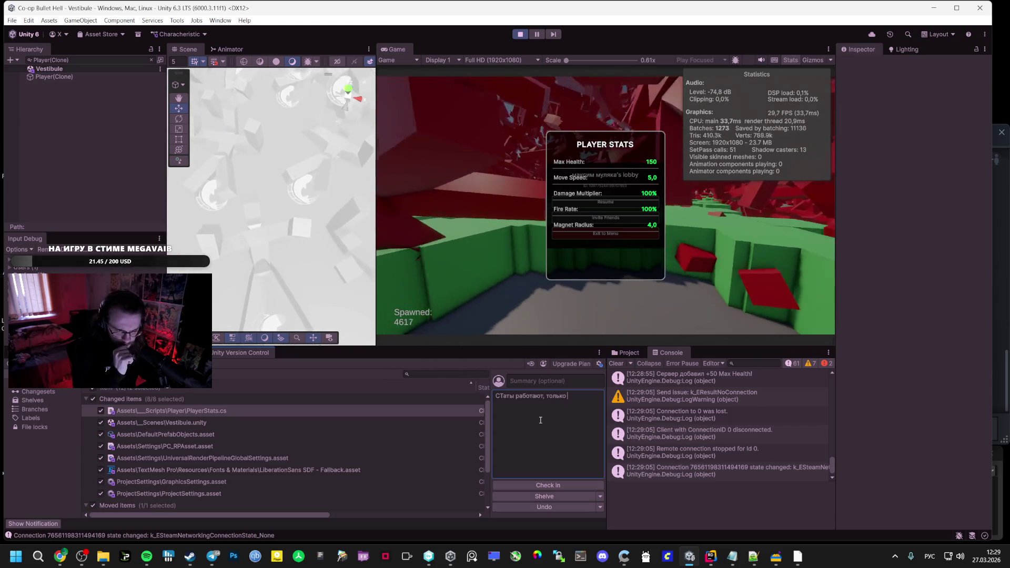
{"action": "type", "text": "не"}
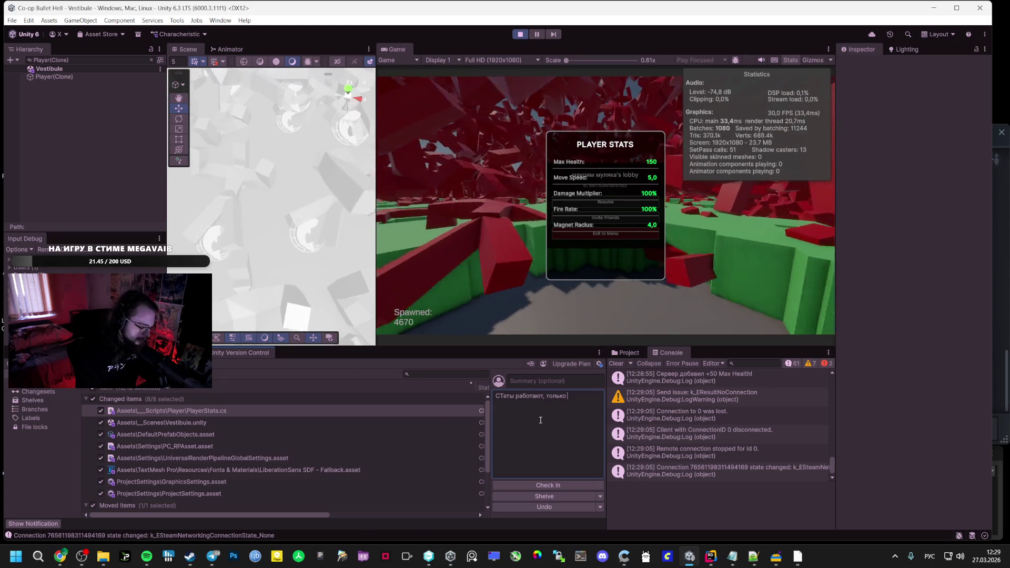
{"action": "type", "text": " связа"}
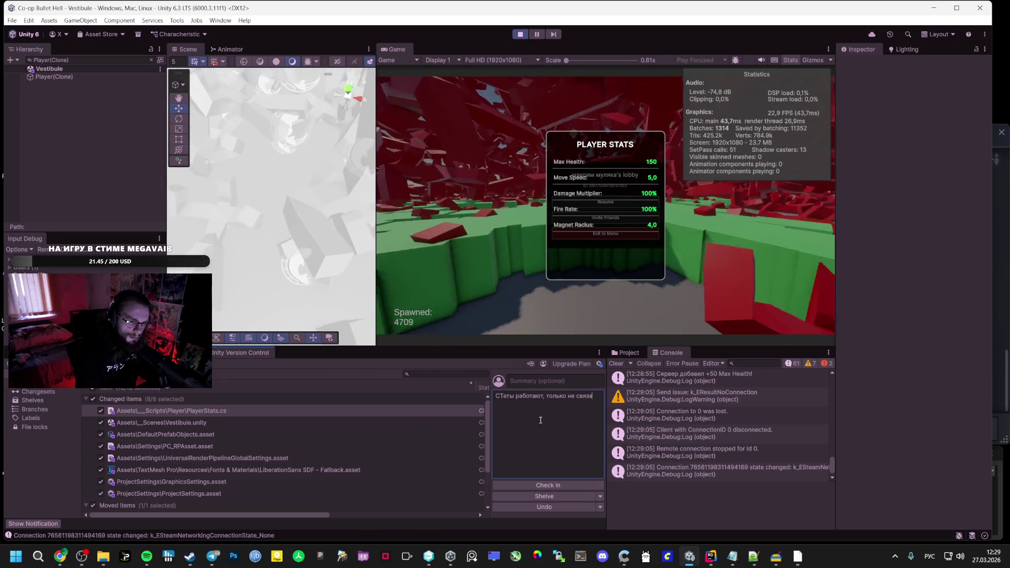
{"action": "type", "text": "ны с мод"}
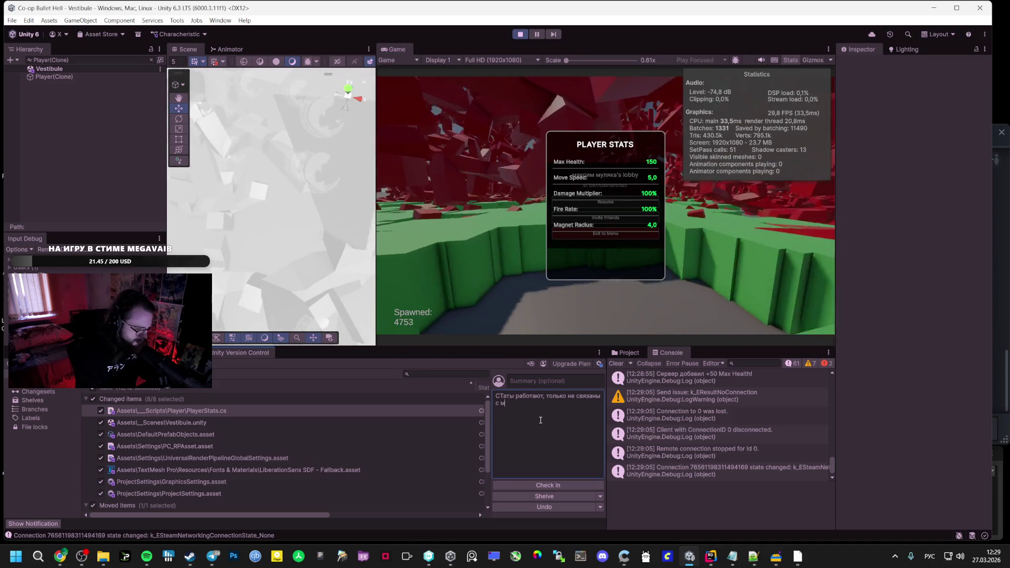
{"action": "key", "text": "BackSpace"}
{"action": "key", "text": "BackSpace"}
{"action": "type", "text": "у"}
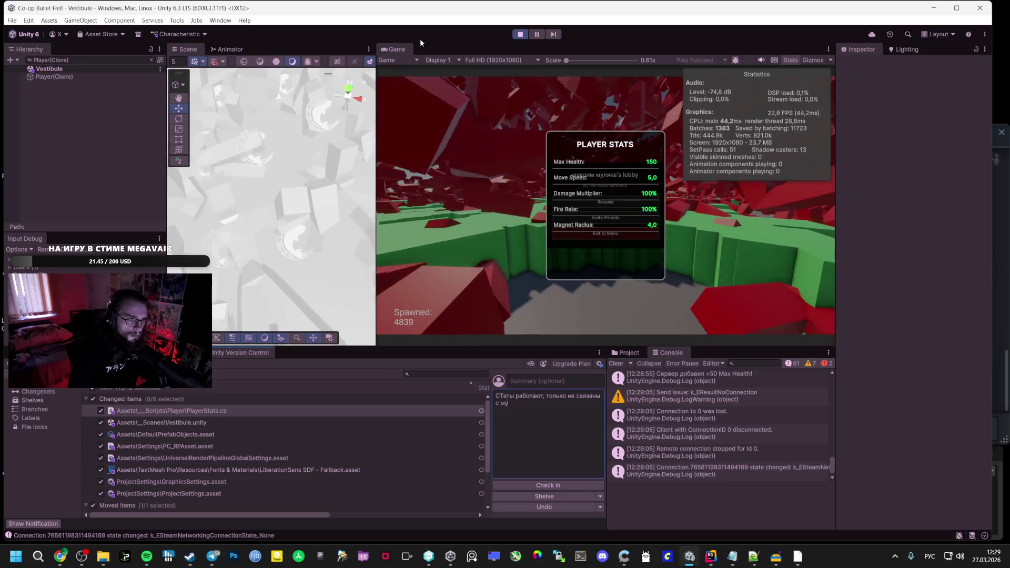
Stop the running game and submit the check-in with the comment
{"action": "left_click", "coordinate": [519, 34]}
{"action": "left_click", "coordinate": [531, 407]}
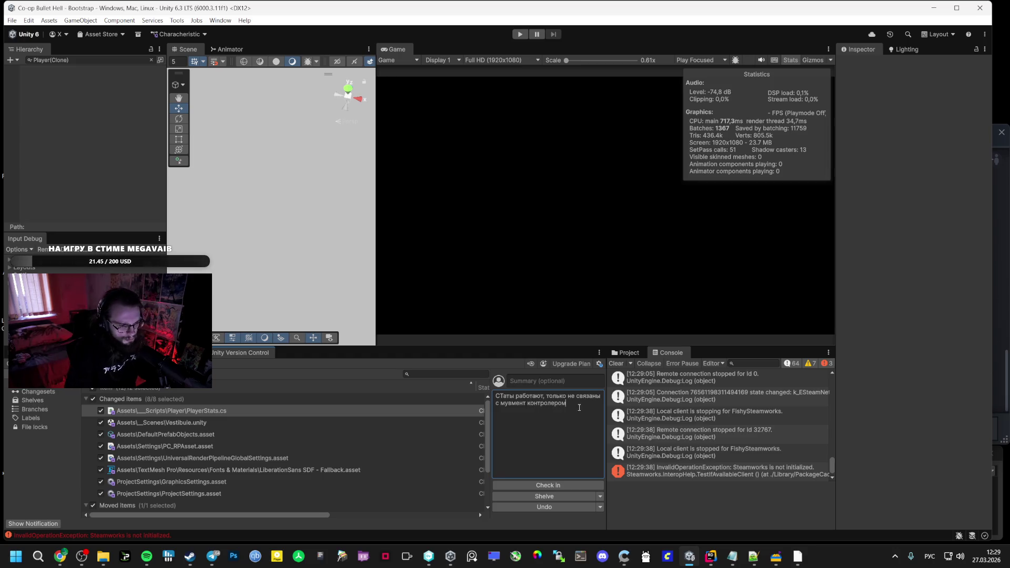
{"action": "left_click", "coordinate": [570, 485]}
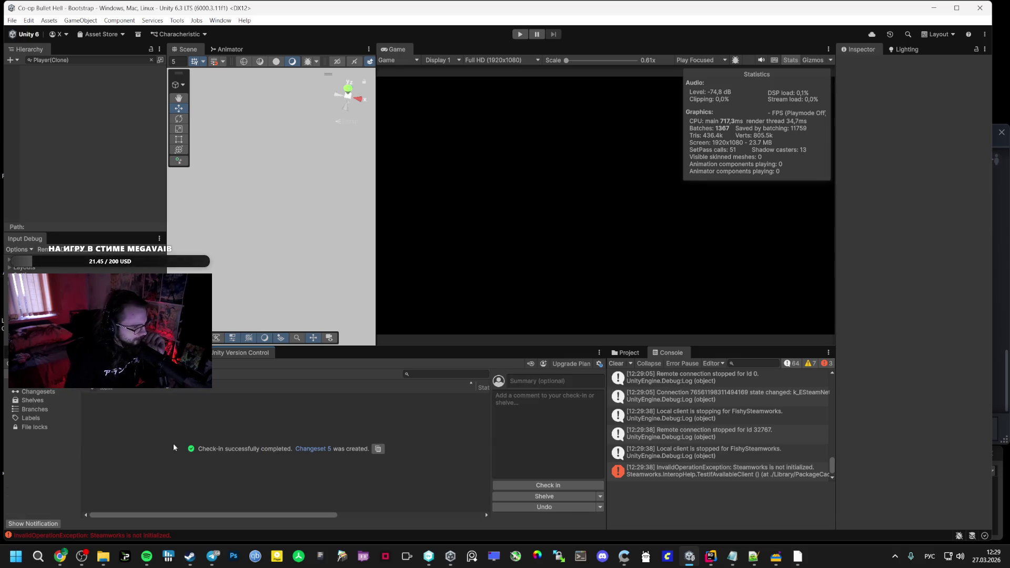
Refresh the version control Branch Explorer to show the new changeset 5
{"action": "left_click", "coordinate": [429, 556]}
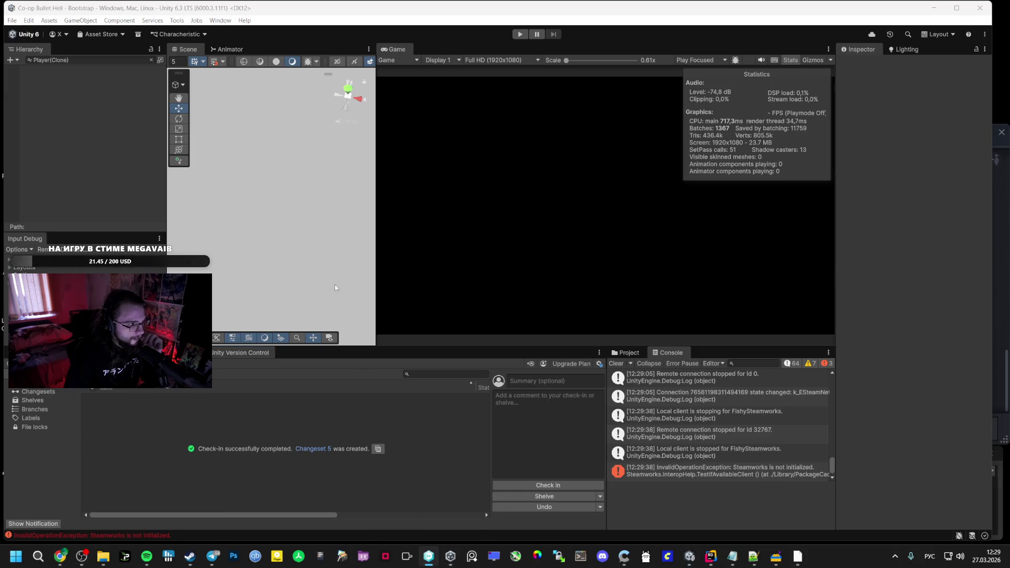
{"action": "left_click", "coordinate": [441, 558]}
{"action": "left_click", "coordinate": [100, 42]}
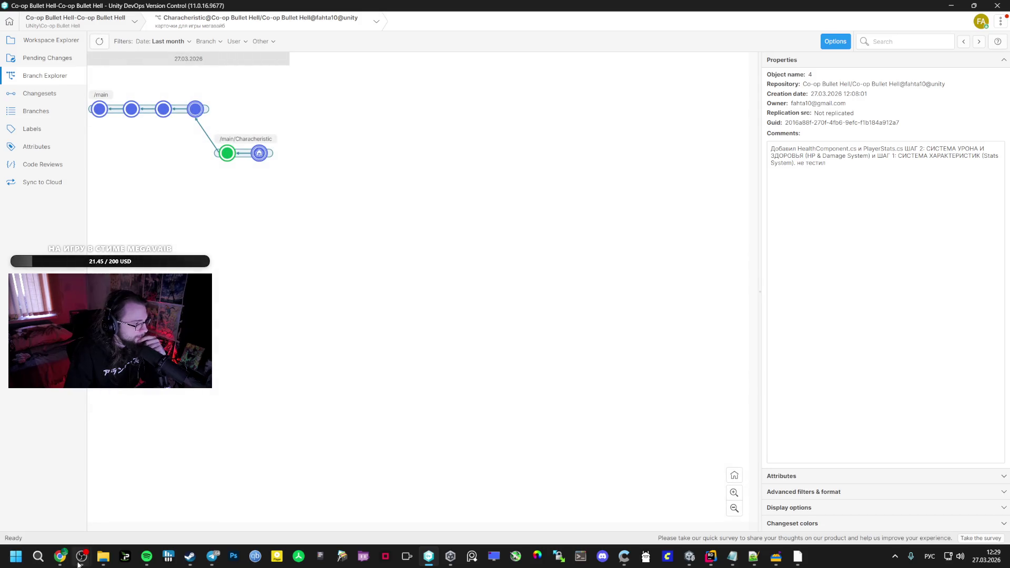
Select the word DamageData in the AI Studio chat, then return to Unity
{"action": "mouse_move", "coordinate": [60, 556]}
{"action": "left_click", "coordinate": [58, 505]}
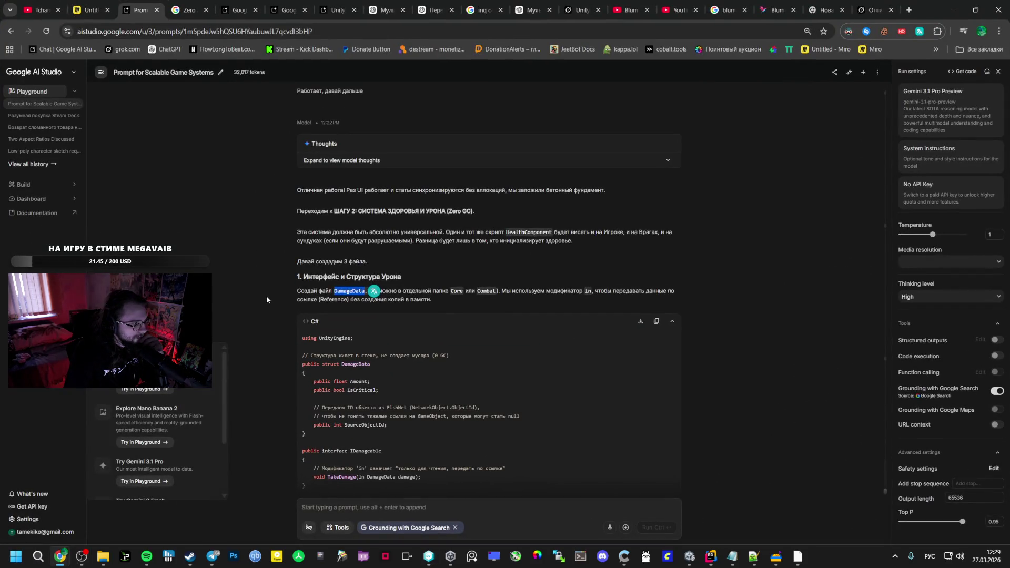
{"action": "left_click", "coordinate": [285, 291]}
{"action": "double_click", "coordinate": [345, 291]}
{"action": "mouse_move", "coordinate": [689, 557]}
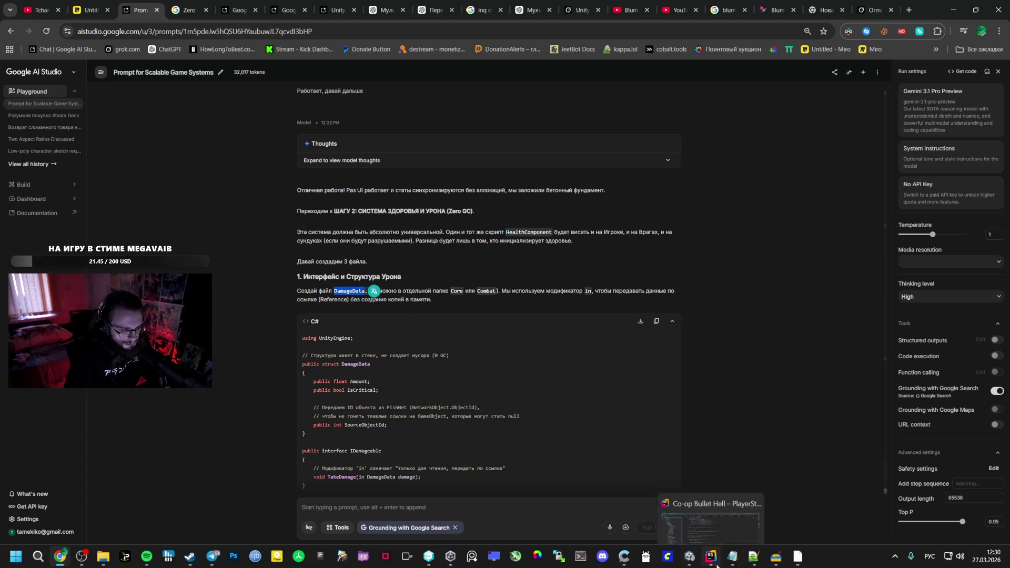
{"action": "left_click", "coordinate": [705, 502]}
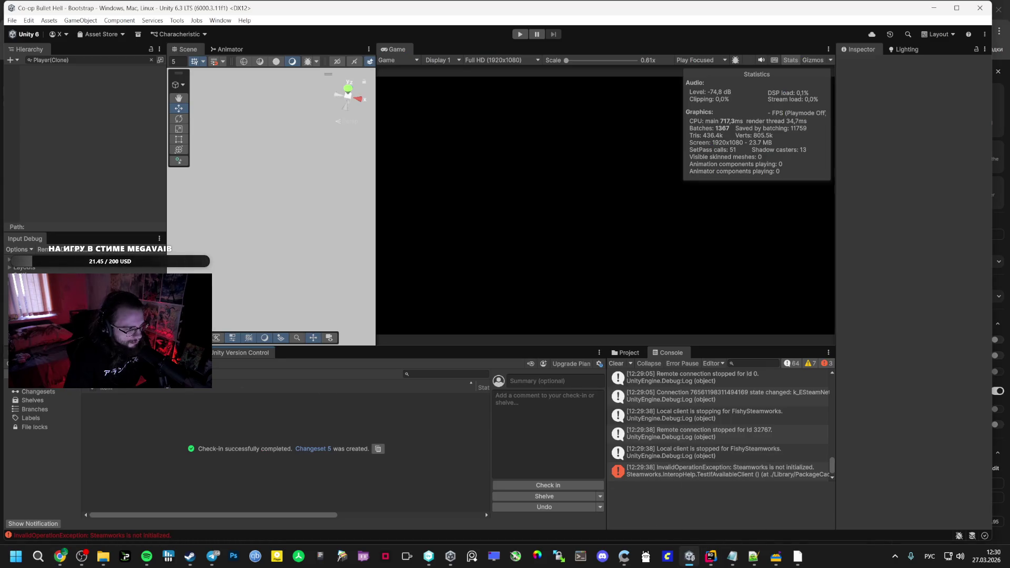
In the Project tab, browse the _Data and NewSwarm folders, briefly checking the AI Studio chat
{"action": "left_click", "coordinate": [179, 353]}
{"action": "left_click", "coordinate": [43, 423]}
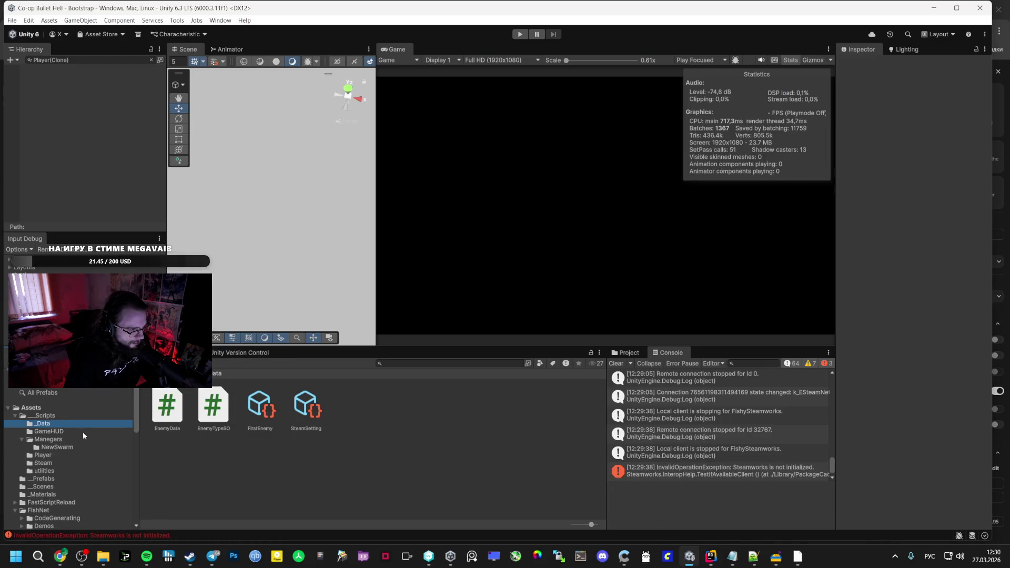
{"action": "left_click", "coordinate": [79, 447]}
{"action": "left_click", "coordinate": [77, 424]}
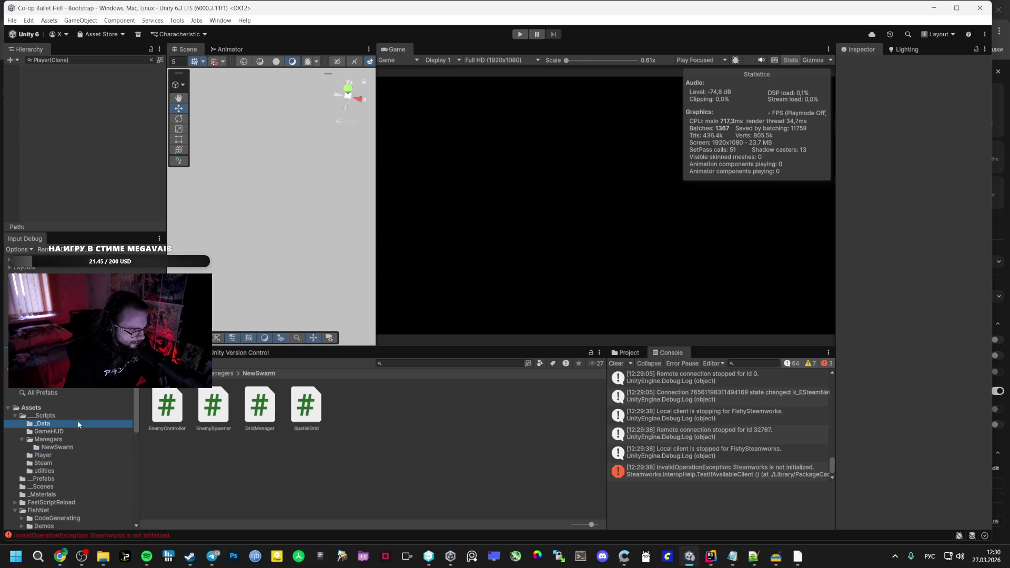
{"action": "mouse_move", "coordinate": [61, 557]}
{"action": "left_click", "coordinate": [149, 469]}
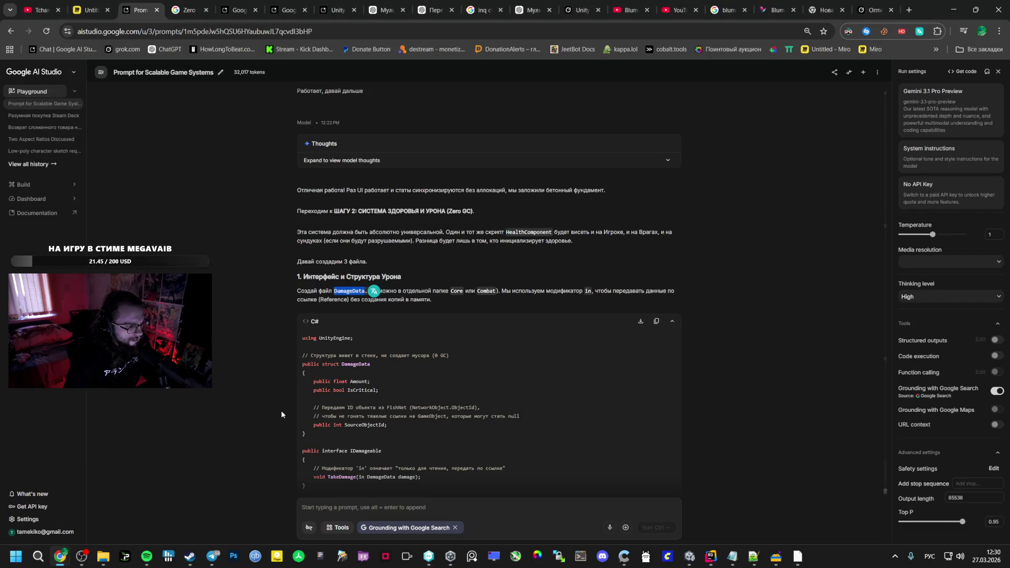
{"action": "key", "text": "alt+Tab"}
Open and cancel the Create menu on _Data, then look through the GameHUD and Player folders
{"action": "right_click", "coordinate": [278, 458]}
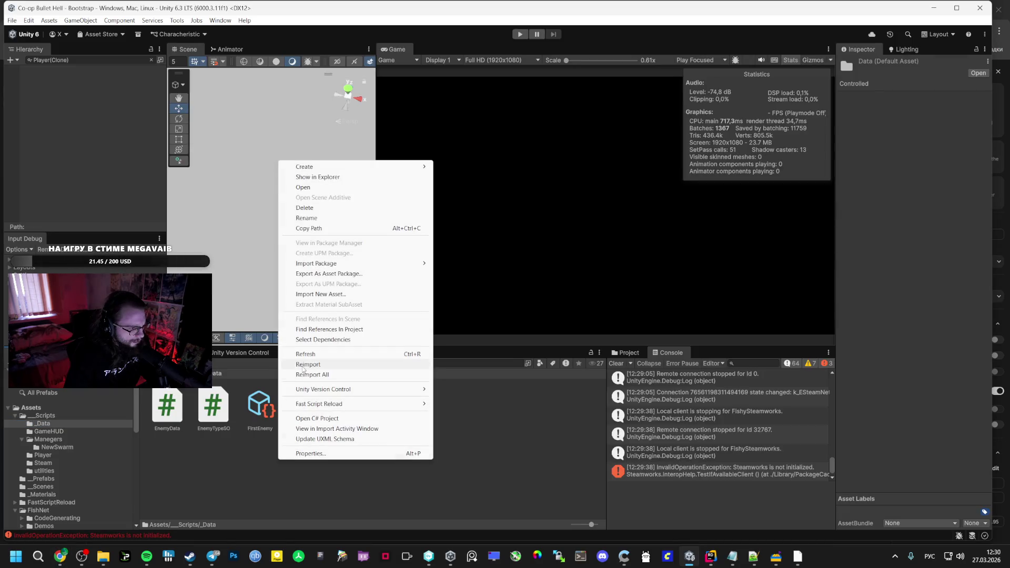
{"action": "mouse_move", "coordinate": [368, 166]}
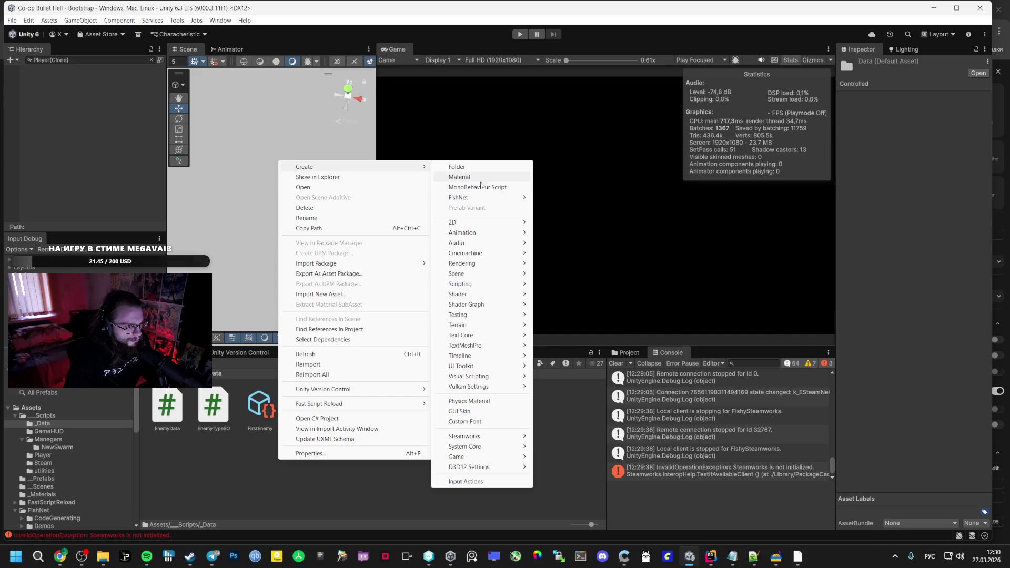
{"action": "left_click", "coordinate": [71, 424]}
{"action": "left_click", "coordinate": [49, 432]}
{"action": "left_click", "coordinate": [61, 424]}
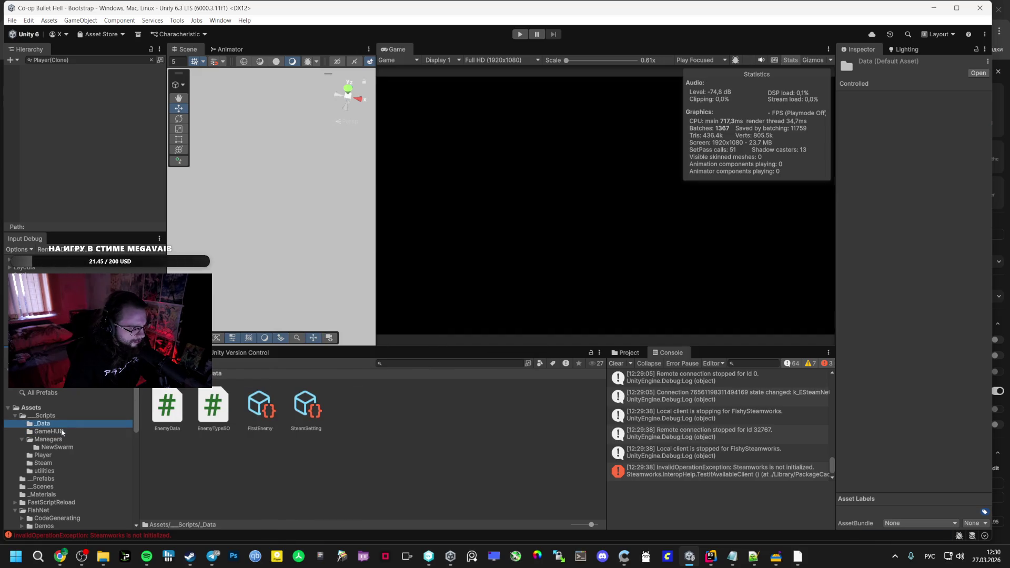
{"action": "left_click", "coordinate": [48, 440]}
{"action": "left_click", "coordinate": [44, 462]}
{"action": "left_click", "coordinate": [56, 455]}
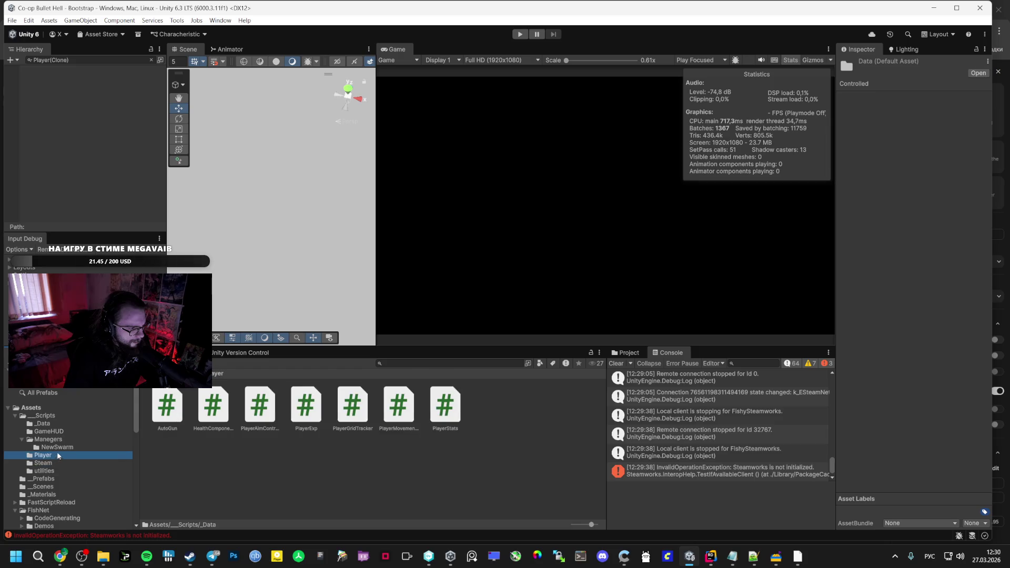
From the __Scripts folder, open the Manegers and Steam subfolders in turn
{"action": "left_click", "coordinate": [45, 416]}
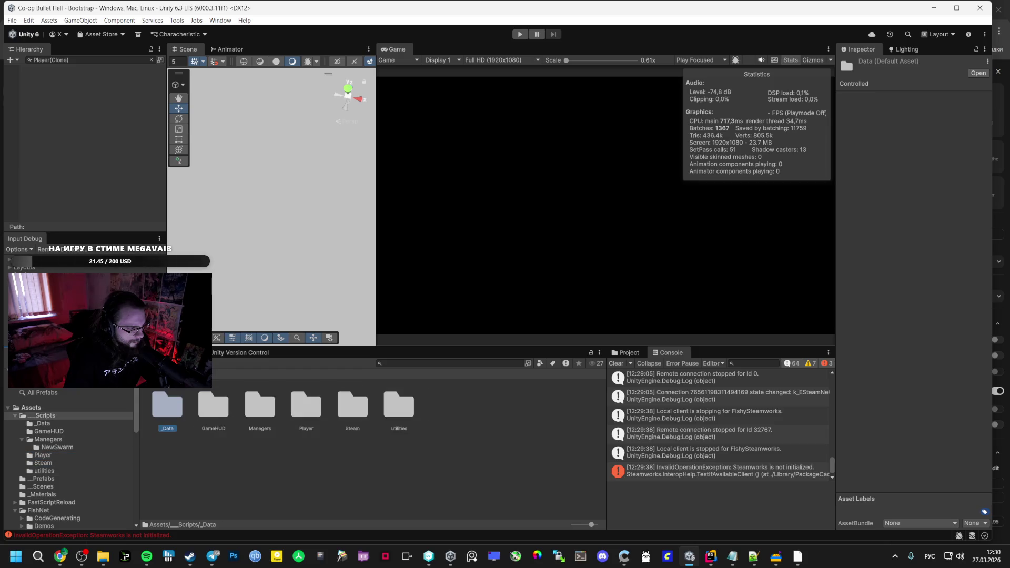
{"action": "double_click", "coordinate": [261, 405]}
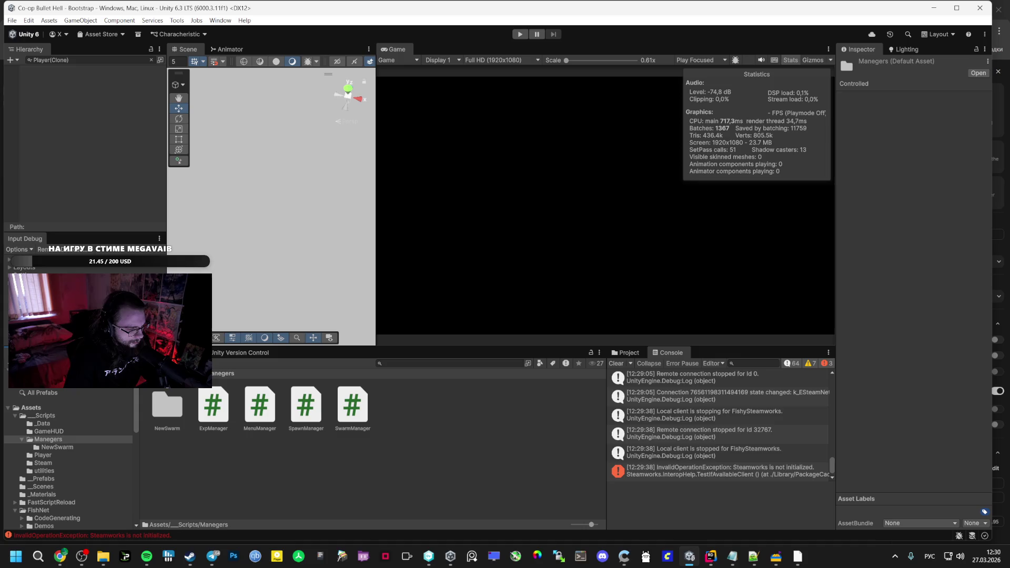
{"action": "left_click", "coordinate": [176, 373]}
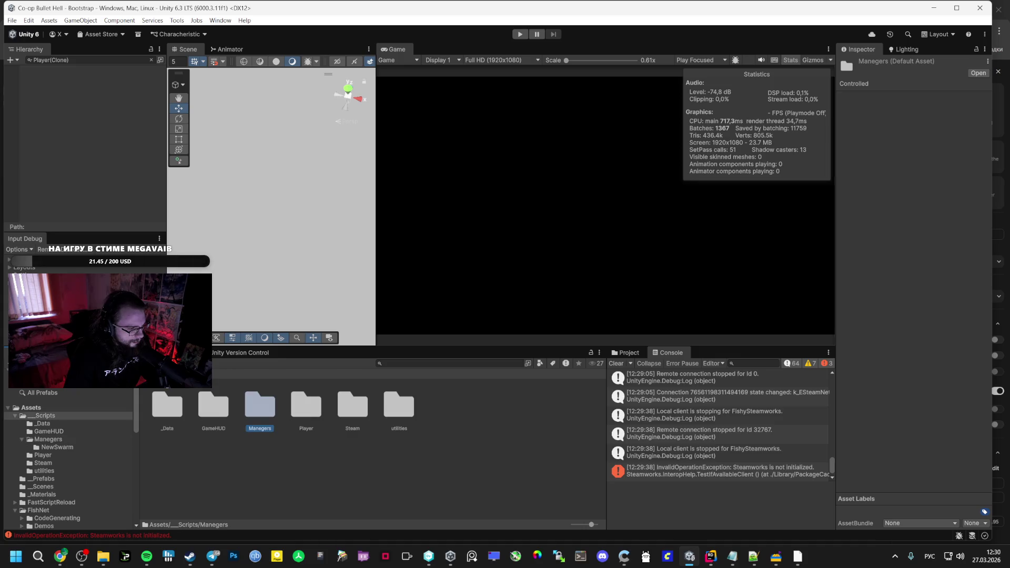
{"action": "double_click", "coordinate": [344, 404]}
{"action": "left_click", "coordinate": [184, 373]}
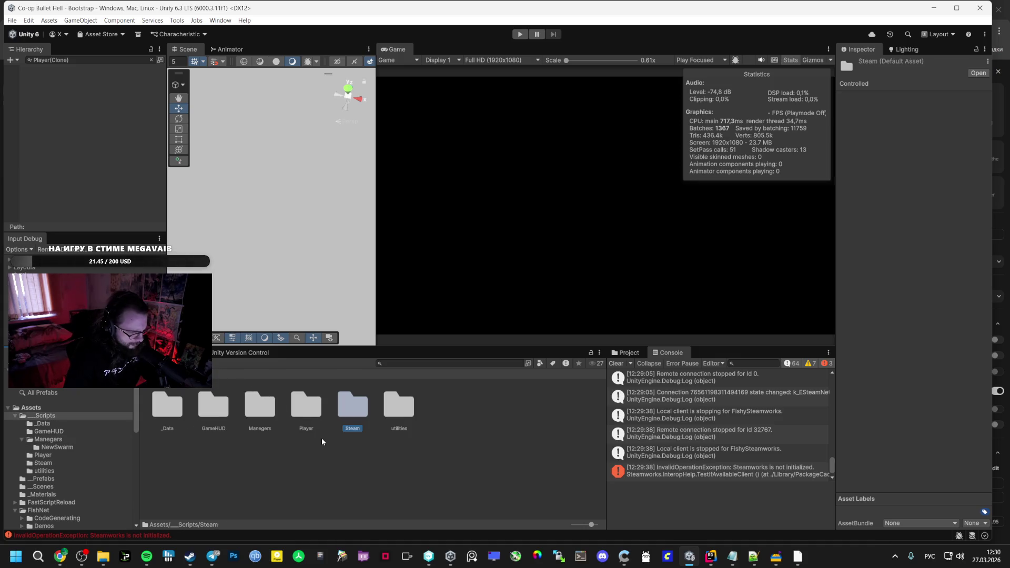
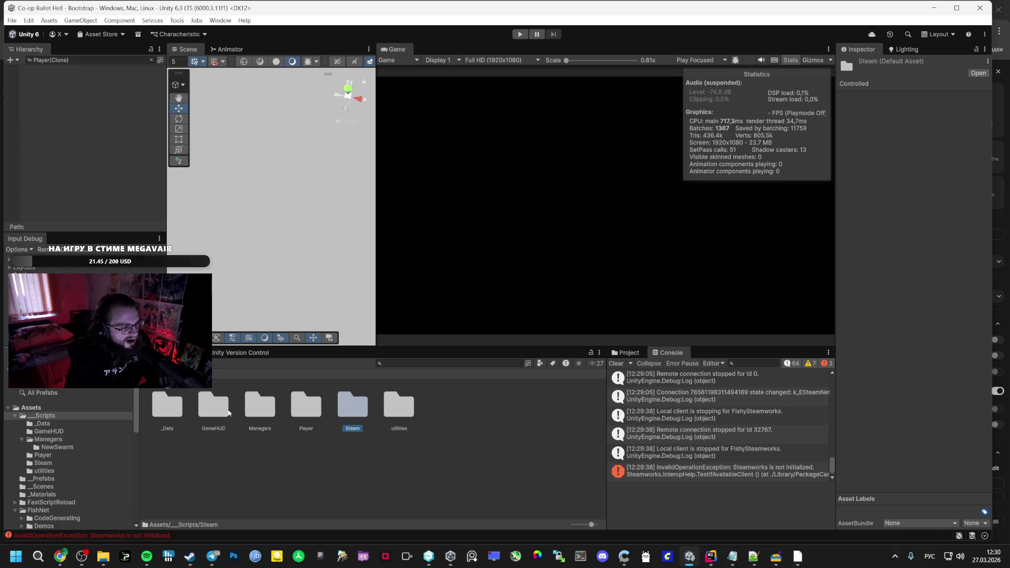
Browse the GameHUD, Manegers and Player script folders in the Project window
{"action": "double_click", "coordinate": [228, 413]}
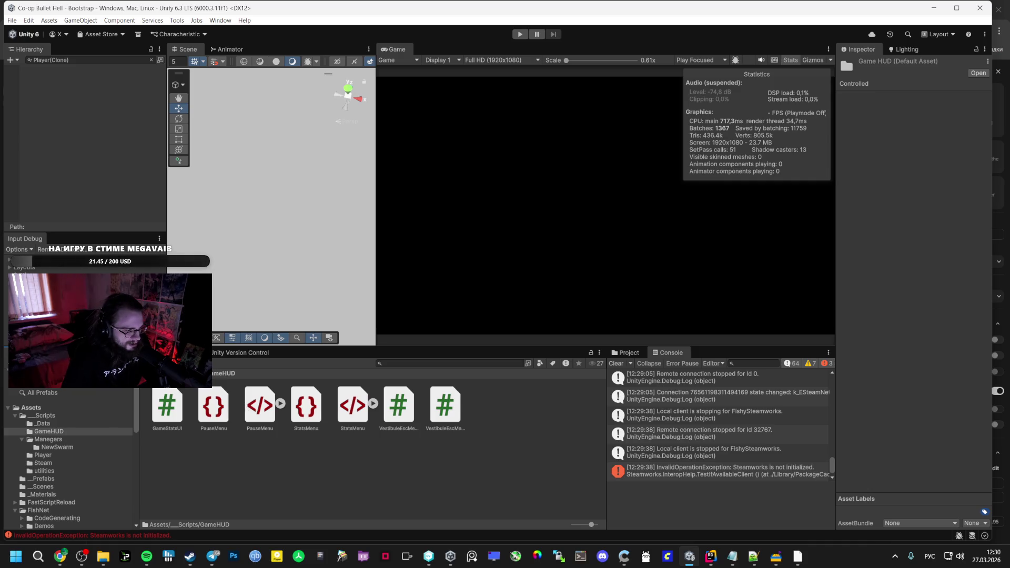
{"action": "left_click", "coordinate": [186, 373]}
{"action": "double_click", "coordinate": [259, 405]}
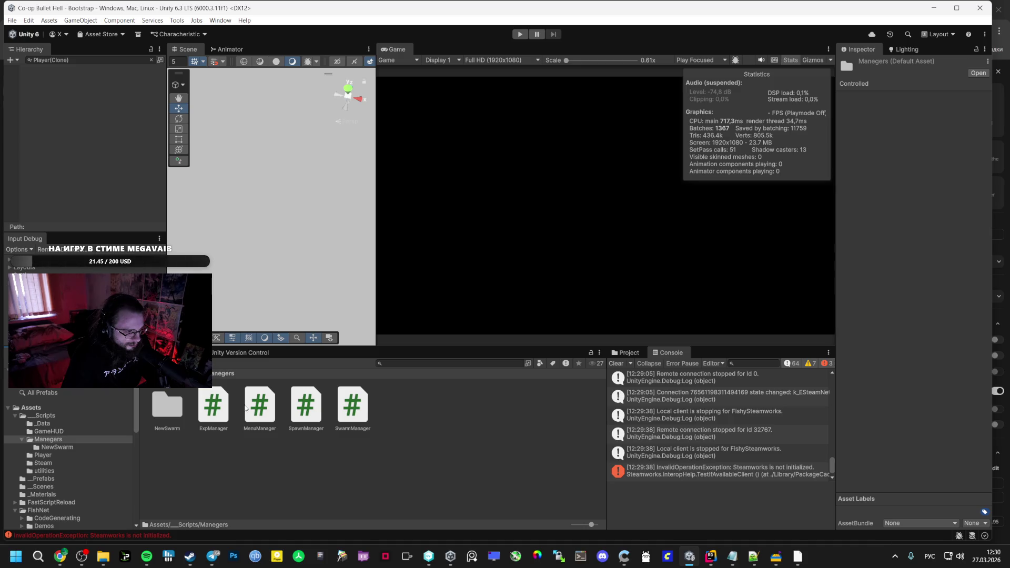
{"action": "left_click", "coordinate": [187, 373]}
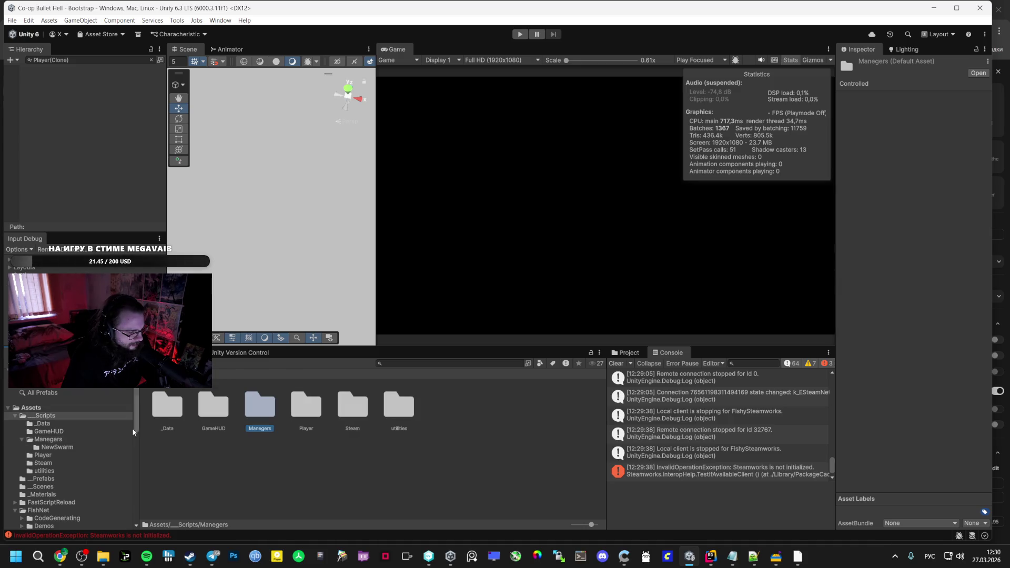
{"action": "double_click", "coordinate": [301, 408]}
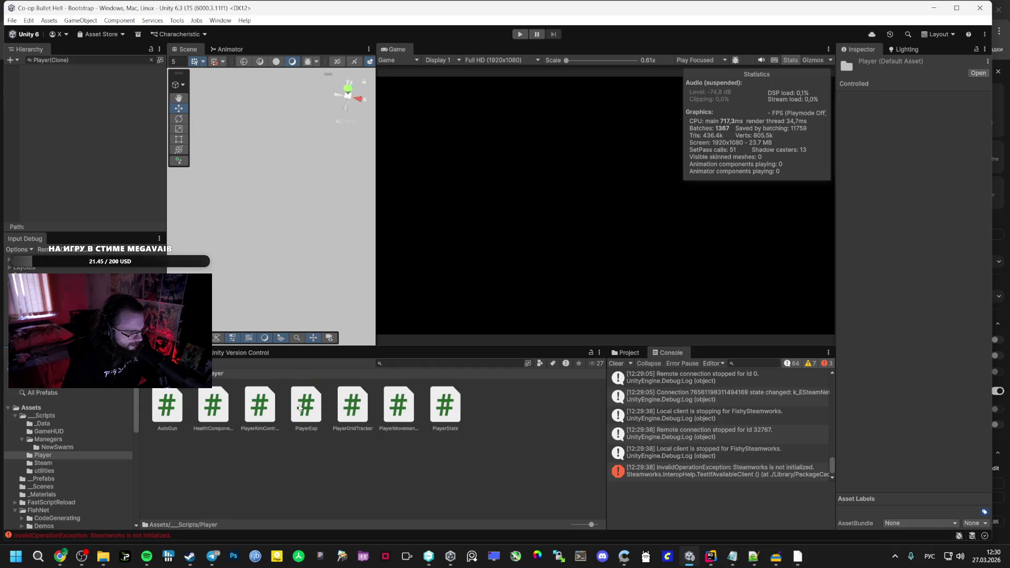
Select the HealthComponent script, cancel its deletion, and return to the AI Studio conversation
{"action": "left_click", "coordinate": [216, 409]}
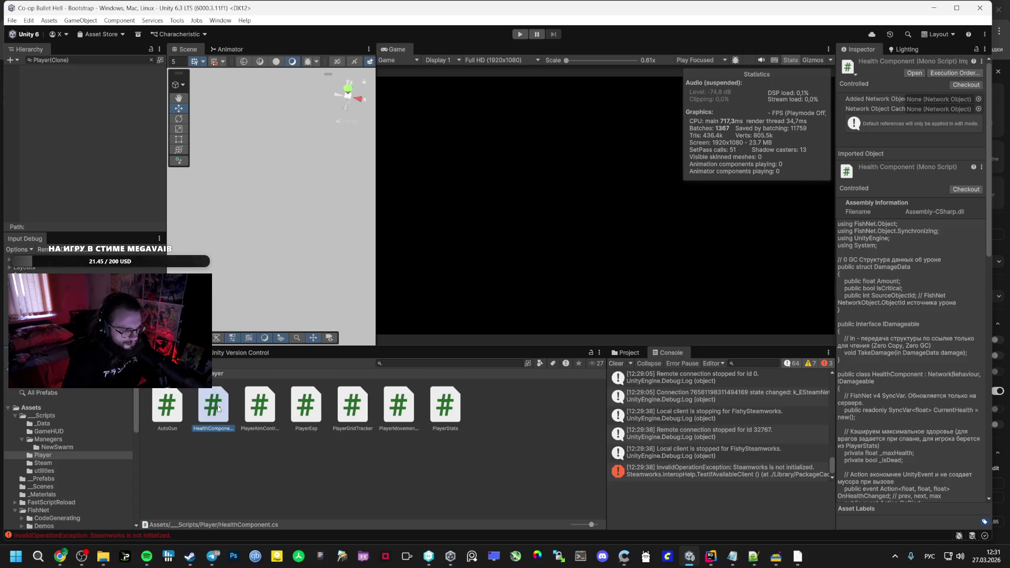
{"action": "key", "text": "Delete"}
{"action": "left_click", "coordinate": [549, 295]}
{"action": "key", "text": "alt+Tab"}
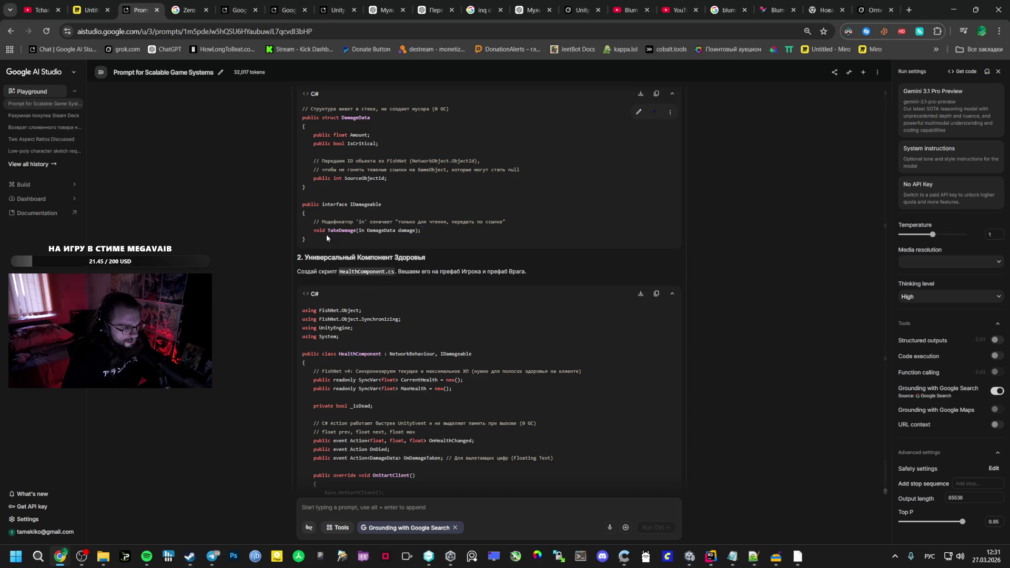
Copy the name DamageData from the AI Studio code
{"action": "left_click_drag", "start_coordinate": [332, 240], "coordinate": [309, 229]}
{"action": "scroll", "coordinate": [316, 231], "scroll_direction": "up", "scroll_amount": 3}
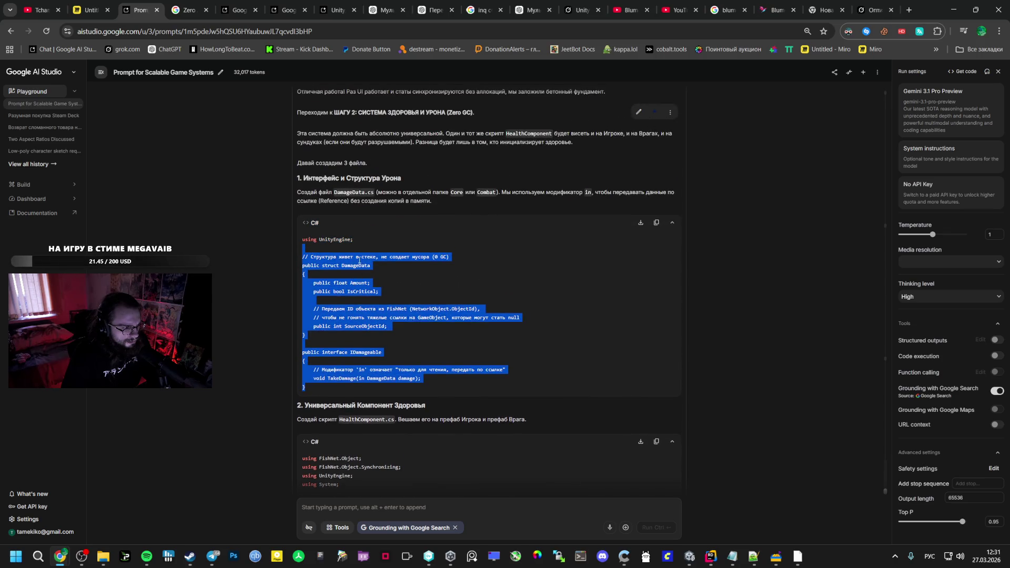
{"action": "double_click", "coordinate": [358, 265]}
{"action": "key", "text": "ctrl+c"}
{"action": "key", "text": "alt+Tab"}
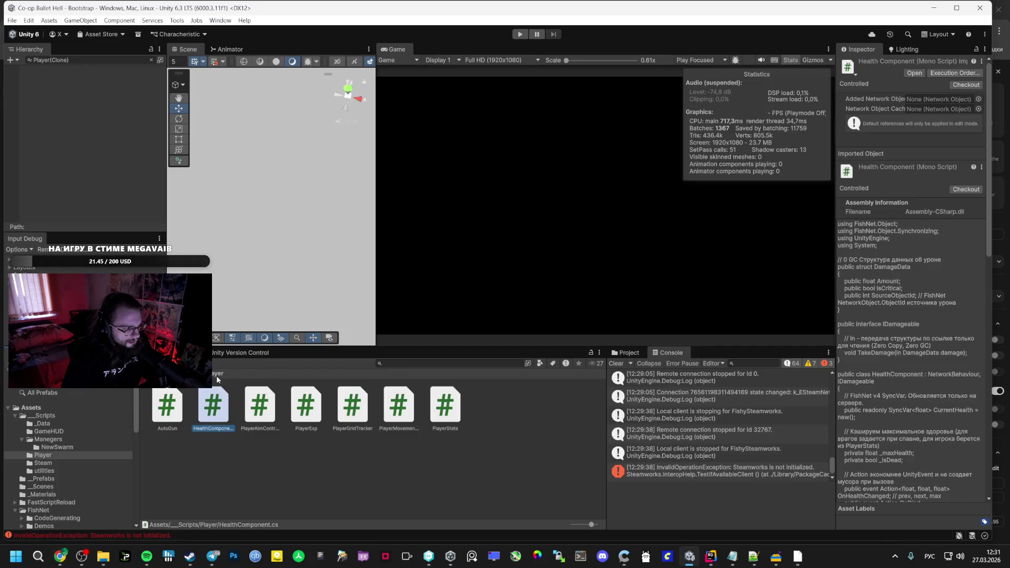
Create a new C# script named DamageData in the _Data folder and open it in the code editor
{"action": "left_click", "coordinate": [45, 415]}
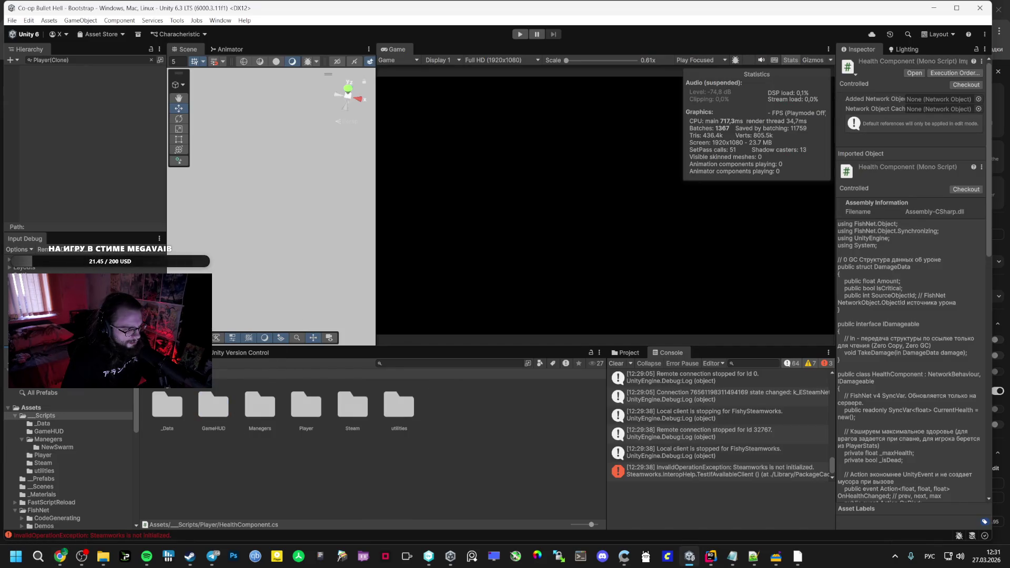
{"action": "left_click", "coordinate": [42, 423]}
{"action": "right_click", "coordinate": [226, 482]}
{"action": "mouse_move", "coordinate": [288, 188]}
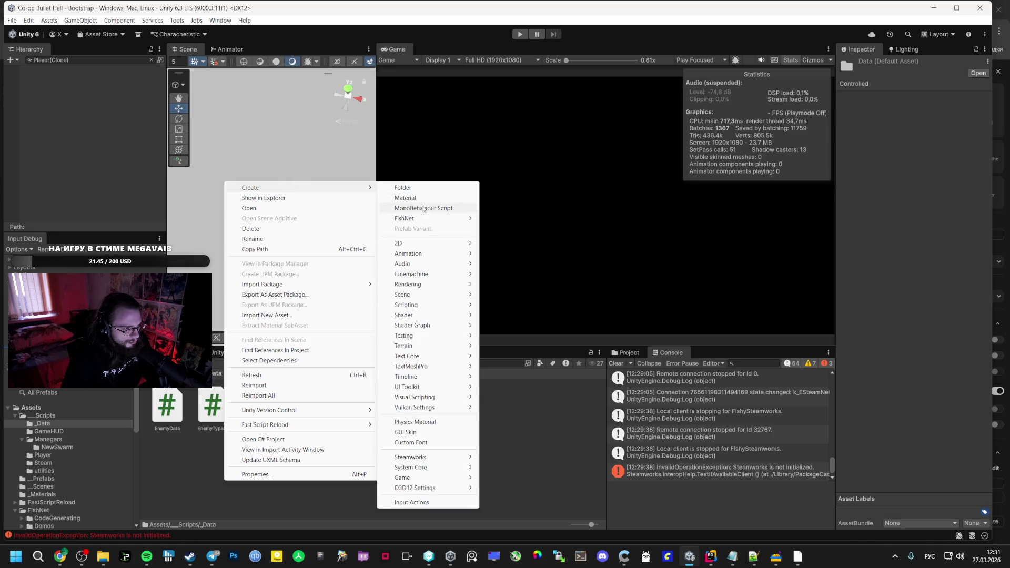
{"action": "left_click", "coordinate": [419, 210]}
{"action": "key", "text": "ctrl+v"}
{"action": "key", "text": "Return"}
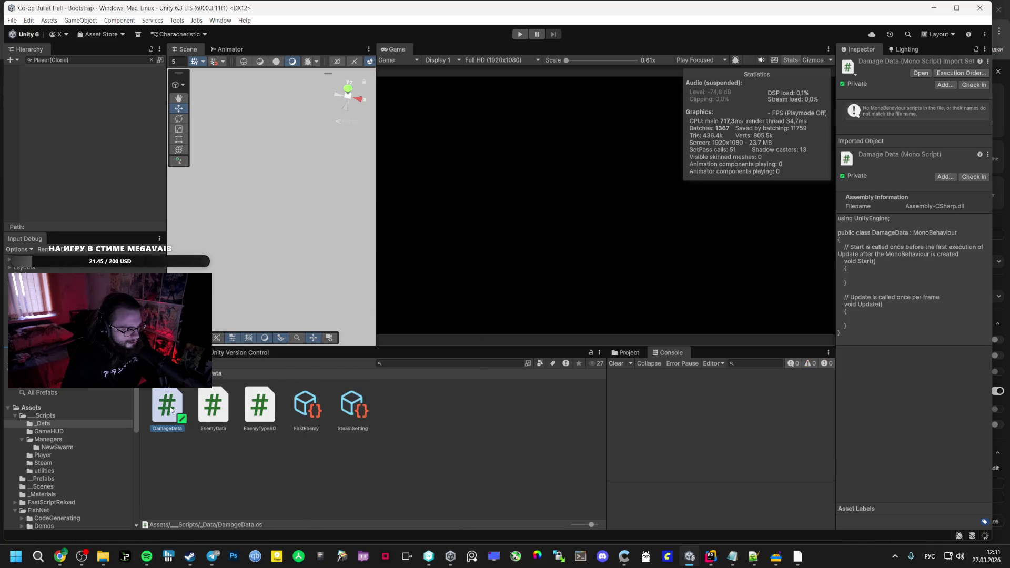
{"action": "double_click", "coordinate": [166, 406]}
Replace the DamageData template with the DamageData struct and IDamageable interface from AI Studio
{"action": "mouse_move", "coordinate": [61, 553]}
{"action": "left_click", "coordinate": [62, 532]}
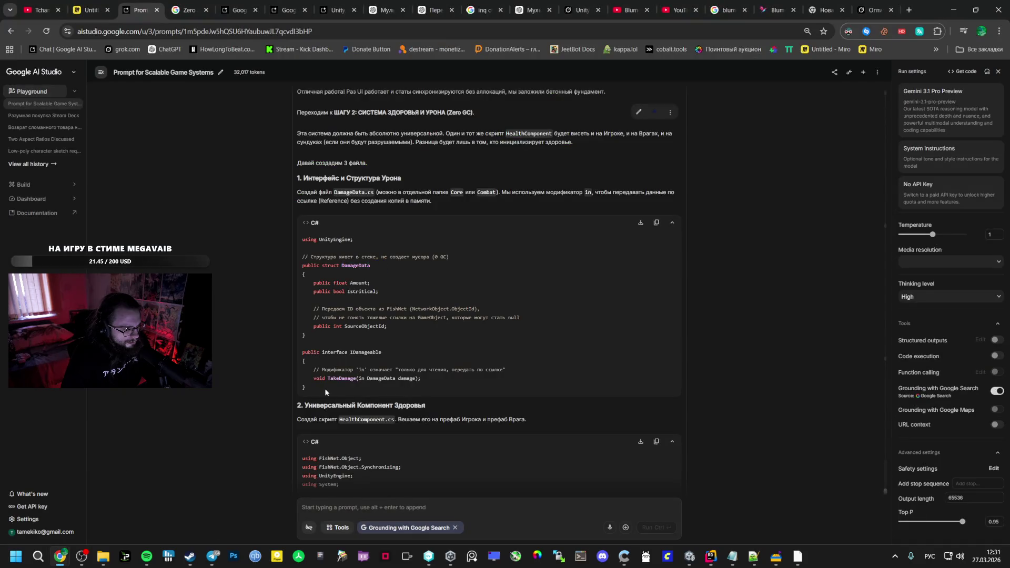
{"action": "left_click_drag", "start_coordinate": [326, 389], "coordinate": [305, 260]}
{"action": "key", "text": "ctrl+c"}
{"action": "key", "text": "alt+Tab"}
{"action": "key", "text": "ctrl+a"}
{"action": "key", "text": "ctrl+v"}
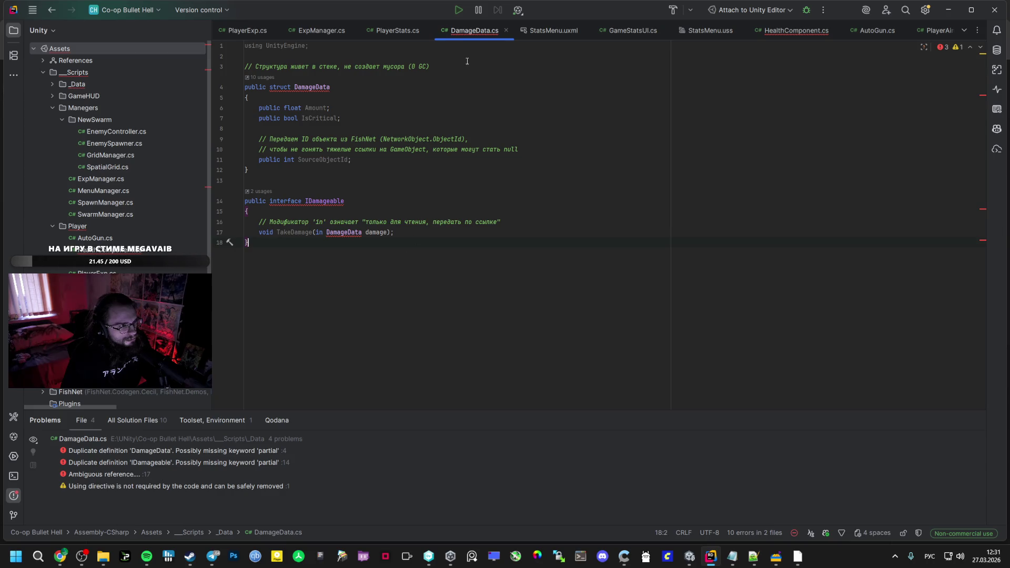
Remove the duplicate DamageData and IDamageable block from HealthComponent.cs
{"action": "left_click", "coordinate": [781, 31]}
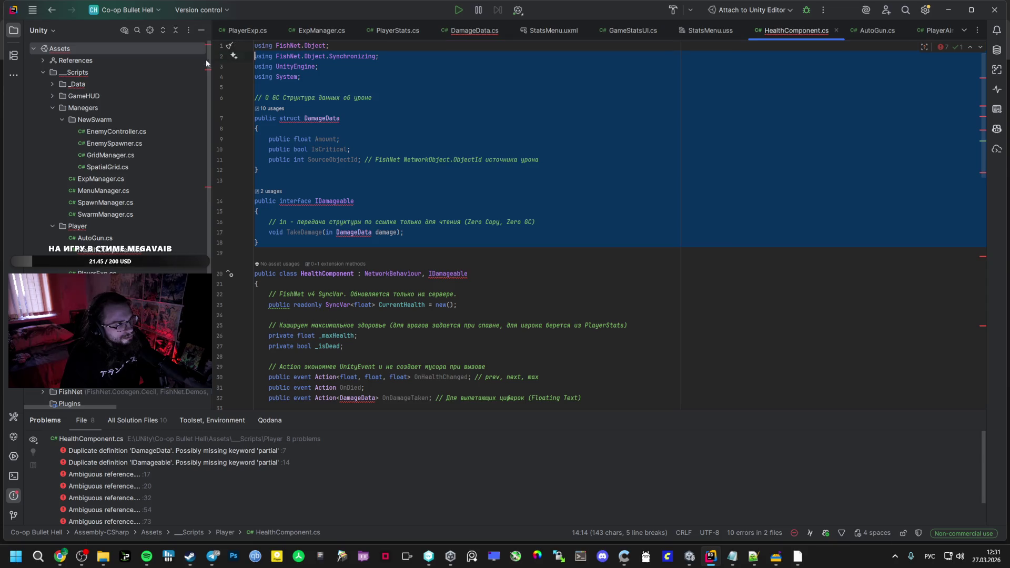
{"action": "key", "text": "Delete"}
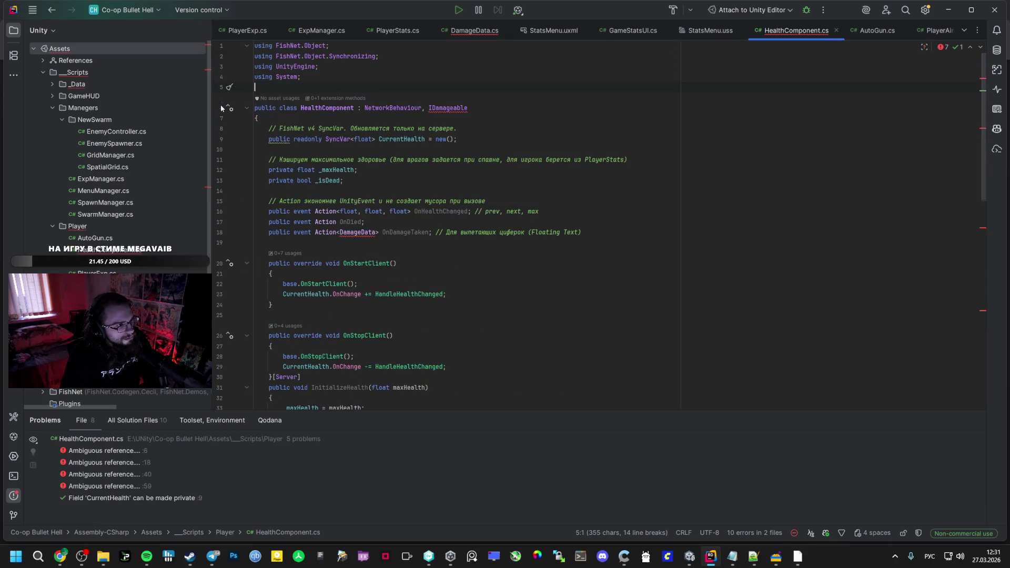
{"action": "left_click", "coordinate": [458, 35]}
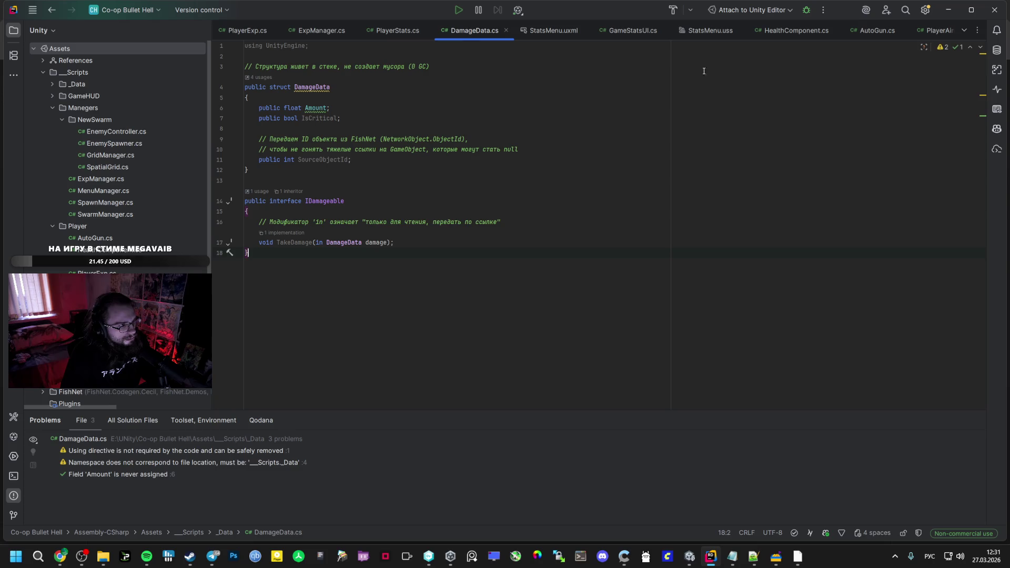
{"action": "left_click", "coordinate": [781, 24]}
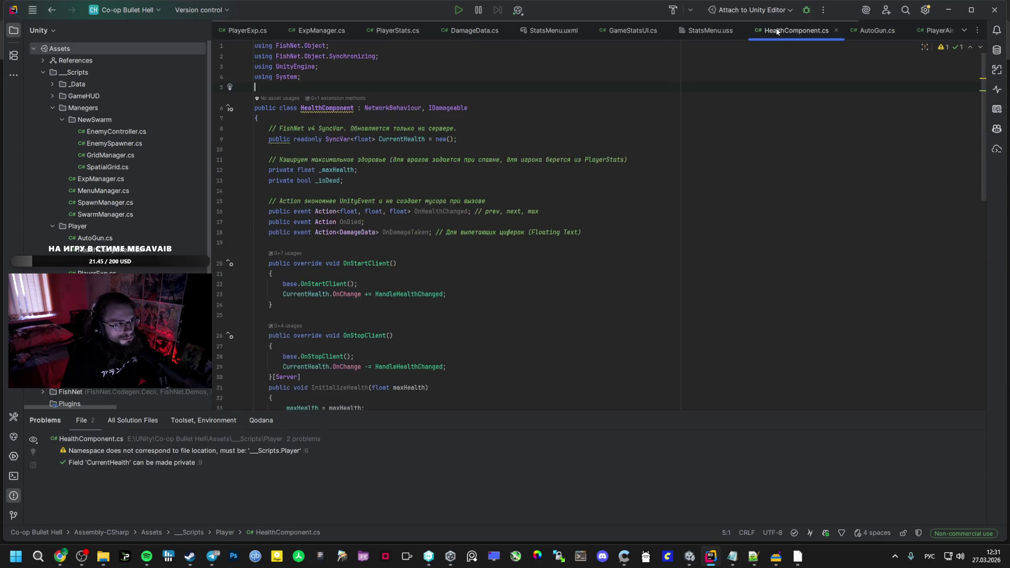
{"action": "key", "text": "ctrl+z"}
{"action": "key", "text": "Delete"}
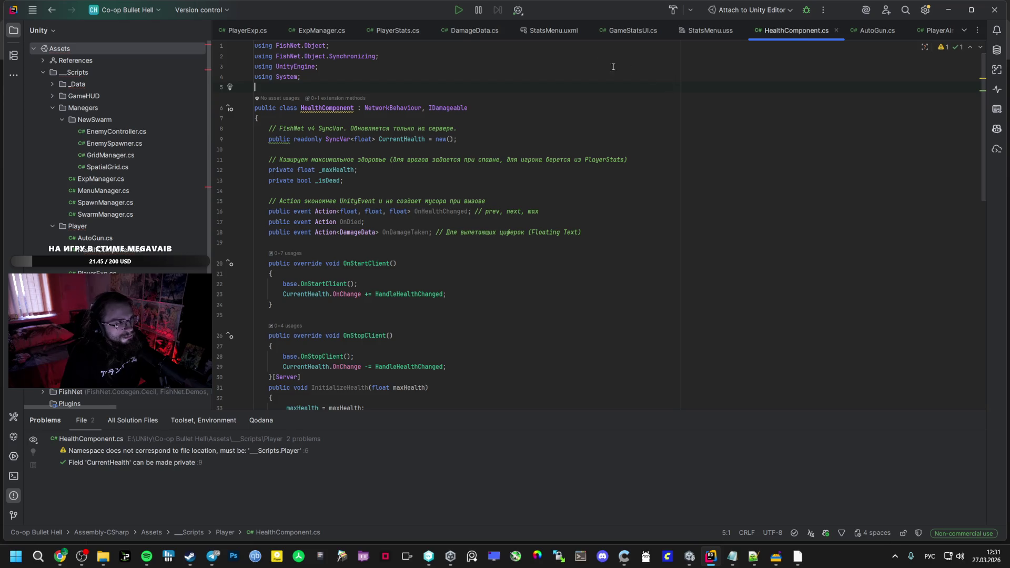
{"action": "left_click", "coordinate": [473, 31]}
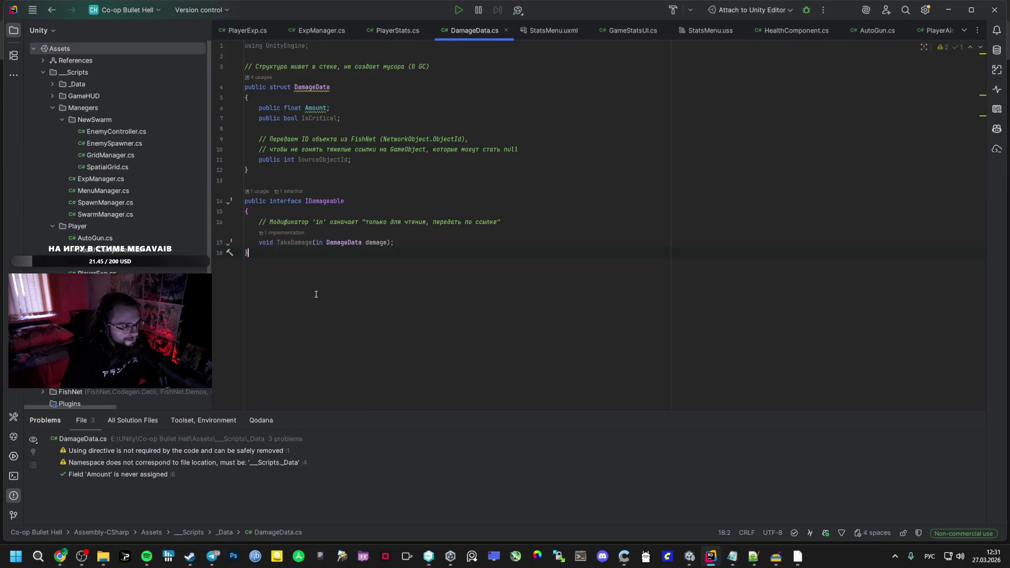
Bring the updated HealthComponent code over from AI Studio and review it
{"action": "mouse_move", "coordinate": [64, 554]}
{"action": "scroll", "coordinate": [425, 333], "scroll_direction": "down", "scroll_amount": 1}
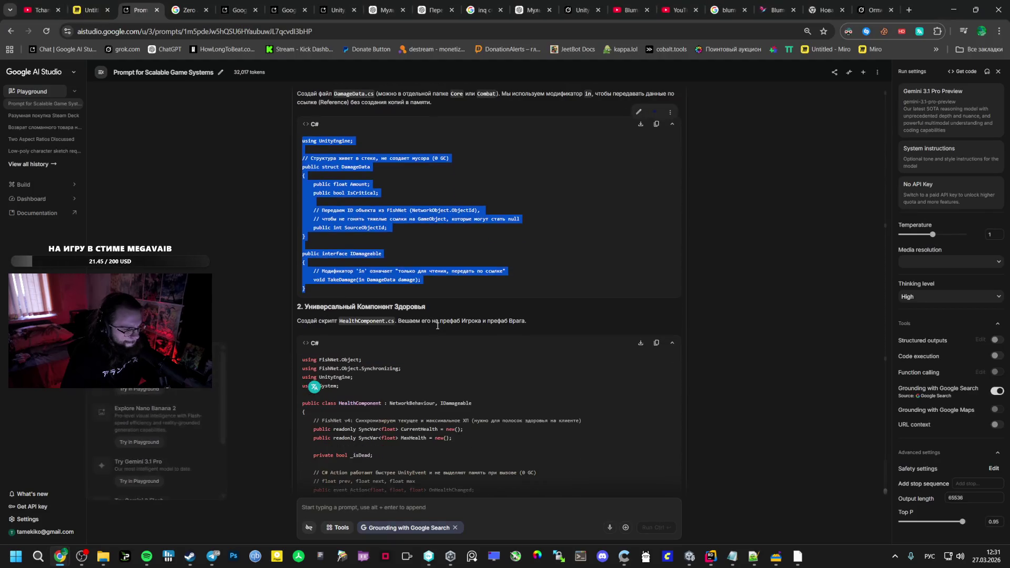
{"action": "left_click", "coordinate": [425, 334]}
{"action": "scroll", "coordinate": [303, 312], "scroll_direction": "down", "scroll_amount": 2}
{"action": "scroll", "coordinate": [337, 337], "scroll_direction": "down", "scroll_amount": 5}
{"action": "mouse_move", "coordinate": [302, 312]}
{"action": "left_mouse_down"}
{"action": "mouse_move", "coordinate": [343, 336]}
{"action": "mouse_move", "coordinate": [368, 284]}
{"action": "mouse_move", "coordinate": [393, 156]}
{"action": "mouse_move", "coordinate": [382, 184]}
{"action": "left_mouse_up"}
{"action": "scroll", "coordinate": [342, 335], "scroll_direction": "down", "scroll_amount": 8}
{"action": "key", "text": "alt+Tab"}
{"action": "key", "text": "ctrl+Tab"}
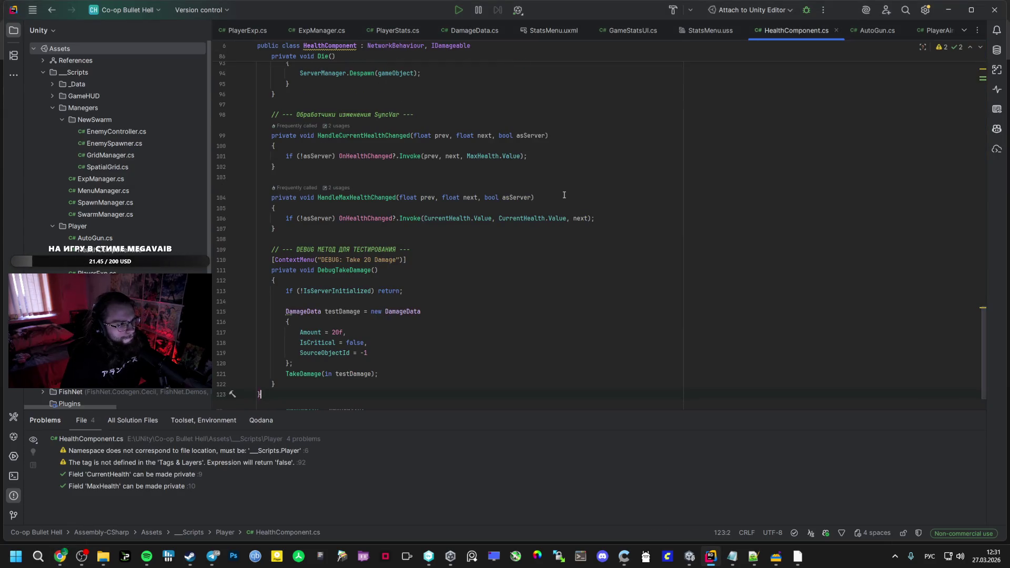
{"action": "scroll", "coordinate": [525, 212], "scroll_direction": "up", "scroll_amount": 15}
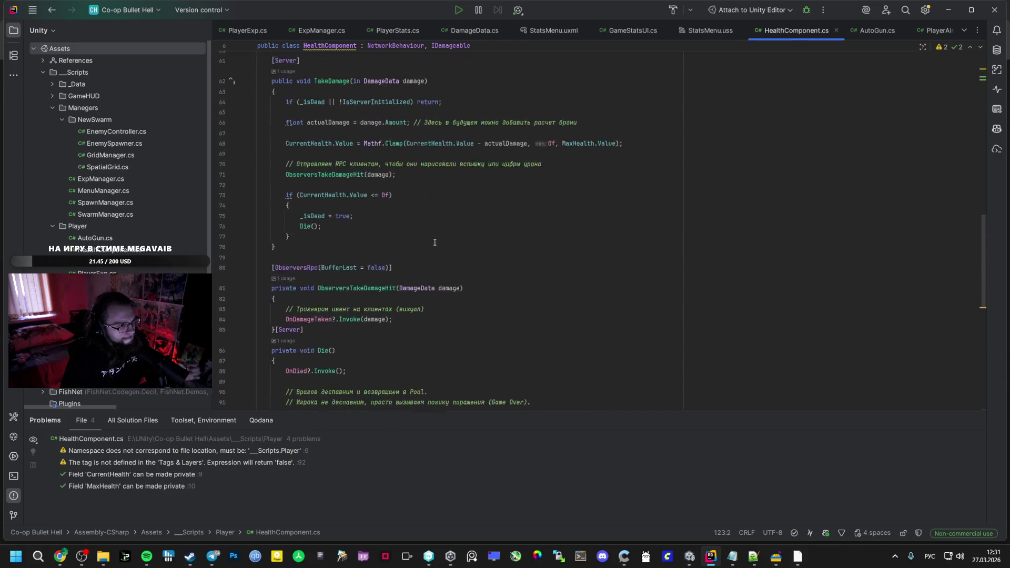
{"action": "scroll", "coordinate": [434, 242], "scroll_direction": "up", "scroll_amount": 10}
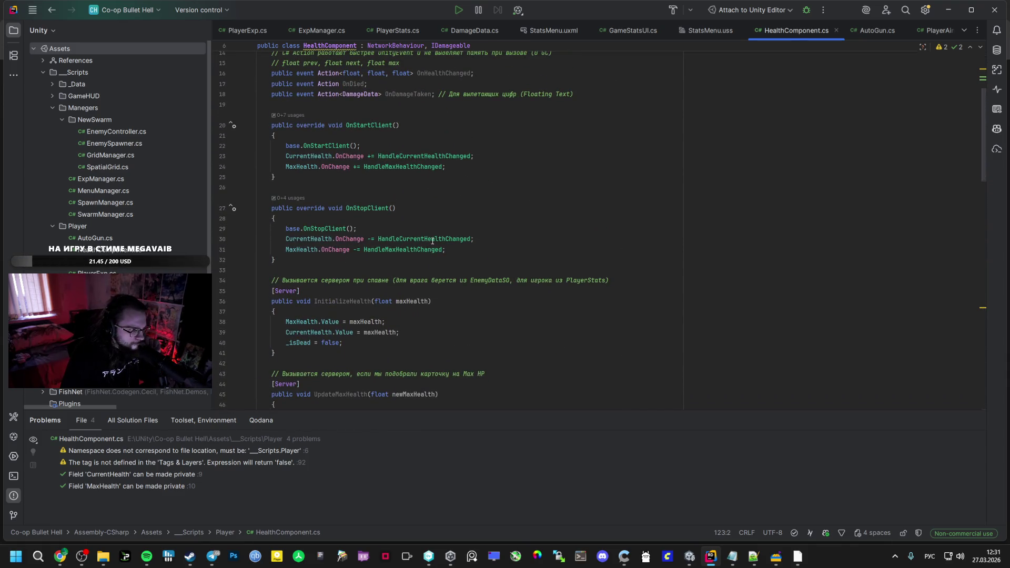
{"action": "scroll", "coordinate": [432, 241], "scroll_direction": "up", "scroll_amount": 5}
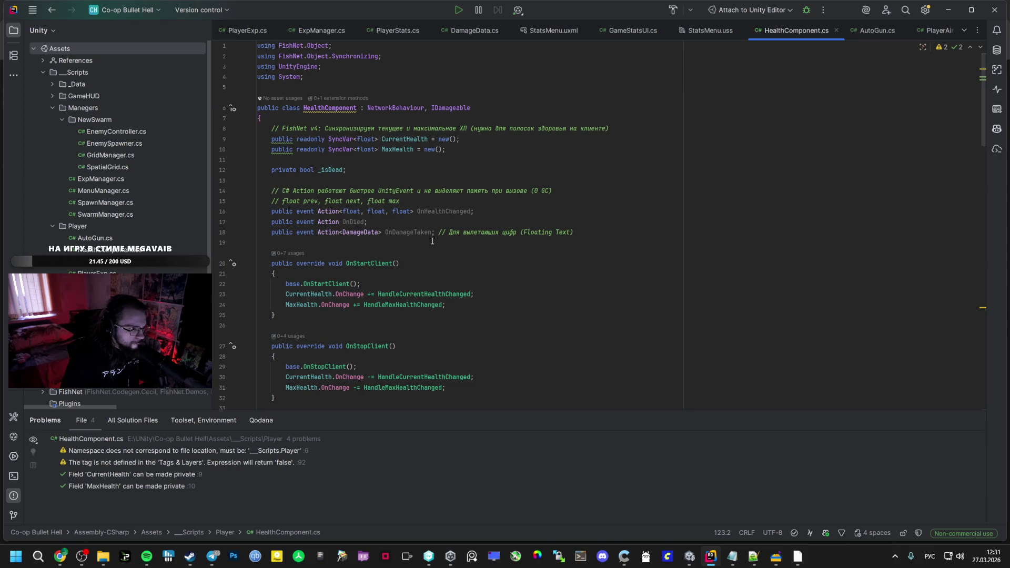
Copy the PlayerStats HealthComponent field and Awake method code from AI Studio
{"action": "left_click", "coordinate": [60, 556]}
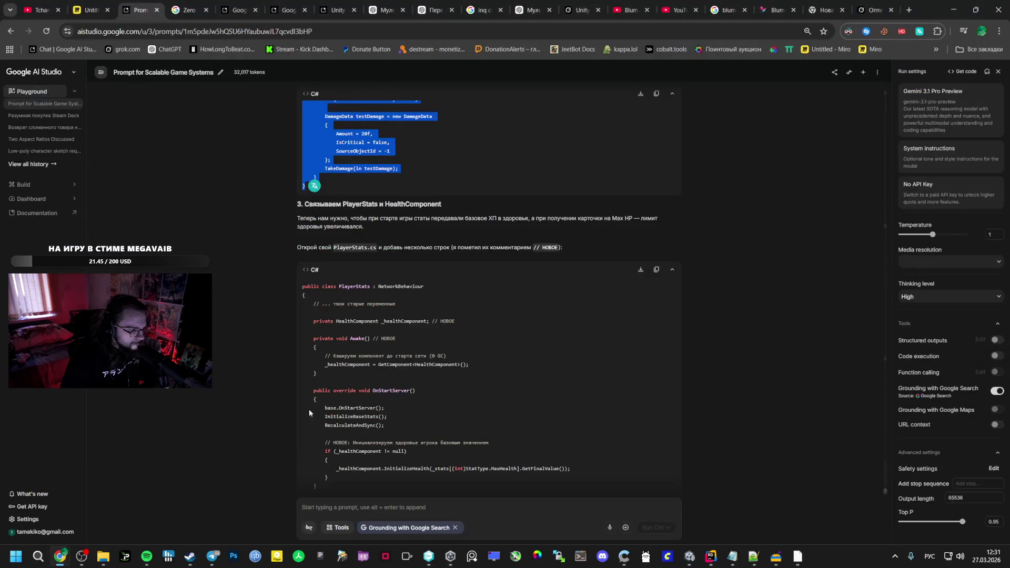
{"action": "double_click", "coordinate": [354, 248]}
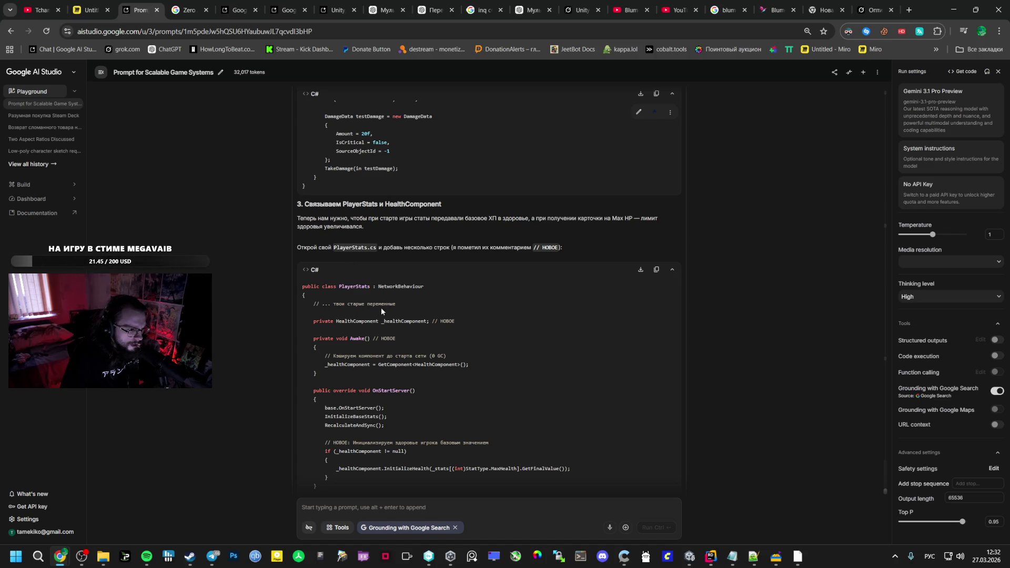
{"action": "mouse_move", "coordinate": [313, 320]}
{"action": "left_mouse_down"}
{"action": "mouse_move", "coordinate": [369, 365]}
{"action": "mouse_move", "coordinate": [352, 371]}
{"action": "left_mouse_up"}
{"action": "key", "text": "ctrl+c"}
{"action": "right_click", "coordinate": [379, 356]}
{"action": "left_click", "coordinate": [392, 362]}
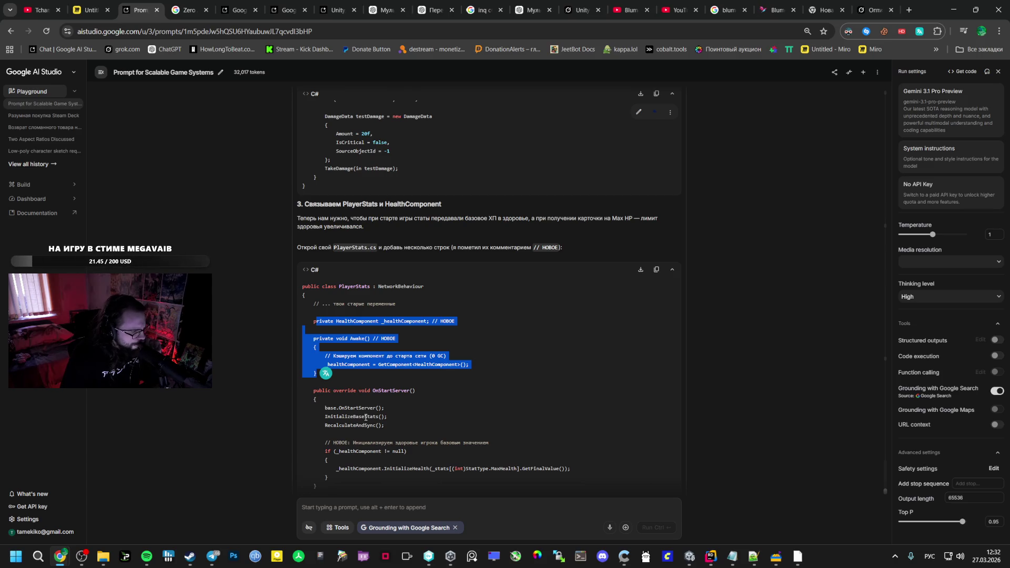
Bring PlayerStats.cs to the front in Rider
{"action": "left_click", "coordinate": [689, 556]}
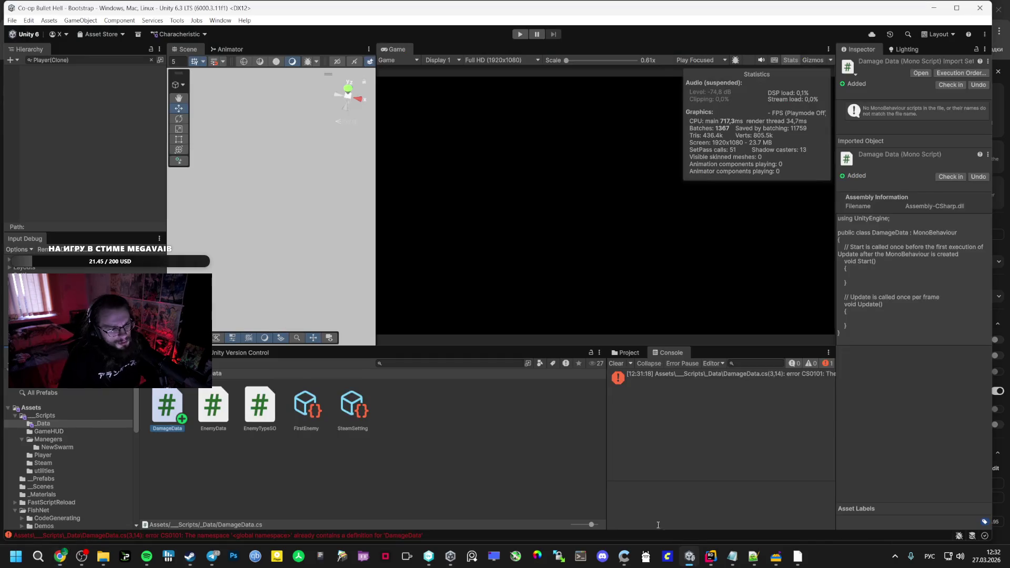
{"action": "left_click", "coordinate": [711, 556]}
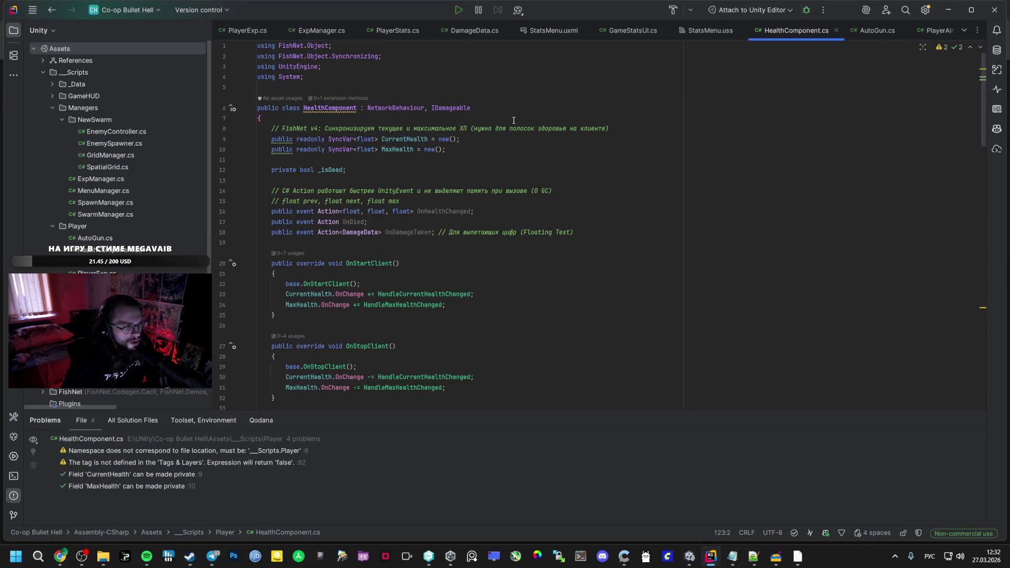
{"action": "key", "text": "alt+Tab"}
{"action": "key", "text": "alt+Tab"}
{"action": "key", "text": "Tab"}
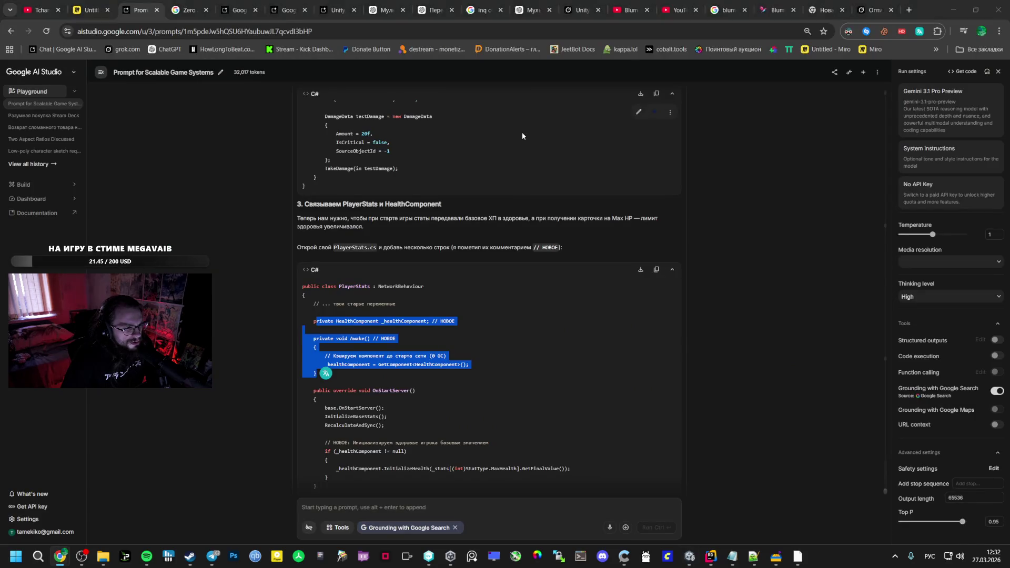
{"action": "key", "text": "alt+Tab"}
{"action": "key", "text": "alt+Tab"}
{"action": "key", "text": "Tab"}
Paste the _healthComponent field and Awake() into PlayerStats.cs, restoring the 'private' keyword
{"action": "scroll", "coordinate": [410, 136], "scroll_direction": "up", "scroll_amount": 15}
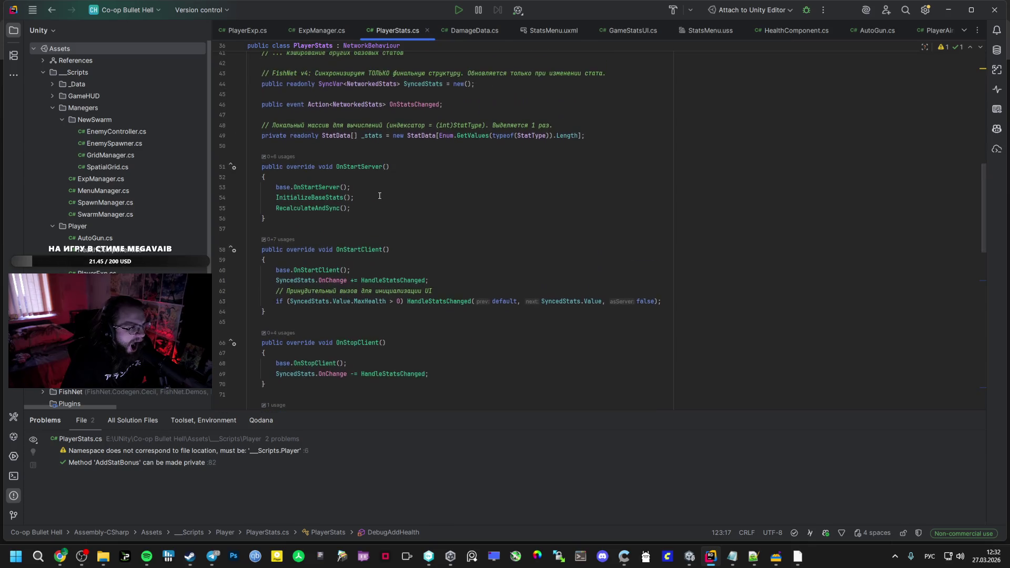
{"action": "scroll", "coordinate": [379, 195], "scroll_direction": "up", "scroll_amount": 3}
{"action": "key", "text": "ctrl+v"}
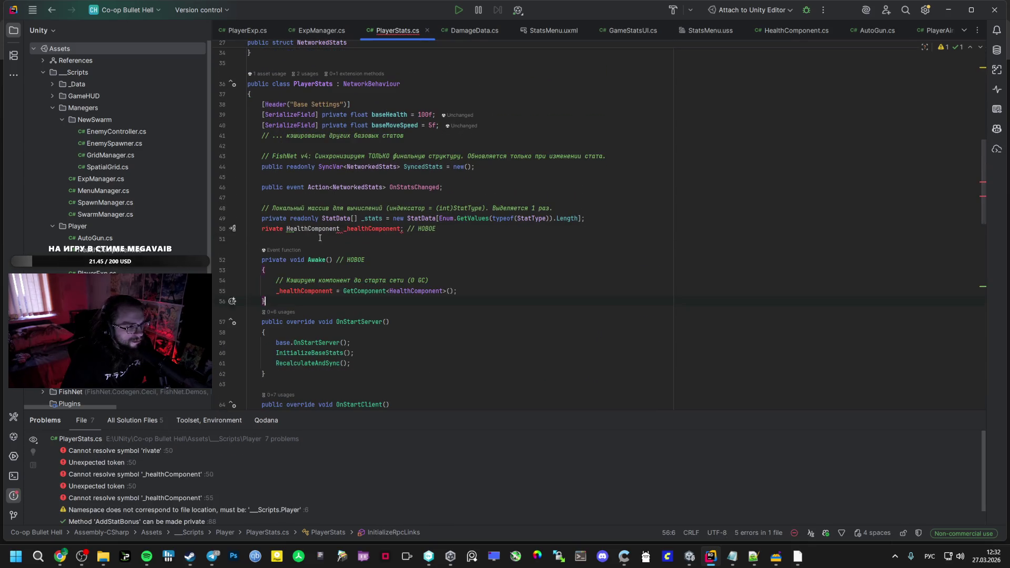
{"action": "left_click", "coordinate": [263, 228]}
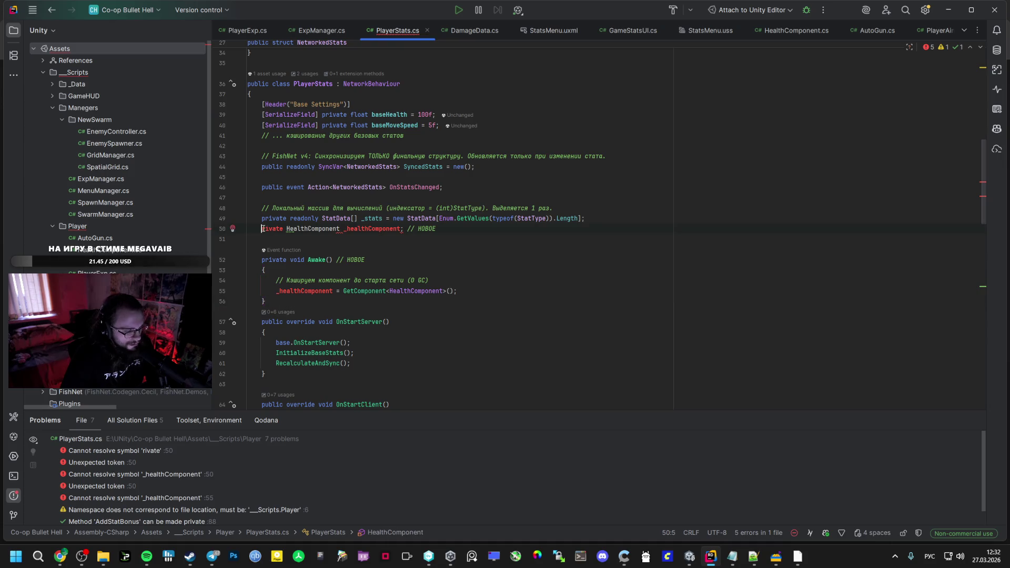
{"action": "type", "text": "p"}
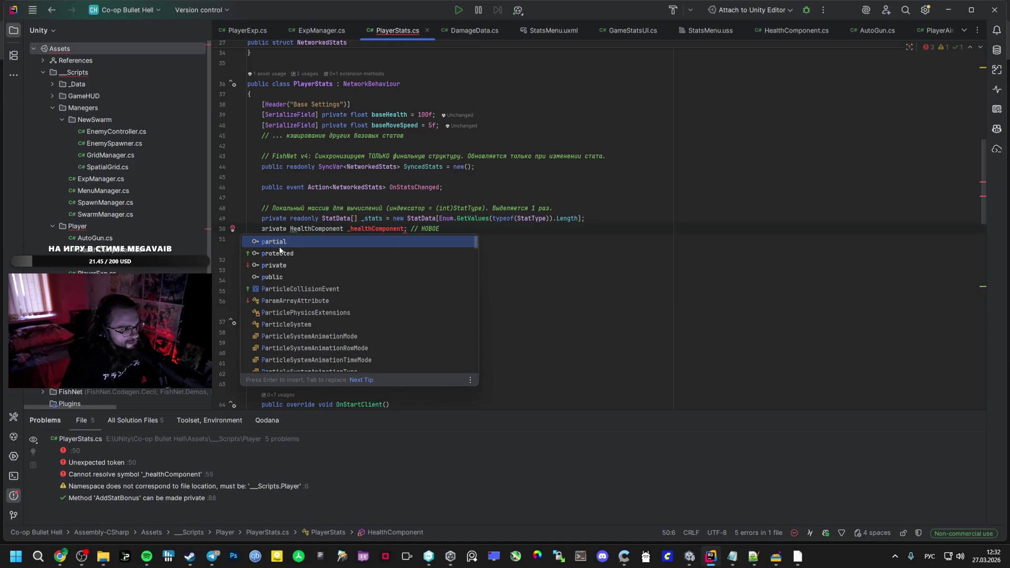
{"action": "key", "text": "Escape"}
{"action": "left_click", "coordinate": [432, 193]}
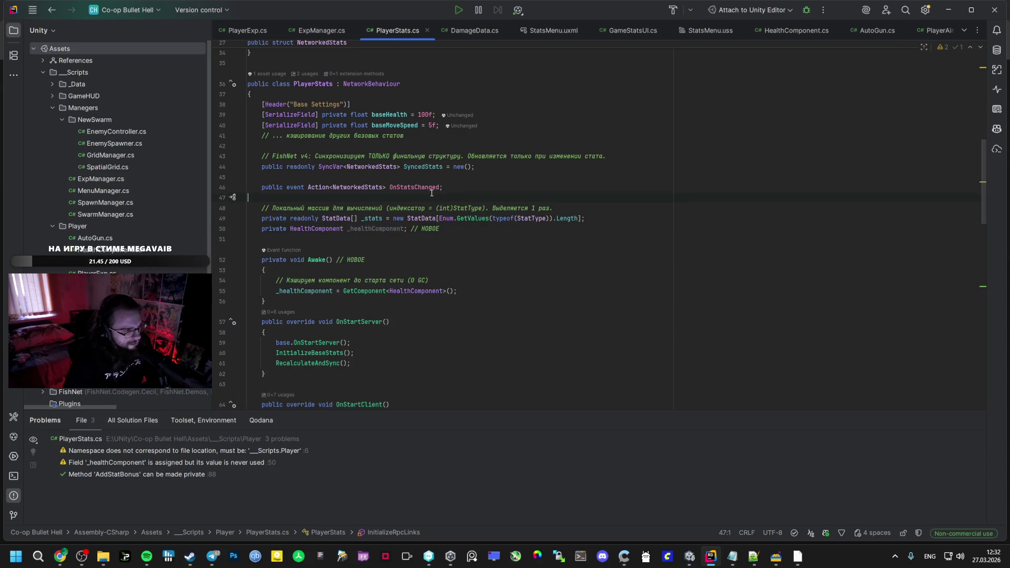
{"action": "key", "text": "Down"}
{"action": "key", "text": "Down"}
{"action": "key", "text": "End"}
{"action": "key", "text": "Return"}
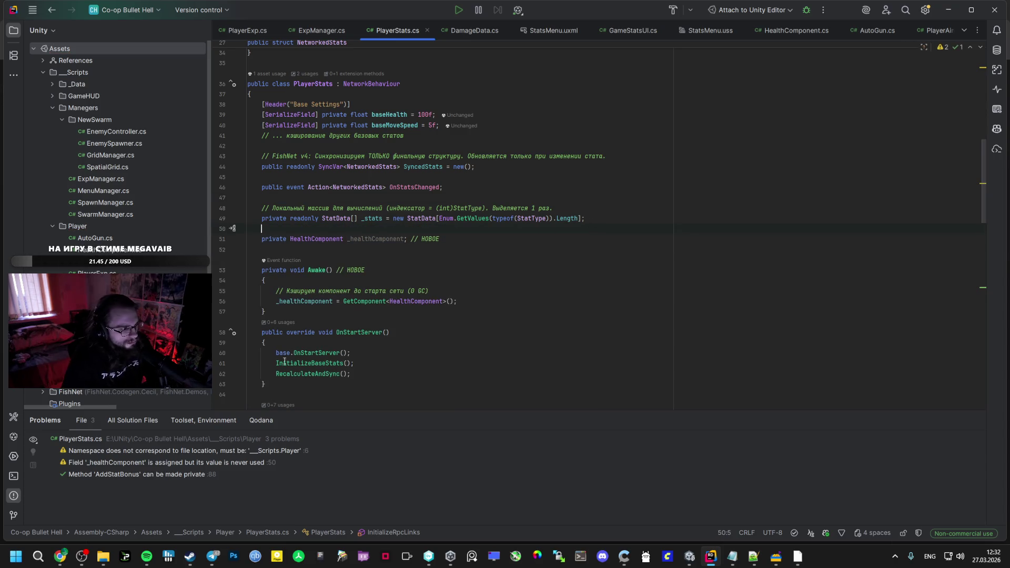
Paste the health-initialisation block into OnStartServer after the RecalculateAndSync() call
{"action": "left_click", "coordinate": [58, 563]}
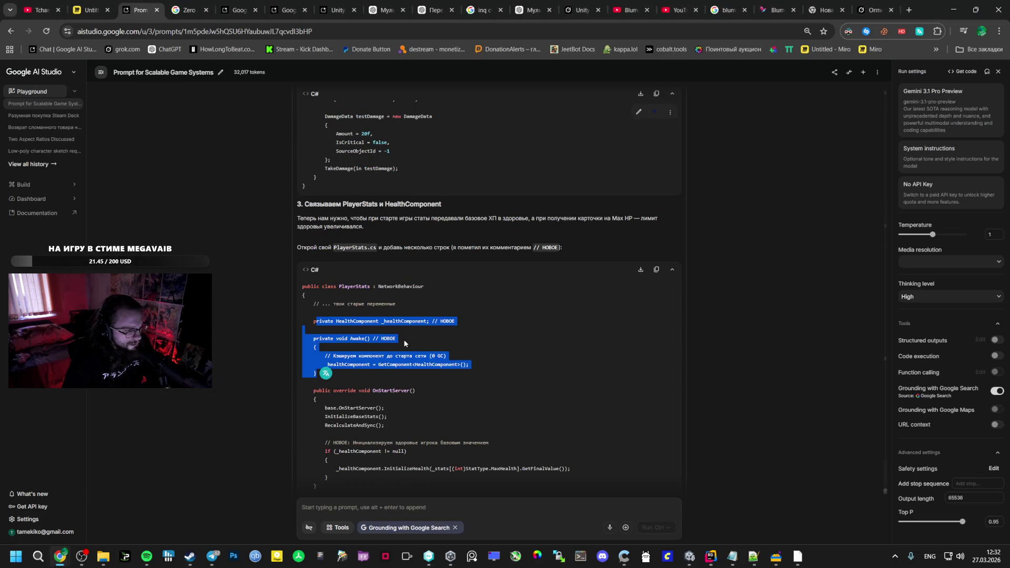
{"action": "scroll", "coordinate": [410, 344], "scroll_direction": "down", "scroll_amount": 2}
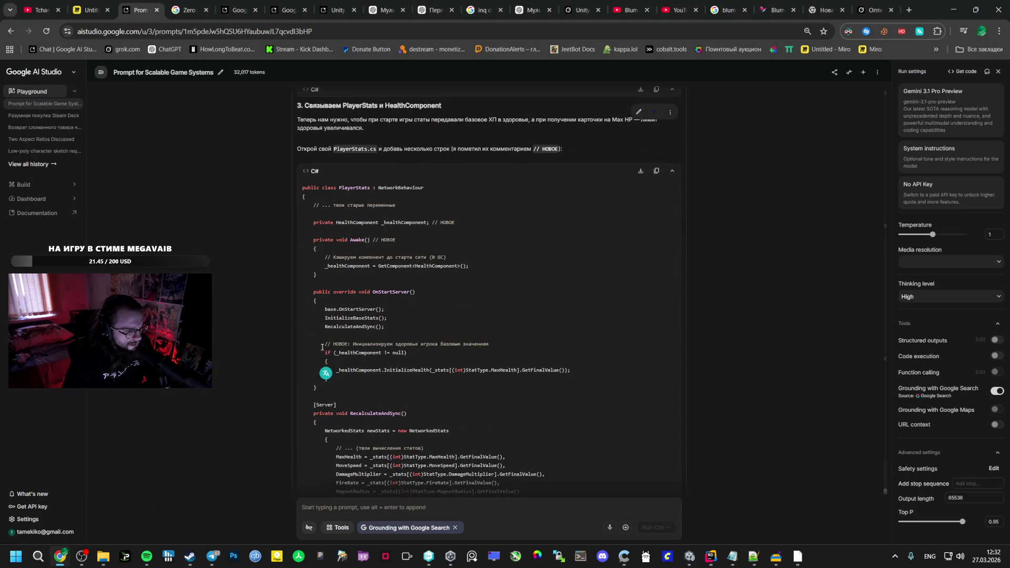
{"action": "left_click_drag", "start_coordinate": [327, 345], "coordinate": [334, 375]}
{"action": "key", "text": "ctrl+c"}
{"action": "key", "text": "alt+Tab"}
{"action": "scroll", "coordinate": [346, 312], "scroll_direction": "down", "scroll_amount": 1}
{"action": "left_click", "coordinate": [377, 347]}
{"action": "key", "text": "alt+Tab"}
{"action": "key", "text": "alt+Tab"}
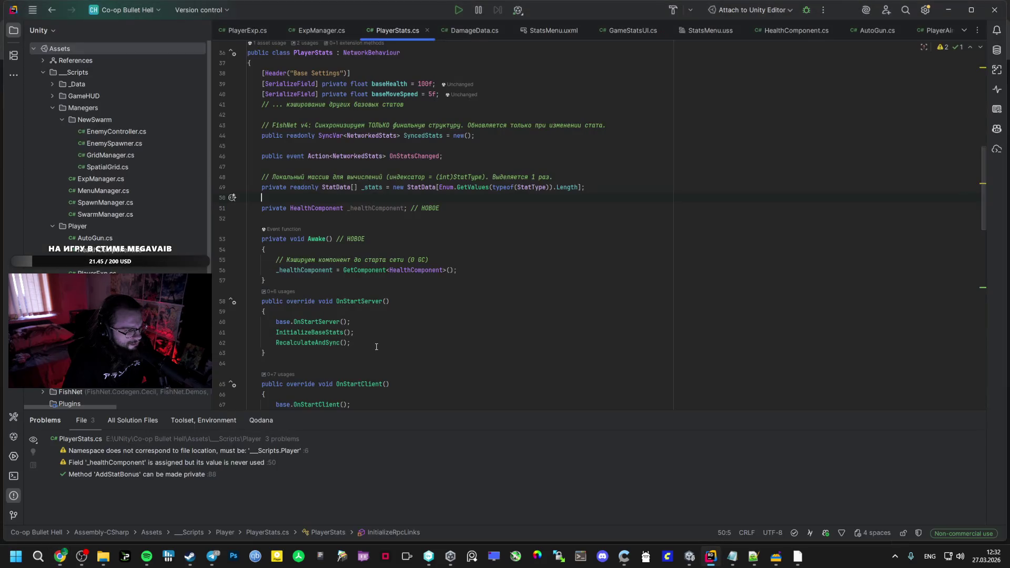
{"action": "key", "text": "ctrl+v"}
{"action": "key", "text": "alt+Tab"}
Compare the RecalculateAndSync changes in the instructions against PlayerStats.cs
{"action": "scroll", "coordinate": [371, 341], "scroll_direction": "down", "scroll_amount": 2}
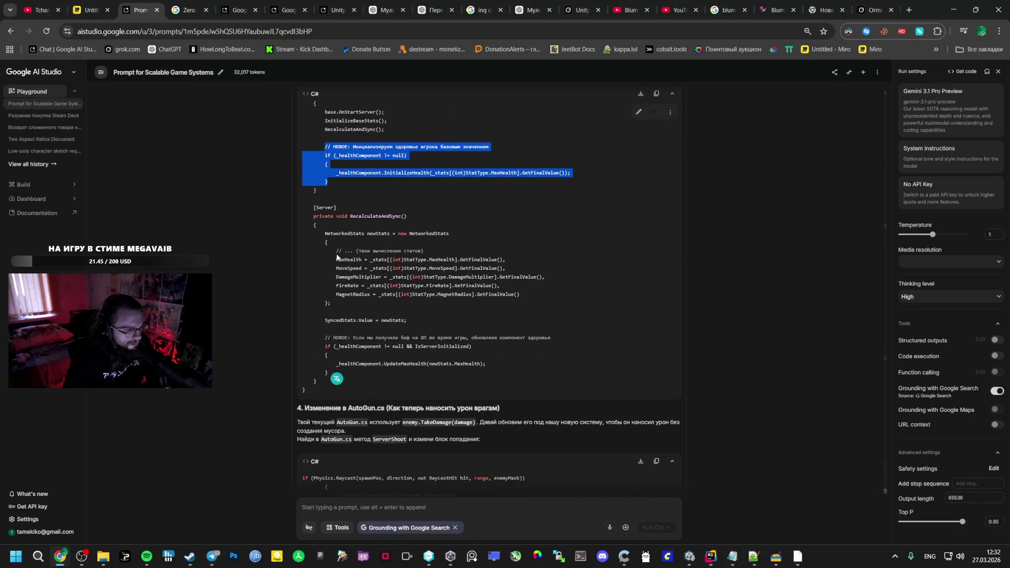
{"action": "left_click_drag", "start_coordinate": [336, 260], "coordinate": [345, 259]}
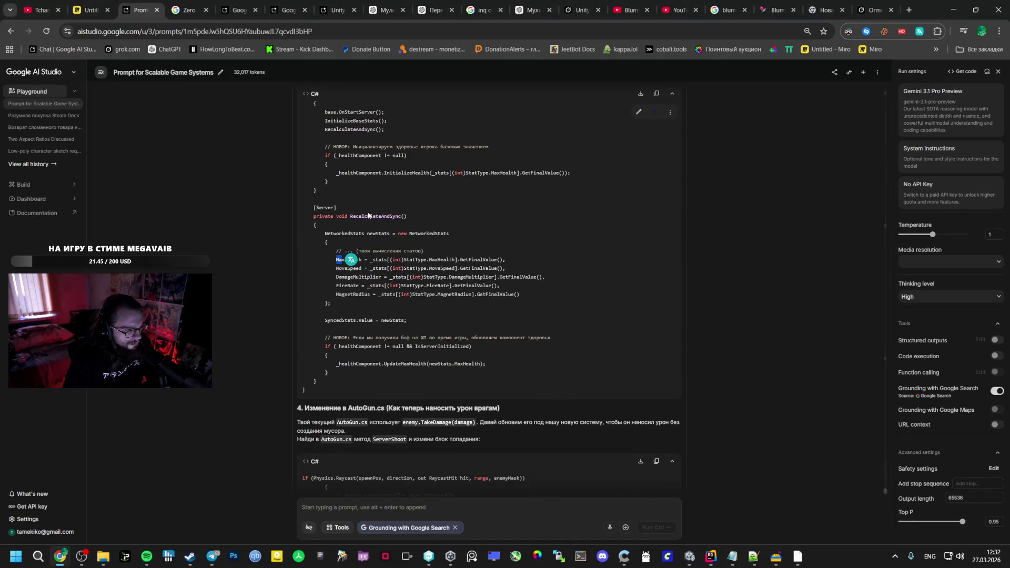
{"action": "key", "text": "alt+Tab"}
{"action": "scroll", "coordinate": [349, 317], "scroll_direction": "down", "scroll_amount": 5}
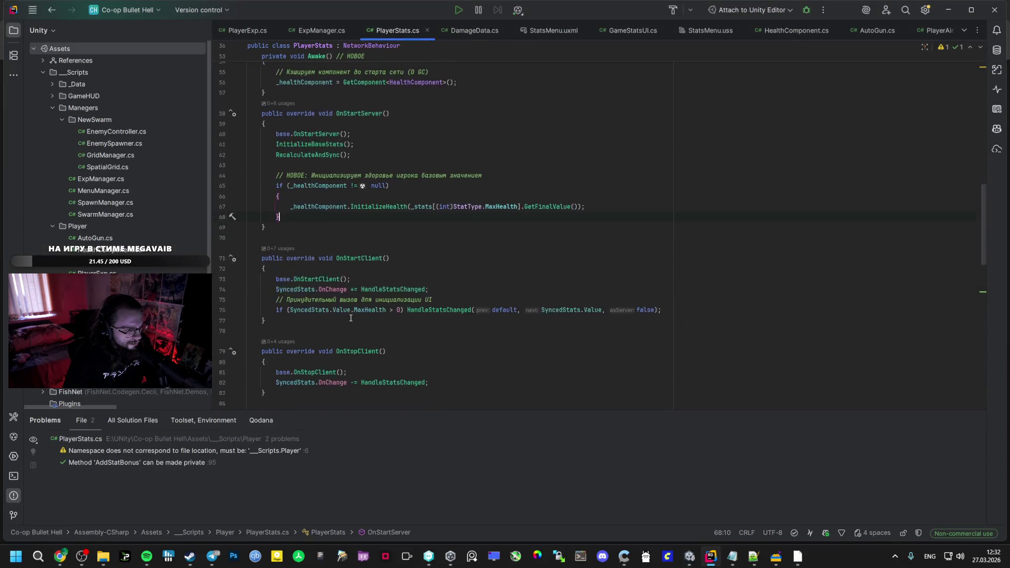
{"action": "scroll", "coordinate": [349, 317], "scroll_direction": "down", "scroll_amount": 5}
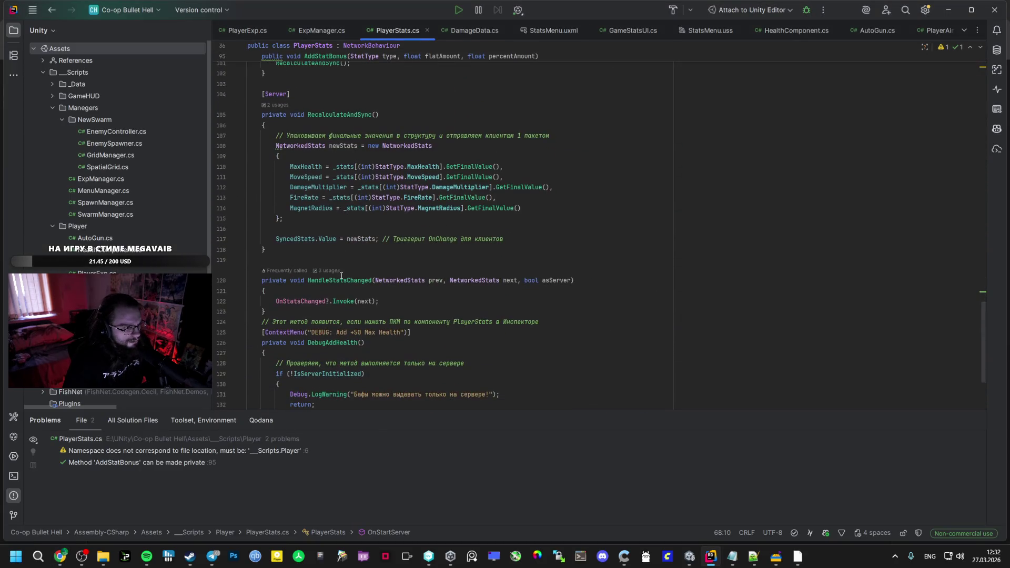
{"action": "key", "text": "alt+Tab"}
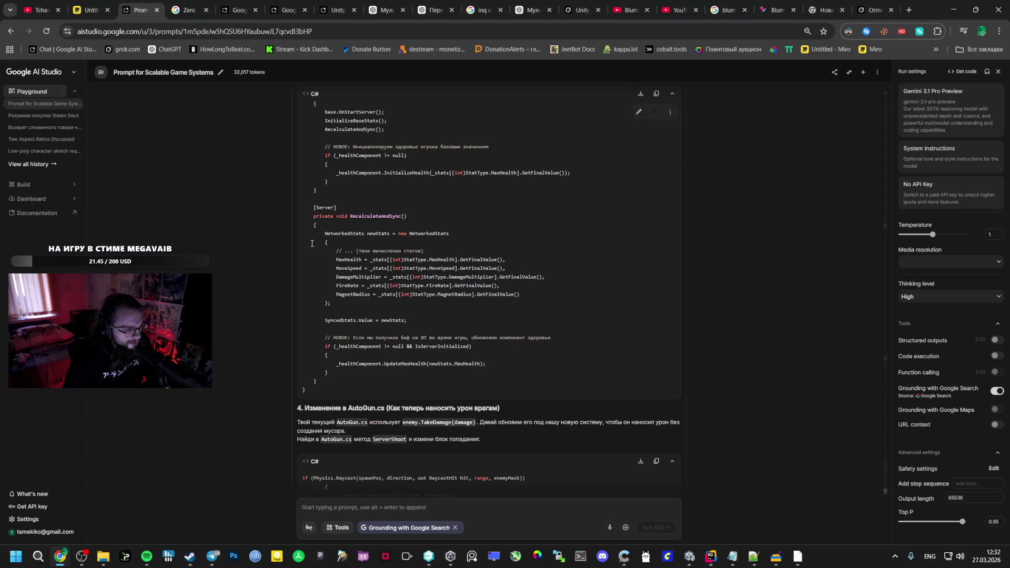
{"action": "key", "text": "alt+Tab"}
{"action": "key", "text": "alt+Tab"}
{"action": "key", "text": "alt+Tab"}
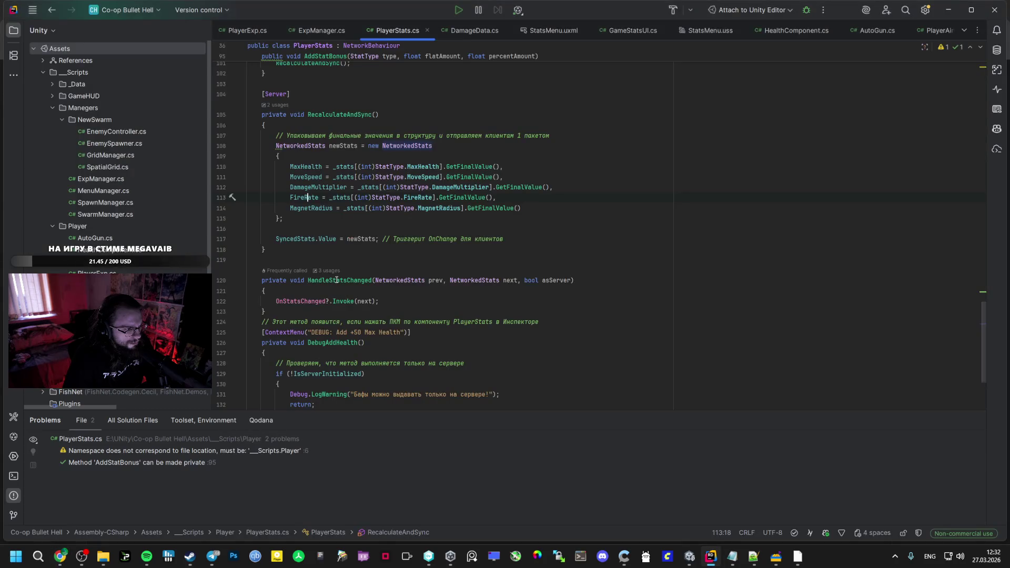
{"action": "key", "text": "alt+Tab"}
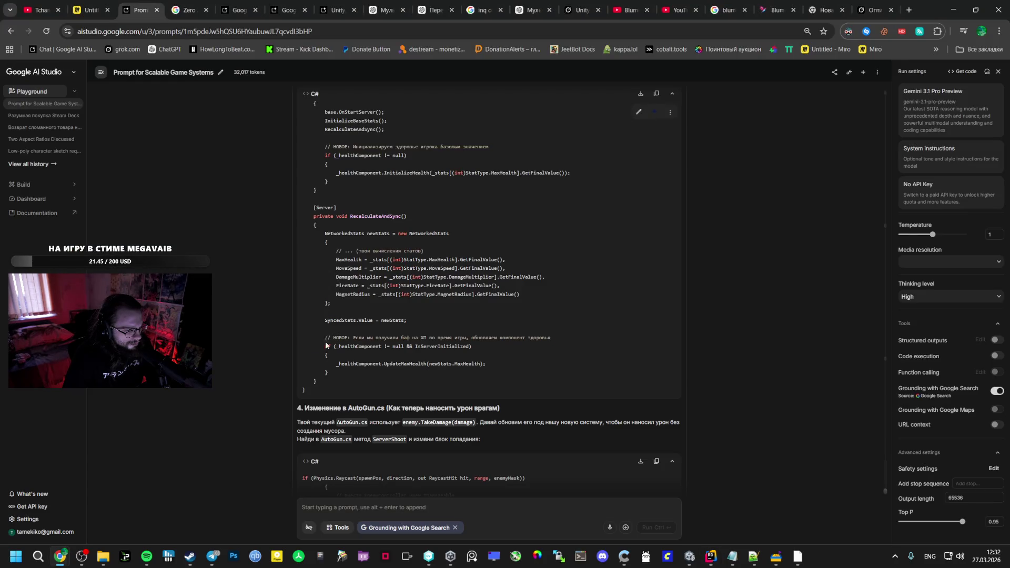
Add the _healthComponent.UpdateMaxHealth(newStats.MaxHealth) block into RecalculateAndSync after the stats sync
{"action": "left_click_drag", "start_coordinate": [326, 340], "coordinate": [333, 375]}
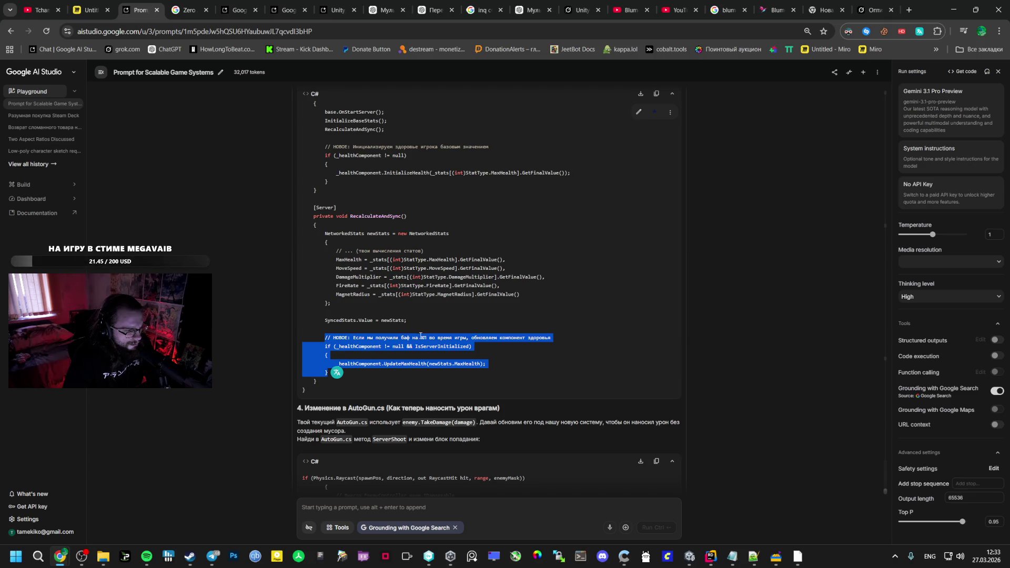
{"action": "key", "text": "alt+Tab"}
{"action": "key", "text": "alt+Tab"}
{"action": "key", "text": "ctrl+c"}
{"action": "key", "text": "alt+Tab"}
{"action": "key", "text": "Return"}
{"action": "key", "text": "ctrl+v"}
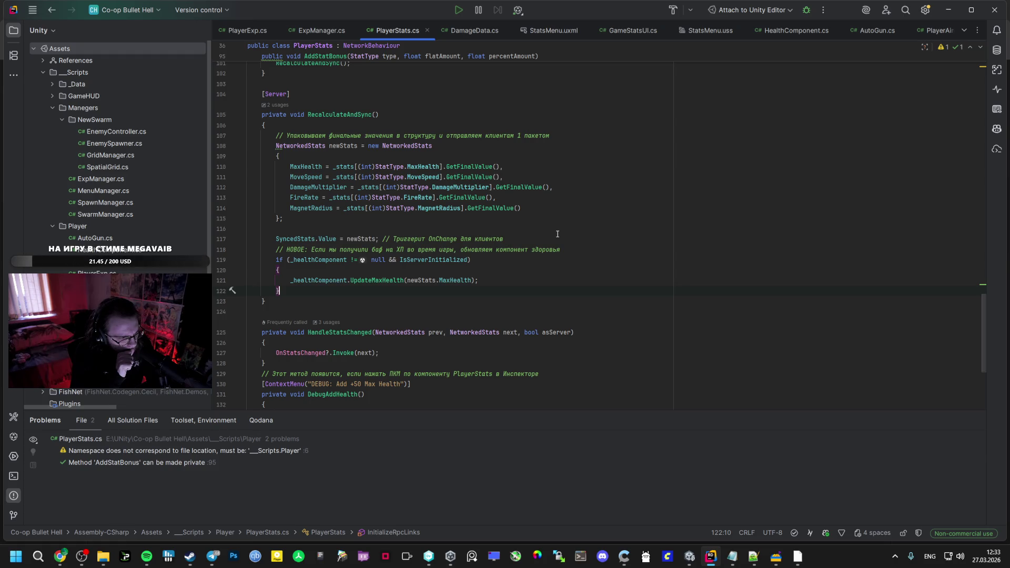
Look over the new AutoGun hit-handling code in AI Studio
{"action": "key", "text": "alt+Tab"}
{"action": "scroll", "coordinate": [493, 261], "scroll_direction": "down", "scroll_amount": 4}
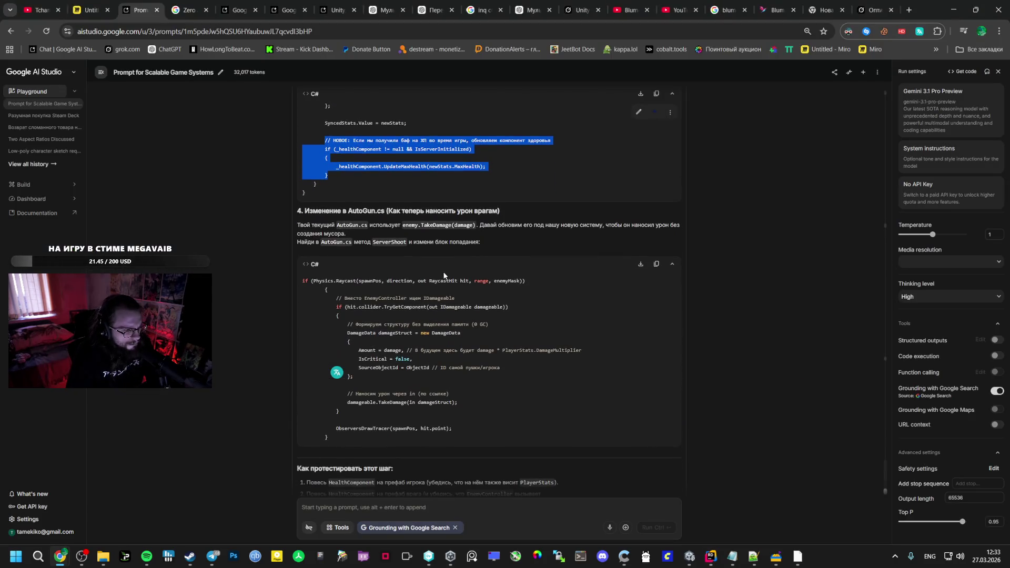
{"action": "mouse_move", "coordinate": [303, 280]}
{"action": "left_mouse_down"}
{"action": "mouse_move", "coordinate": [329, 291]}
{"action": "mouse_move", "coordinate": [337, 317]}
{"action": "mouse_move", "coordinate": [345, 440]}
{"action": "left_mouse_up"}
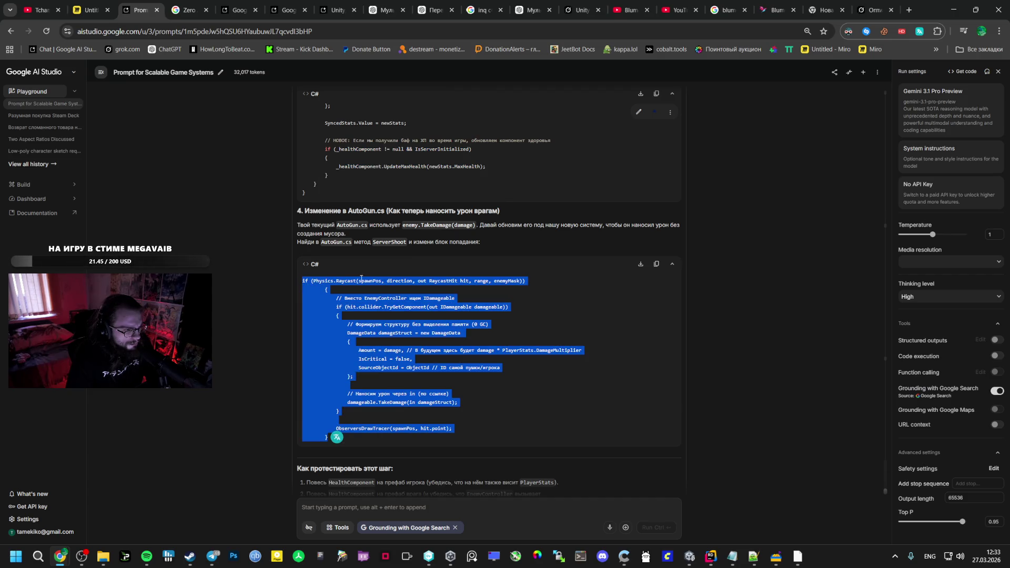
{"action": "left_click", "coordinate": [345, 280]}
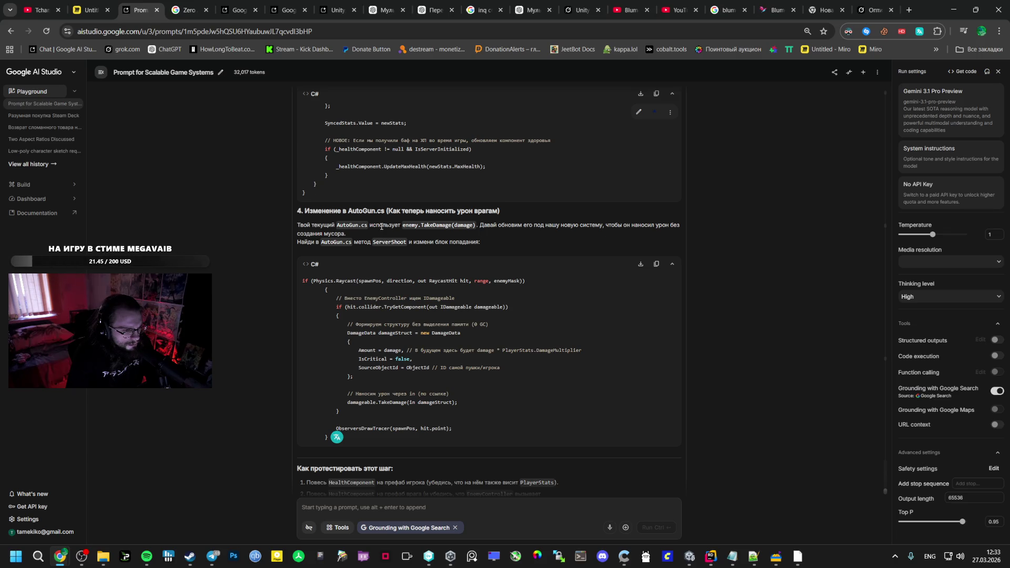
{"action": "left_click", "coordinate": [710, 557]}
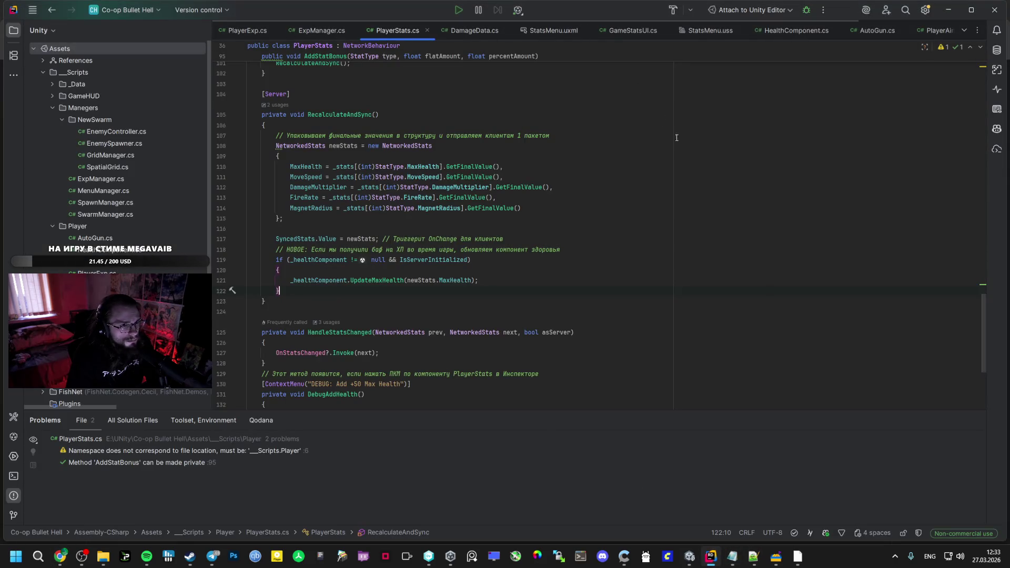
{"action": "left_click", "coordinate": [700, 558]}
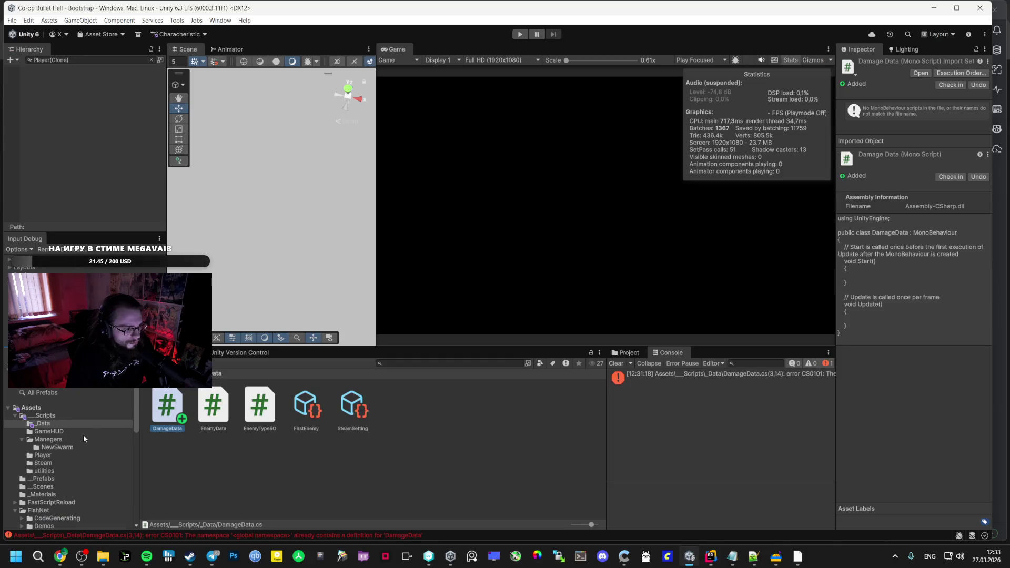
{"action": "left_click", "coordinate": [711, 556]}
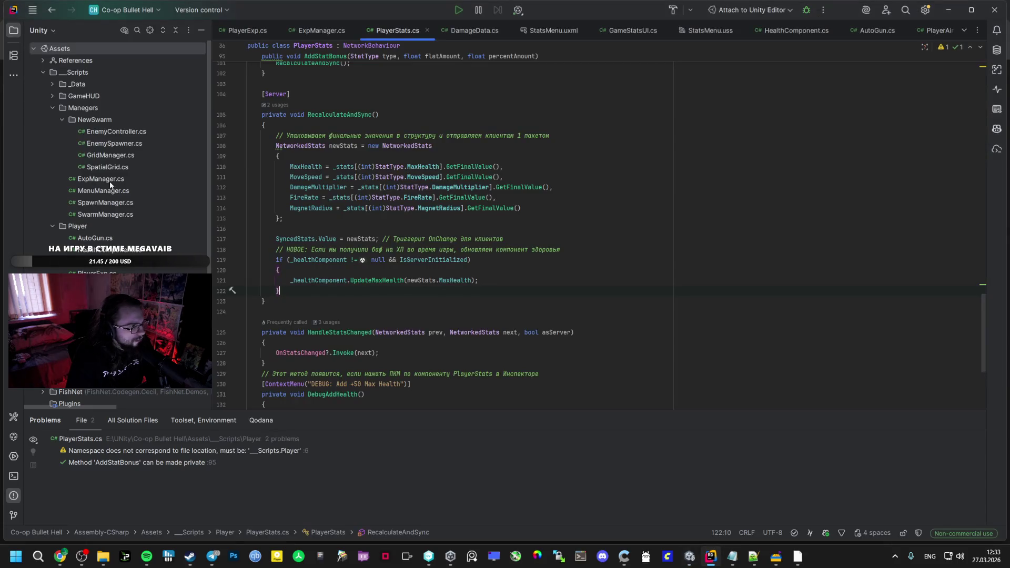
Open AutoGun.cs and search it for the ServerShoot method
{"action": "double_click", "coordinate": [95, 237]}
{"action": "scroll", "coordinate": [342, 287], "scroll_direction": "up", "scroll_amount": 5}
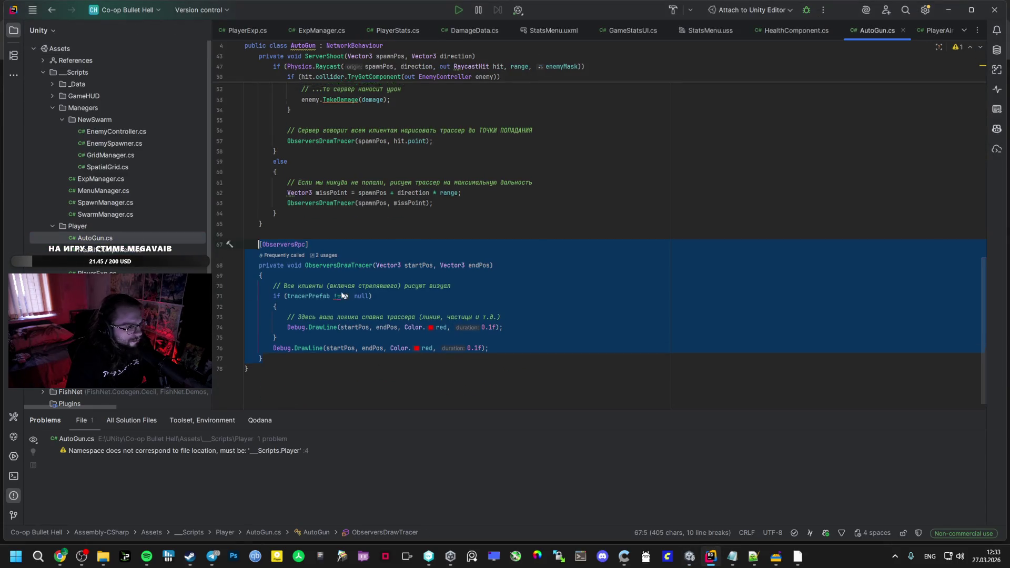
{"action": "scroll", "coordinate": [342, 287], "scroll_direction": "up", "scroll_amount": 3}
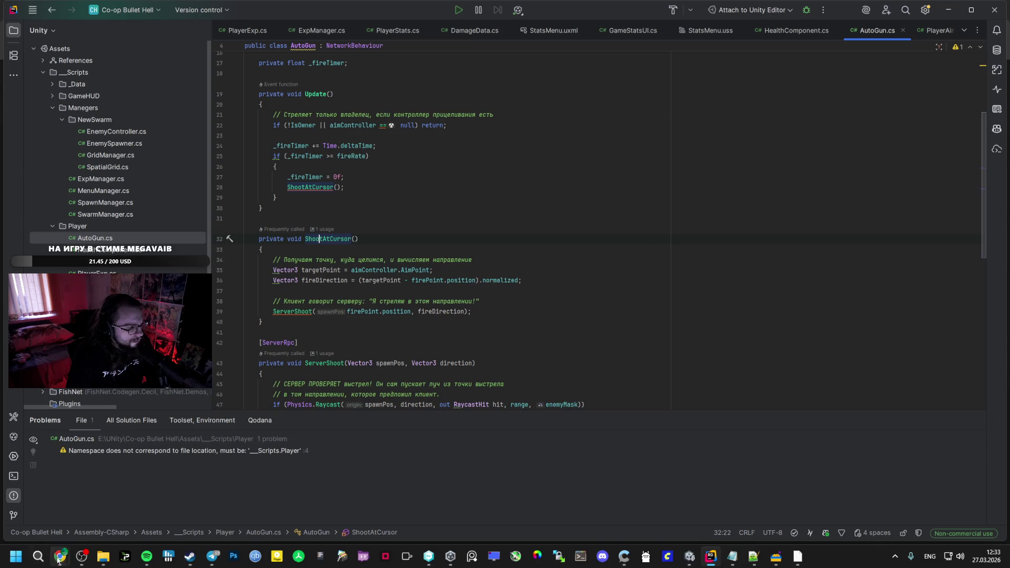
{"action": "left_click", "coordinate": [60, 556]}
{"action": "left_click_drag", "start_coordinate": [403, 298], "coordinate": [408, 298]}
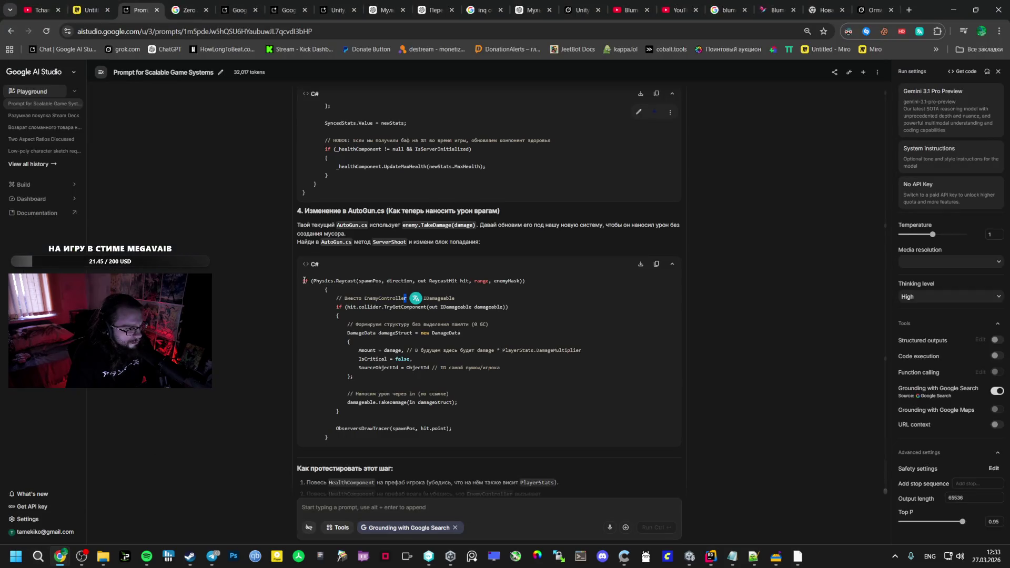
{"action": "double_click", "coordinate": [390, 243]}
{"action": "key", "text": "ctrl+c"}
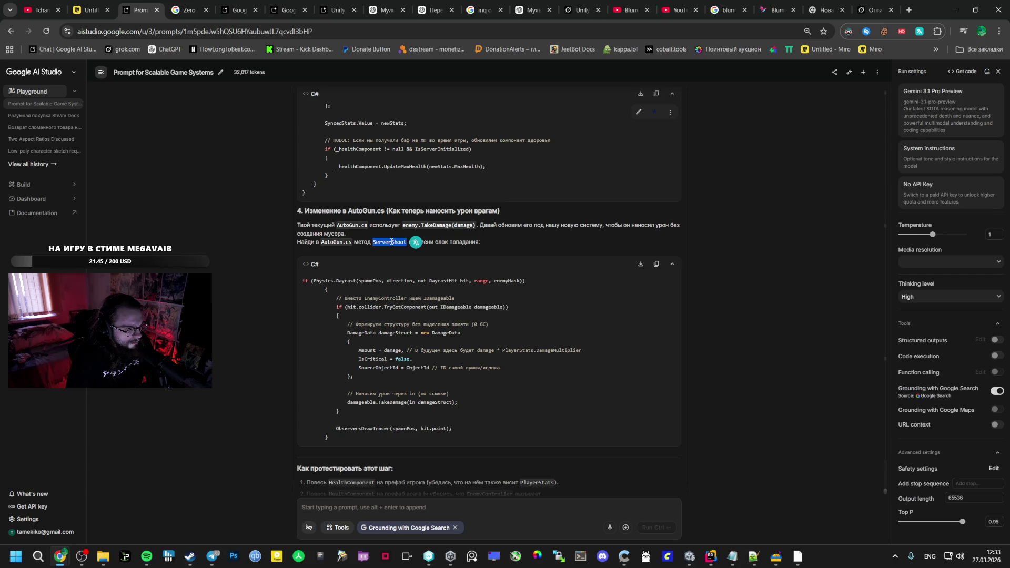
{"action": "key", "text": "alt+Tab"}
{"action": "key", "text": "ctrl+f"}
{"action": "key", "text": "ctrl+v"}
{"action": "scroll", "coordinate": [342, 264], "scroll_direction": "down", "scroll_amount": 3}
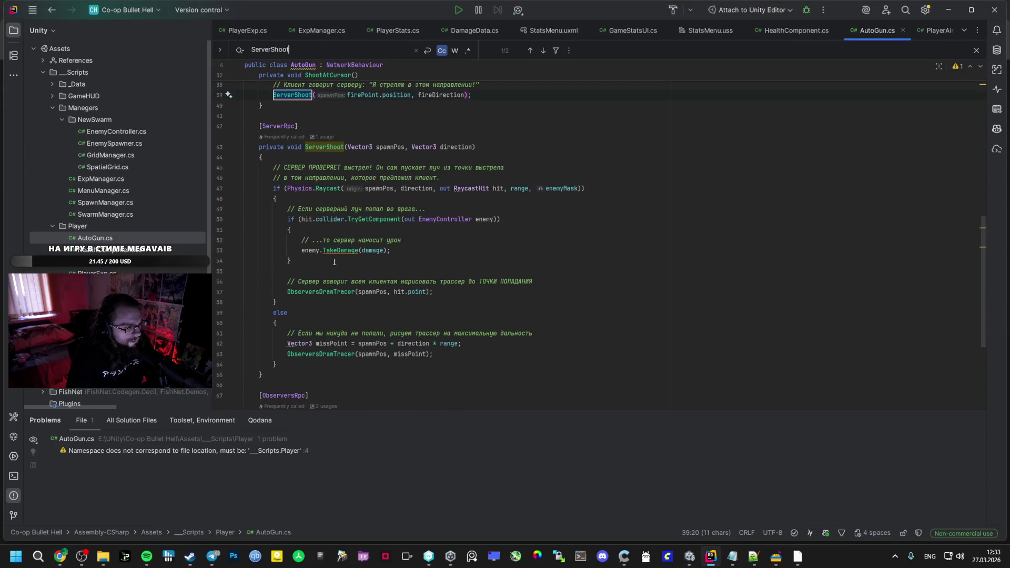
Locate the replacement Raycast code and the old hit block in ServerShoot
{"action": "key", "text": "alt+Tab"}
{"action": "left_click_drag", "start_coordinate": [302, 281], "coordinate": [364, 440]}
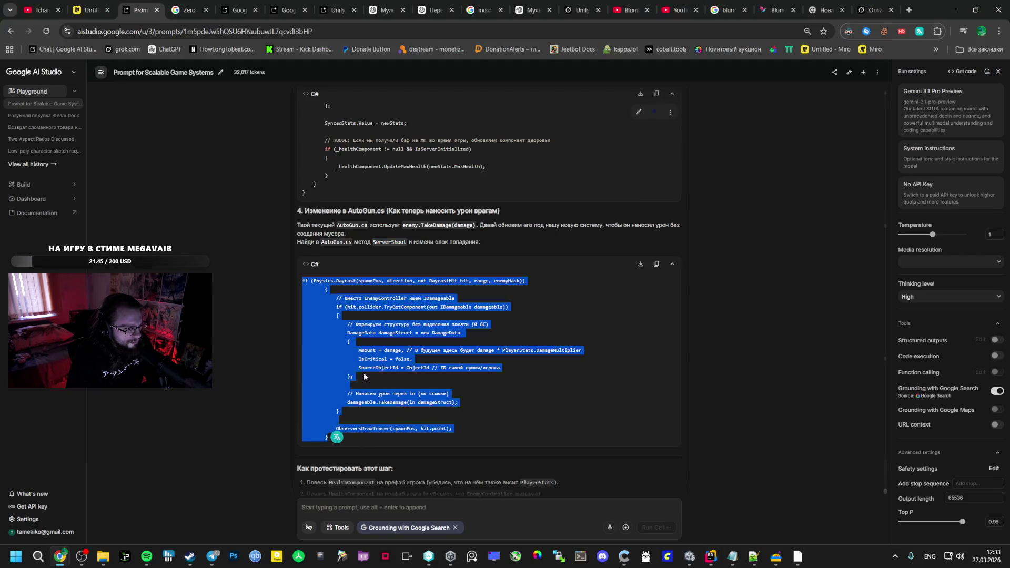
{"action": "key", "text": "alt+Tab"}
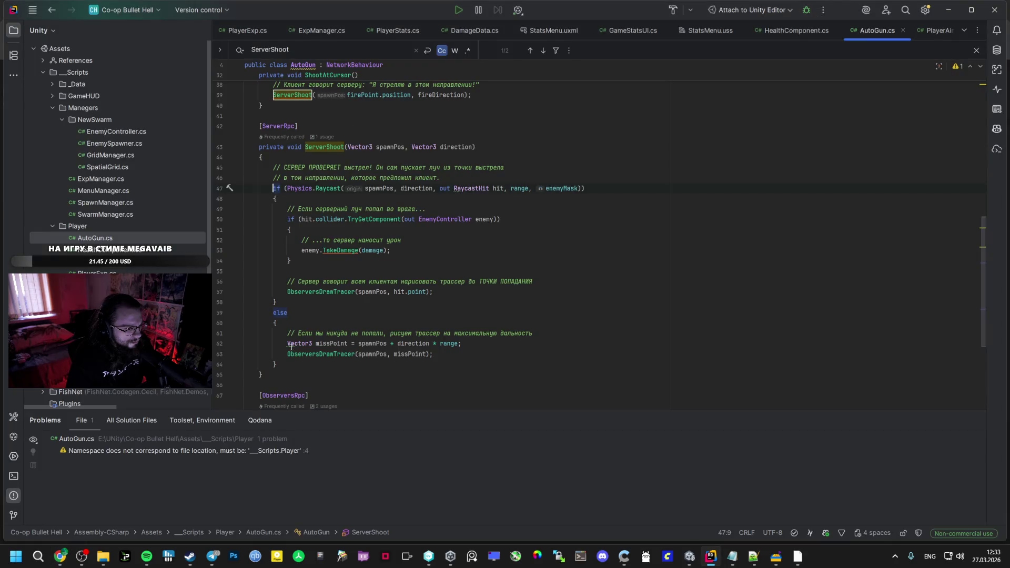
{"action": "key", "text": "alt+Tab"}
{"action": "key", "text": "alt+Tab"}
{"action": "mouse_move", "coordinate": [293, 372]}
{"action": "left_mouse_down"}
{"action": "mouse_move", "coordinate": [248, 319]}
{"action": "mouse_move", "coordinate": [244, 164]}
{"action": "left_mouse_up"}
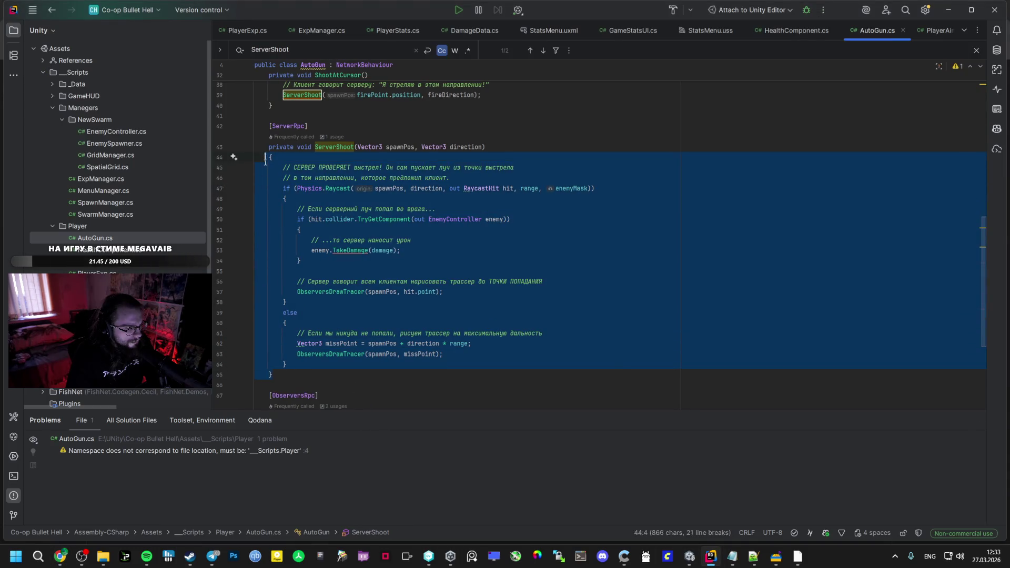
{"action": "key", "text": "alt+Tab"}
{"action": "key", "text": "alt+Tab"}
{"action": "left_click", "coordinate": [283, 189]}
{"action": "key", "text": "alt+Tab"}
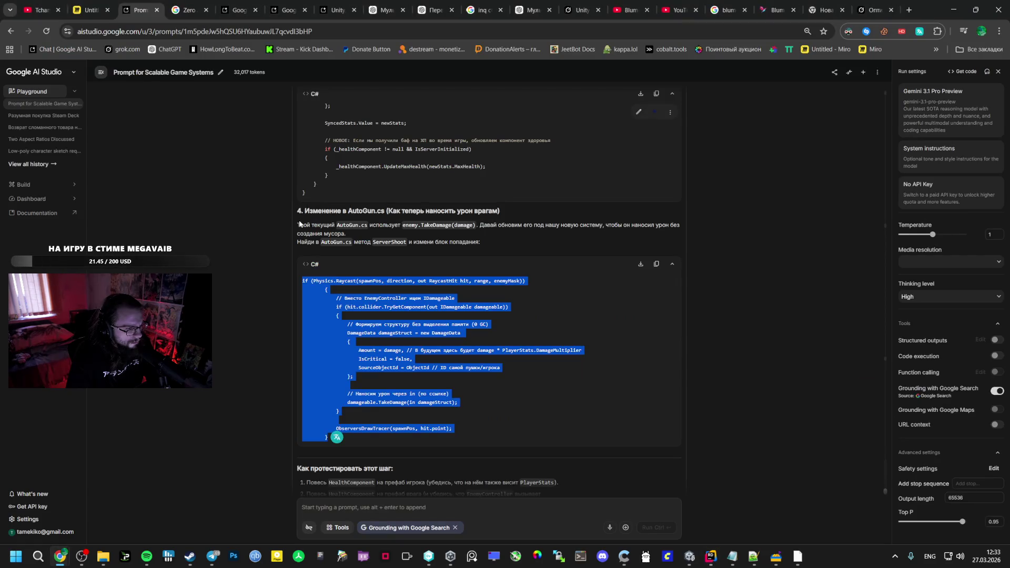
{"action": "left_click", "coordinate": [326, 291]}
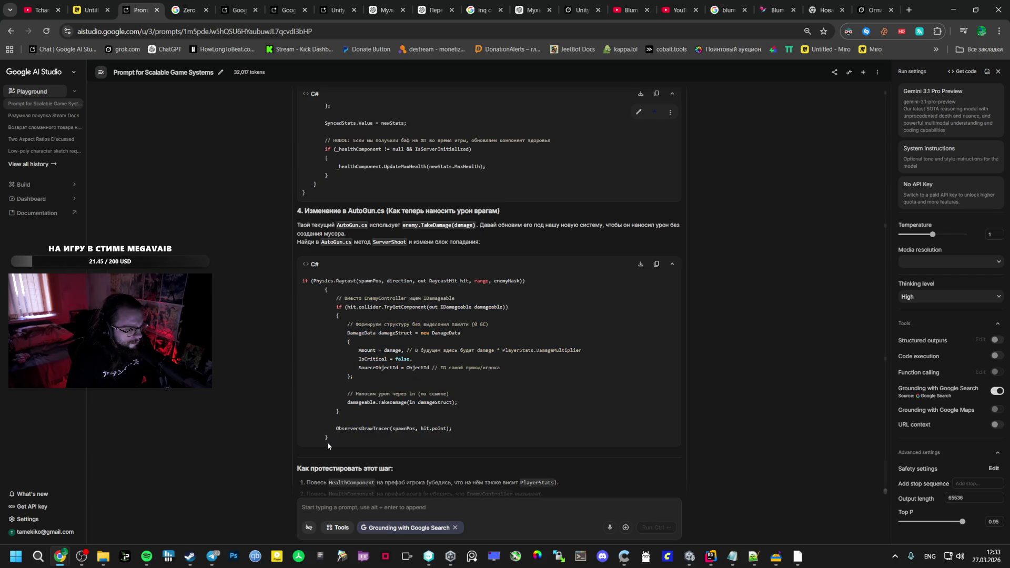
{"action": "key", "text": "alt+Tab"}
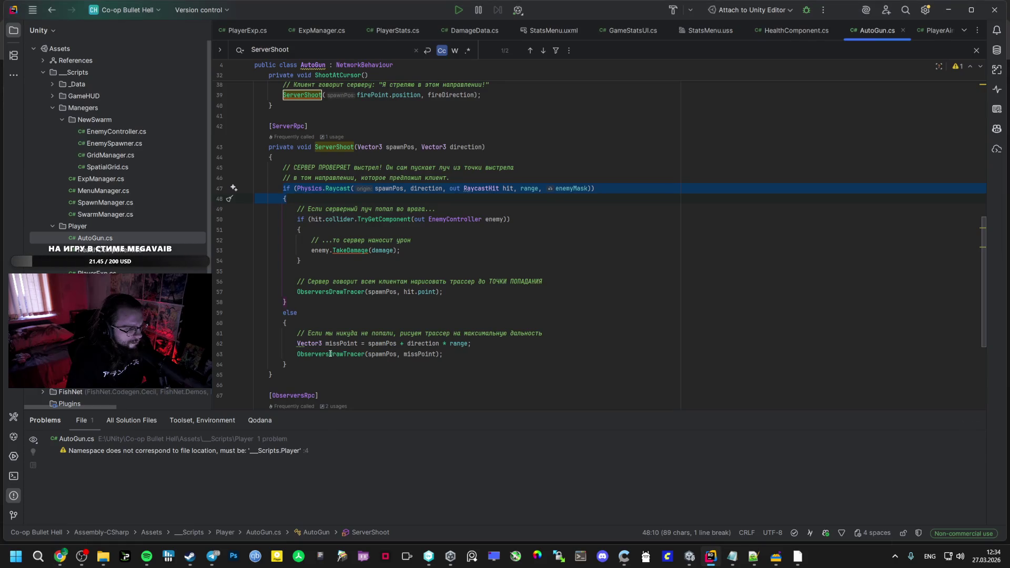
{"action": "mouse_move", "coordinate": [330, 354]}
Replace the old ServerShoot hit block with the IDamageable and DamageData Raycast code
{"action": "key", "text": "alt+Tab"}
{"action": "mouse_move", "coordinate": [331, 438]}
{"action": "left_mouse_down"}
{"action": "mouse_move", "coordinate": [316, 290]}
{"action": "mouse_move", "coordinate": [302, 280]}
{"action": "mouse_move", "coordinate": [283, 189]}
{"action": "left_mouse_up"}
{"action": "key", "text": "alt+Tab"}
{"action": "key", "text": "ctrl+v"}
{"action": "key", "text": "ctrl+z"}
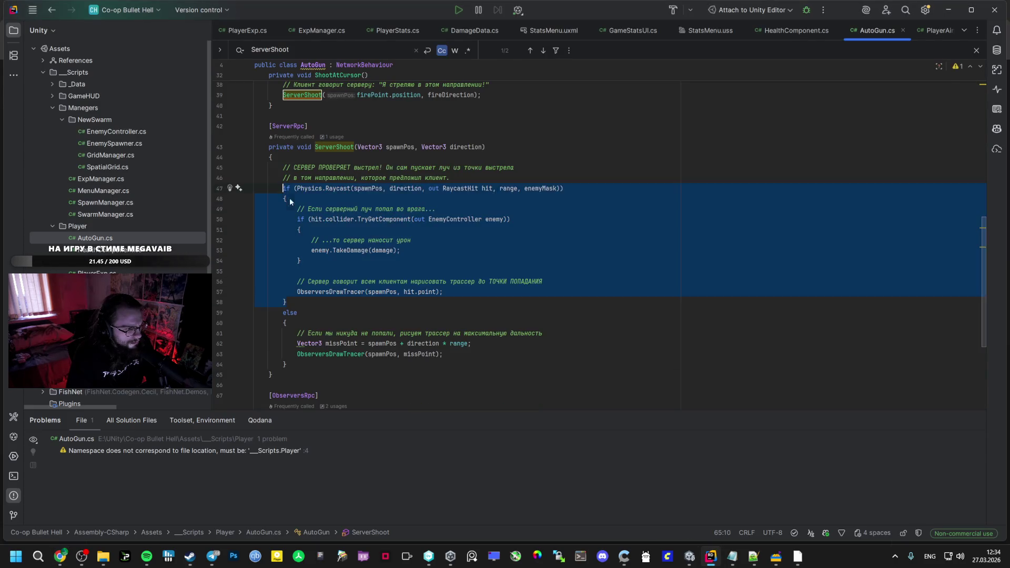
{"action": "key", "text": "ctrl+v"}
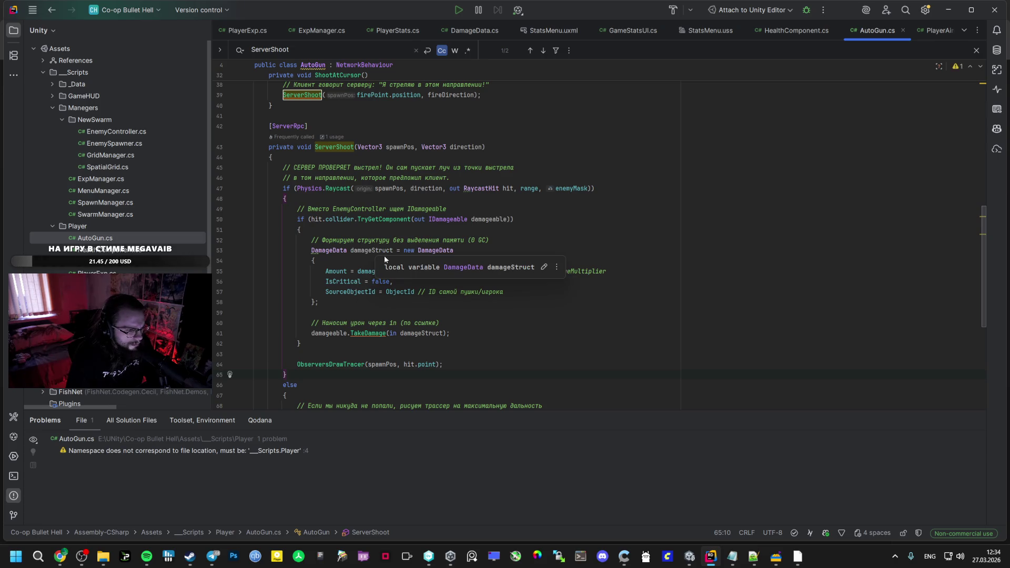
{"action": "key", "text": "alt+Tab"}
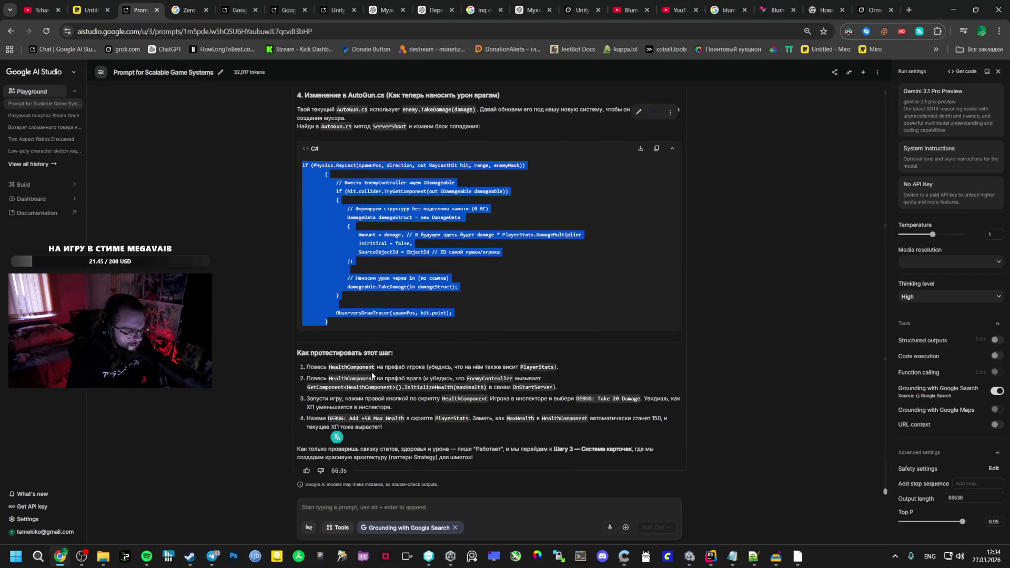
Draft a Russian follow-up asking for more detail on step 2, testing and the interface
{"action": "double_click", "coordinate": [346, 367]}
{"action": "double_click", "coordinate": [345, 378]}
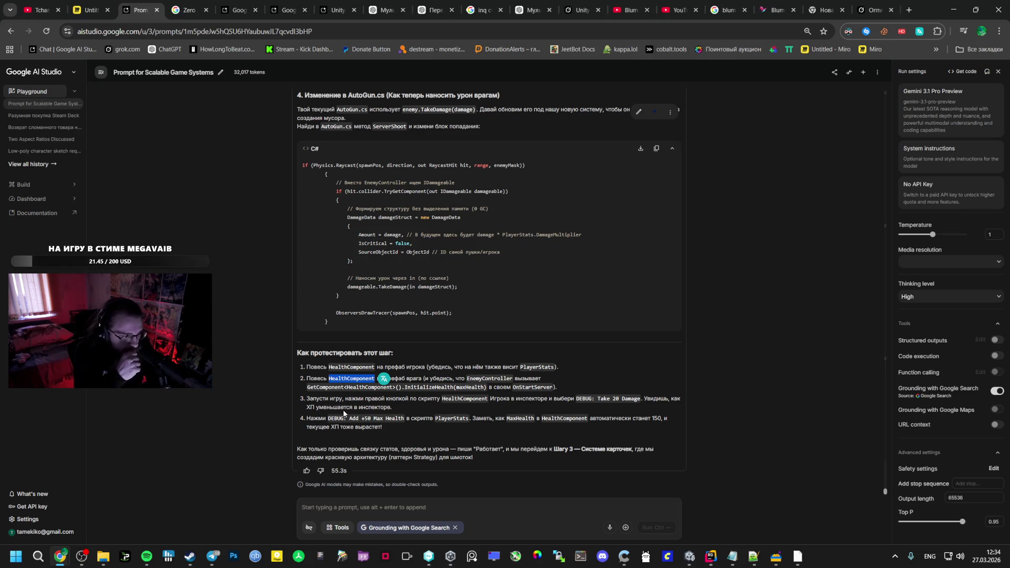
{"action": "left_click", "coordinate": [334, 506]}
{"action": "type", "text": "G"}
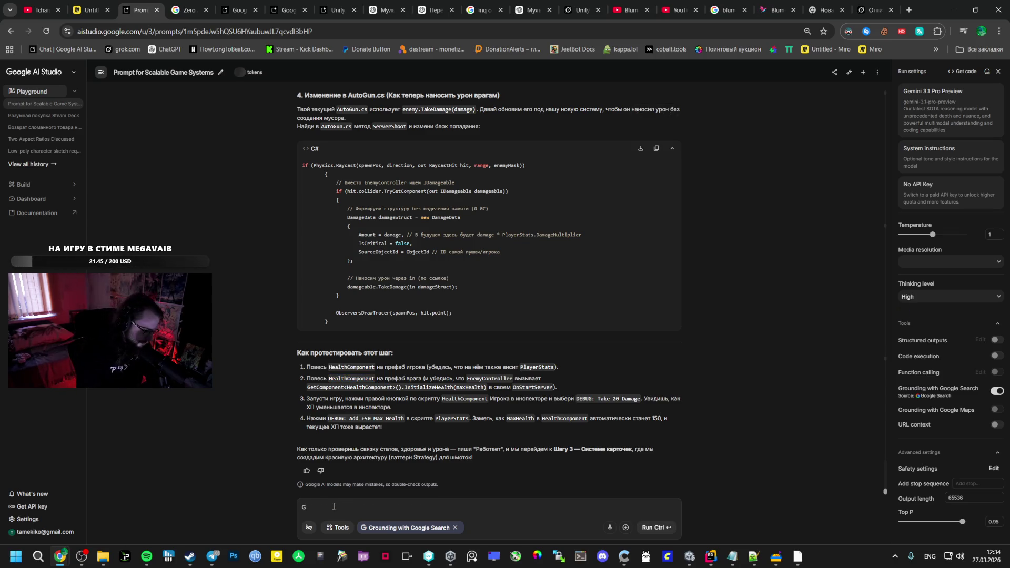
{"action": "key", "text": "alt+shift"}
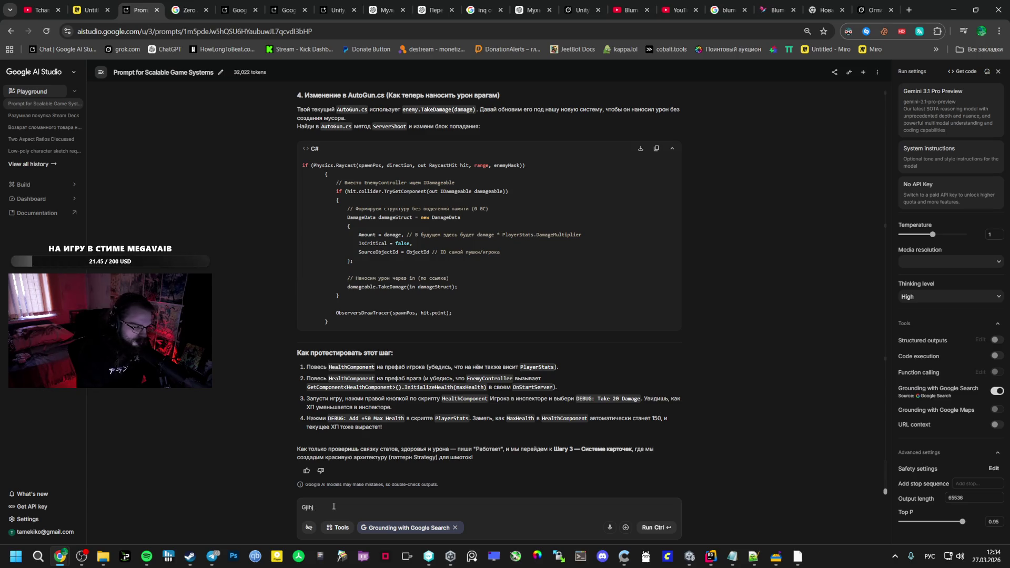
{"action": "key", "text": "BackSpace"}
{"action": "type", "text": "Подро"}
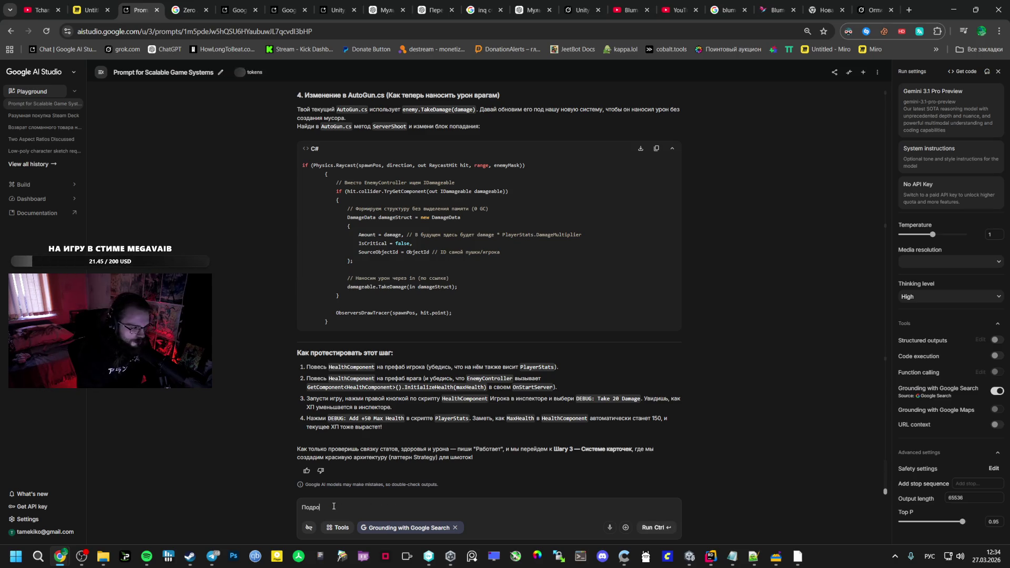
{"action": "type", "text": "бне,"}
{"action": "key", "text": "BackSpace"}
{"action": "type", "text": "про шаг 2"}
{"action": "type", "text": "."}
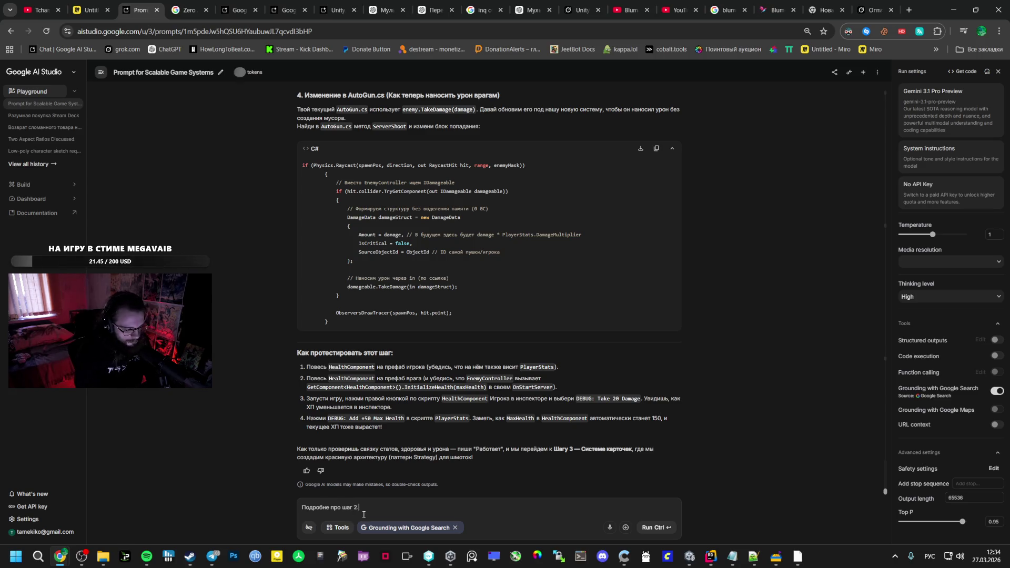
{"action": "key", "text": "BackSpace"}
{"action": "type", "text": ","}
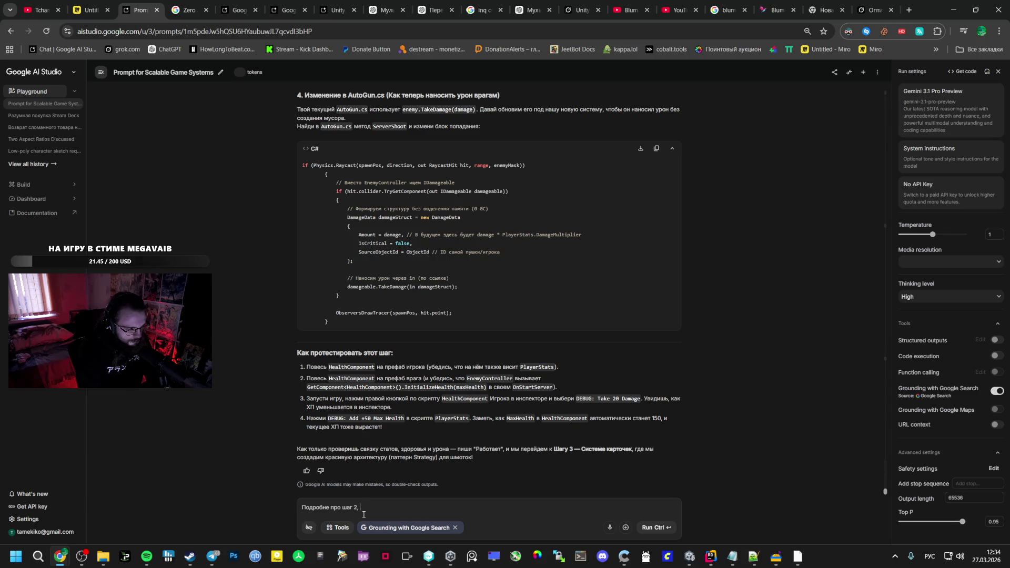
{"action": "type", "text": " тестир"}
{"action": "type", "text": "овани"}
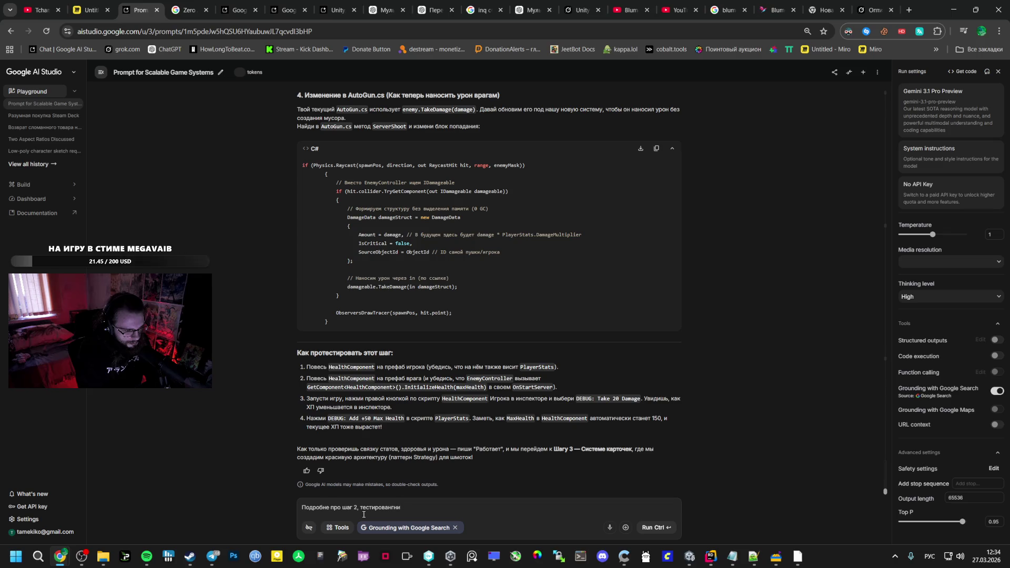
{"action": "type", "text": "е,"}
{"action": "key", "text": "BackSpace"}
{"action": "type", "text": "инт"}
{"action": "type", "text": "ерфейс"}
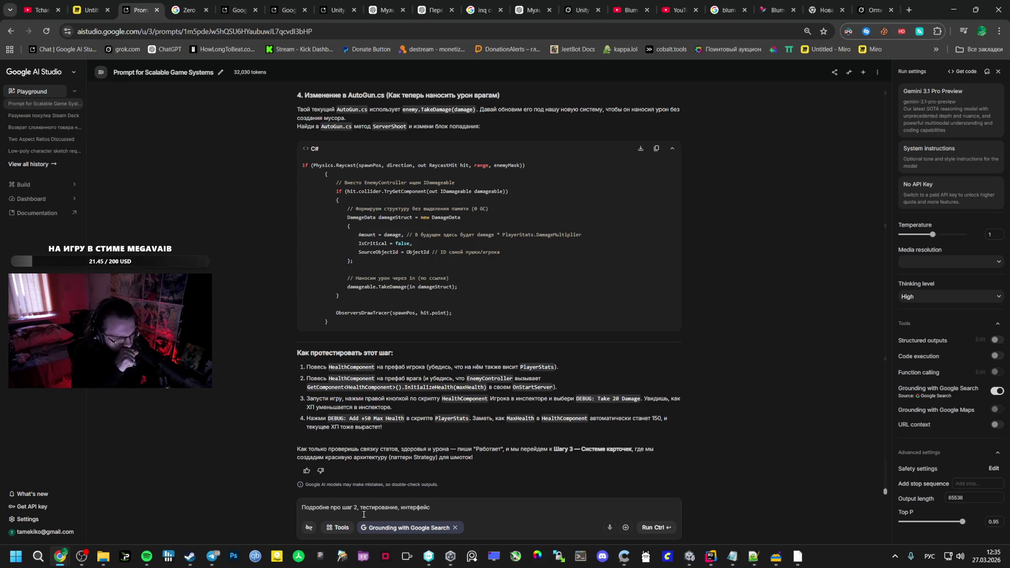
{"action": "type", "text": ". "}
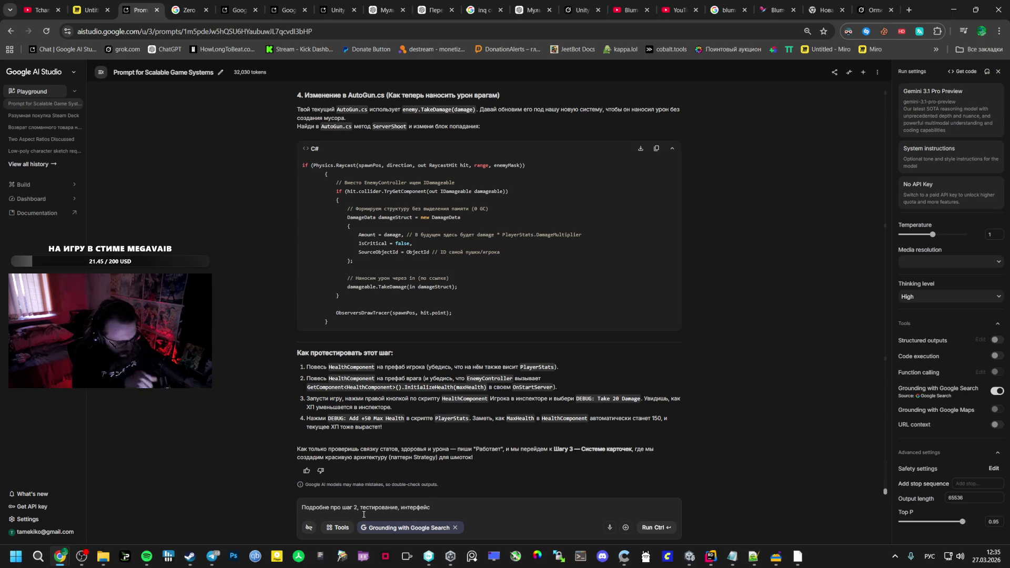
{"action": "type", "text": "Так "}
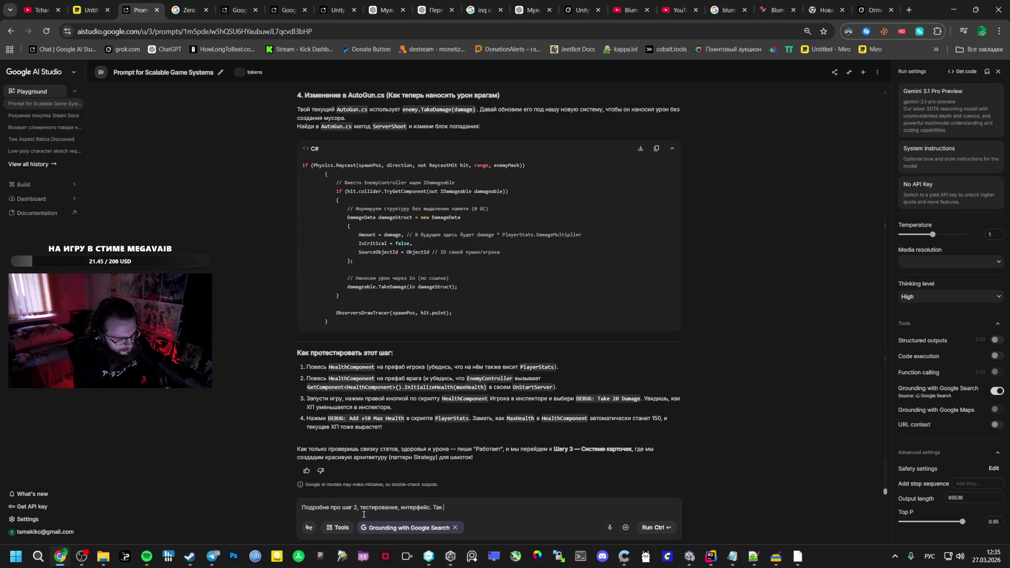
{"action": "type", "text": "же у меня не связана стата с"}
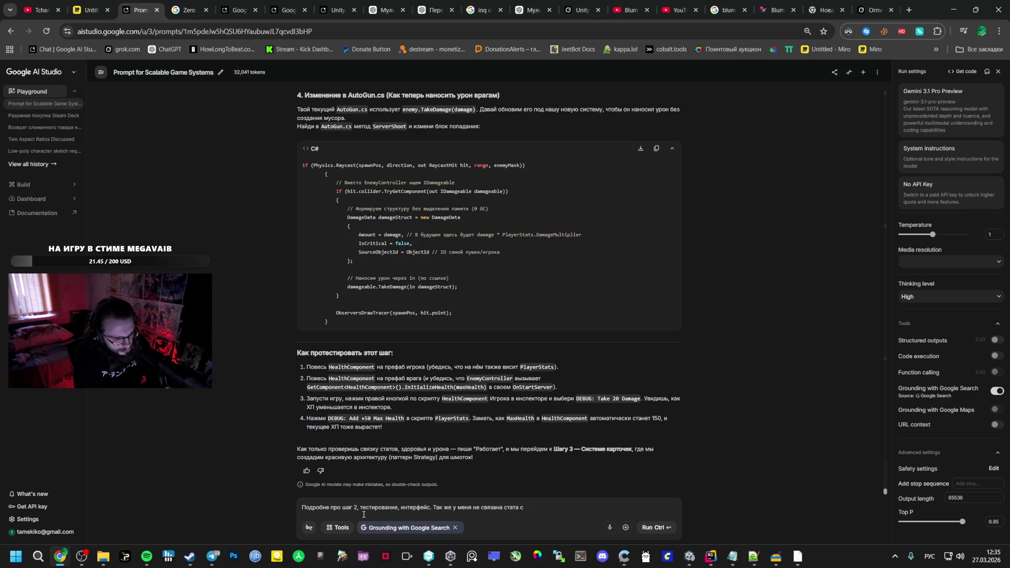
Open the player movement script from Unity's Scripts/Player folder to check it
{"action": "left_click", "coordinate": [711, 557]}
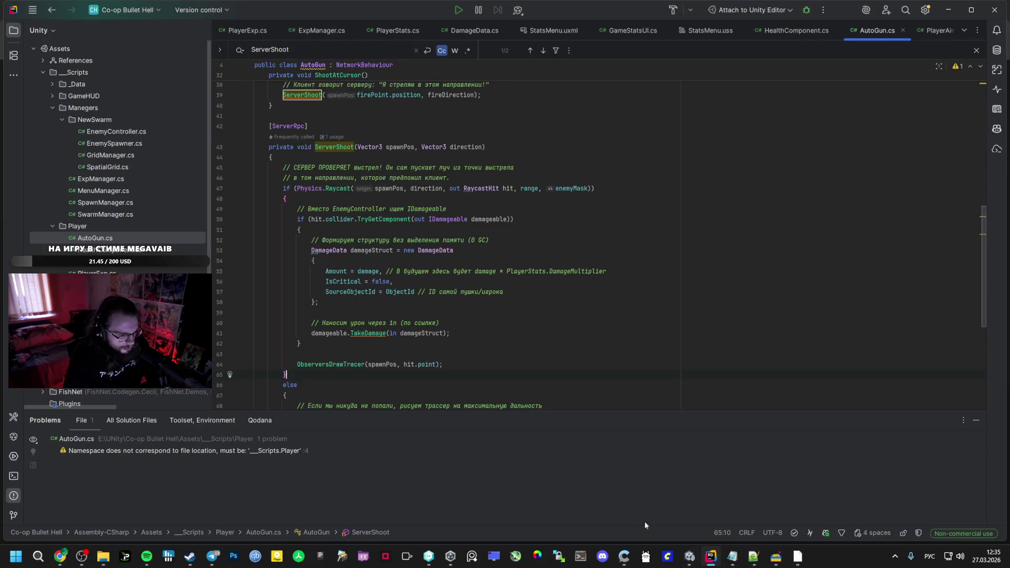
{"action": "left_click", "coordinate": [690, 557]}
{"action": "left_click", "coordinate": [184, 373]}
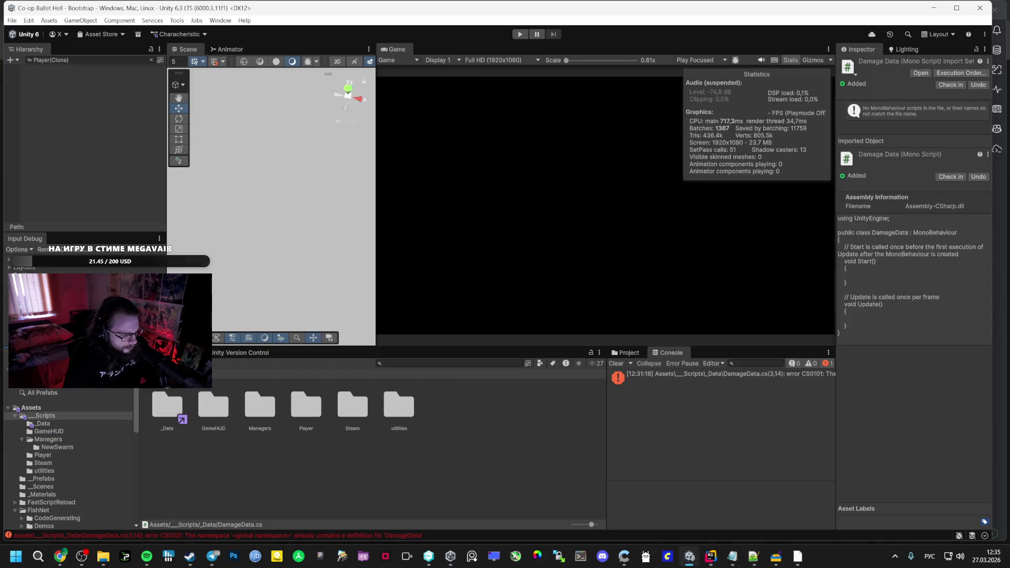
{"action": "double_click", "coordinate": [352, 406]}
{"action": "double_click", "coordinate": [409, 433]}
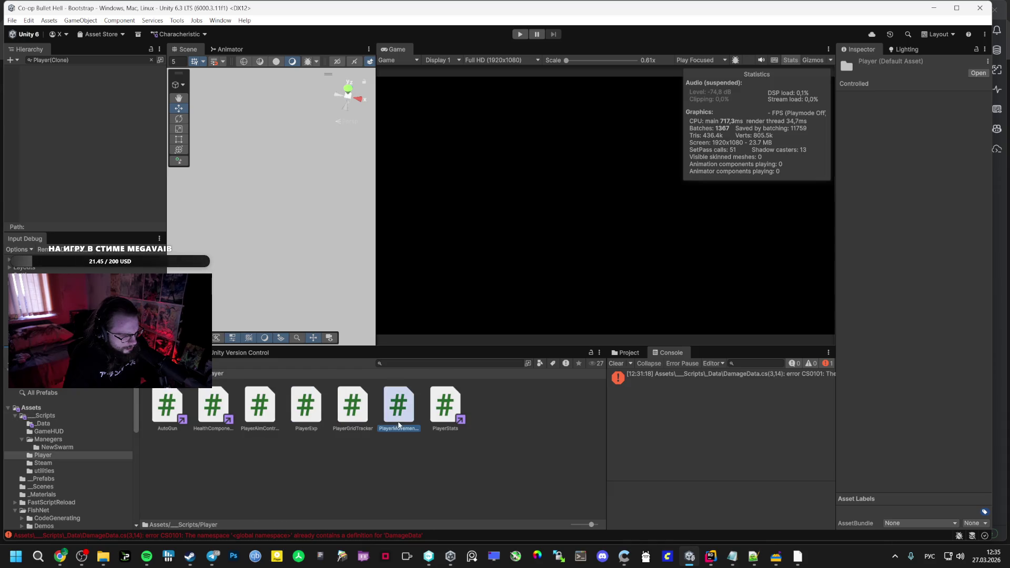
{"action": "key", "text": "alt+Tab"}
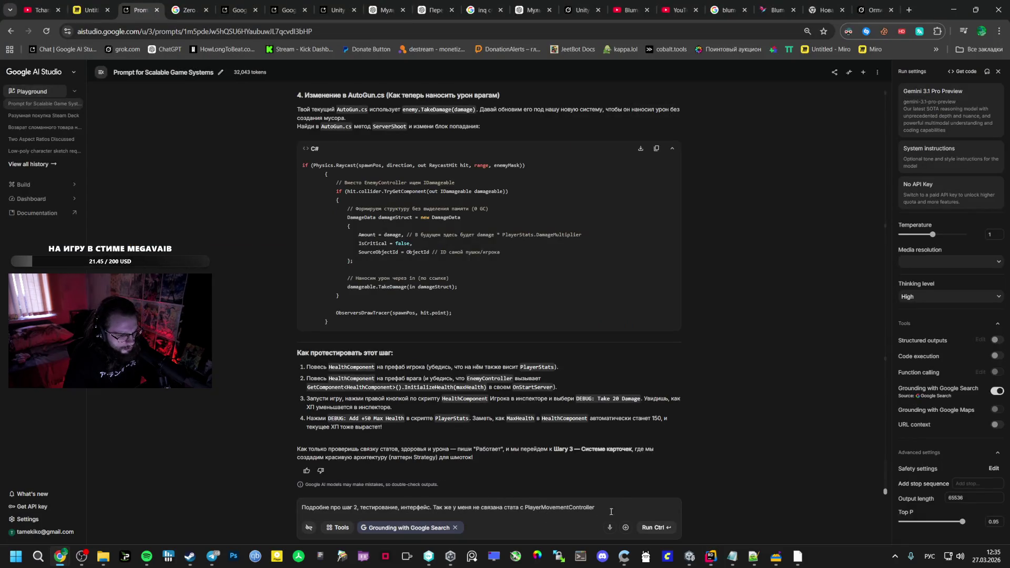
Add a bracketed note that all code from the previous message was pasted in
{"action": "type", "text": "."}
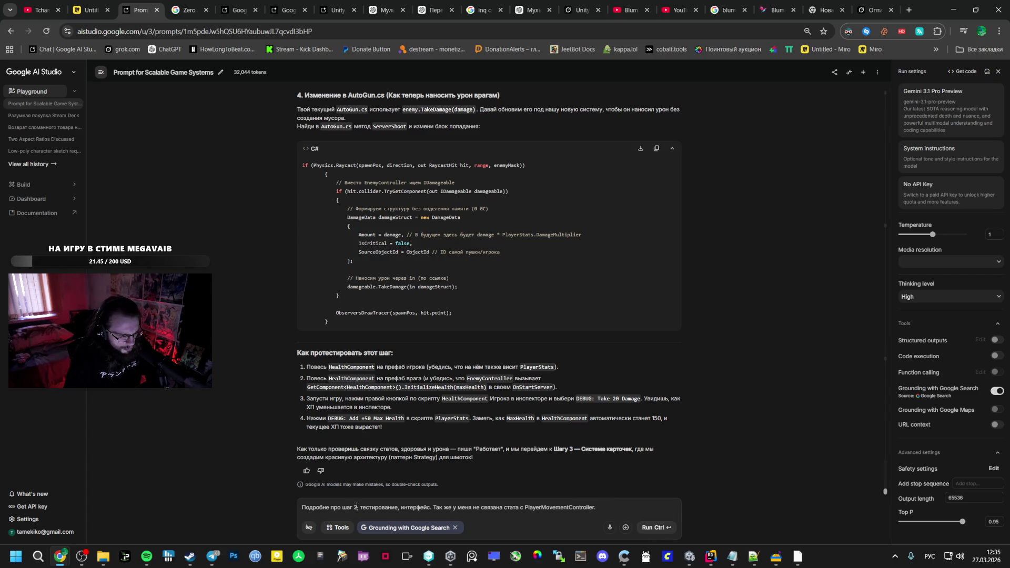
{"action": "key", "text": "BackSpace"}
{"action": "key", "text": "BackSpace"}
{"action": "type", "text": "("}
{"action": "type", "text": "весь код, "}
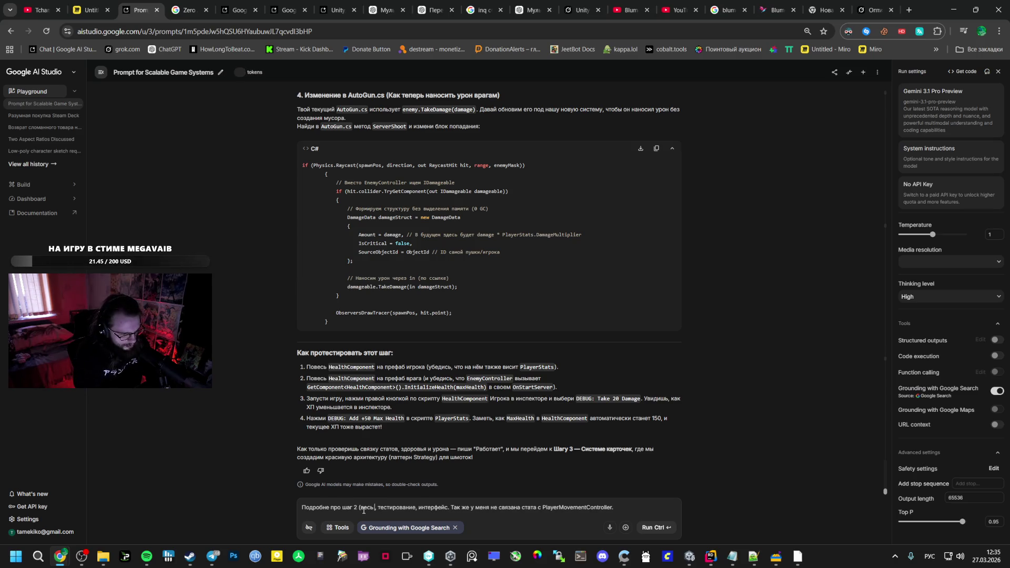
{"action": "type", "text": " что был в"}
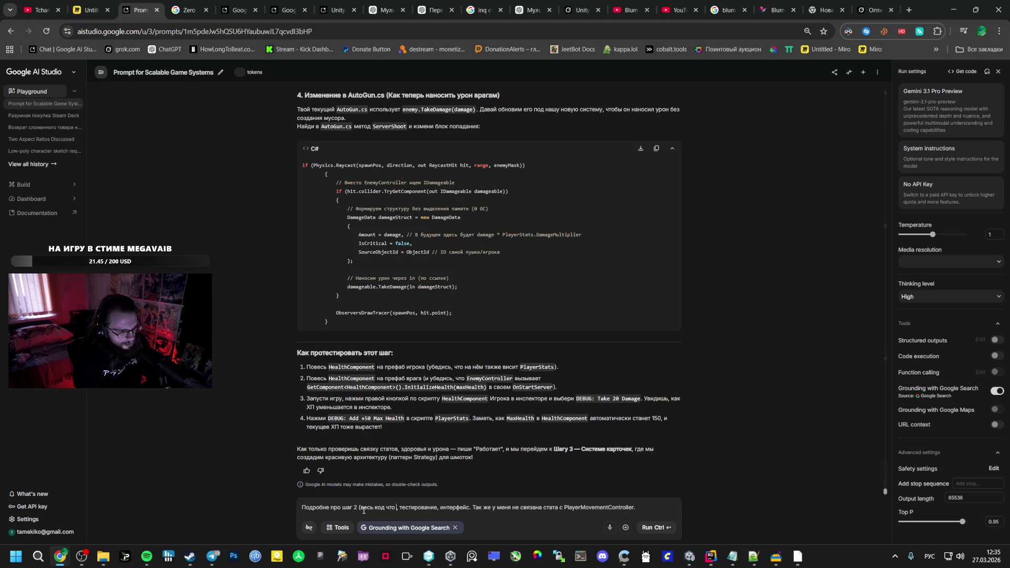
{"action": "type", "text": " прошлом сообще"}
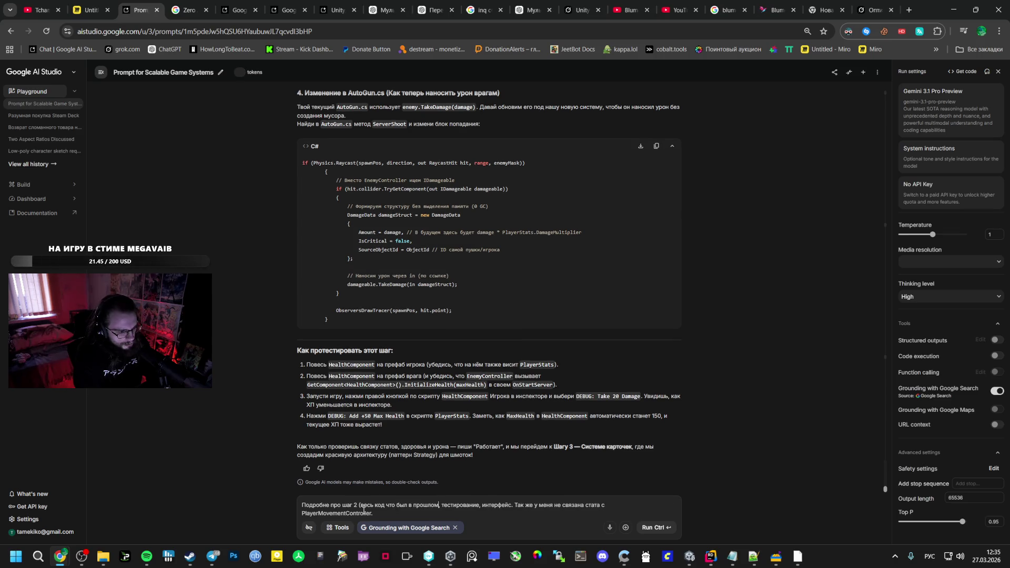
{"action": "type", "text": "нии я "}
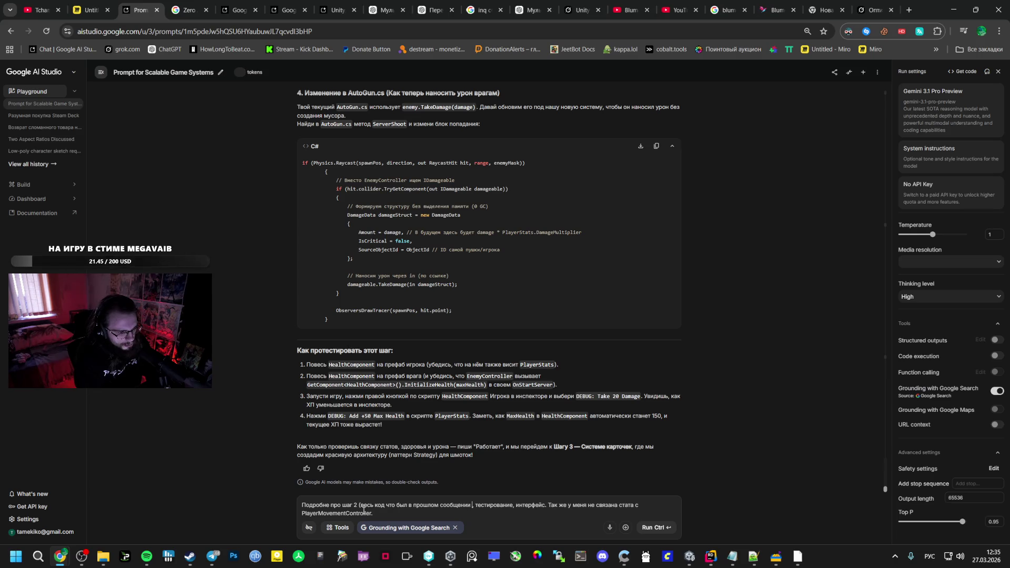
{"action": "type", "text": "на"}
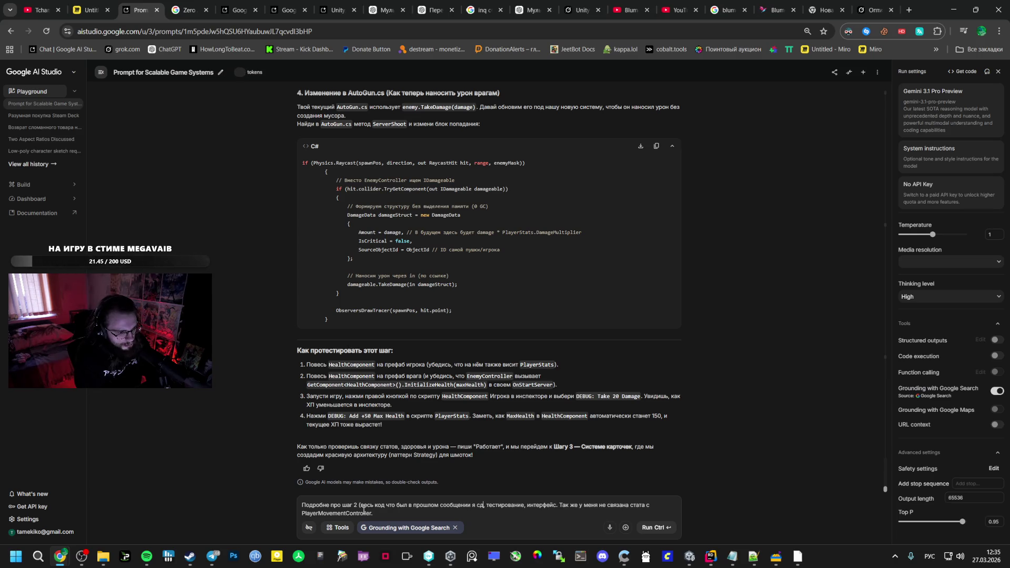
{"action": "key", "text": "BackSpace"}
{"action": "key", "text": "BackSpace"}
{"action": "type", "text": "вставил"}
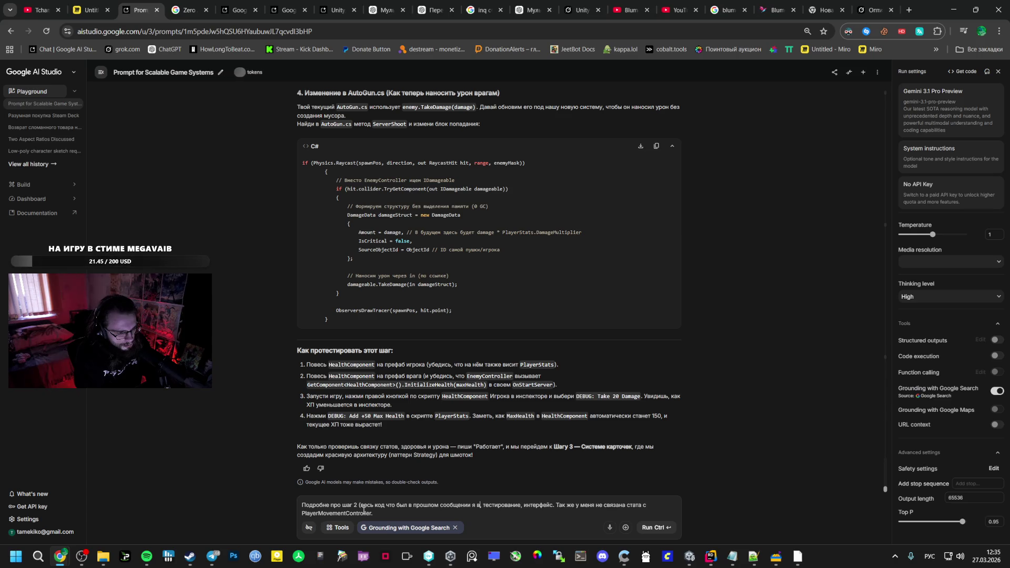
{"action": "type", "text": "л),"}
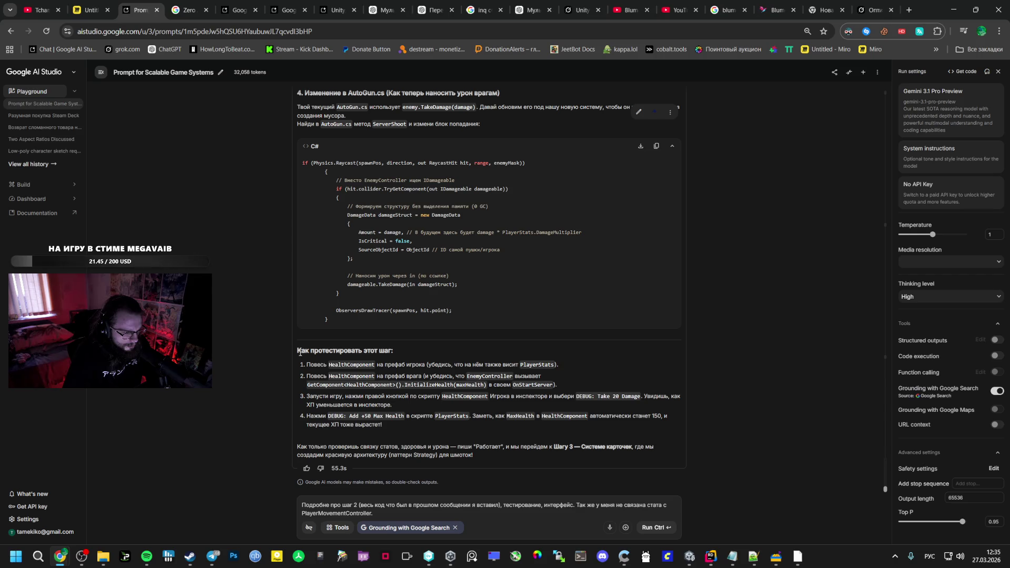
Move the opening phrase after the bracketed note, drop 'не делал', and send the prompt
{"action": "triple_click", "coordinate": [425, 356]}
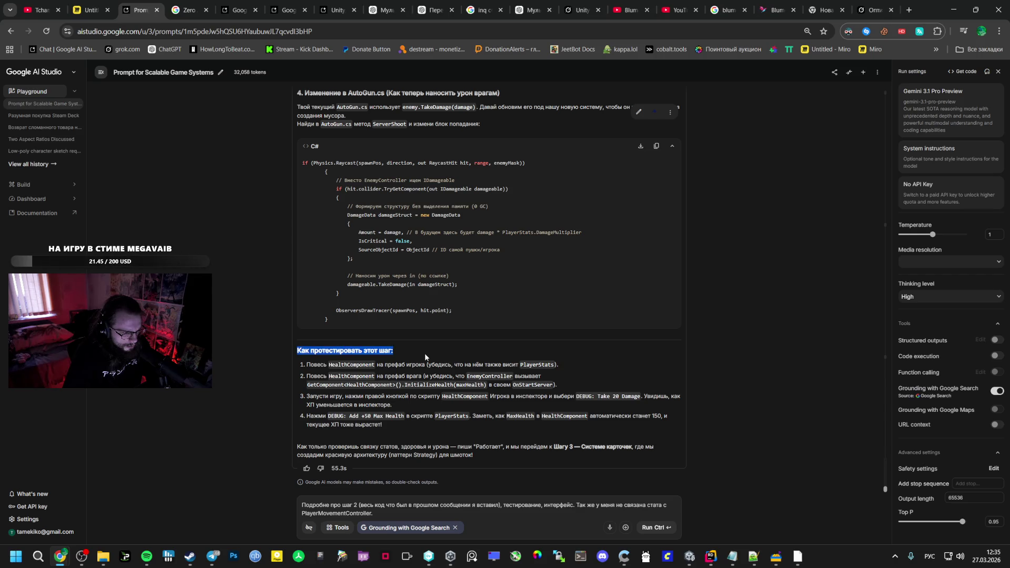
{"action": "left_click", "coordinate": [543, 505]}
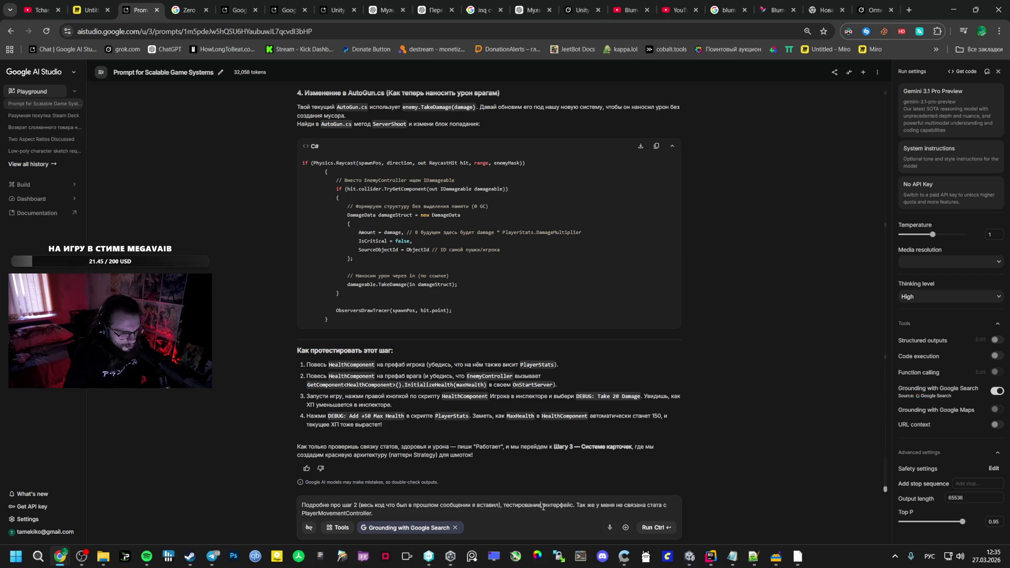
{"action": "type", "text": "не делал"}
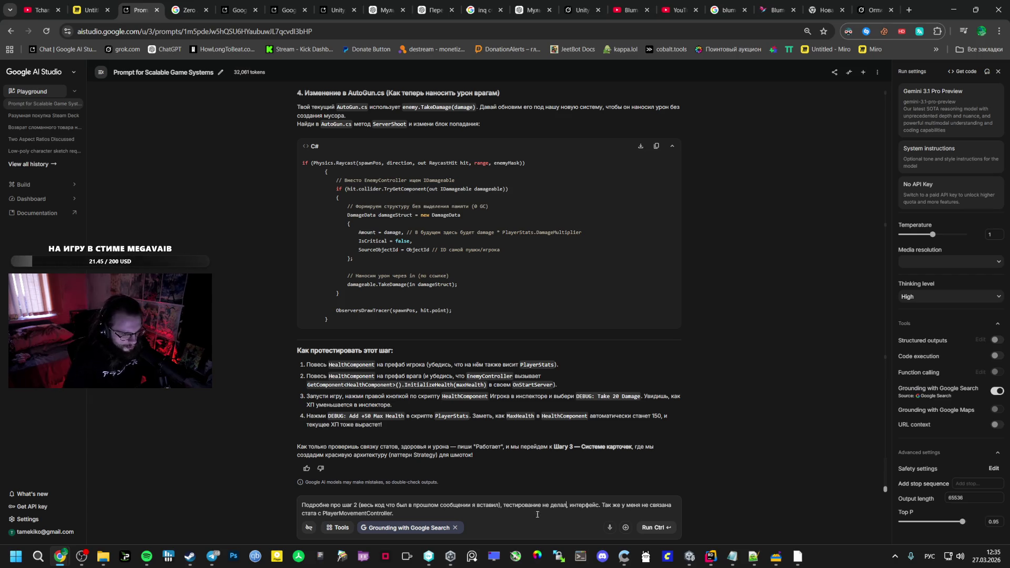
{"action": "left_click_drag", "start_coordinate": [358, 505], "coordinate": [286, 503]}
{"action": "key", "text": "ctrl+c"}
{"action": "key", "text": "BackSpace"}
{"action": "key", "text": "ctrl+v"}
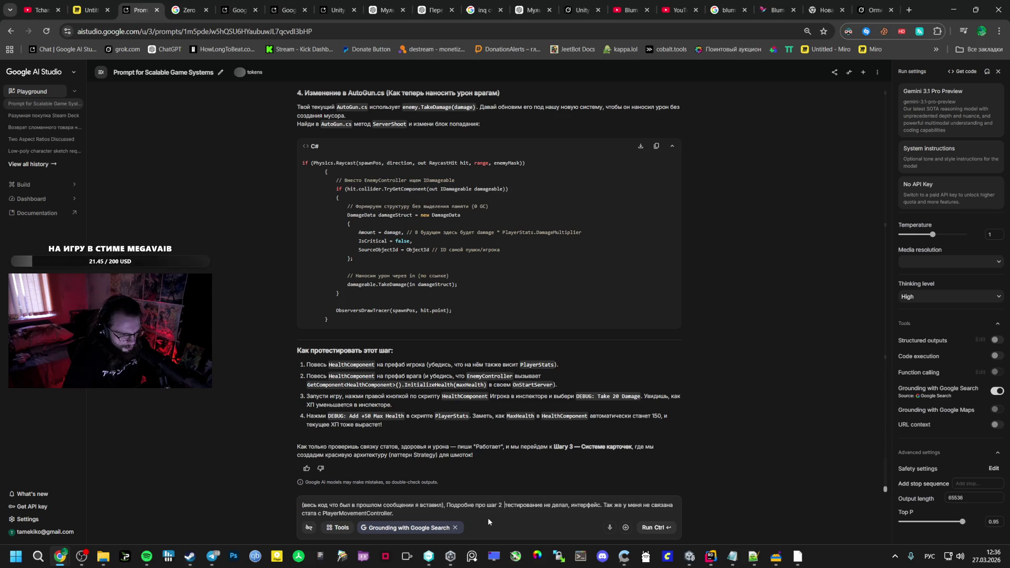
{"action": "left_click_drag", "start_coordinate": [570, 505], "coordinate": [543, 505]}
{"action": "key", "text": "BackSpace"}
{"action": "key", "text": "ctrl+Return"}
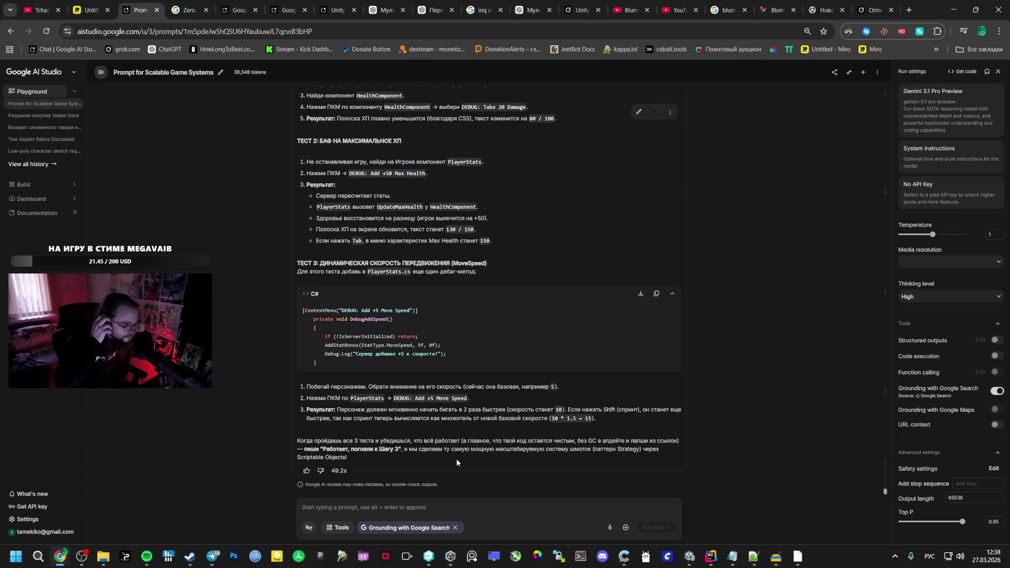
Scroll back up to the reply's intro sentence about the unlinked stats
{"action": "scroll", "coordinate": [452, 312], "scroll_direction": "up", "scroll_amount": 8}
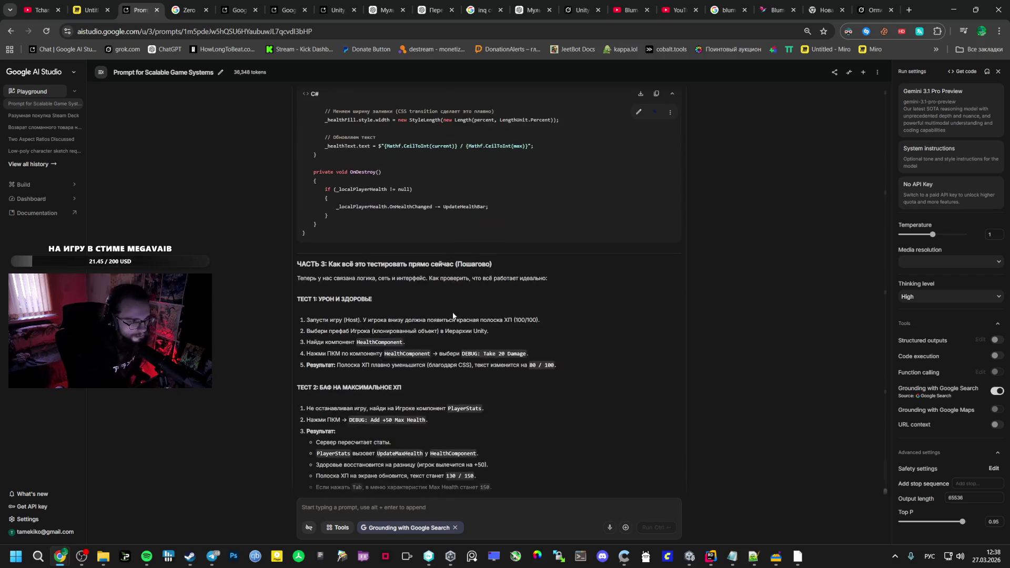
{"action": "scroll", "coordinate": [452, 316], "scroll_direction": "up", "scroll_amount": 15}
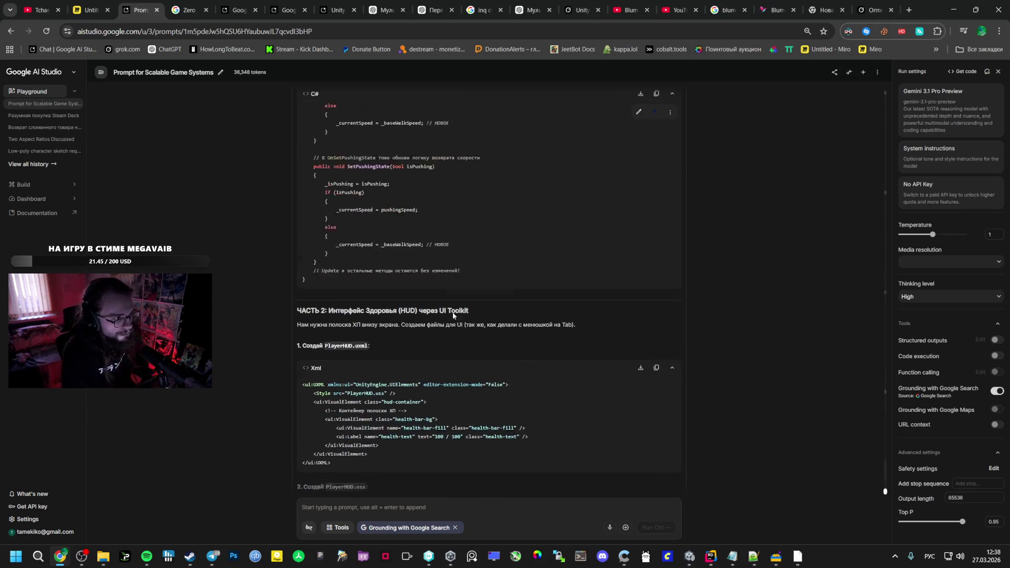
{"action": "scroll", "coordinate": [458, 298], "scroll_direction": "up", "scroll_amount": 5}
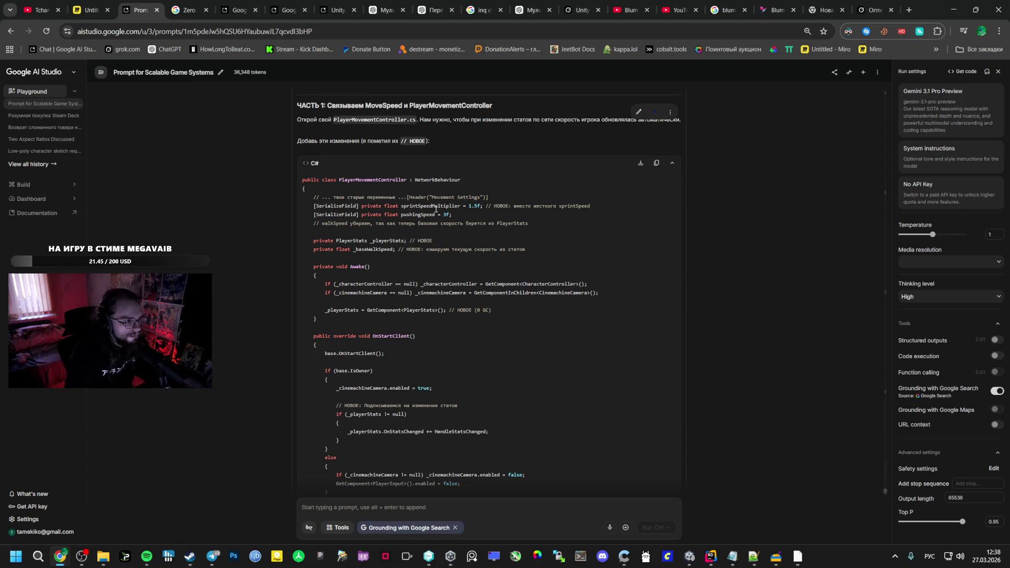
{"action": "scroll", "coordinate": [458, 213], "scroll_direction": "up", "scroll_amount": 4}
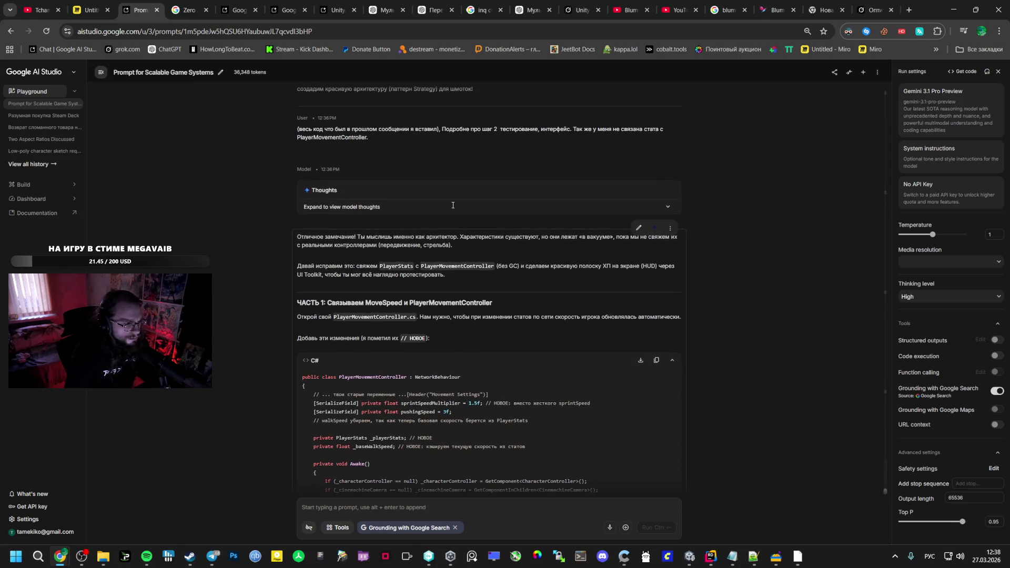
{"action": "mouse_move", "coordinate": [460, 236]}
{"action": "left_mouse_down"}
{"action": "mouse_move", "coordinate": [493, 241]}
{"action": "mouse_move", "coordinate": [494, 253]}
{"action": "mouse_move", "coordinate": [469, 252]}
{"action": "left_mouse_up"}
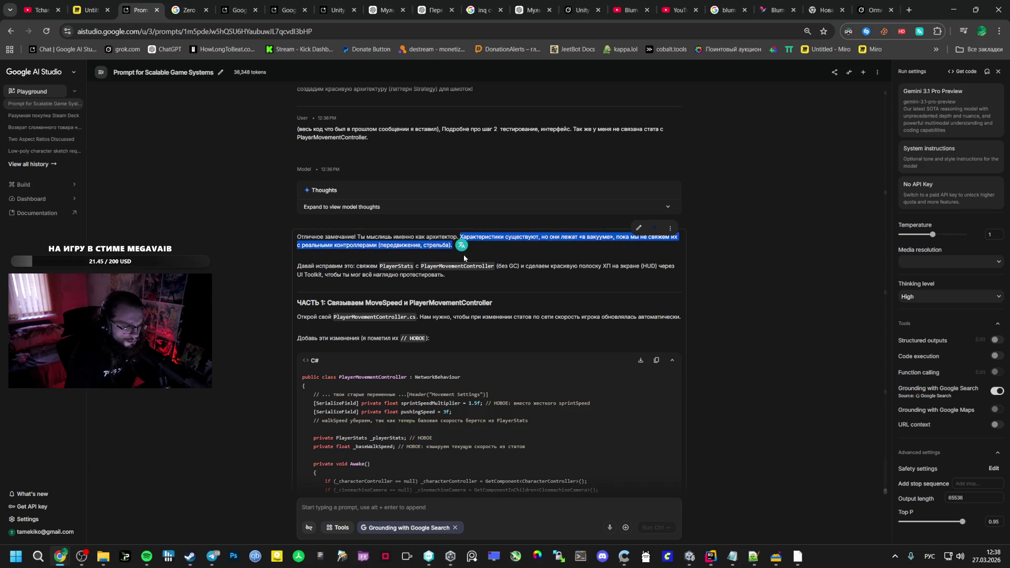
{"action": "left_click", "coordinate": [422, 279]}
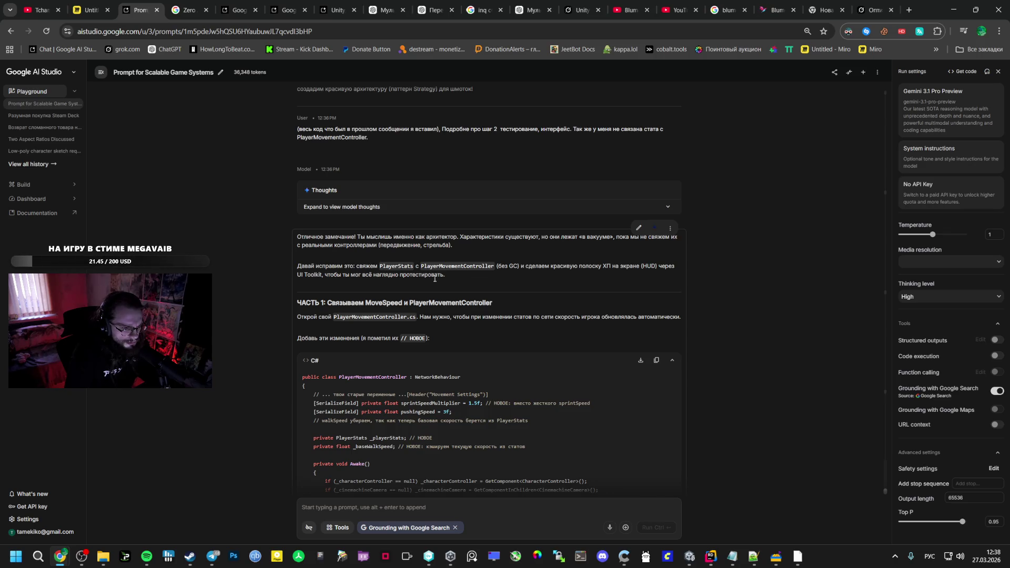
Pick out the sprintSpeedMultiplier line and PlayerMovementController class name in the Part 1 code
{"action": "scroll", "coordinate": [389, 302], "scroll_direction": "down", "scroll_amount": 2}
{"action": "left_click_drag", "start_coordinate": [314, 305], "coordinate": [574, 308]}
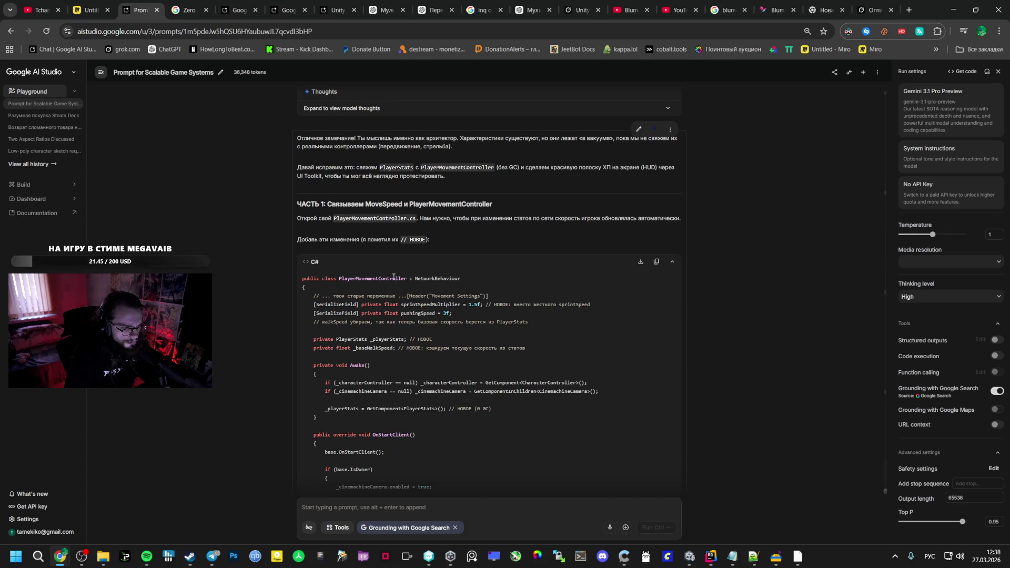
{"action": "double_click", "coordinate": [373, 278]}
{"action": "left_click", "coordinate": [711, 557]}
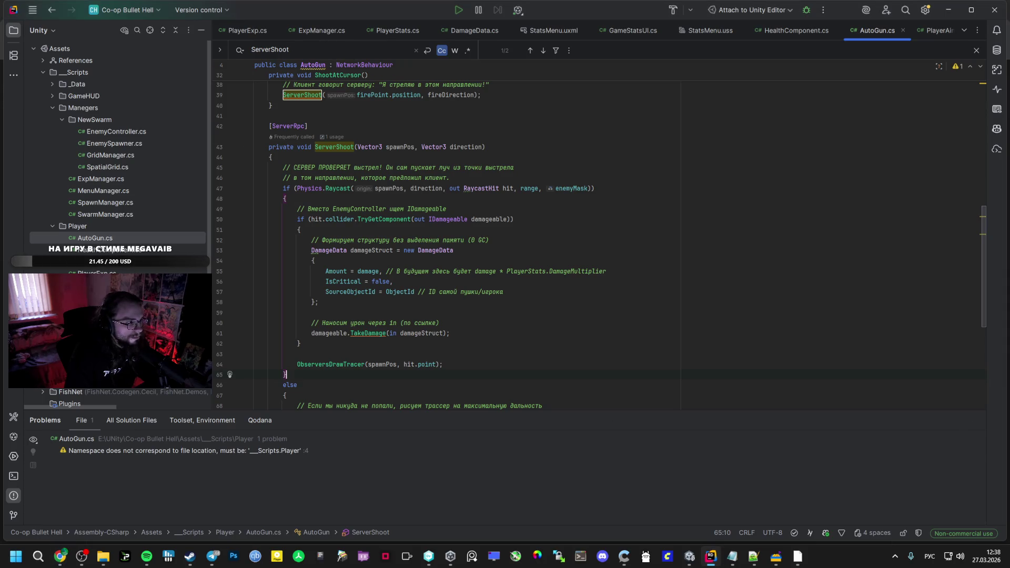
Open PlayerMovementController.cs in Rider and compare its speed fields, lines 17–21, with the reply
{"action": "double_click", "coordinate": [110, 285]}
{"action": "key", "text": "alt+Tab"}
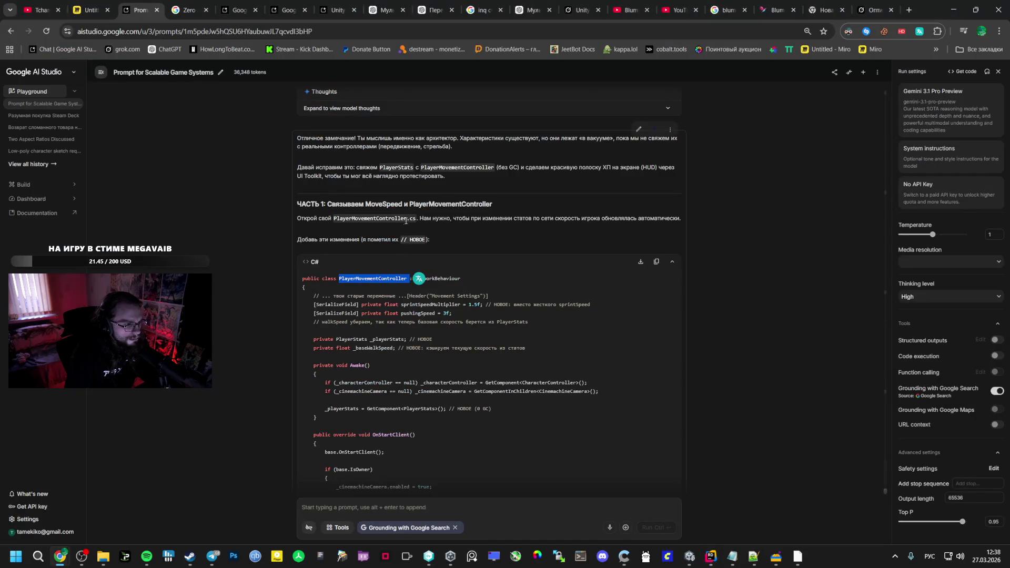
{"action": "key", "text": "alt+Tab"}
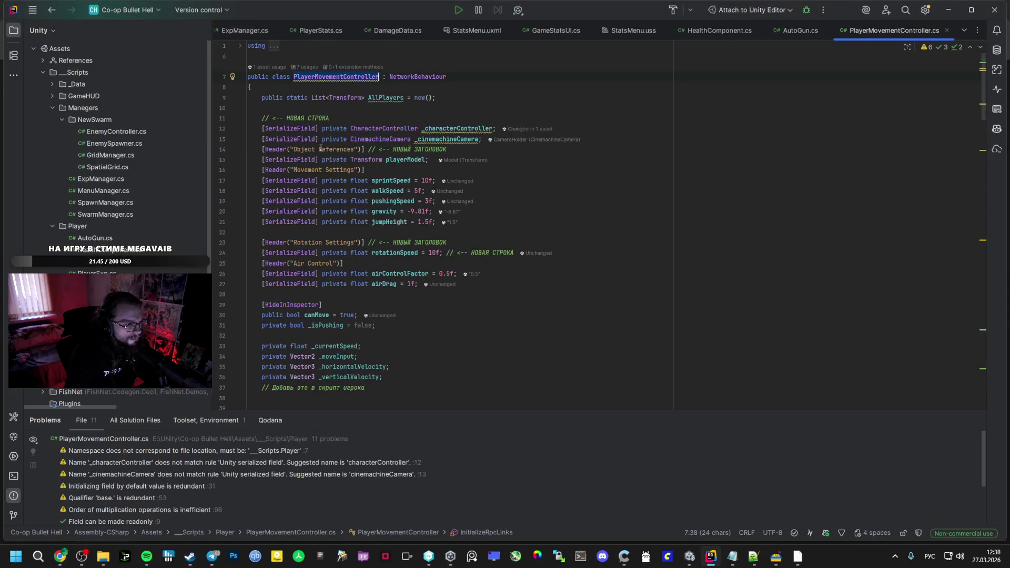
{"action": "key", "text": "alt+Tab"}
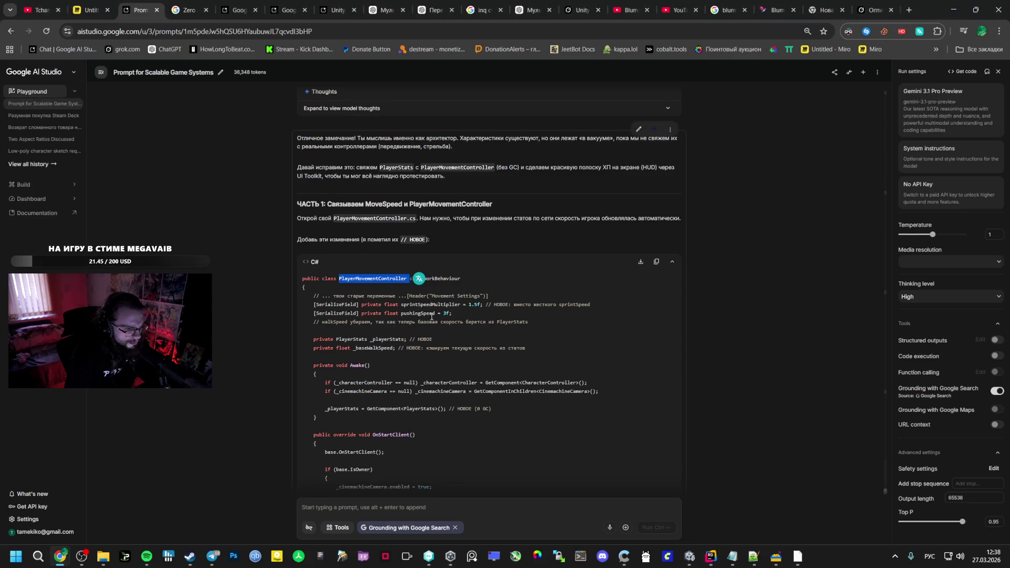
{"action": "left_click_drag", "start_coordinate": [471, 314], "coordinate": [324, 307]}
{"action": "key", "text": "alt+Tab"}
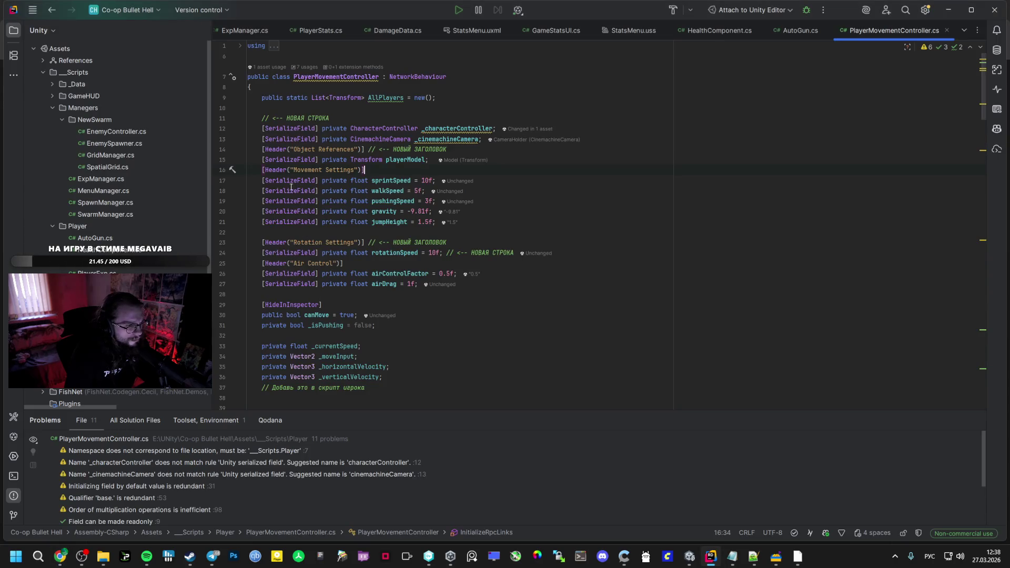
{"action": "left_click_drag", "start_coordinate": [263, 180], "coordinate": [436, 222]}
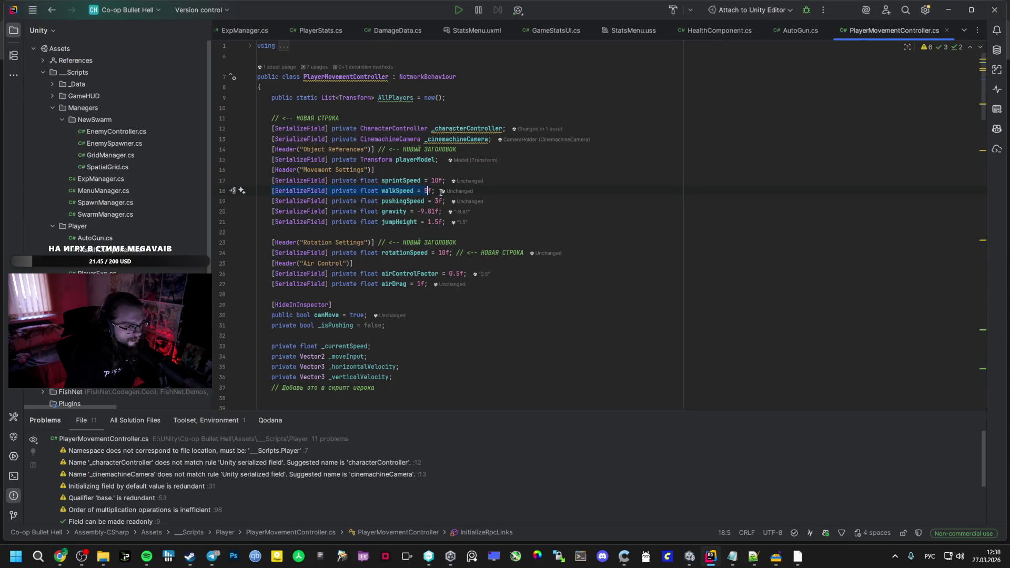
{"action": "key", "text": "alt+Tab"}
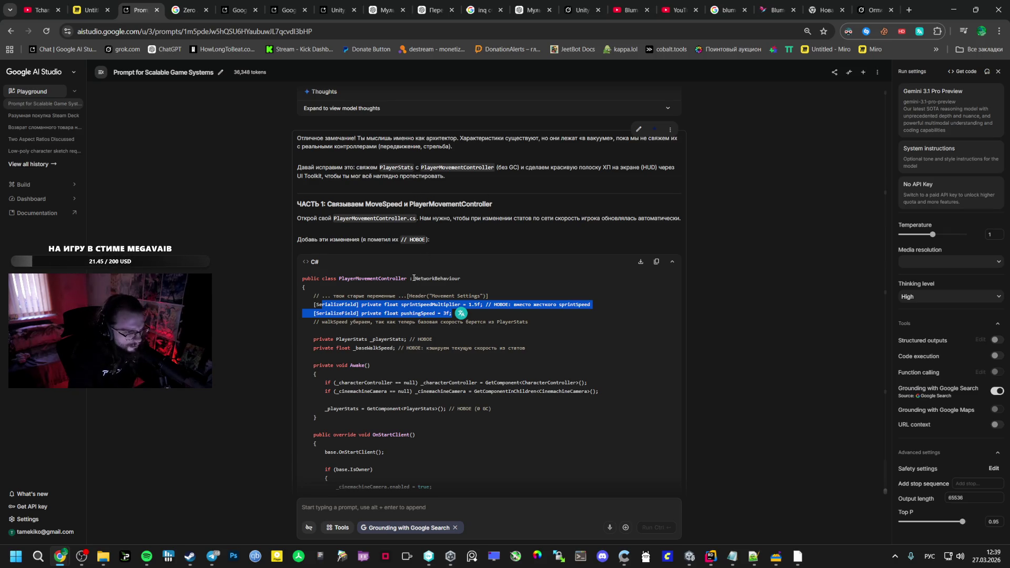
{"action": "key", "text": "alt+Tab"}
Select the walkSpeed line, then the reply's full sprintSpeedMultiplier line
{"action": "left_click_drag", "start_coordinate": [452, 191], "coordinate": [273, 191]}
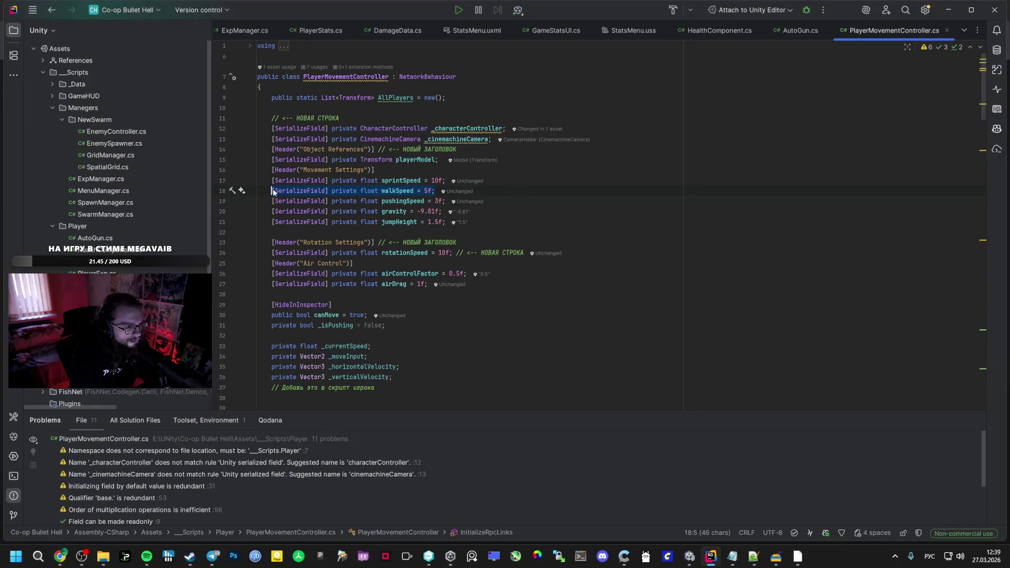
{"action": "key", "text": "alt+Tab"}
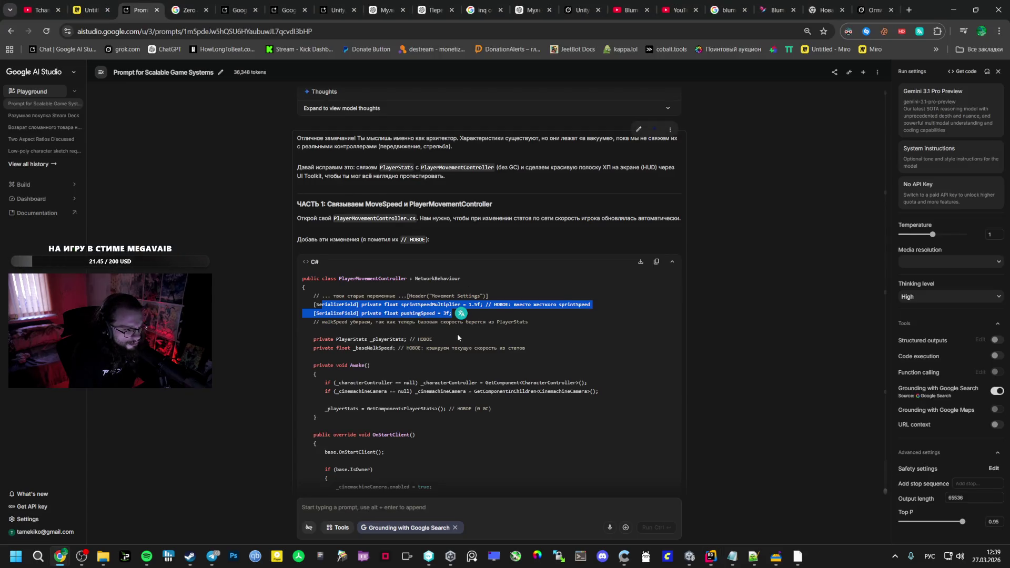
{"action": "left_click_drag", "start_coordinate": [465, 313], "coordinate": [310, 305]}
{"action": "key", "text": "alt+Tab"}
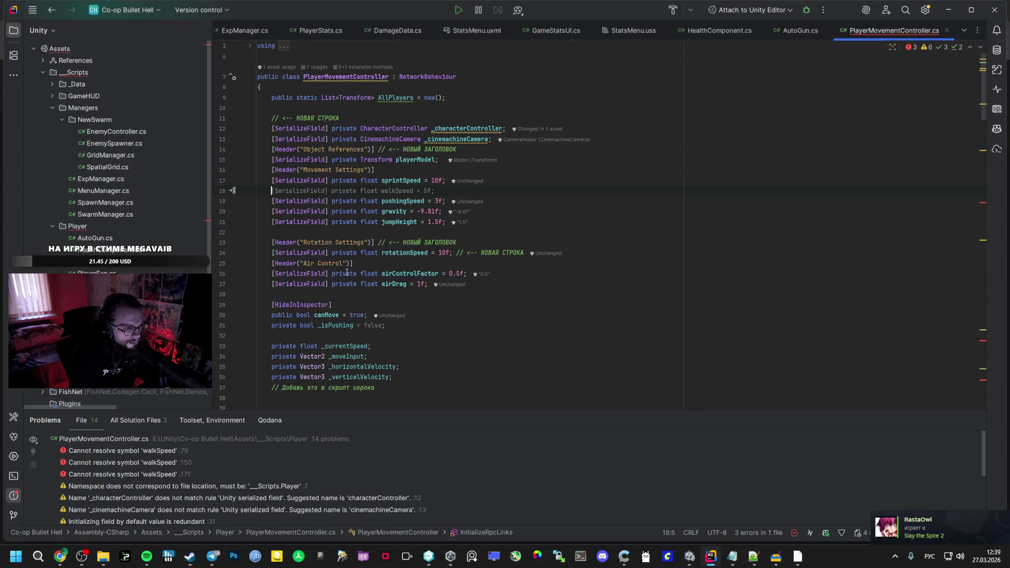
{"action": "key", "text": "alt+Tab"}
{"action": "left_click", "coordinate": [516, 311]}
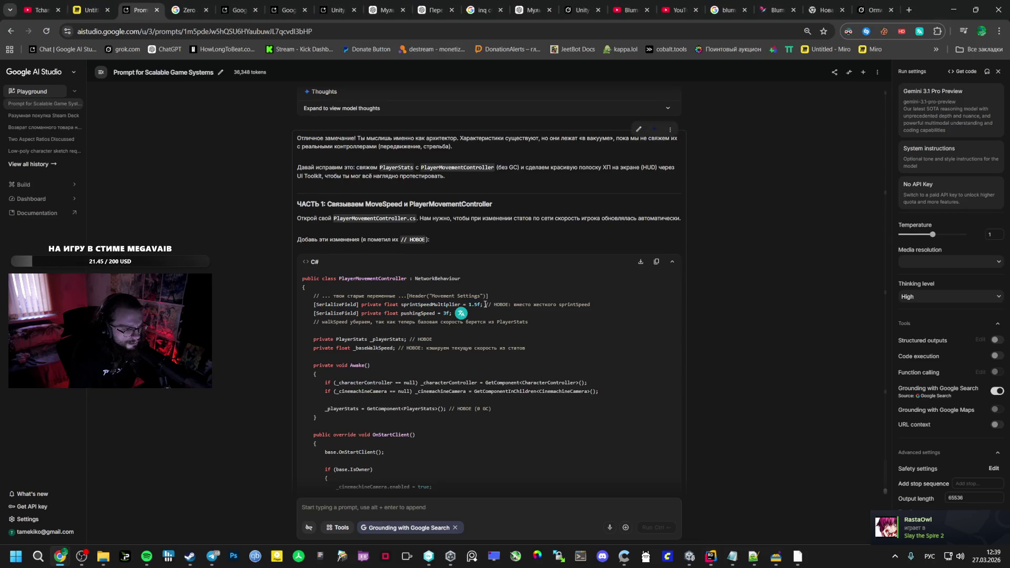
{"action": "mouse_move", "coordinate": [592, 304]}
{"action": "left_mouse_down"}
{"action": "mouse_move", "coordinate": [303, 305]}
{"action": "mouse_move", "coordinate": [371, 305]}
{"action": "mouse_move", "coordinate": [312, 307]}
{"action": "left_mouse_up"}
{"action": "key", "text": "ctrl+c"}
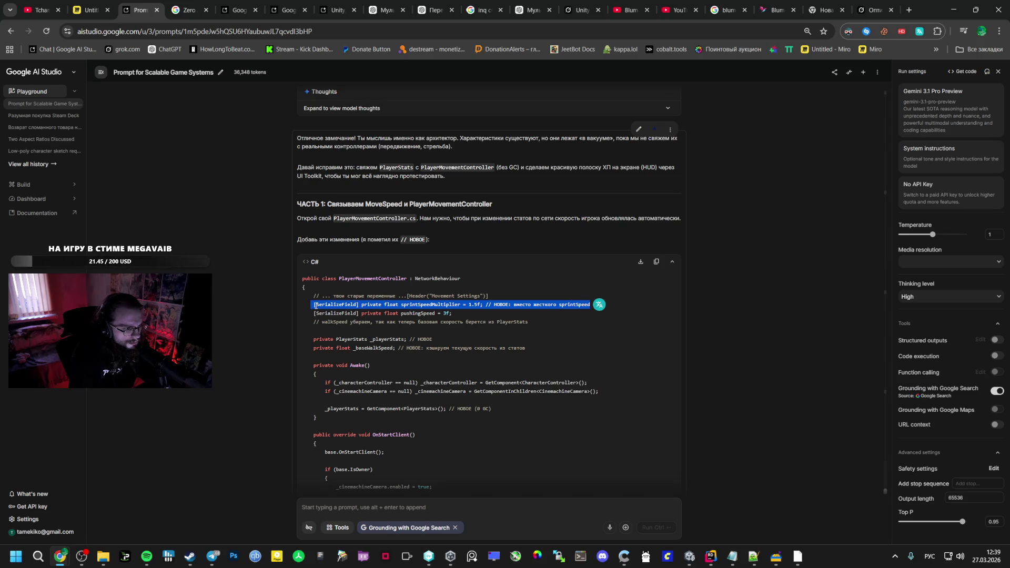
Paste the 1.5f sprintSpeedMultiplier field and delete the old sprintSpeed declaration
{"action": "key", "text": "alt+Tab"}
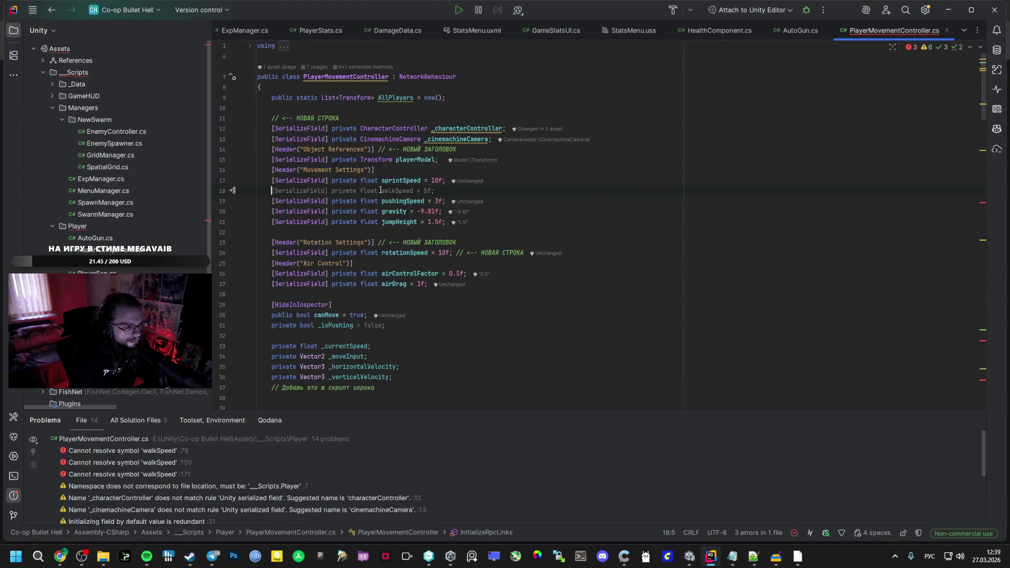
{"action": "key", "text": "ctrl+v"}
{"action": "left_click_drag", "start_coordinate": [491, 183], "coordinate": [255, 182]}
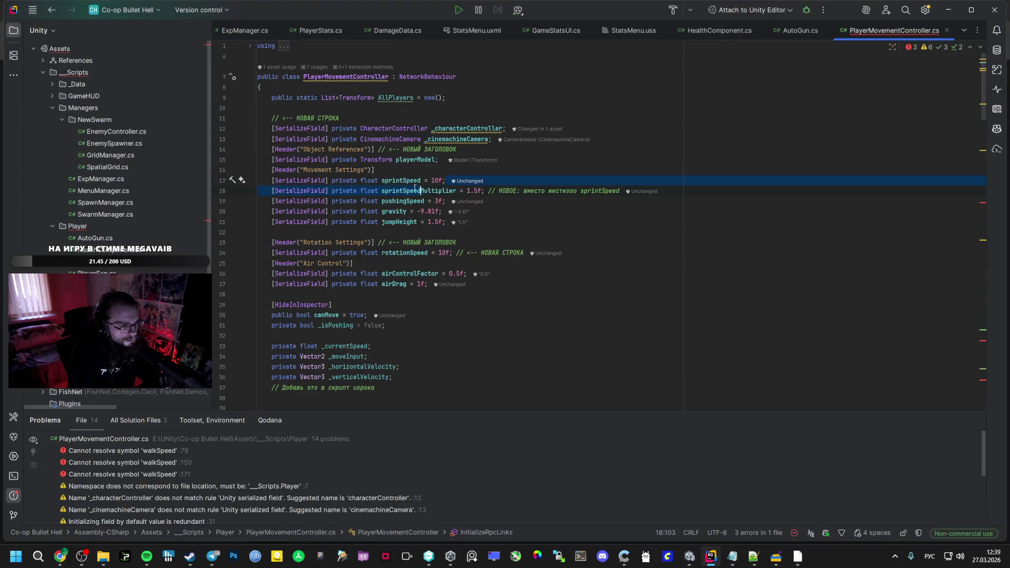
{"action": "key", "text": "BackSpace"}
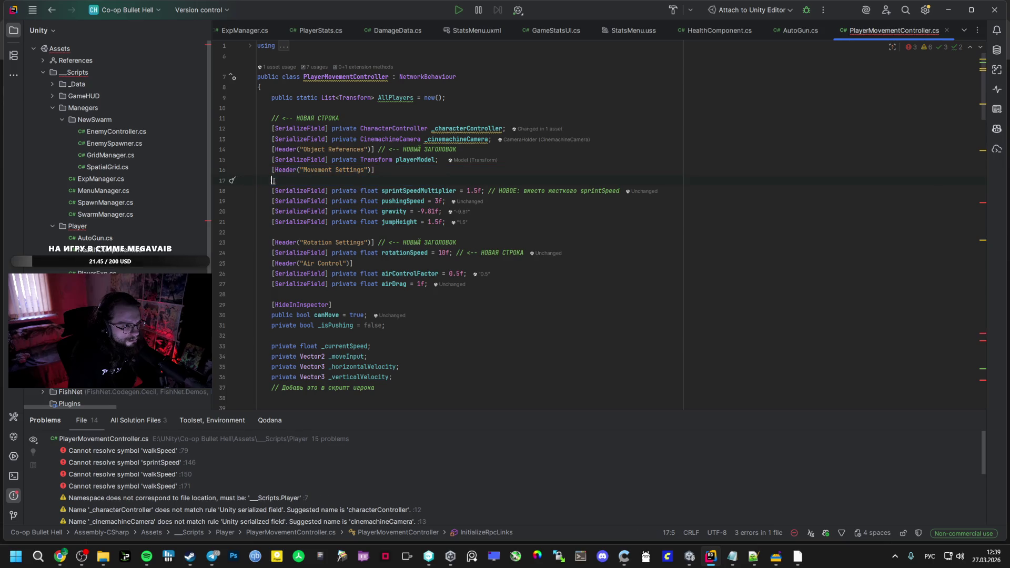
{"action": "key", "text": "BackSpace"}
{"action": "key", "text": "BackSpace"}
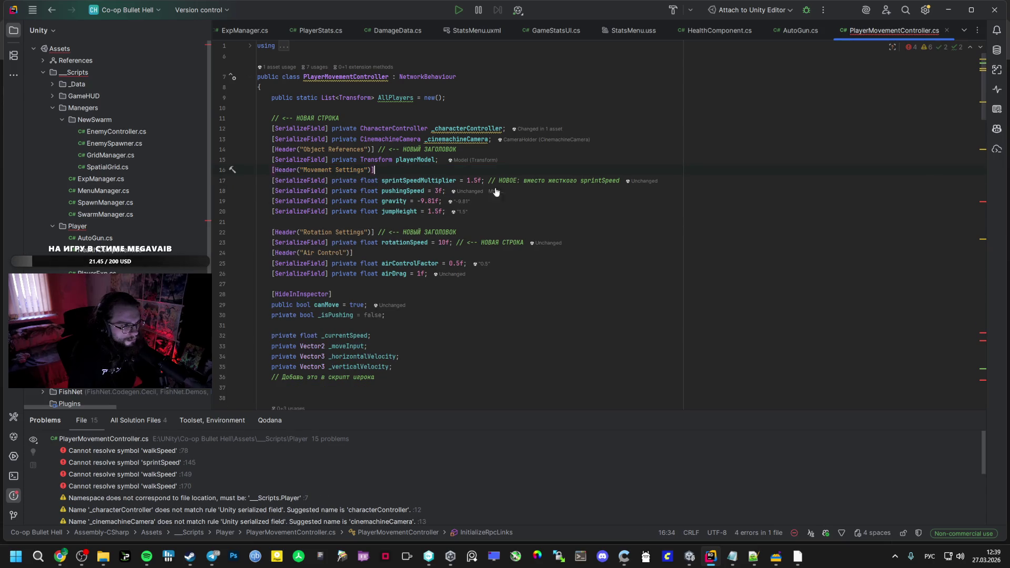
{"action": "left_click", "coordinate": [623, 181]}
{"action": "key", "text": "Return"}
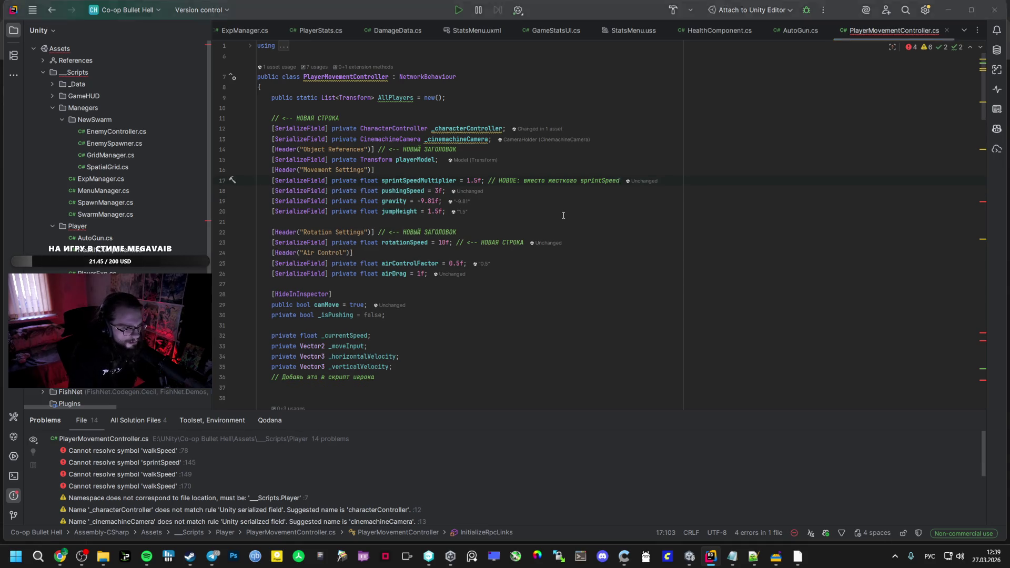
Add the _playerStats and _baseWalkSpeed fields after airDrag
{"action": "key", "text": "alt+Tab"}
{"action": "left_click", "coordinate": [495, 326]}
{"action": "key", "text": "alt+Tab"}
{"action": "key", "text": "alt+Tab"}
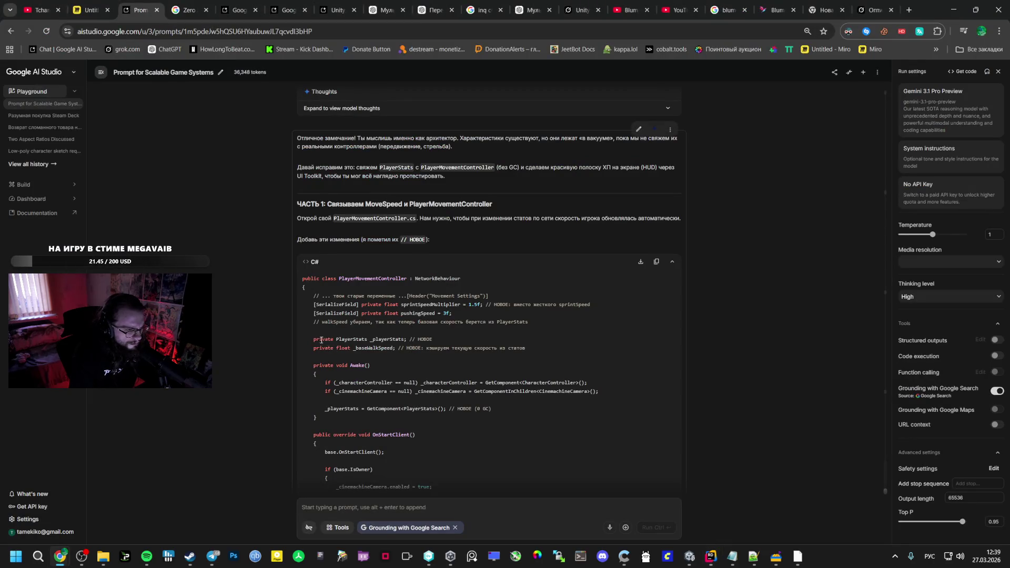
{"action": "left_click_drag", "start_coordinate": [311, 339], "coordinate": [550, 348]}
{"action": "key", "text": "ctrl+c"}
{"action": "key", "text": "alt+Tab"}
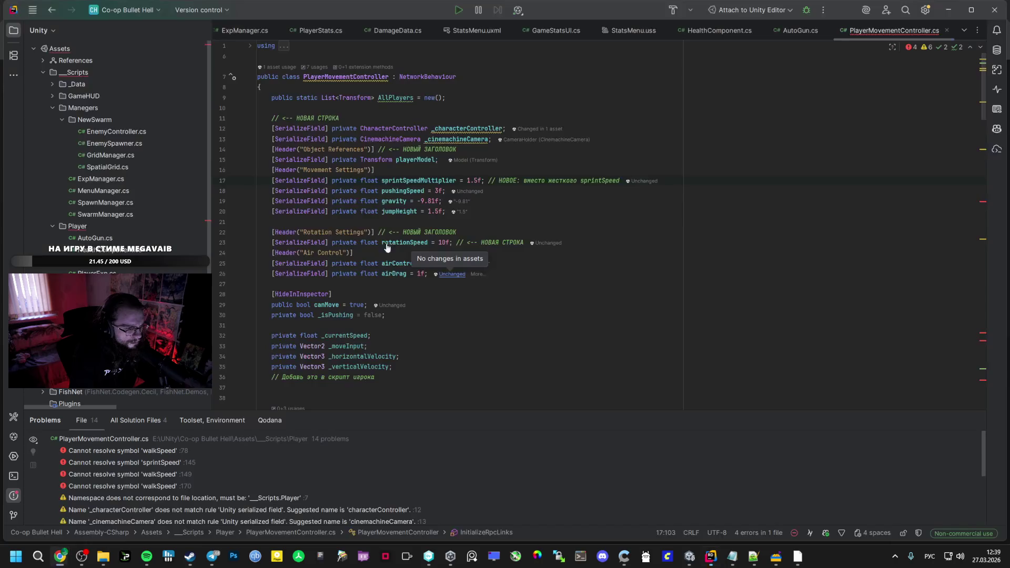
{"action": "left_click", "coordinate": [368, 287]}
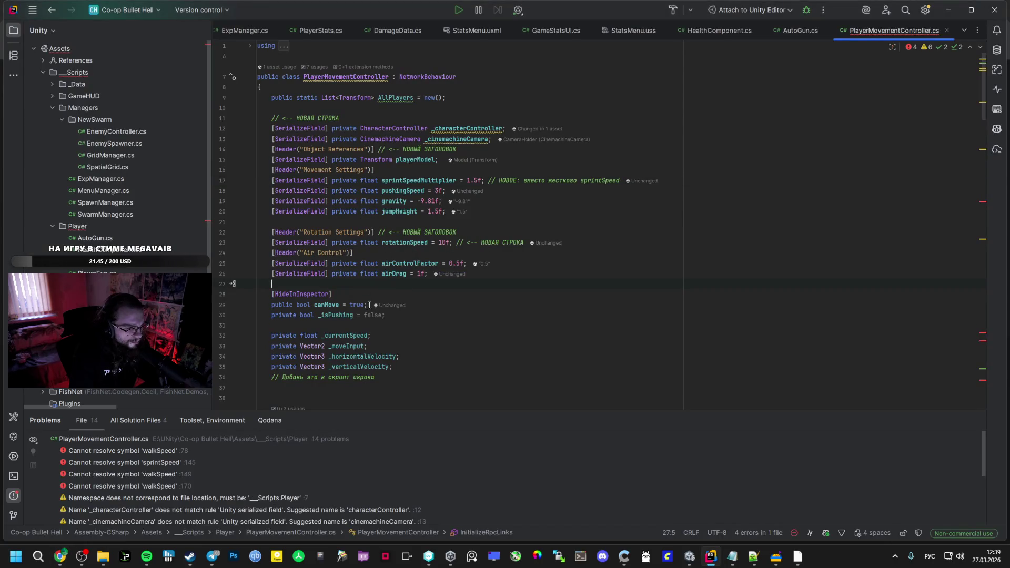
{"action": "left_click", "coordinate": [349, 274]}
{"action": "key", "text": "ctrl+v"}
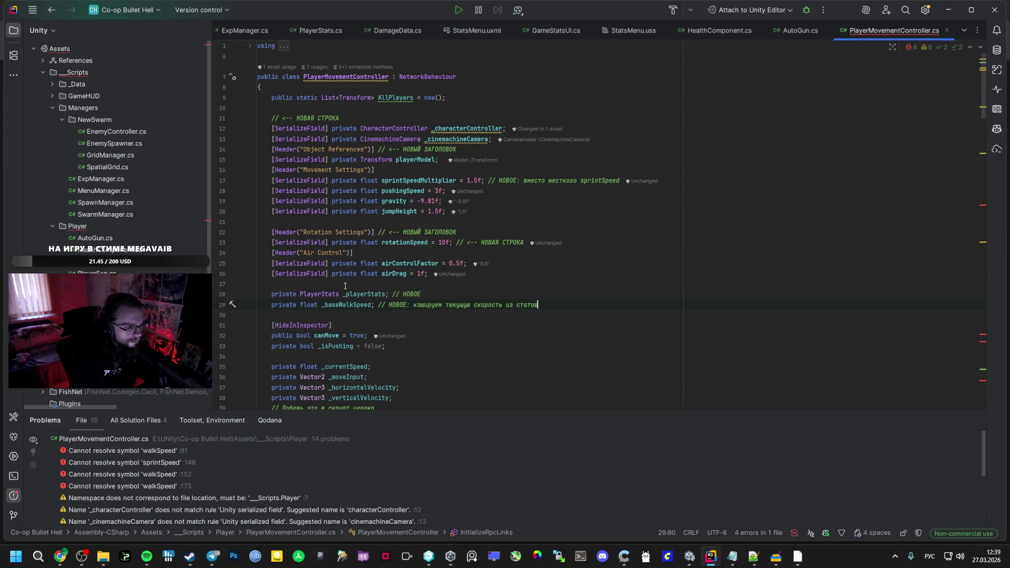
Compare the script with the reply, then search the file for Awake
{"action": "key", "text": "alt+Tab"}
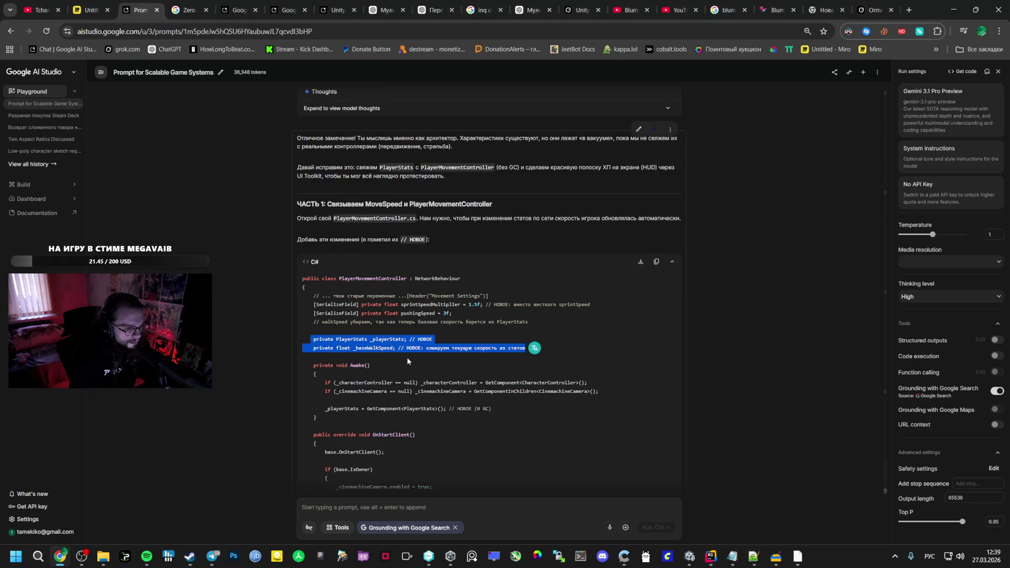
{"action": "scroll", "coordinate": [400, 347], "scroll_direction": "down", "scroll_amount": 2}
{"action": "left_click", "coordinate": [339, 286]}
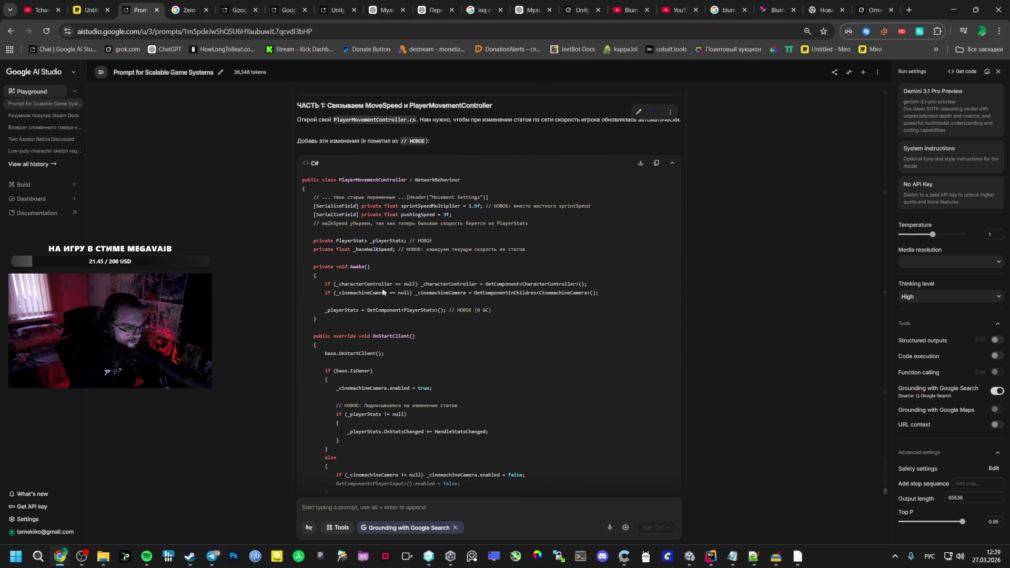
{"action": "key", "text": "alt+Tab"}
{"action": "scroll", "coordinate": [416, 304], "scroll_direction": "down", "scroll_amount": 5}
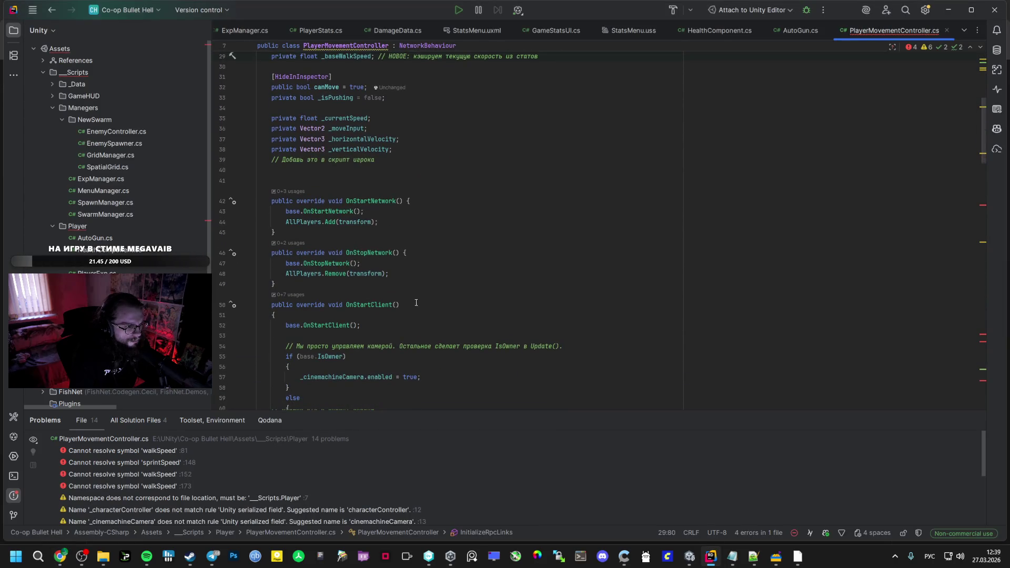
{"action": "scroll", "coordinate": [395, 227], "scroll_direction": "down", "scroll_amount": 2}
{"action": "scroll", "coordinate": [395, 228], "scroll_direction": "up", "scroll_amount": 3}
{"action": "key", "text": "alt+Tab"}
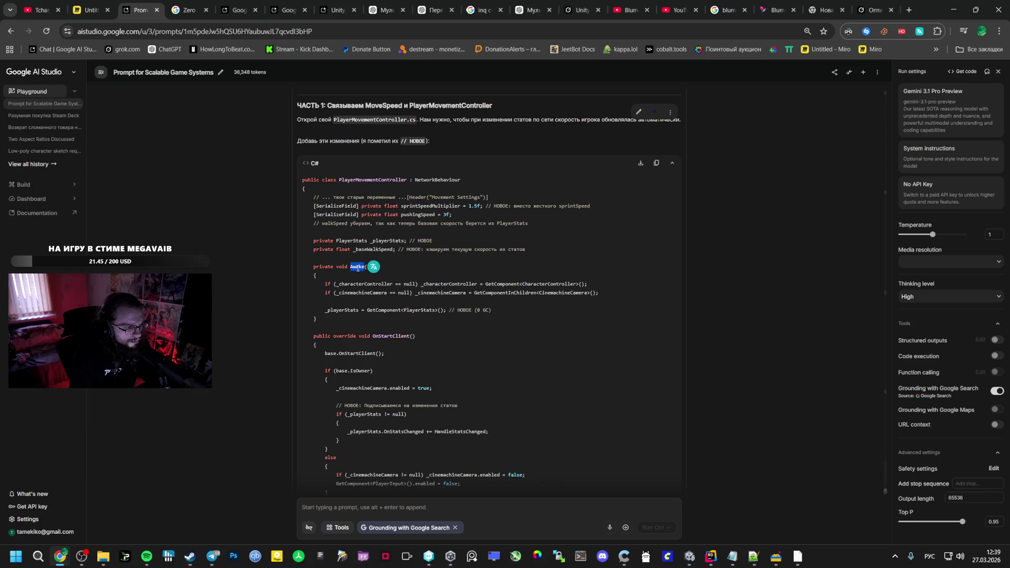
{"action": "key", "text": "alt+Tab"}
{"action": "key", "text": "ctrl+f"}
{"action": "type", "text": "Awake"}
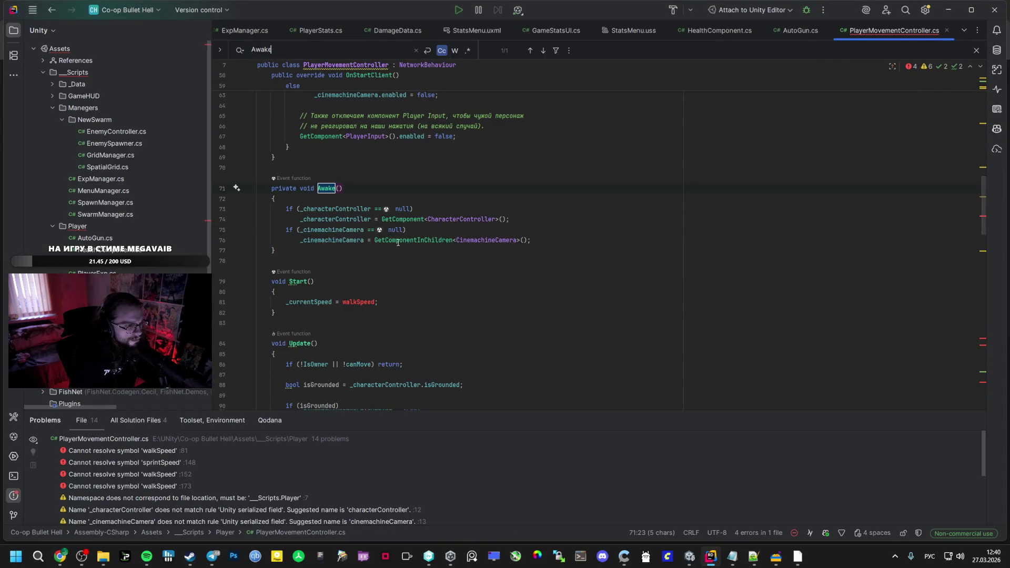
Replace the Awake body, lines 73–76, with the reply's version fetching PlayerStats
{"action": "key", "text": "alt+Tab"}
{"action": "mouse_move", "coordinate": [494, 310]}
{"action": "left_mouse_down"}
{"action": "mouse_move", "coordinate": [316, 305]}
{"action": "mouse_move", "coordinate": [332, 283]}
{"action": "left_mouse_up"}
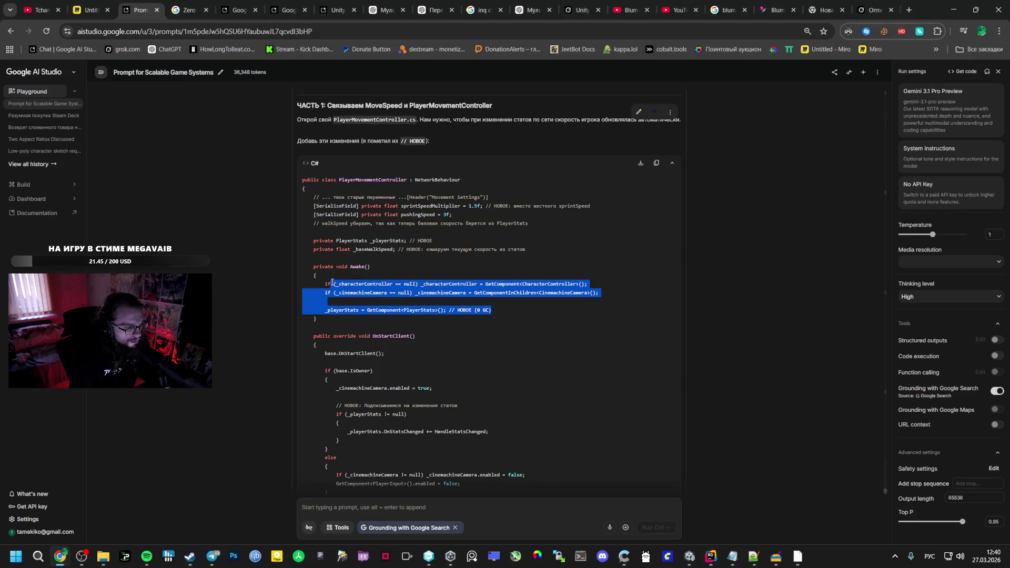
{"action": "key", "text": "alt+Tab"}
{"action": "mouse_move", "coordinate": [532, 240]}
{"action": "left_mouse_down"}
{"action": "mouse_move", "coordinate": [288, 224]}
{"action": "mouse_move", "coordinate": [290, 209]}
{"action": "left_mouse_up"}
{"action": "type", "text": "if (_characterController == null) _characterController = GetComponent<CharacterController>();         if (_cinemachineCamera == null) _cinemachineCamera = GetComponentInChildren<CinemachineCamera>();          _playerStats = GetComponent<PlayerStats>(); // НОВОЕ (0 GC)"}
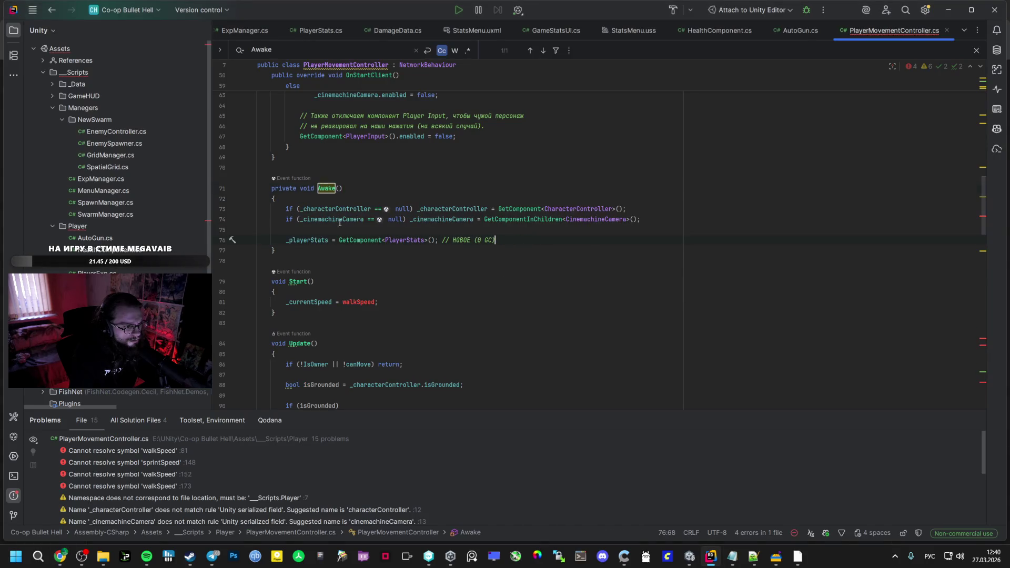
Review the reply's Start() method changes against the script
{"action": "key", "text": "alt+Tab"}
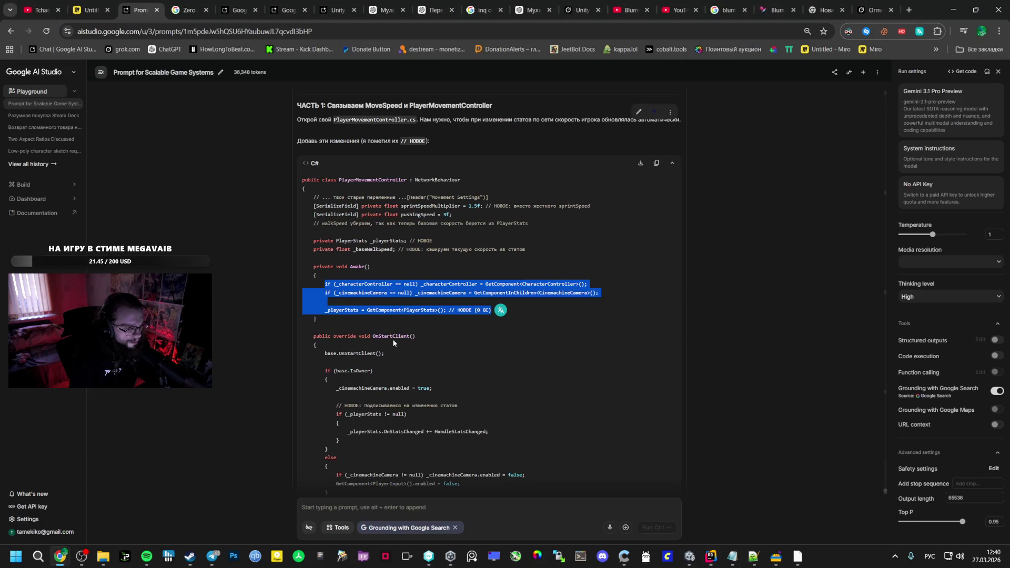
{"action": "key", "text": "alt+Tab"}
{"action": "key", "text": "alt+Tab"}
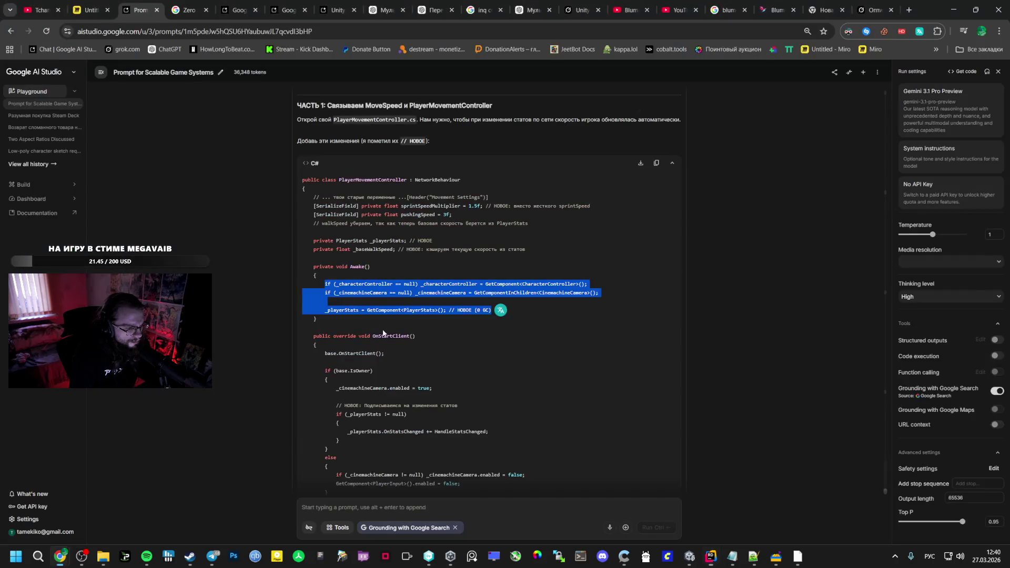
{"action": "key", "text": "alt+Tab"}
{"action": "left_click_drag", "start_coordinate": [276, 314], "coordinate": [275, 282]}
{"action": "key", "text": "alt+Tab"}
{"action": "scroll", "coordinate": [384, 328], "scroll_direction": "down", "scroll_amount": 3}
{"action": "left_click", "coordinate": [374, 276]}
{"action": "scroll", "coordinate": [379, 277], "scroll_direction": "down", "scroll_amount": 10}
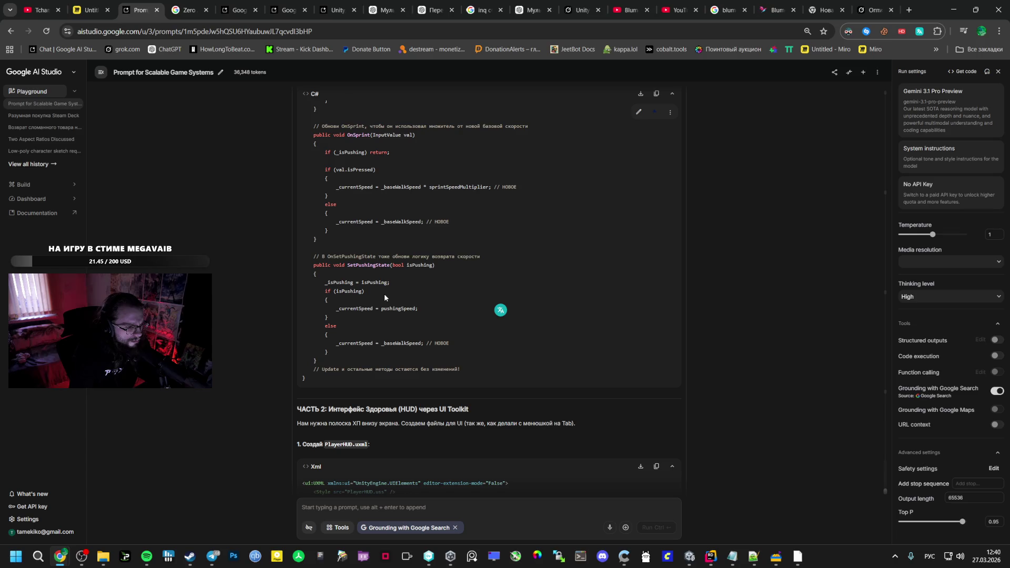
{"action": "scroll", "coordinate": [383, 295], "scroll_direction": "up", "scroll_amount": 4}
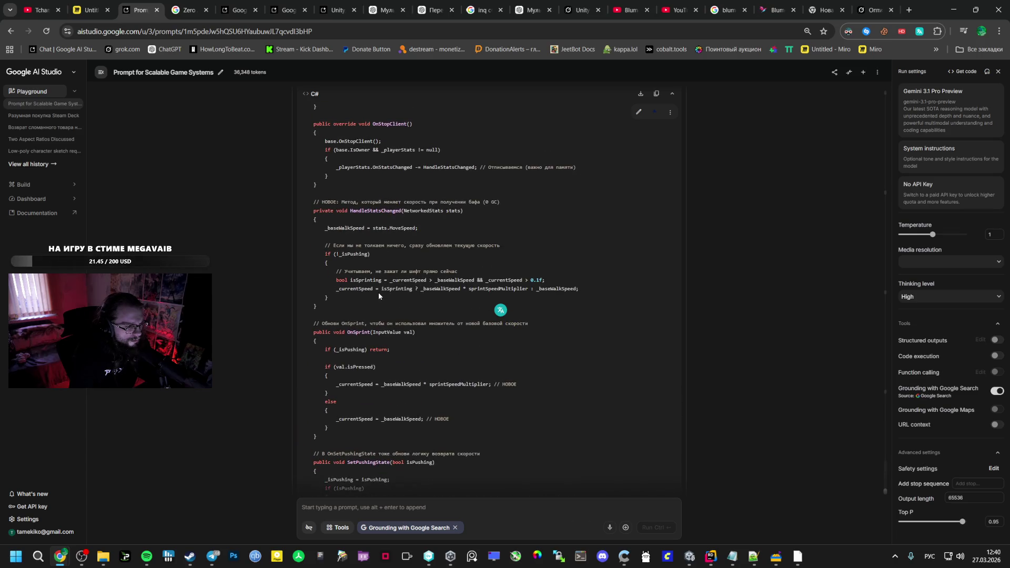
{"action": "scroll", "coordinate": [378, 292], "scroll_direction": "up", "scroll_amount": 3}
Comment out the old walkSpeed Start() method with Ctrl+/
{"action": "key", "text": "alt+Tab"}
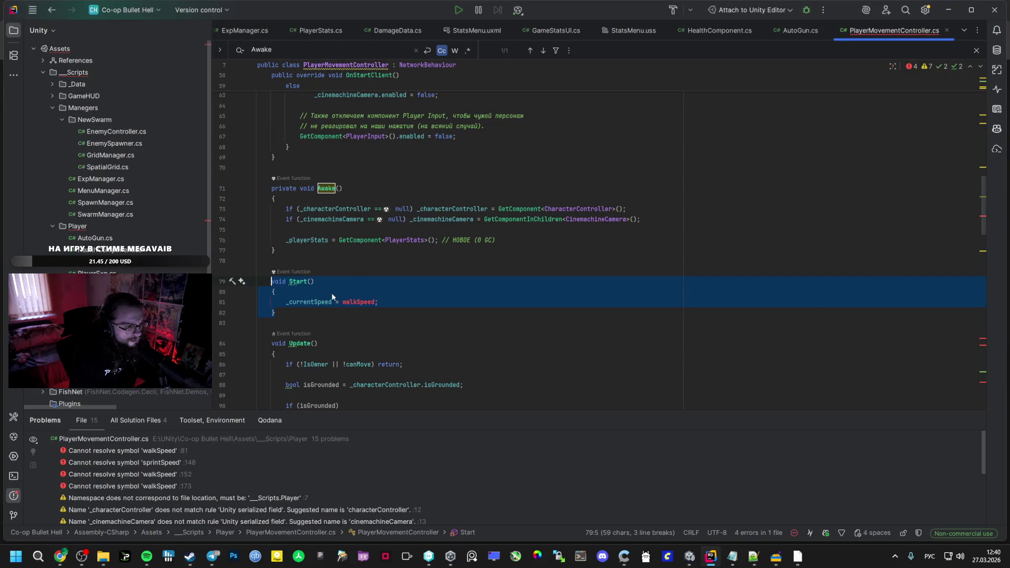
{"action": "key", "text": "alt+Tab"}
{"action": "key", "text": "alt+Tab"}
{"action": "key", "text": "Delete"}
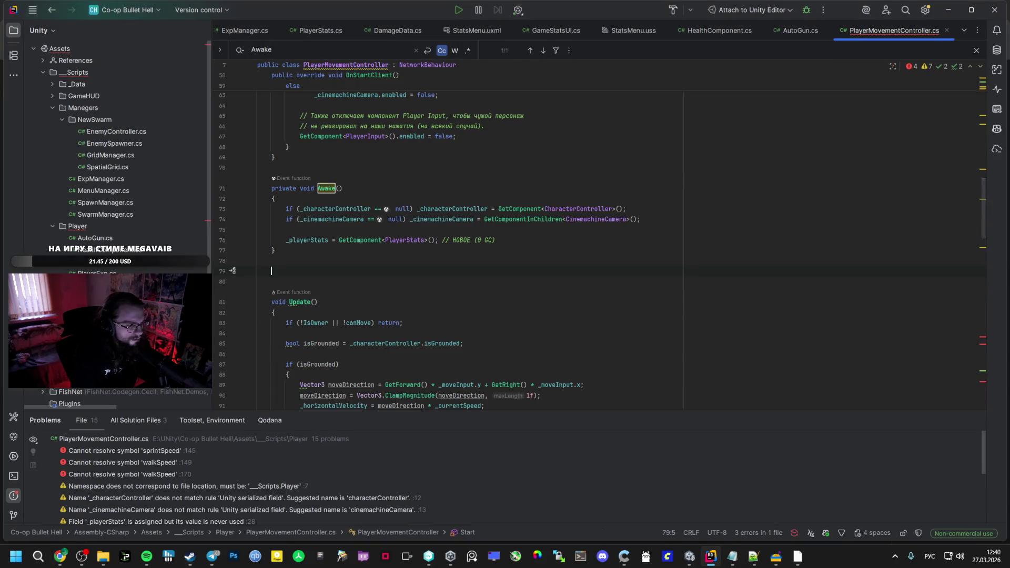
{"action": "key", "text": "ctrl+z"}
{"action": "key", "text": "ctrl+slash"}
{"action": "key", "text": "alt+Tab"}
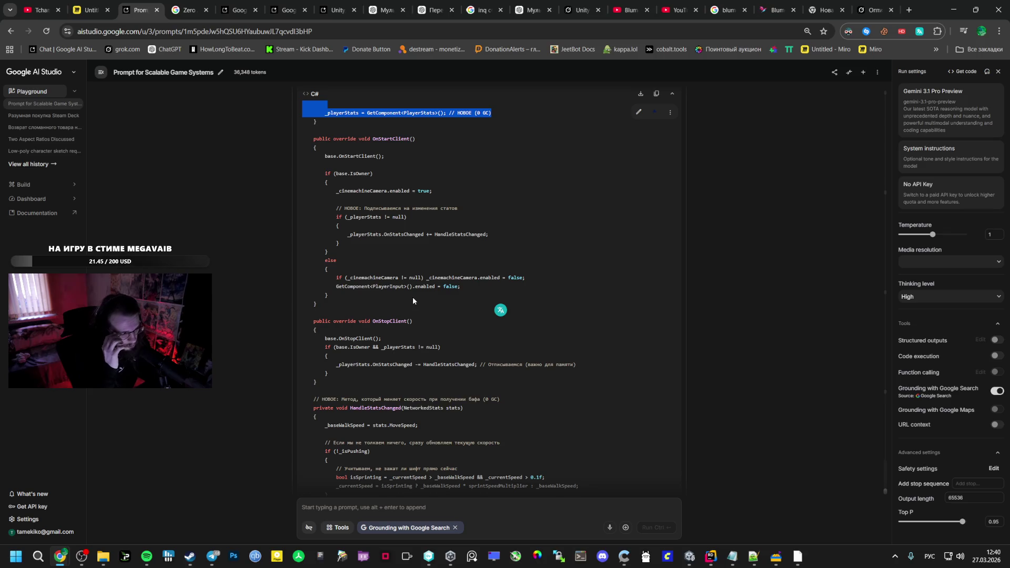
Locate the OnStartClient section in the reply
{"action": "scroll", "coordinate": [388, 292], "scroll_direction": "up", "scroll_amount": 4}
{"action": "left_click", "coordinate": [311, 335]}
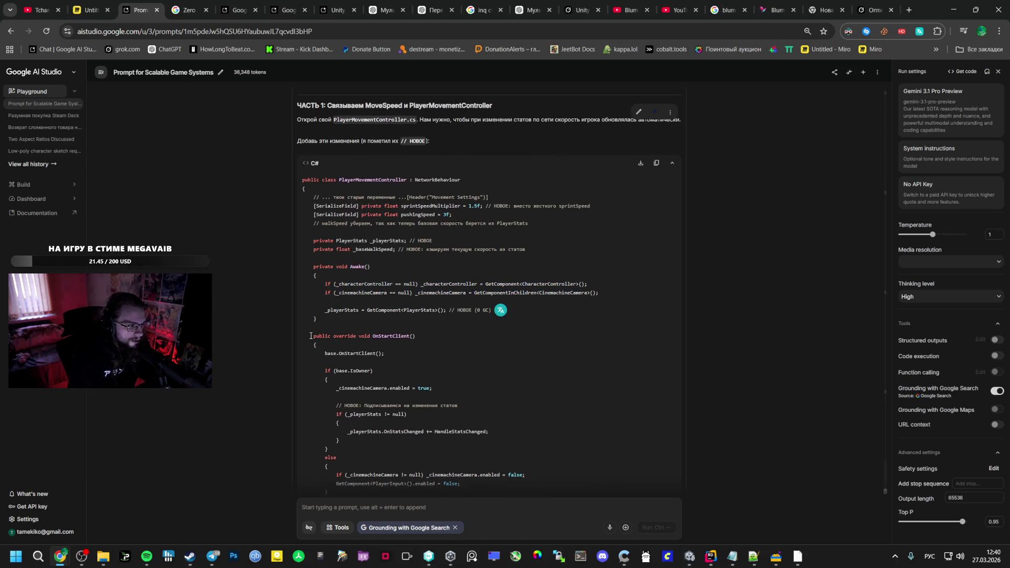
{"action": "mouse_move", "coordinate": [326, 342]}
{"action": "left_mouse_down"}
{"action": "mouse_move", "coordinate": [375, 363]}
{"action": "mouse_move", "coordinate": [362, 223]}
{"action": "mouse_move", "coordinate": [316, 213]}
{"action": "left_mouse_up"}
{"action": "left_click", "coordinate": [331, 273]}
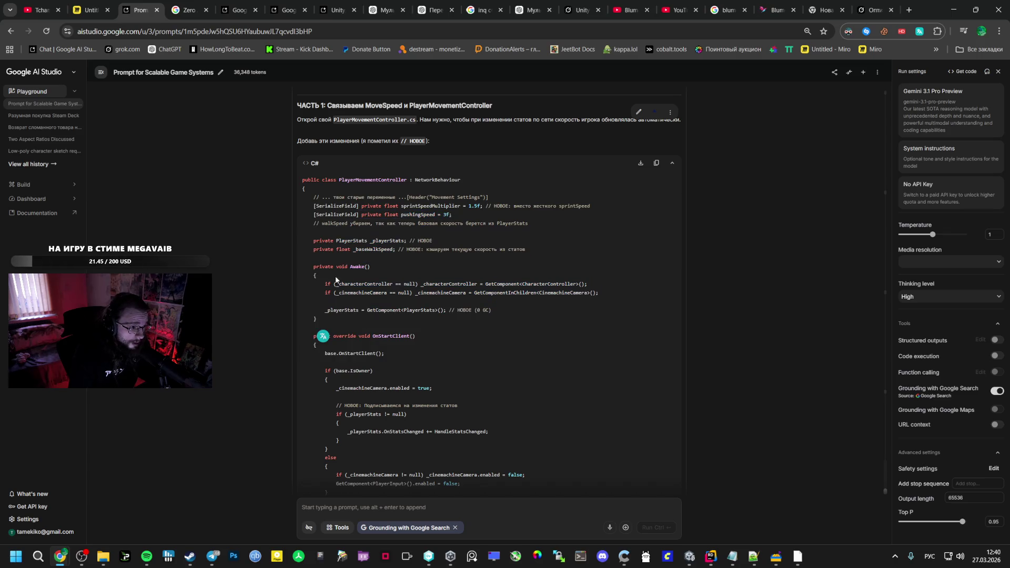
{"action": "key", "text": "alt+Tab"}
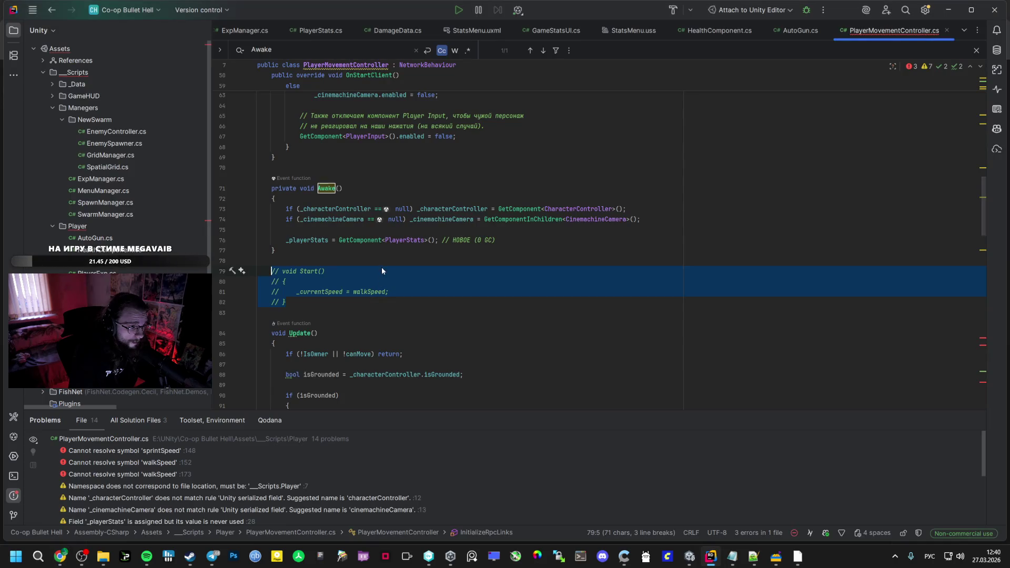
{"action": "scroll", "coordinate": [378, 270], "scroll_direction": "down", "scroll_amount": 2}
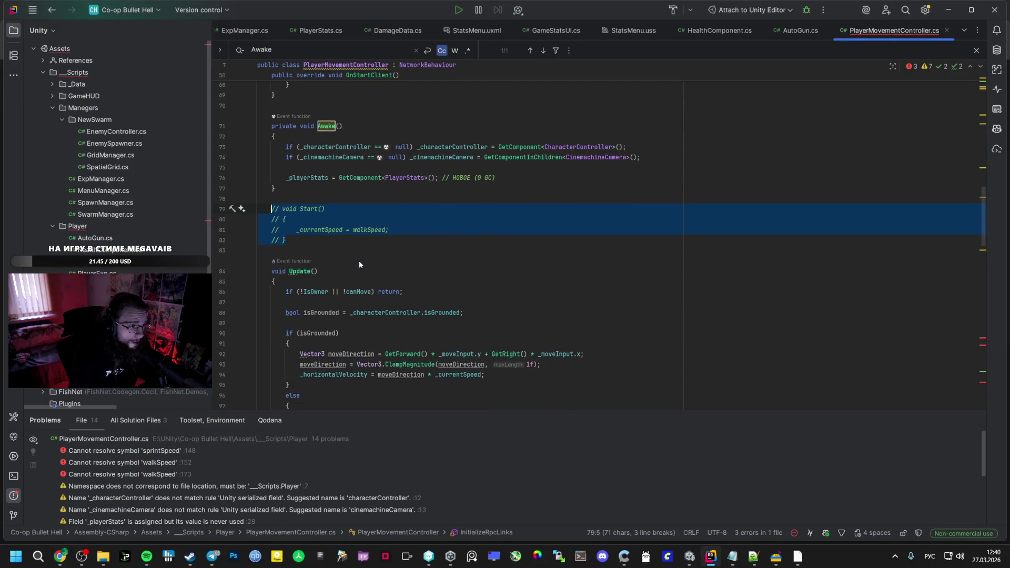
{"action": "key", "text": "alt+Tab"}
{"action": "left_click_drag", "start_coordinate": [312, 285], "coordinate": [330, 310]}
Copy the name OnStartClient and search for it in PlayerMovementController.cs
{"action": "key", "text": "alt+Tab"}
{"action": "key", "text": "alt+Tab"}
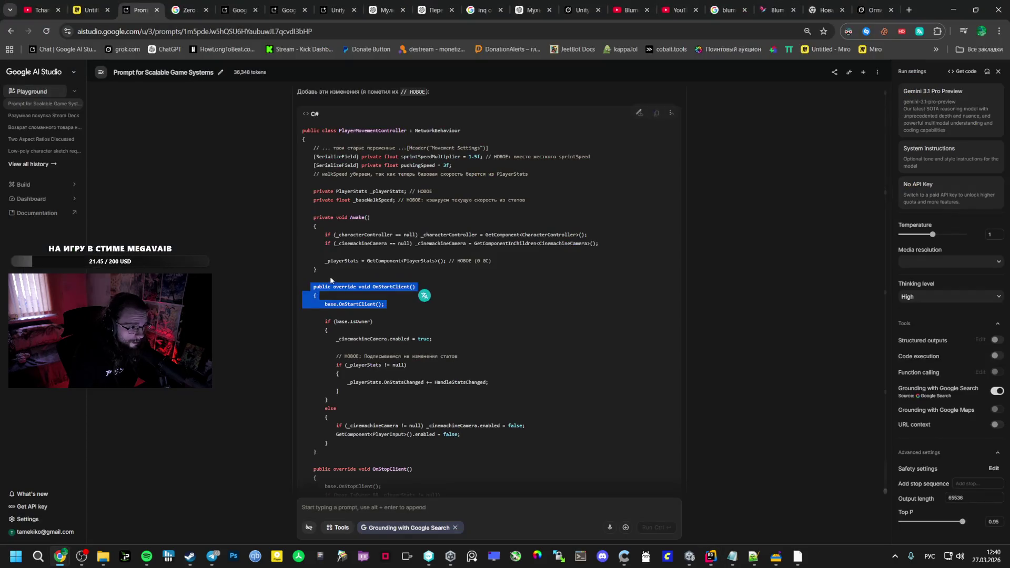
{"action": "double_click", "coordinate": [381, 289]}
{"action": "key", "text": "ctrl+c"}
{"action": "key", "text": "alt+Tab"}
{"action": "key", "text": "ctrl+f"}
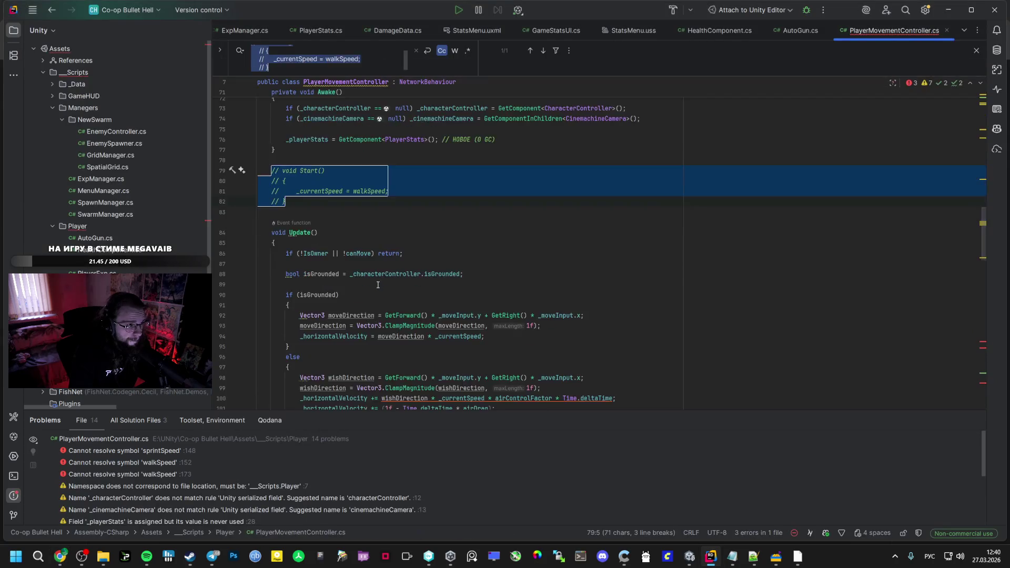
{"action": "key", "text": "ctrl+v"}
{"action": "key", "text": "alt+Tab"}
{"action": "left_click", "coordinate": [348, 319]}
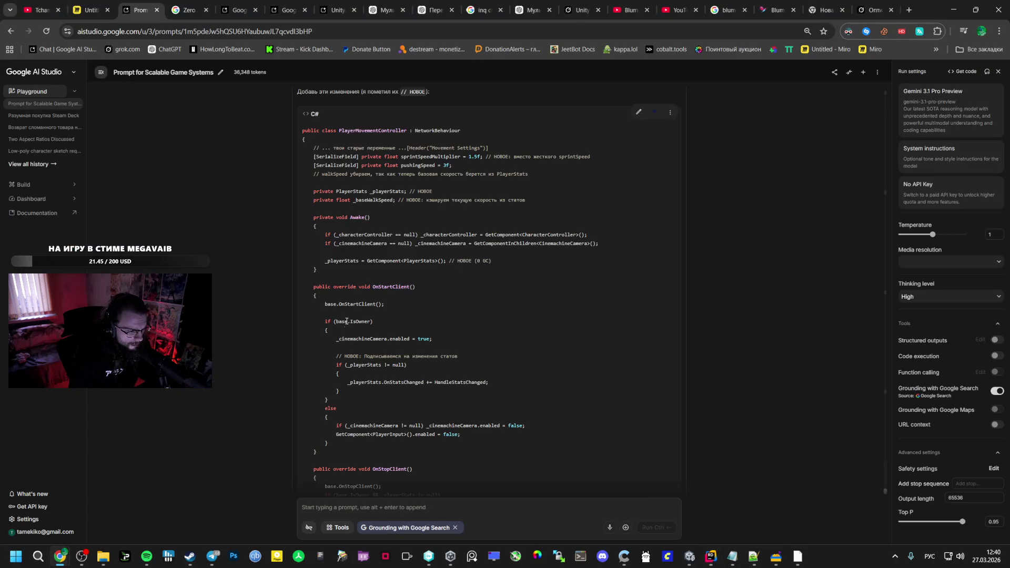
Paste the OnStatsChanged subscription from AI Studio into OnStartClient in PlayerMovementController.cs
{"action": "left_click_drag", "start_coordinate": [337, 355], "coordinate": [345, 388]}
{"action": "key", "text": "alt+Tab"}
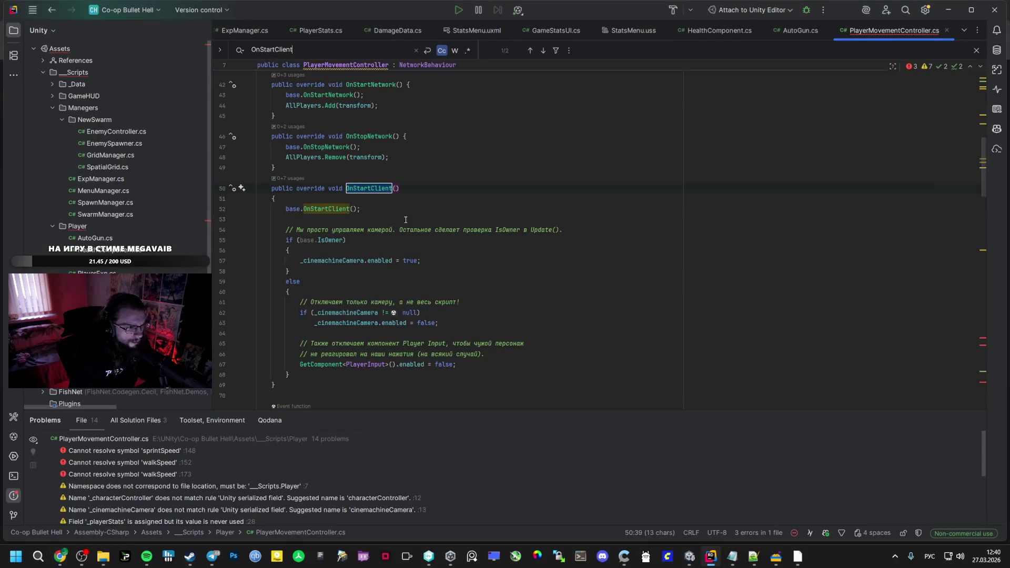
{"action": "key", "text": "alt+Tab"}
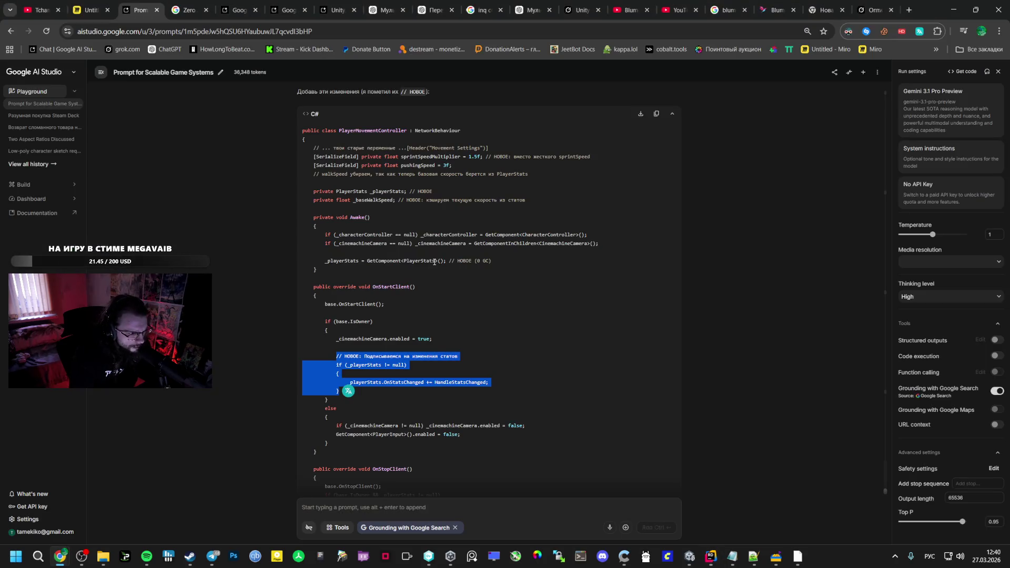
{"action": "key", "text": "alt+Tab"}
{"action": "key", "text": "ctrl+v"}
{"action": "key", "text": "alt+Tab"}
{"action": "scroll", "coordinate": [403, 341], "scroll_direction": "down", "scroll_amount": 1}
{"action": "scroll", "coordinate": [404, 342], "scroll_direction": "down", "scroll_amount": 3}
{"action": "key", "text": "alt+Tab"}
{"action": "key", "text": "alt+Tab"}
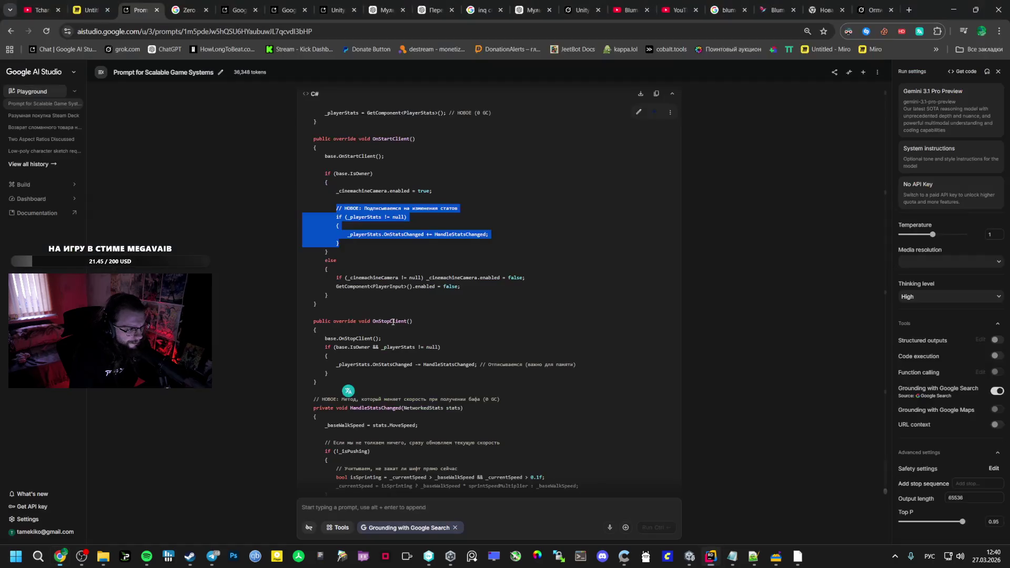
{"action": "key", "text": "alt+Tab"}
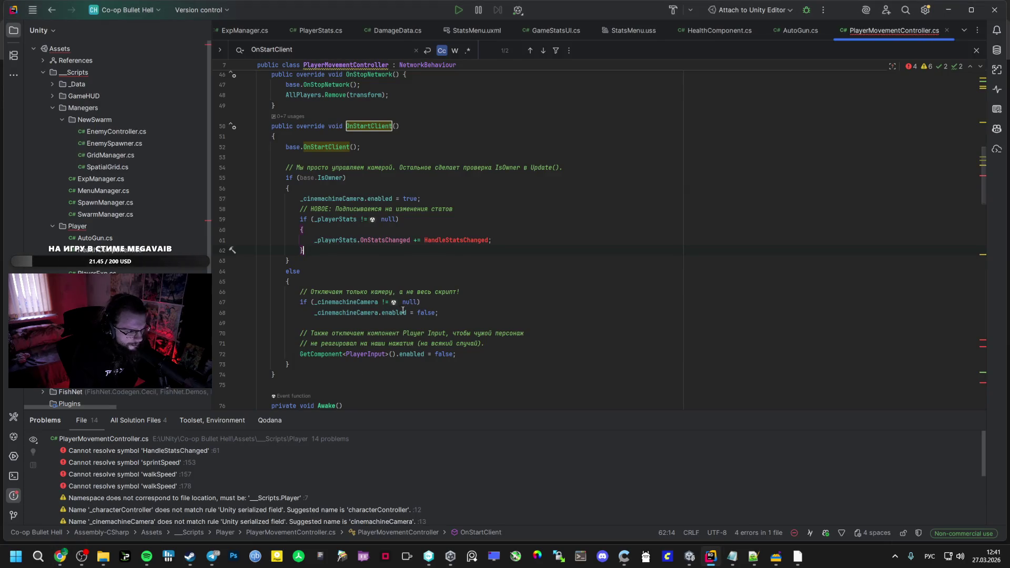
{"action": "key", "text": "alt+Tab"}
{"action": "scroll", "coordinate": [383, 329], "scroll_direction": "down", "scroll_amount": 2}
{"action": "key", "text": "alt+Tab"}
Add the HandleStatsChanged method, setting _baseWalkSpeed from MoveSpeed, after Update
{"action": "key", "text": "alt+Tab"}
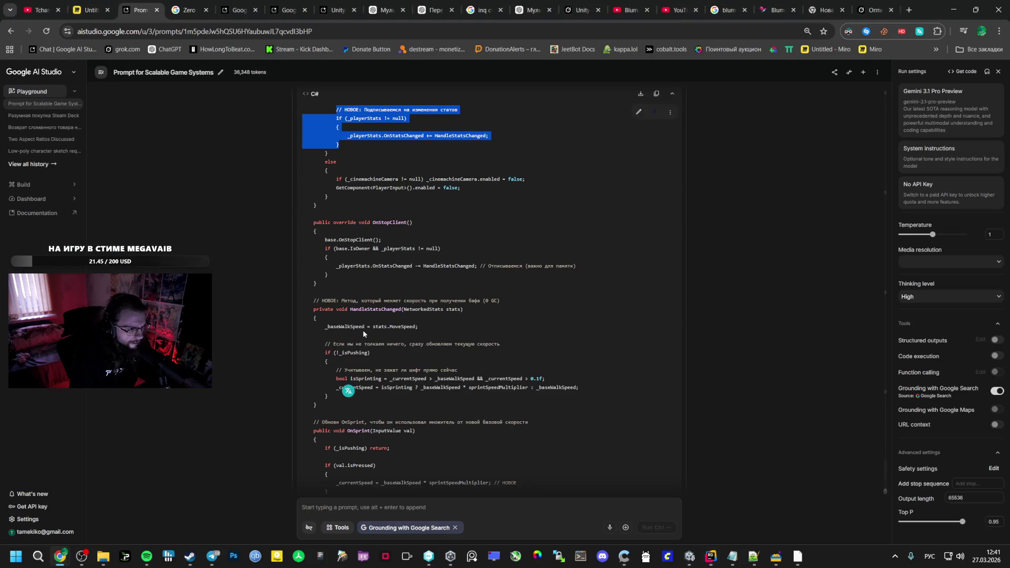
{"action": "double_click", "coordinate": [383, 222]}
{"action": "key", "text": "alt+Tab"}
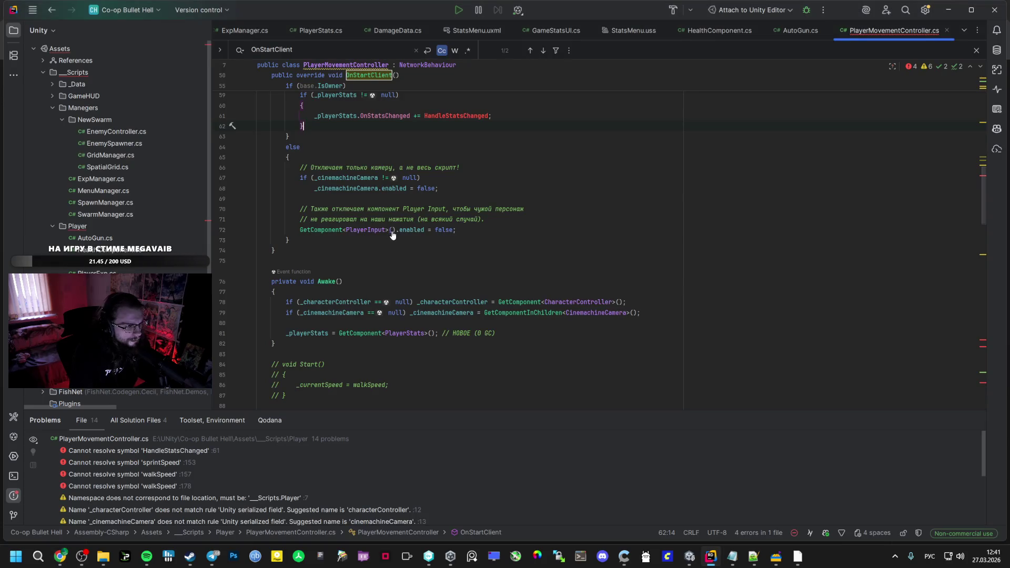
{"action": "key", "text": "ctrl+f"}
{"action": "key", "text": "ctrl+v"}
{"action": "scroll", "coordinate": [304, 74], "scroll_direction": "up", "scroll_amount": 5}
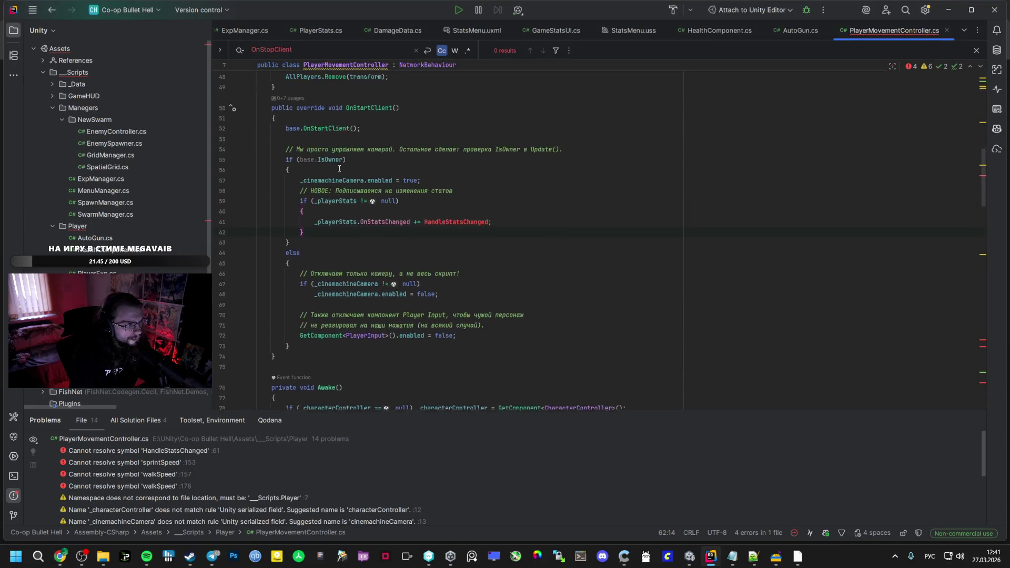
{"action": "key", "text": "alt+Tab"}
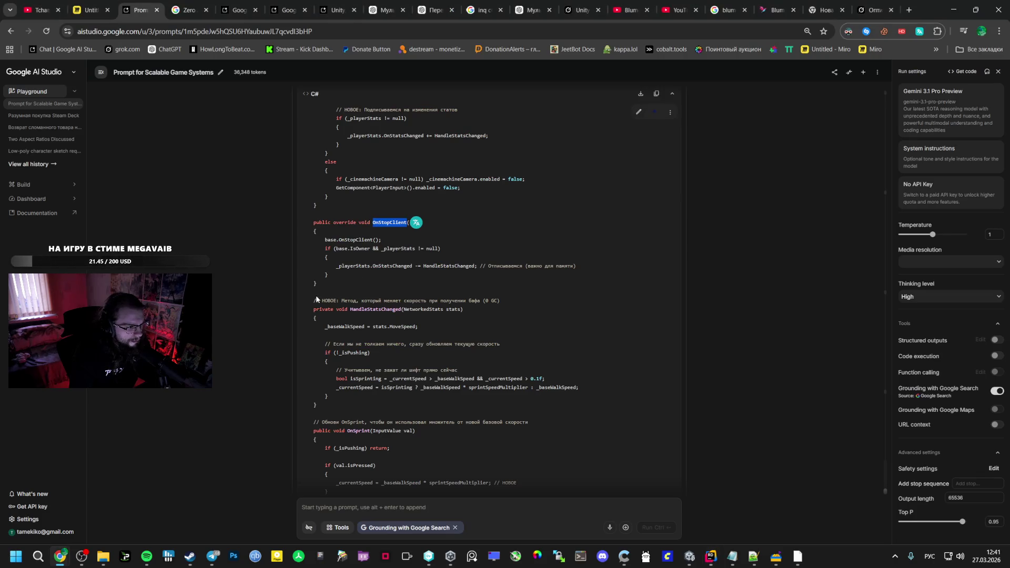
{"action": "left_click", "coordinate": [318, 226]}
{"action": "key", "text": "alt+Tab"}
{"action": "scroll", "coordinate": [352, 245], "scroll_direction": "up", "scroll_amount": 5}
{"action": "scroll", "coordinate": [352, 245], "scroll_direction": "down", "scroll_amount": 10}
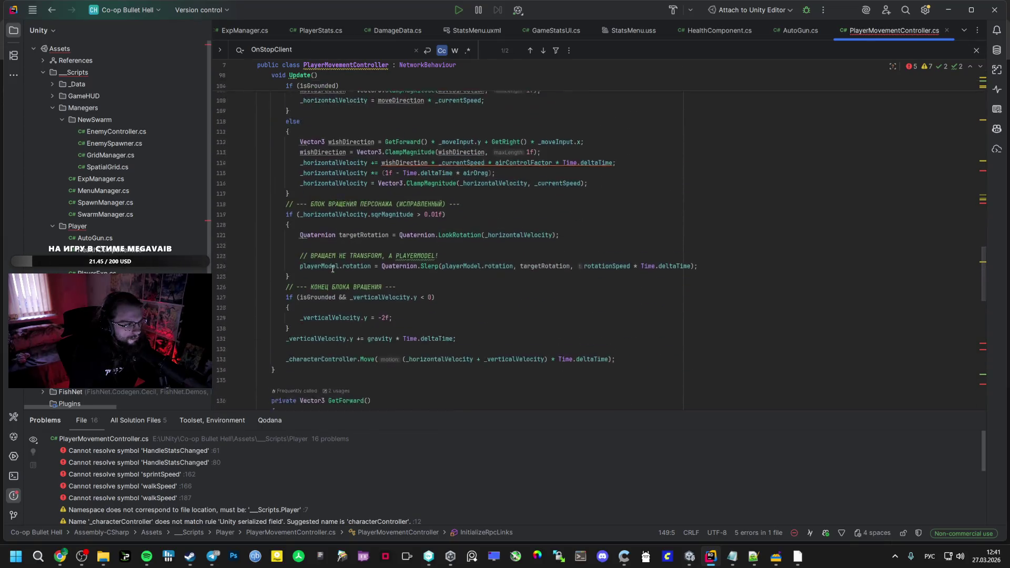
{"action": "key", "text": "ctrl+v"}
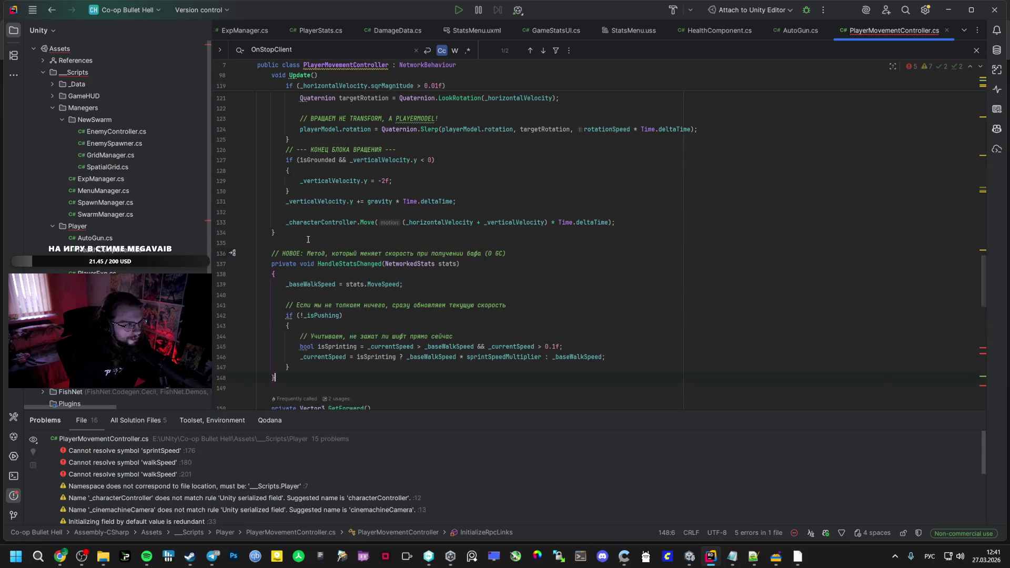
{"action": "key", "text": "alt+Tab"}
{"action": "left_click", "coordinate": [360, 359]}
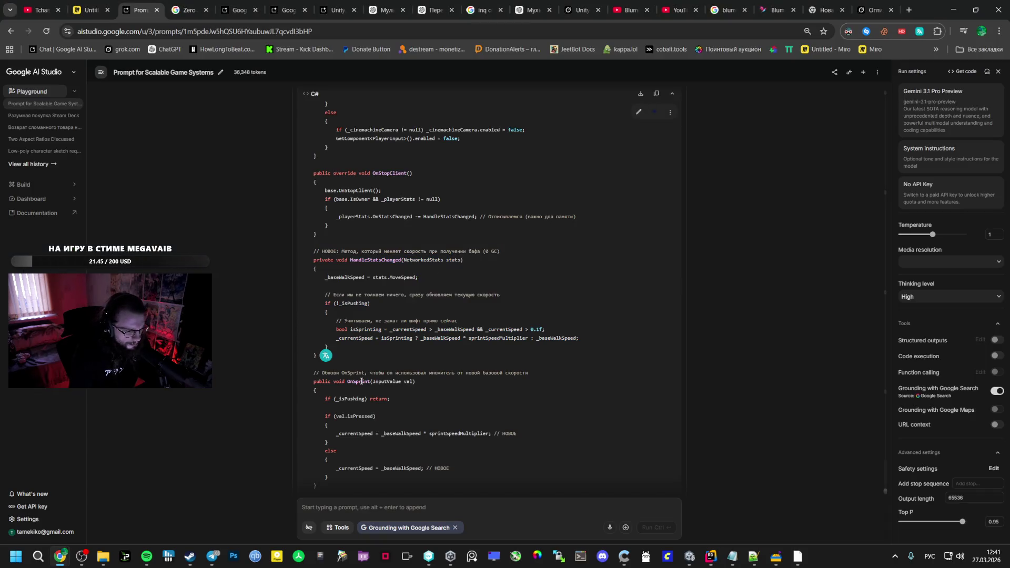
{"action": "key", "text": "alt+Tab"}
{"action": "key", "text": "ctrl+f"}
Replace the OnSprint body with the AI Studio version based on _baseWalkSpeed
{"action": "type", "text": "OnSprint"}
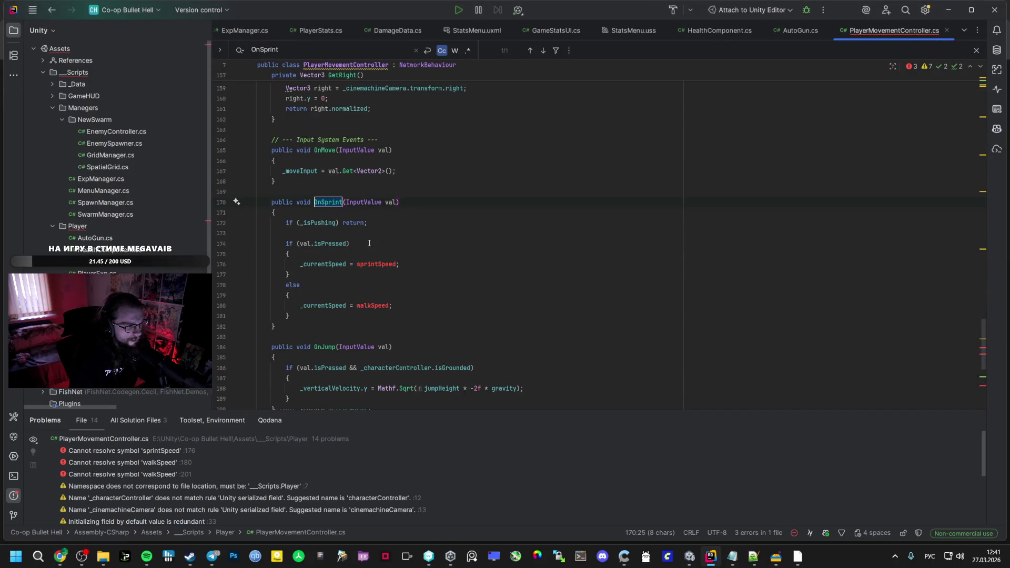
{"action": "key", "text": "alt+Tab"}
{"action": "scroll", "coordinate": [378, 358], "scroll_direction": "down", "scroll_amount": 2}
{"action": "mouse_move", "coordinate": [324, 300]}
{"action": "left_mouse_down"}
{"action": "mouse_move", "coordinate": [425, 355]}
{"action": "mouse_move", "coordinate": [441, 377]}
{"action": "left_mouse_up"}
{"action": "key", "text": "ctrl+c"}
{"action": "key", "text": "alt+Tab"}
{"action": "left_click_drag", "start_coordinate": [290, 316], "coordinate": [284, 223]}
{"action": "key", "text": "ctrl+v"}
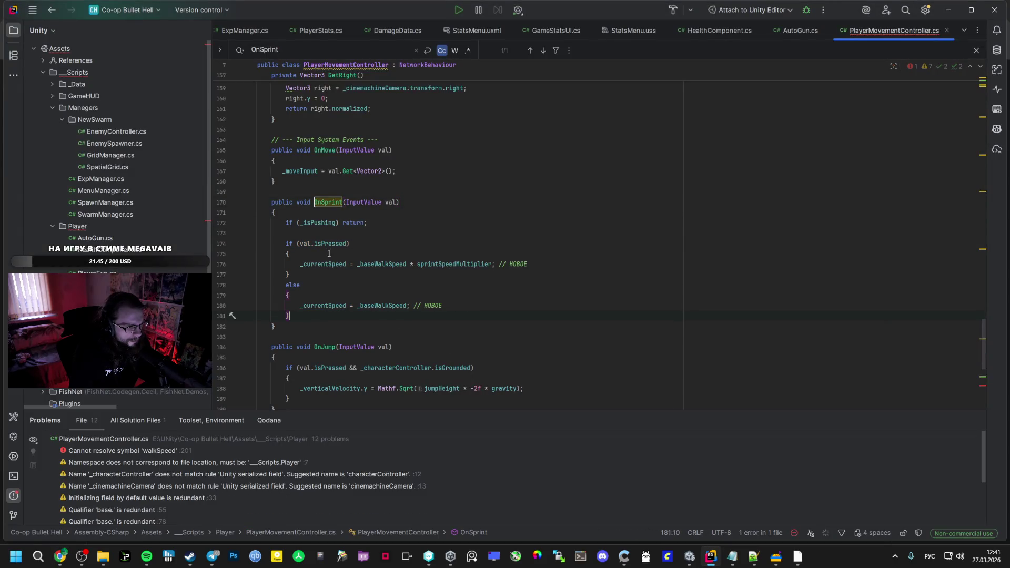
Search the file for _baseWalkSpeed and review its earlier uses
{"action": "double_click", "coordinate": [375, 305]}
{"action": "scroll", "coordinate": [375, 300], "scroll_direction": "up", "scroll_amount": 20}
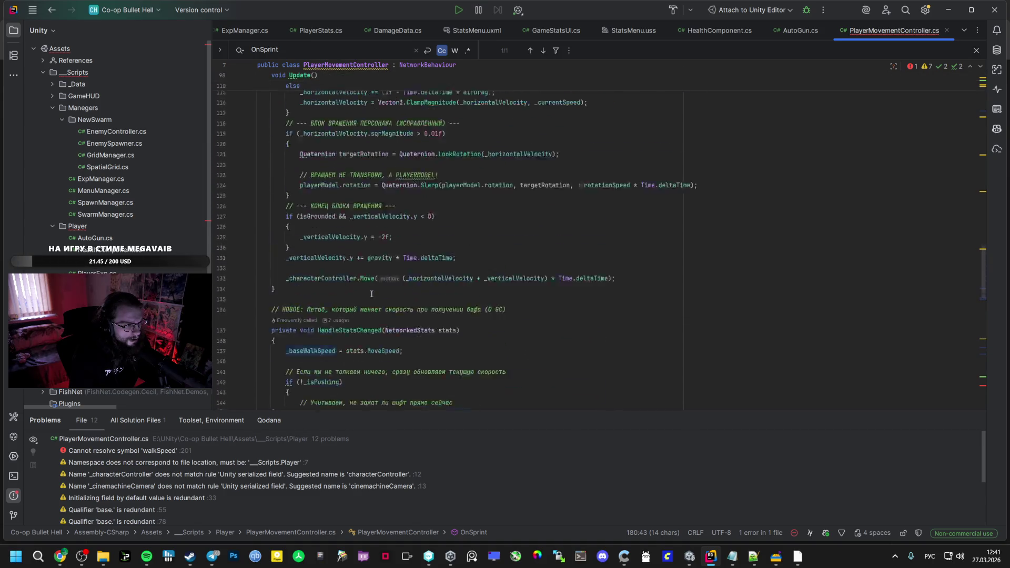
{"action": "scroll", "coordinate": [376, 295], "scroll_direction": "up", "scroll_amount": 5}
{"action": "key", "text": "ctrl+f"}
{"action": "left_click", "coordinate": [530, 50]}
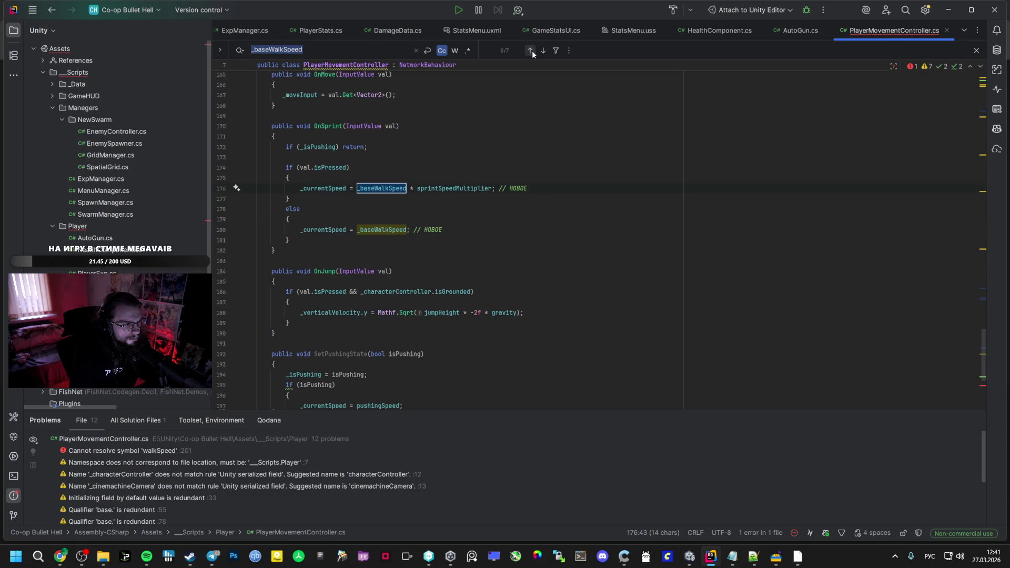
{"action": "left_click", "coordinate": [530, 51]}
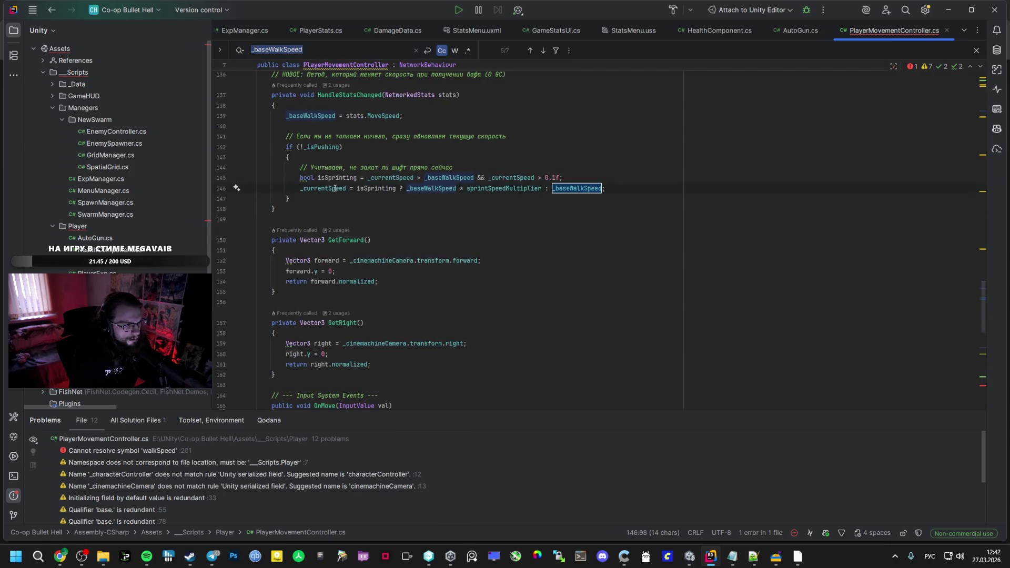
{"action": "scroll", "coordinate": [401, 187], "scroll_direction": "up", "scroll_amount": 3}
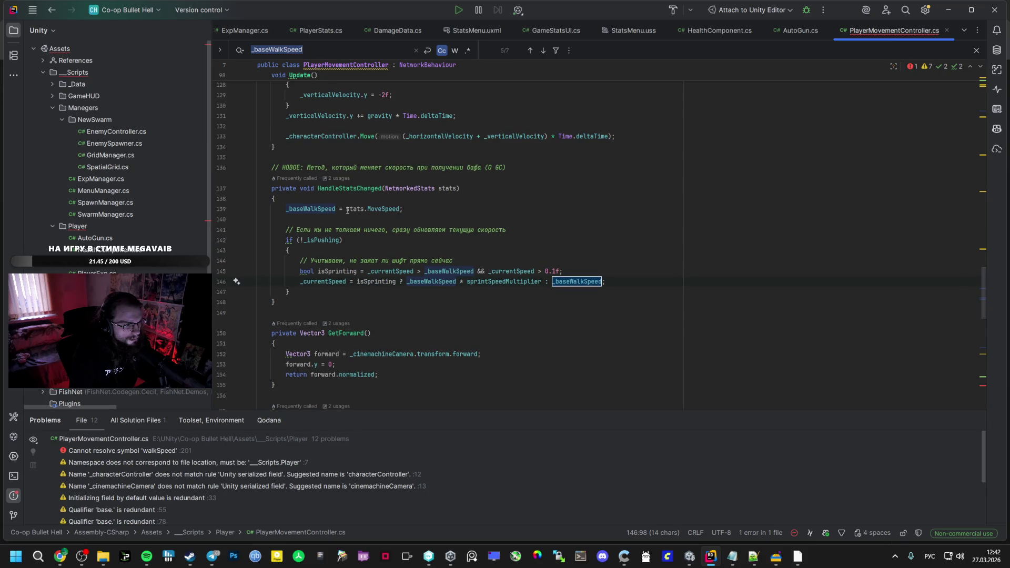
{"action": "scroll", "coordinate": [421, 314], "scroll_direction": "down", "scroll_amount": 5}
{"action": "scroll", "coordinate": [421, 314], "scroll_direction": "down", "scroll_amount": 12}
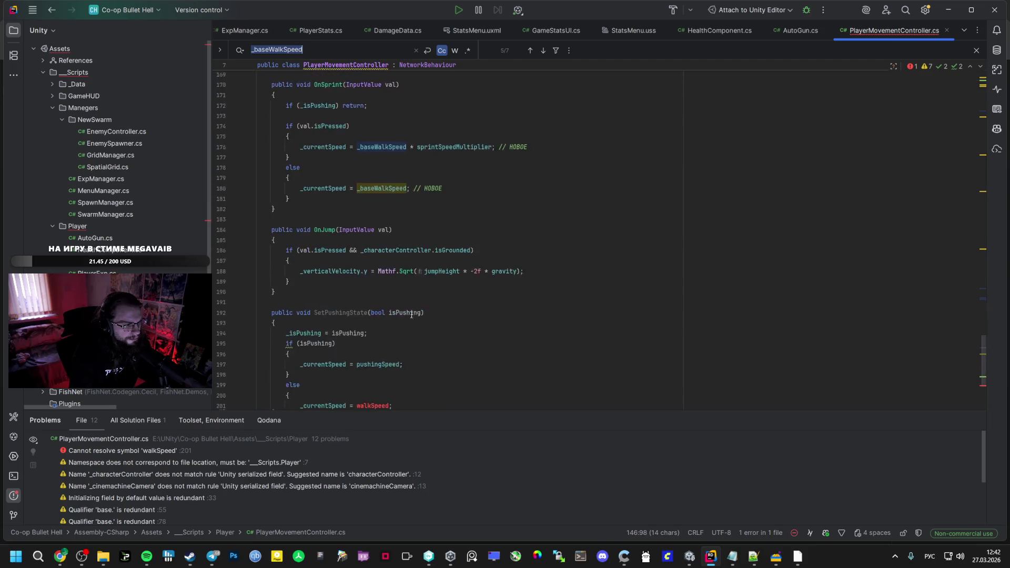
Replace SetPushingState with the updated version restoring _baseWalkSpeed, removing the stray 'p'
{"action": "key", "text": "alt+Tab"}
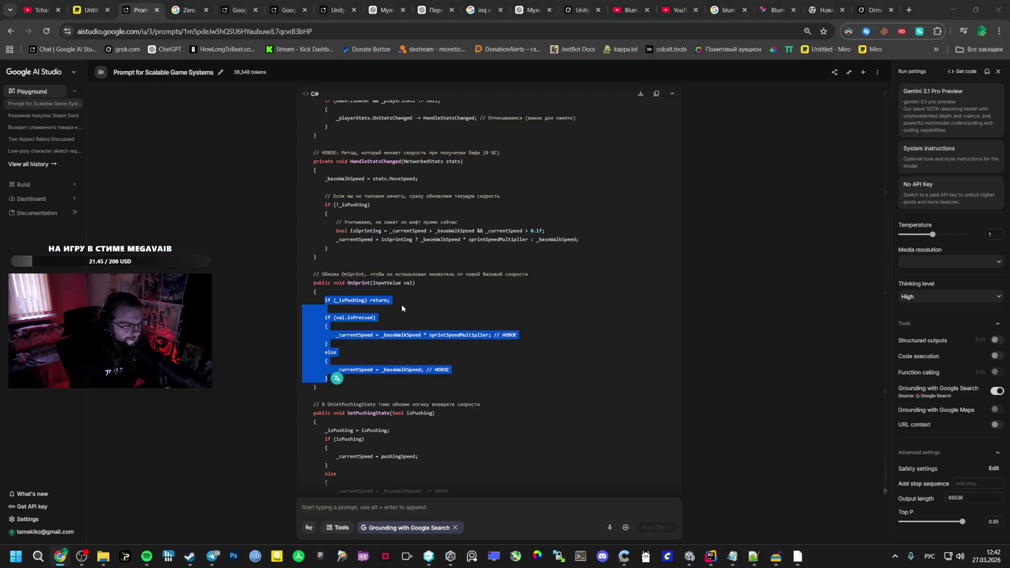
{"action": "key", "text": "alt+Tab"}
{"action": "key", "text": "alt+Tab"}
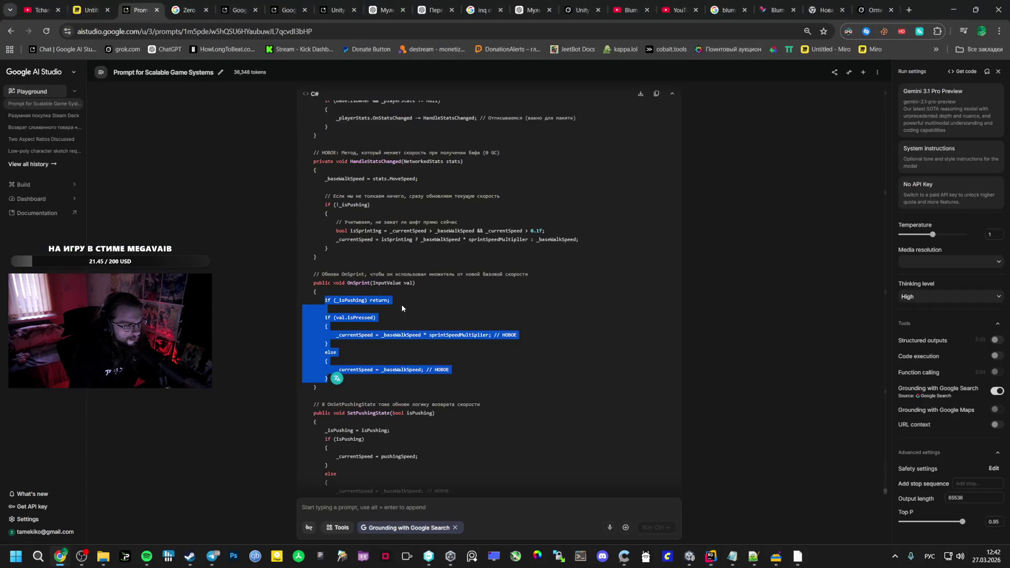
{"action": "scroll", "coordinate": [399, 311], "scroll_direction": "down", "scroll_amount": 3}
{"action": "mouse_move", "coordinate": [328, 352]}
{"action": "left_mouse_down"}
{"action": "mouse_move", "coordinate": [315, 274]}
{"action": "mouse_move", "coordinate": [342, 360]}
{"action": "left_mouse_up"}
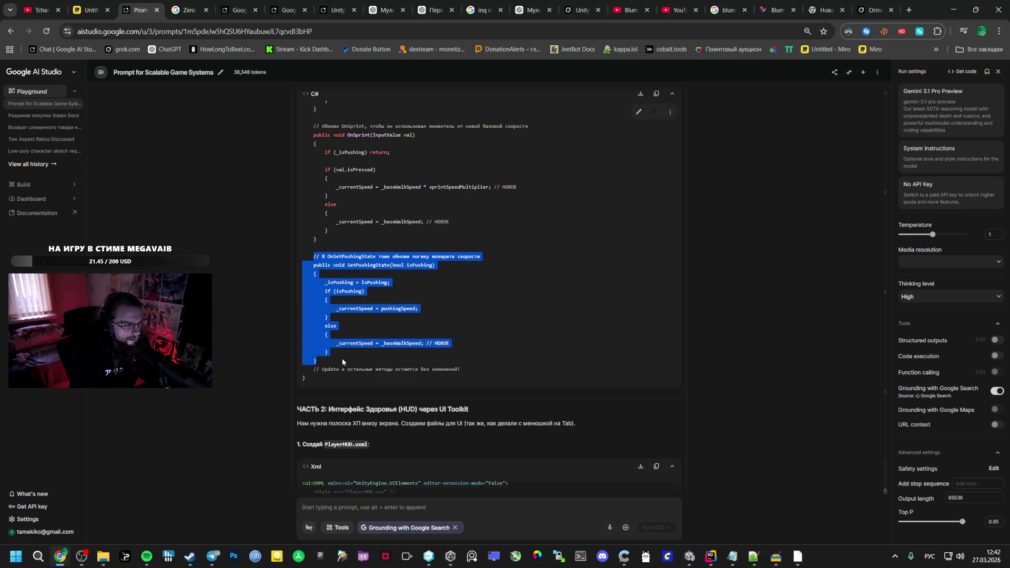
{"action": "key", "text": "alt+Tab"}
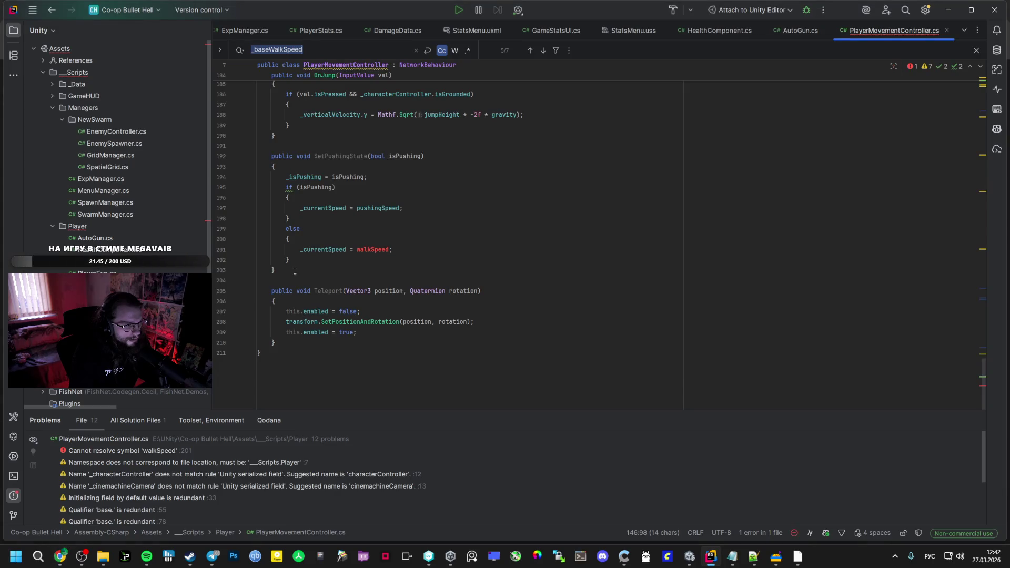
{"action": "left_click_drag", "start_coordinate": [295, 271], "coordinate": [275, 156]}
{"action": "key", "text": "ctrl+v"}
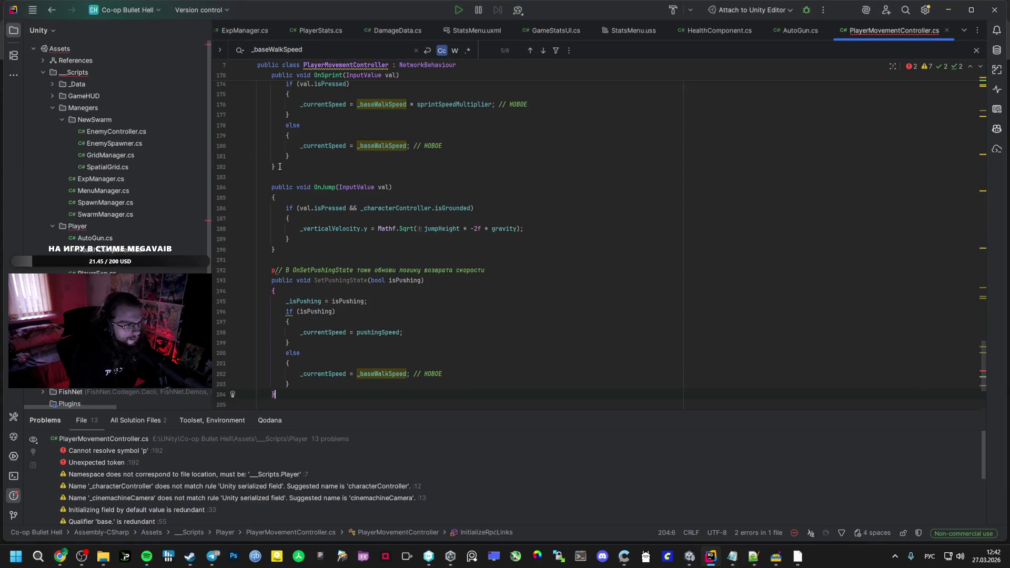
{"action": "left_click_drag", "start_coordinate": [271, 270], "coordinate": [276, 394]}
{"action": "key", "text": "ctrl+v"}
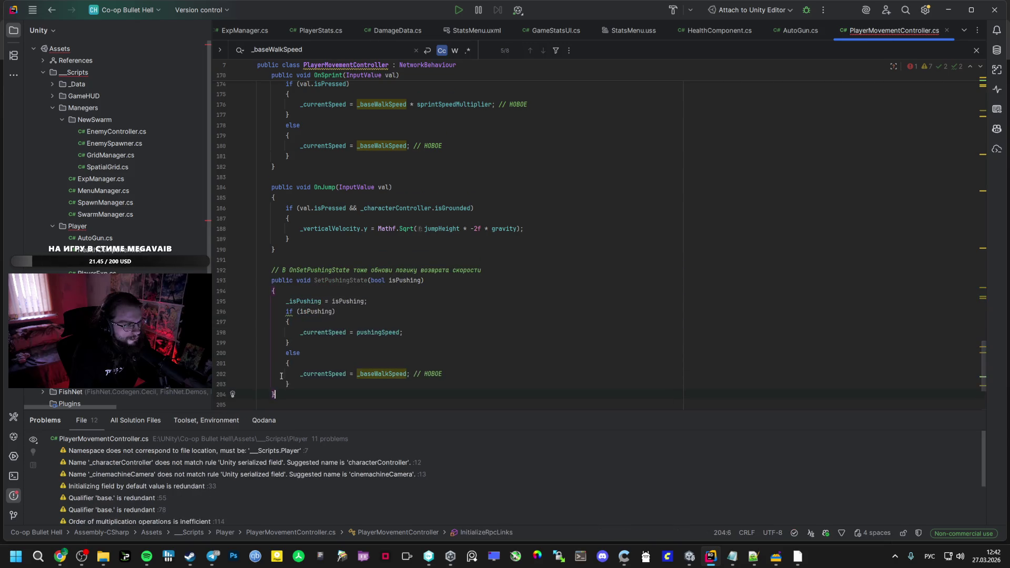
Scroll AI Studio to Part 2's PlayerHUD.uxml health-bar markup
{"action": "key", "text": "alt+Tab"}
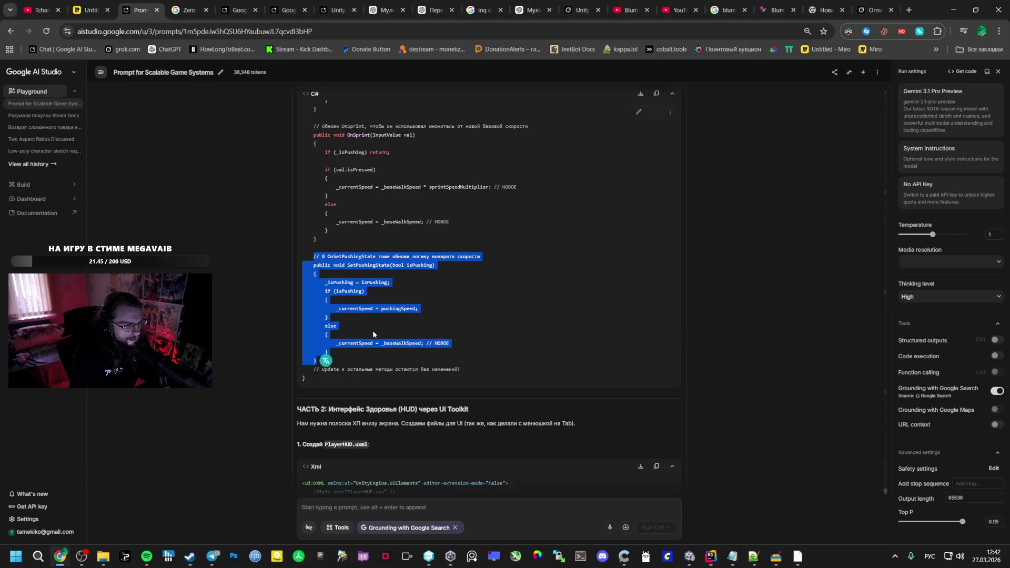
{"action": "scroll", "coordinate": [372, 330], "scroll_direction": "down", "scroll_amount": 4}
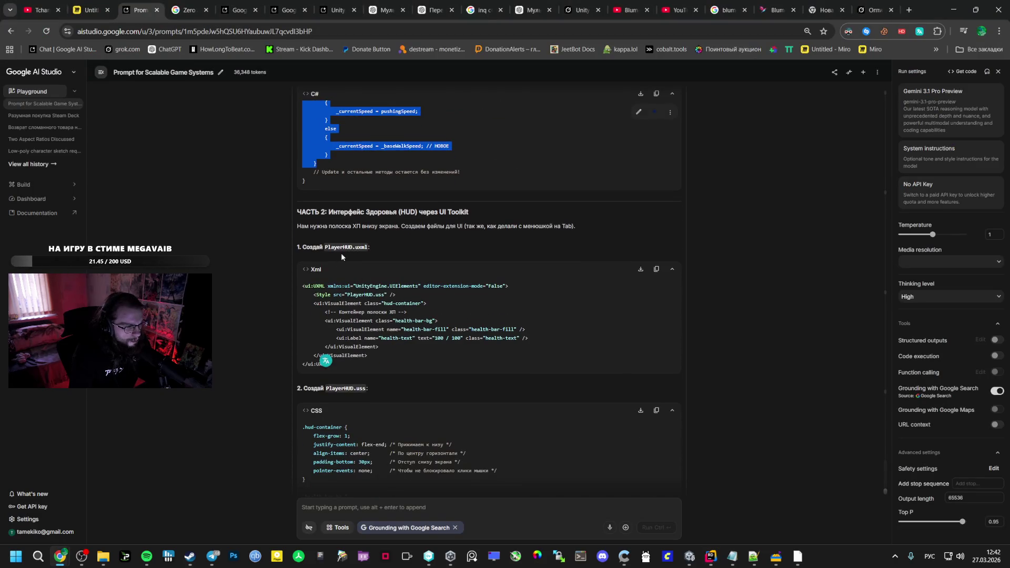
{"action": "double_click", "coordinate": [342, 247]}
{"action": "left_click", "coordinate": [368, 251]}
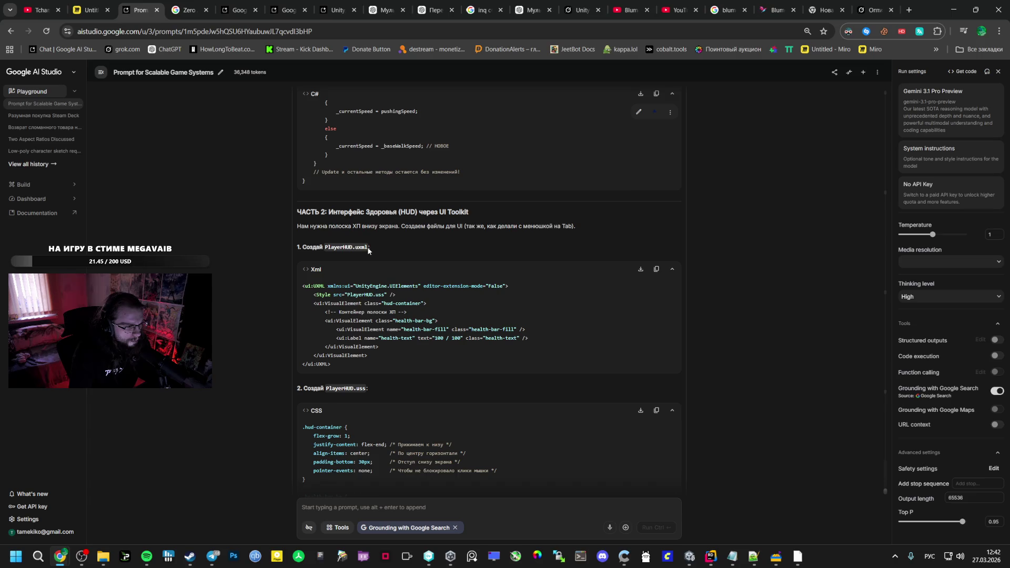
{"action": "key", "text": "alt+Tab"}
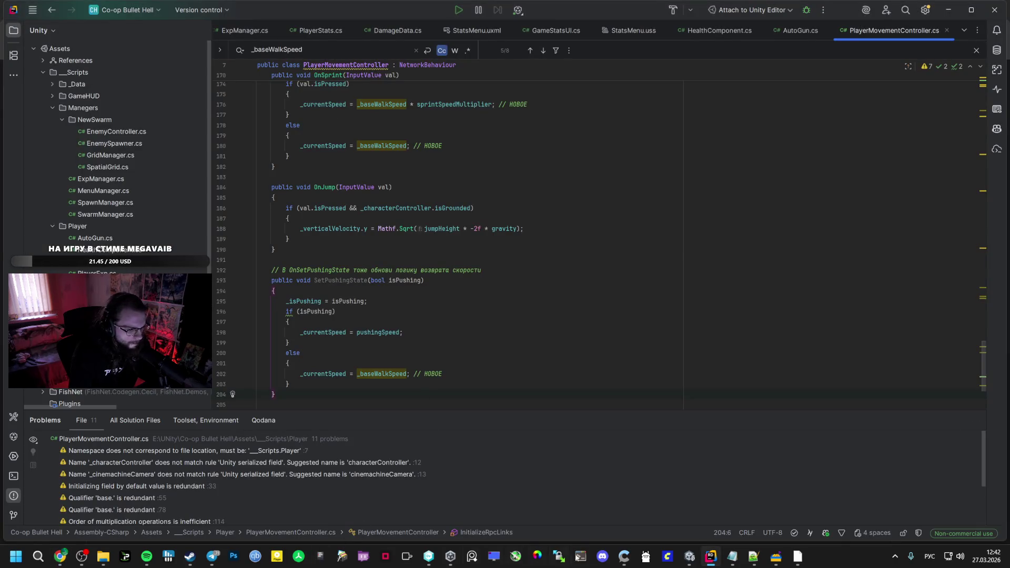
{"action": "mouse_move", "coordinate": [777, 558]}
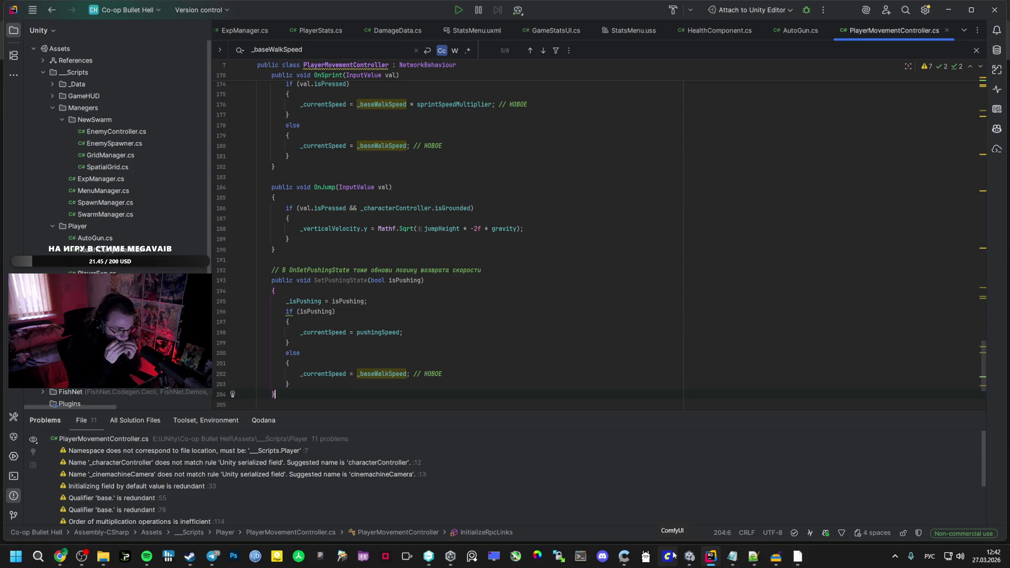
{"action": "left_click", "coordinate": [146, 556]}
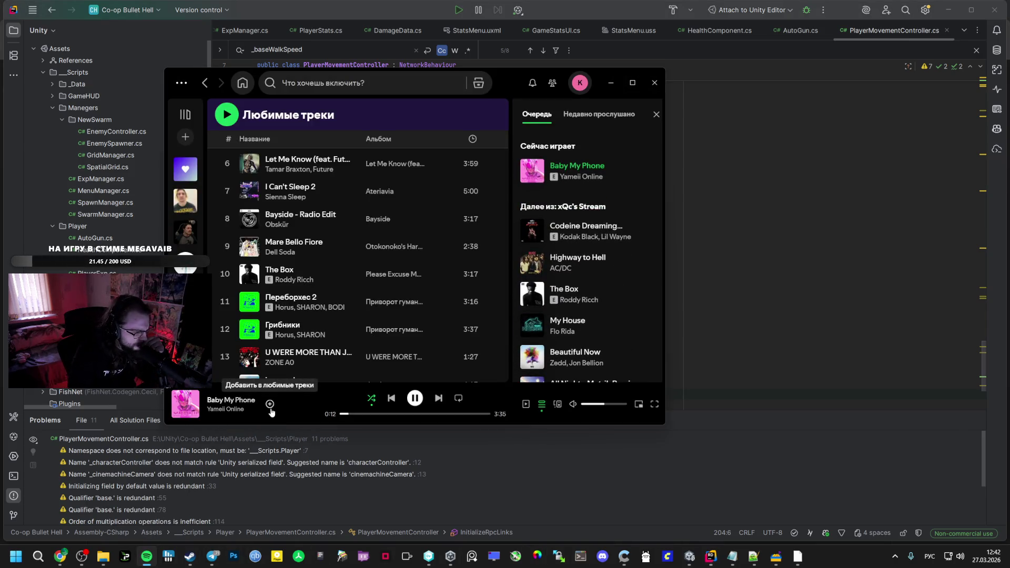
{"action": "left_click", "coordinate": [270, 404]}
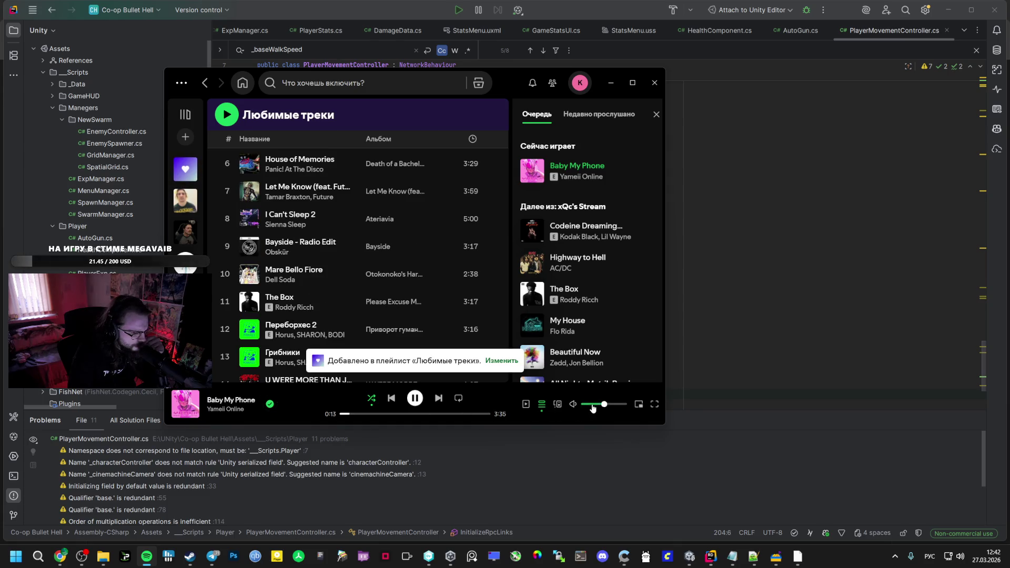
{"action": "left_click", "coordinate": [718, 358]}
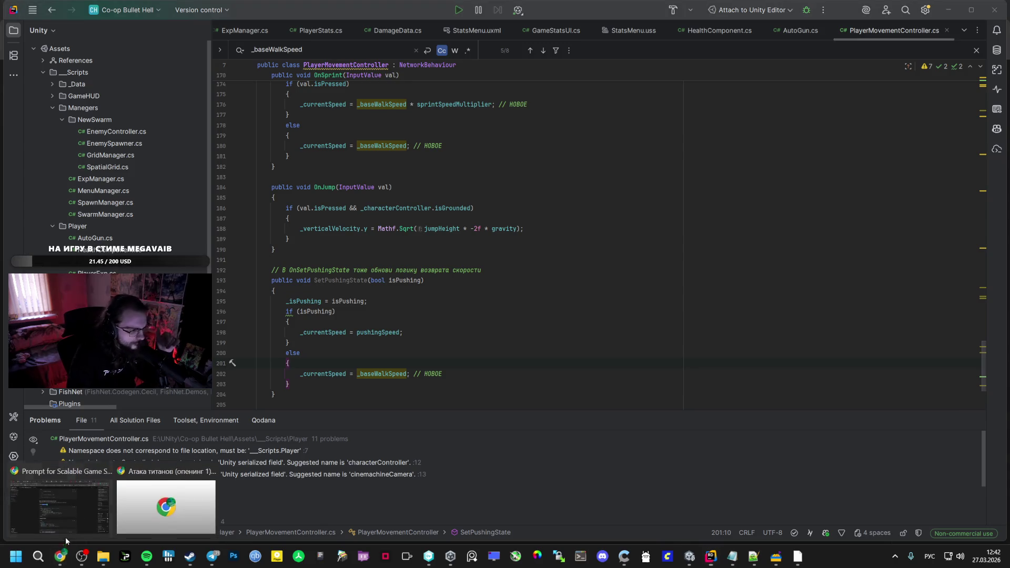
{"action": "left_click", "coordinate": [60, 556]}
Create a PlayerHUD.uxml UI Document in the GameHUD folder
{"action": "right_click", "coordinate": [342, 247]}
{"action": "left_click", "coordinate": [368, 258]}
{"action": "left_click", "coordinate": [690, 556]}
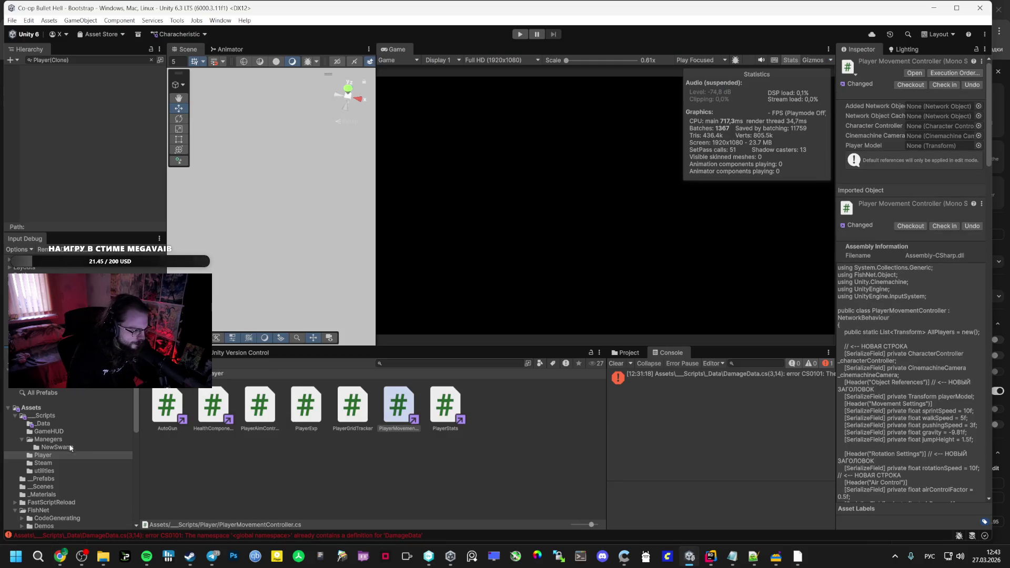
{"action": "left_click", "coordinate": [58, 432]}
{"action": "right_click", "coordinate": [268, 471]}
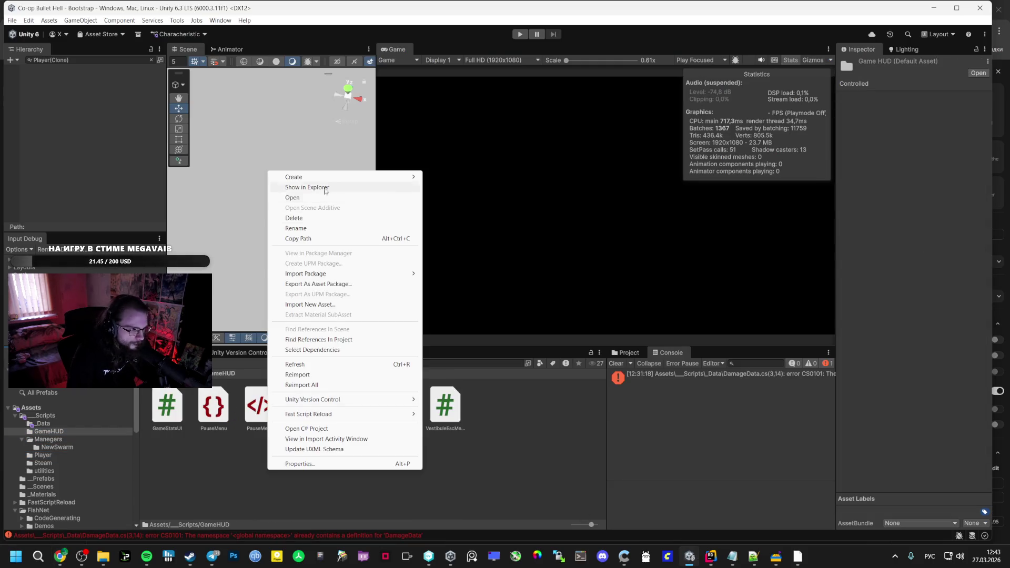
{"action": "mouse_move", "coordinate": [326, 177]}
{"action": "mouse_move", "coordinate": [463, 376]}
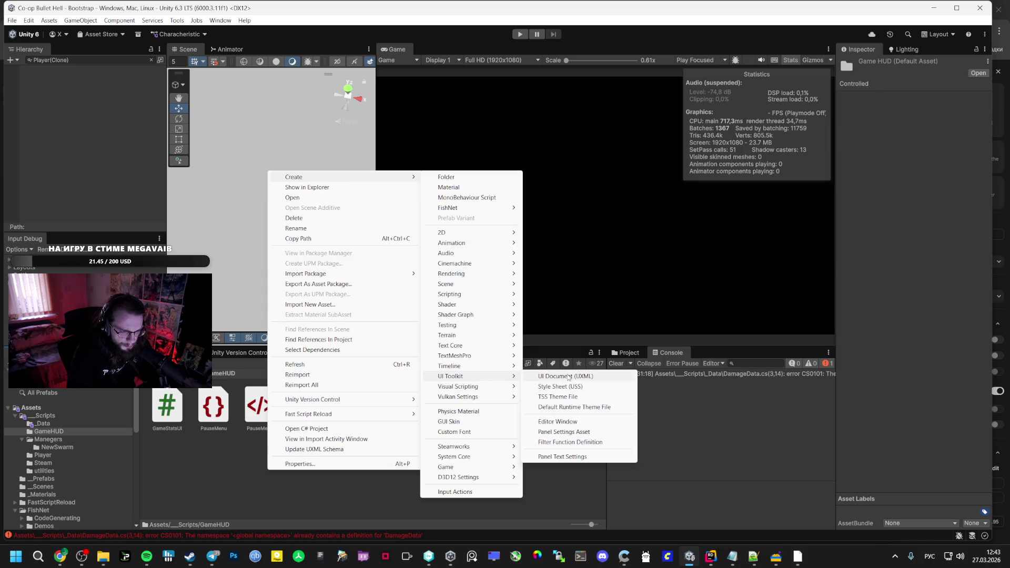
{"action": "left_click", "coordinate": [566, 376]}
{"action": "key", "text": "Return"}
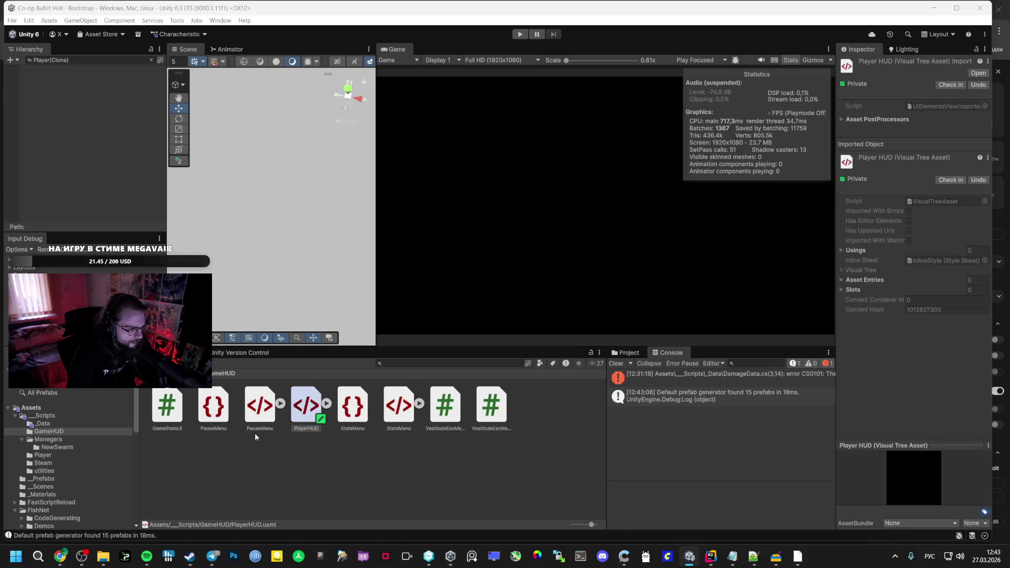
Create a PlayerHUD.uss style sheet in the GameHUD folder
{"action": "mouse_move", "coordinate": [59, 556]}
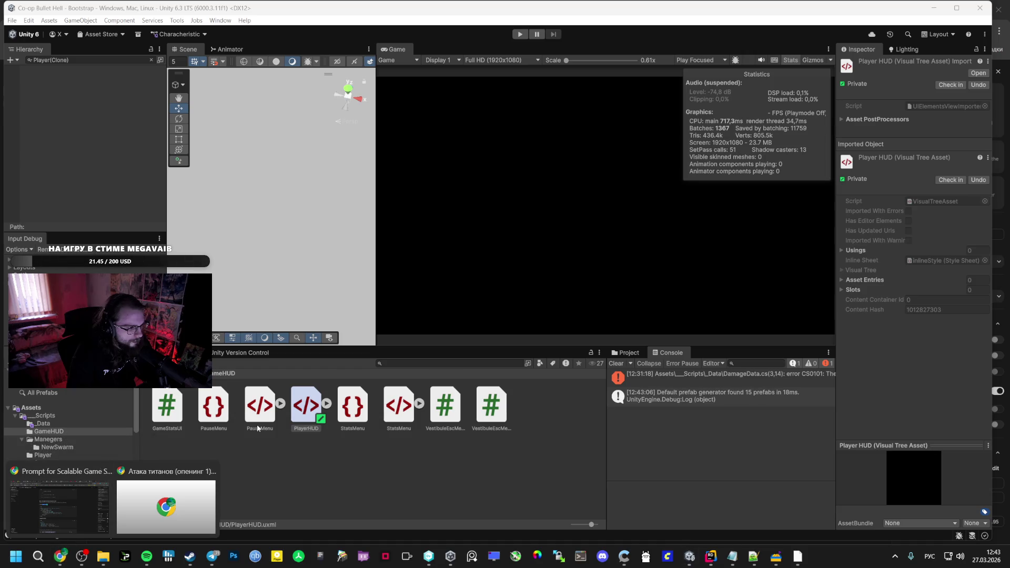
{"action": "left_click", "coordinate": [58, 500]}
{"action": "triple_click", "coordinate": [335, 389]}
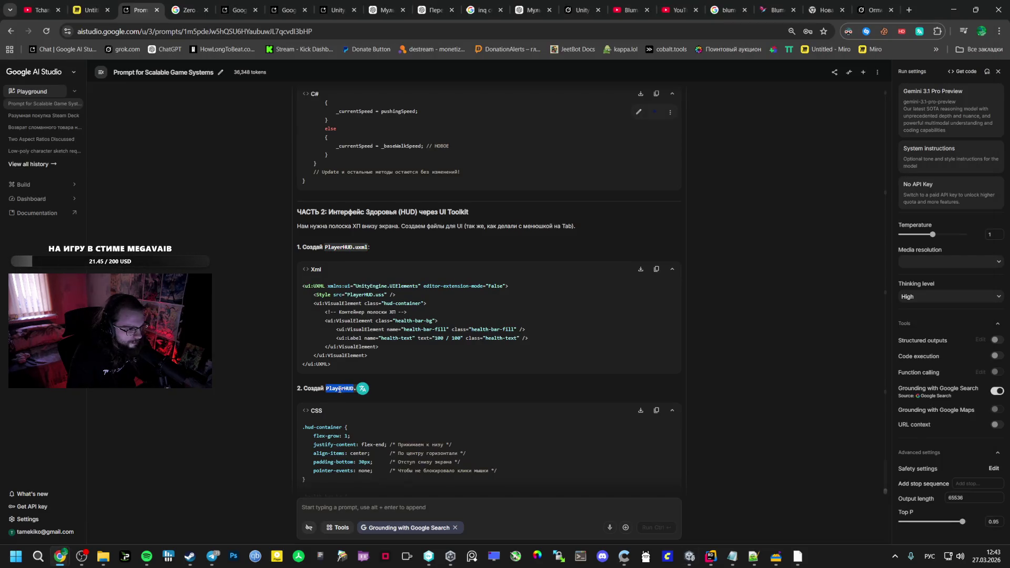
{"action": "left_click_drag", "start_coordinate": [326, 389], "coordinate": [366, 390]}
{"action": "key", "text": "alt+Tab"}
{"action": "right_click", "coordinate": [352, 451]}
{"action": "mouse_move", "coordinate": [399, 154]}
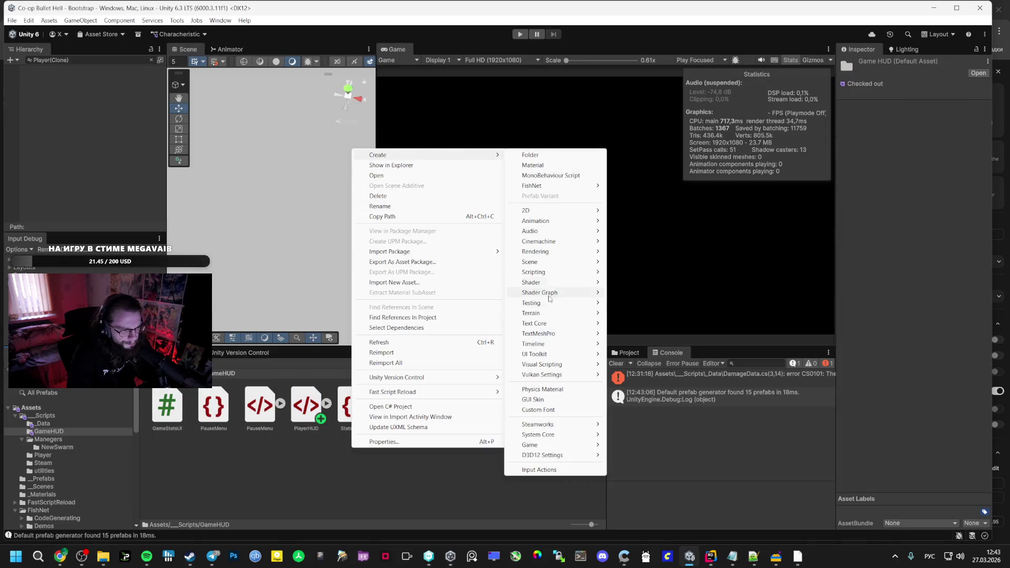
{"action": "mouse_move", "coordinate": [547, 355]}
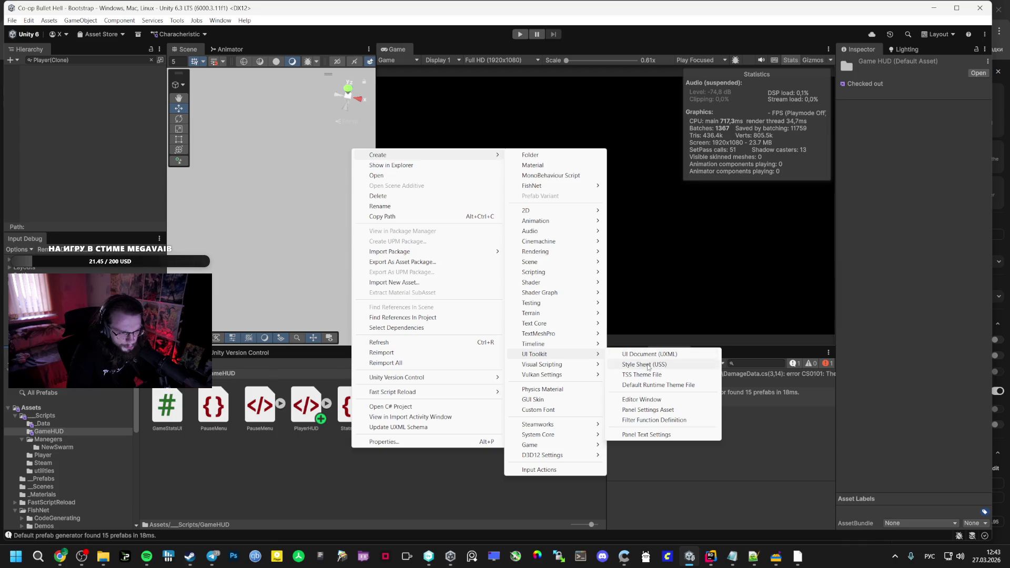
{"action": "left_click", "coordinate": [648, 364]}
{"action": "key", "text": "ctrl+v"}
{"action": "key", "text": "Return"}
Replace PlayerHUD.uss contents in Rider with the suggested USS rules
{"action": "double_click", "coordinate": [298, 403]}
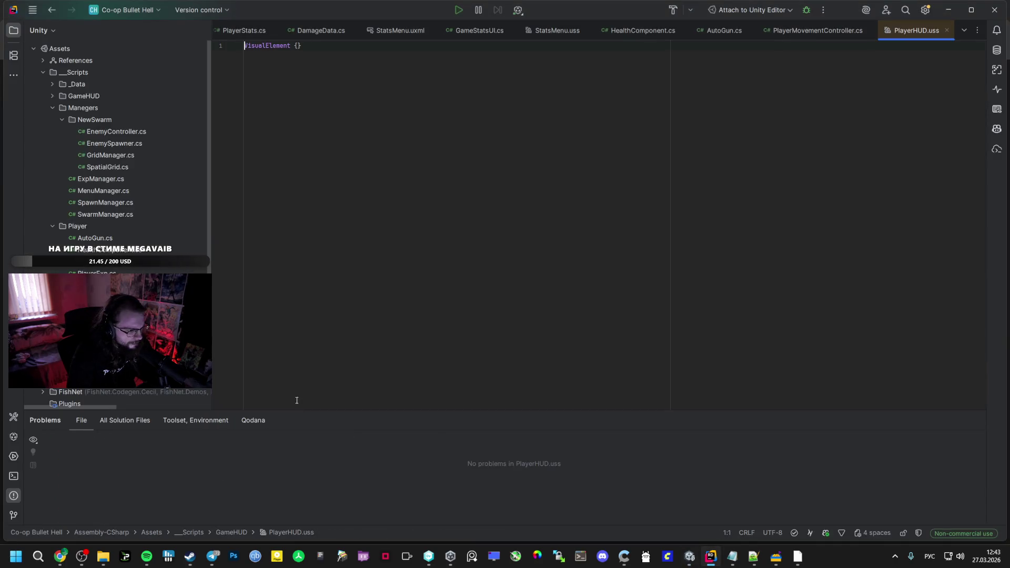
{"action": "key", "text": "alt+Tab"}
{"action": "mouse_move", "coordinate": [60, 556]}
{"action": "left_click", "coordinate": [51, 519]}
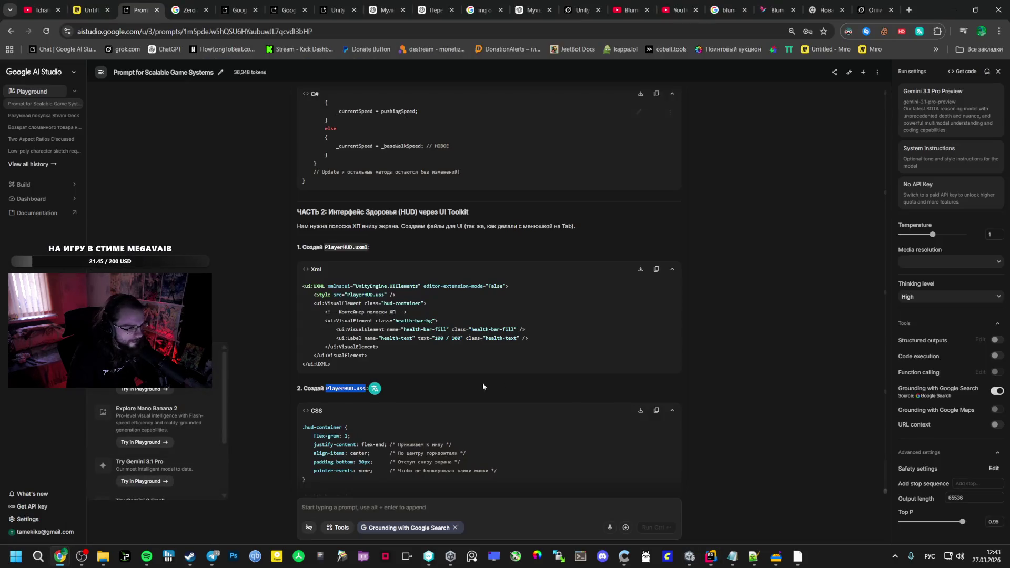
{"action": "scroll", "coordinate": [657, 400], "scroll_direction": "down", "scroll_amount": 1}
{"action": "key", "text": "alt+Tab"}
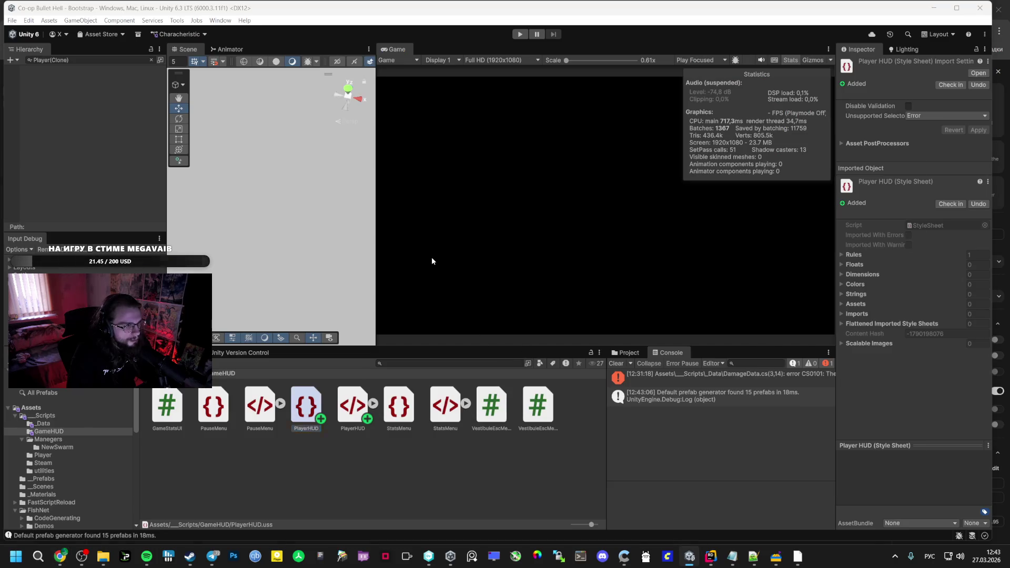
{"action": "key", "text": "alt+Tab"}
{"action": "key", "text": "ctrl+a"}
{"action": "key", "text": "ctrl+v"}
{"action": "key", "text": "alt+Tab"}
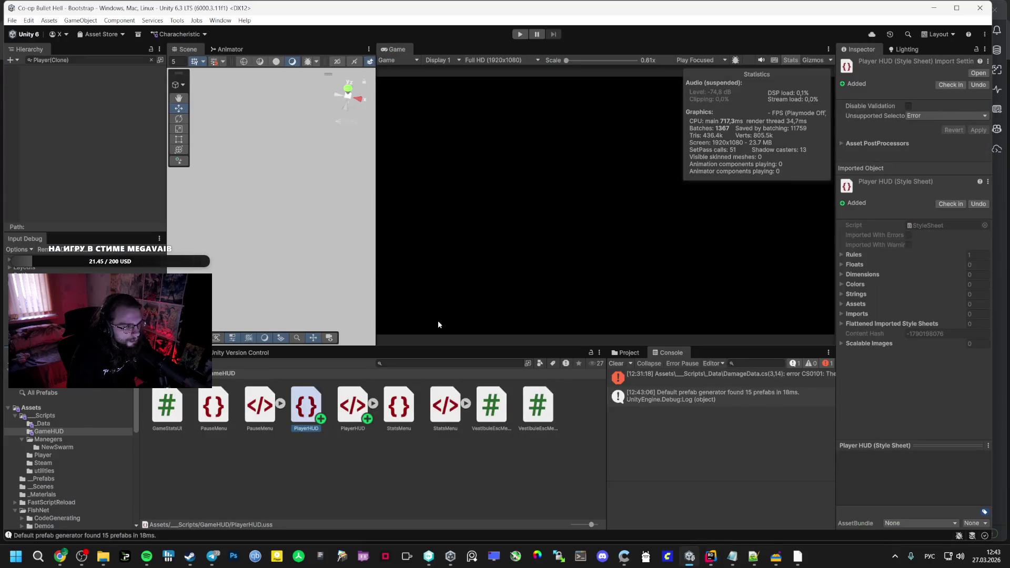
Open PlayerHUD.uxml for editing
{"action": "double_click", "coordinate": [339, 416]}
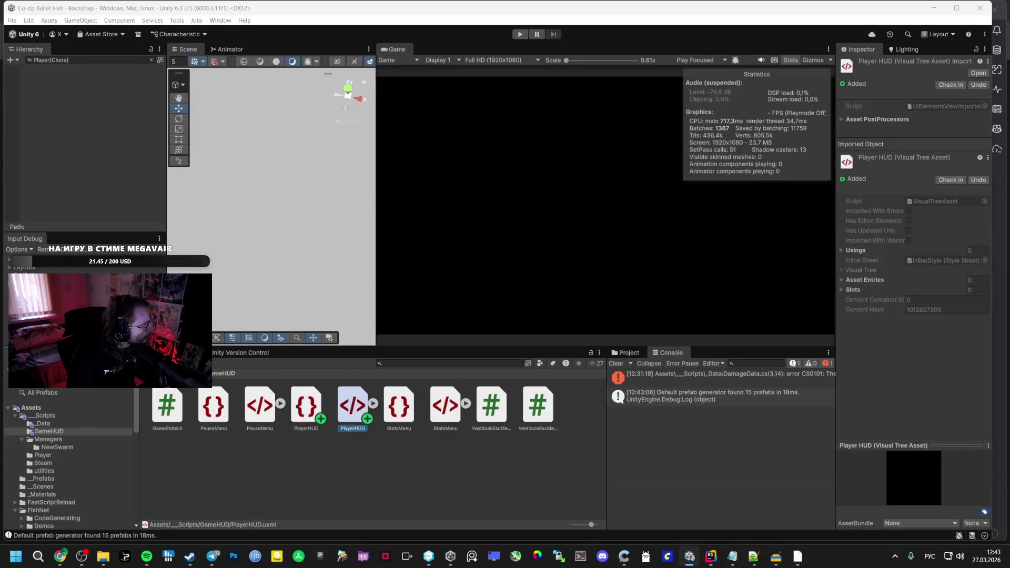
{"action": "key", "text": "alt+Tab"}
{"action": "key", "text": "alt+Tab"}
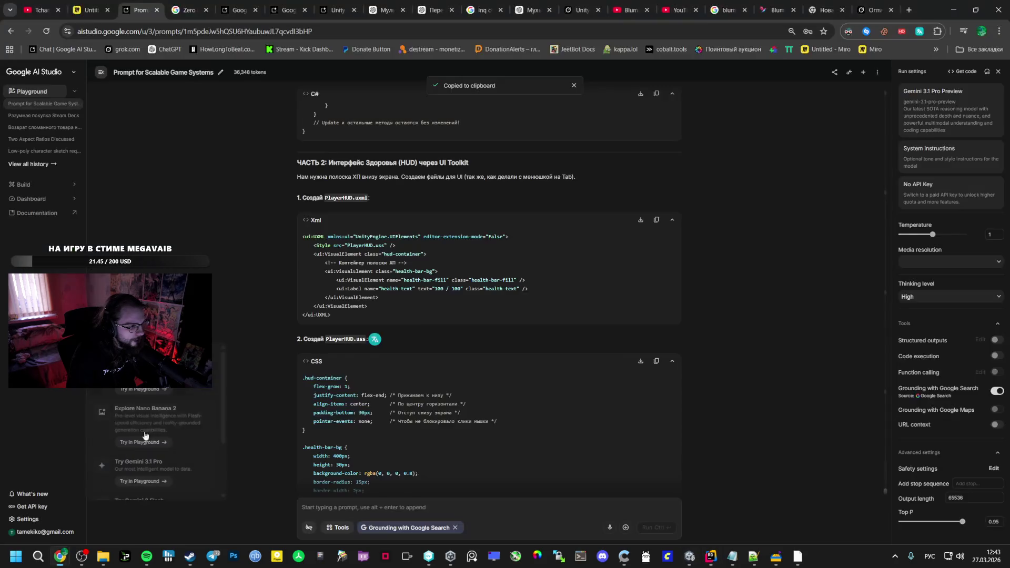
Paste the suggested health-bar UXML layout into PlayerHUD.uxml
{"action": "left_click", "coordinate": [656, 223]}
{"action": "key", "text": "alt+Tab"}
{"action": "key", "text": "ctrl+v"}
{"action": "key", "text": "alt+Tab"}
{"action": "scroll", "coordinate": [332, 350], "scroll_direction": "down", "scroll_amount": 10}
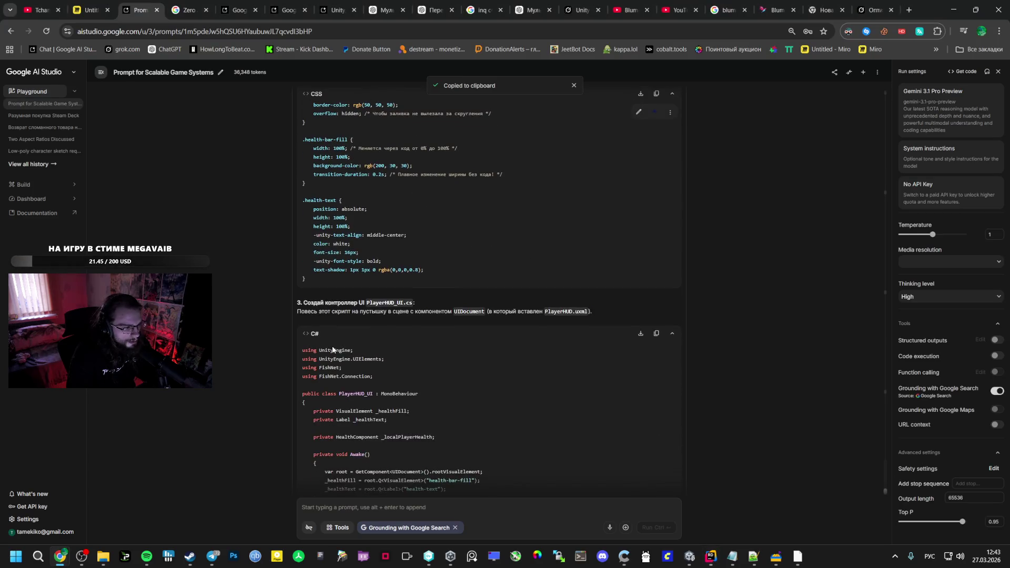
Create a PlayerHUD_UI MonoBehaviour script in the GameHUD folder and open it
{"action": "double_click", "coordinate": [387, 302]}
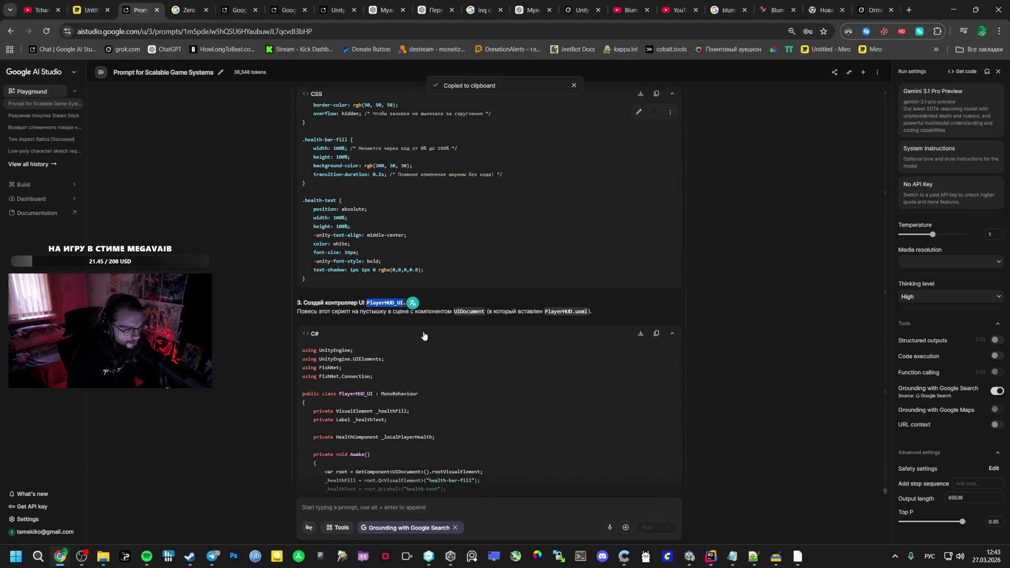
{"action": "left_click", "coordinate": [689, 556]}
{"action": "right_click", "coordinate": [388, 456]}
{"action": "mouse_move", "coordinate": [459, 165]}
{"action": "left_click", "coordinate": [579, 186]}
{"action": "key", "text": "ctrl+v"}
{"action": "key", "text": "Return"}
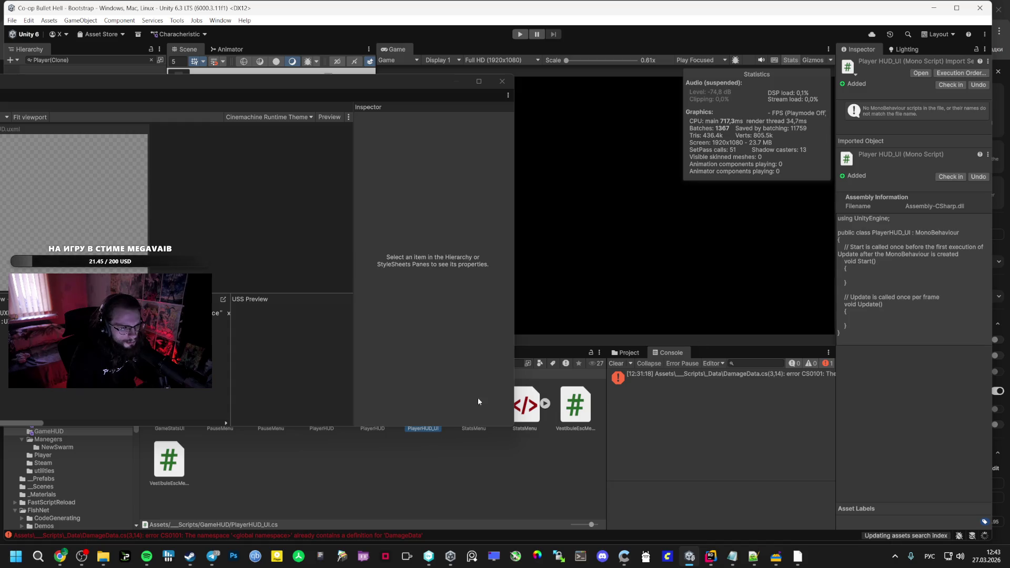
{"action": "double_click", "coordinate": [396, 432]}
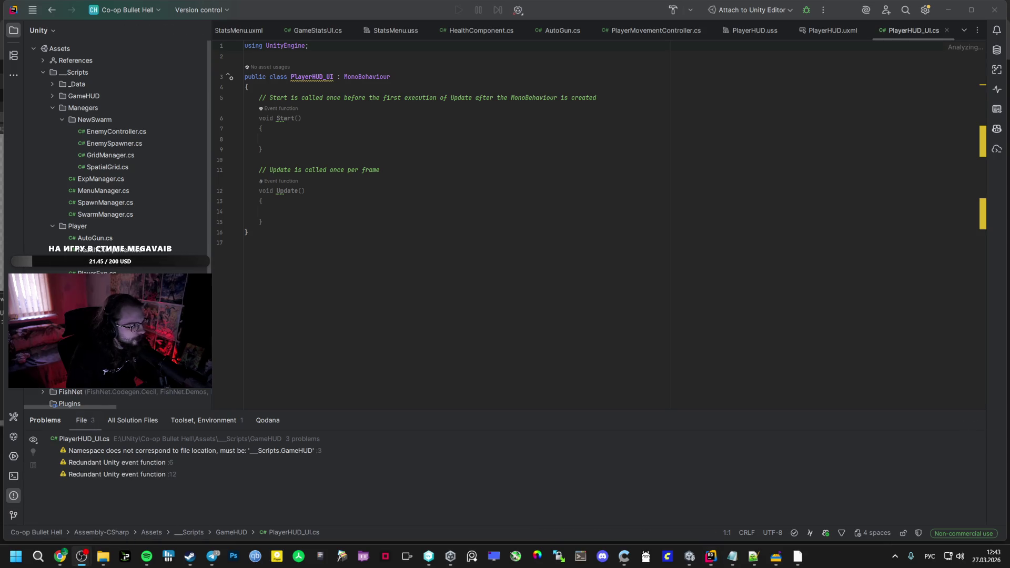
Replace the PlayerHUD_UI.cs template with the suggested controller code
{"action": "key", "text": "alt+Tab"}
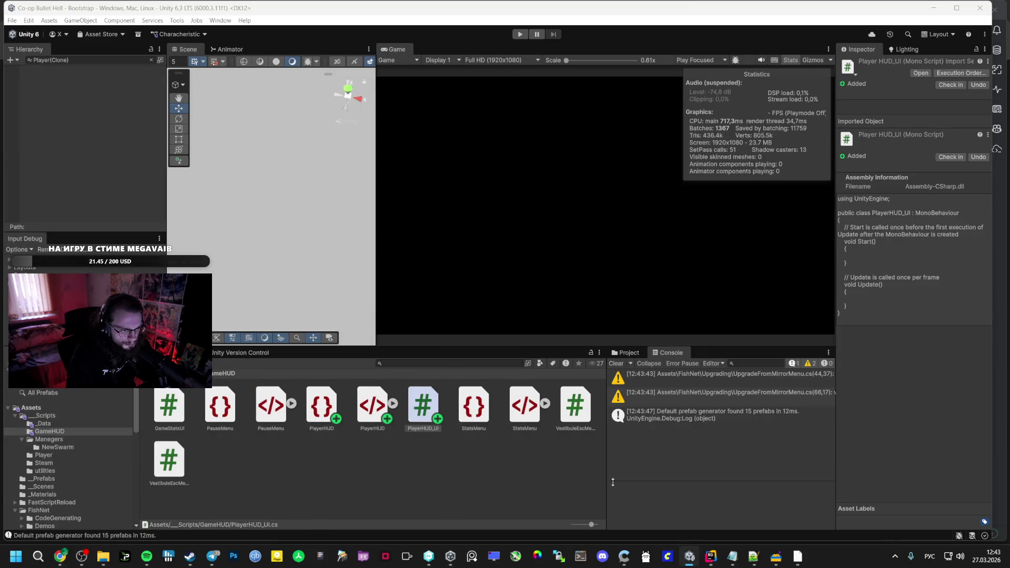
{"action": "mouse_move", "coordinate": [60, 556]}
{"action": "left_click", "coordinate": [60, 505]}
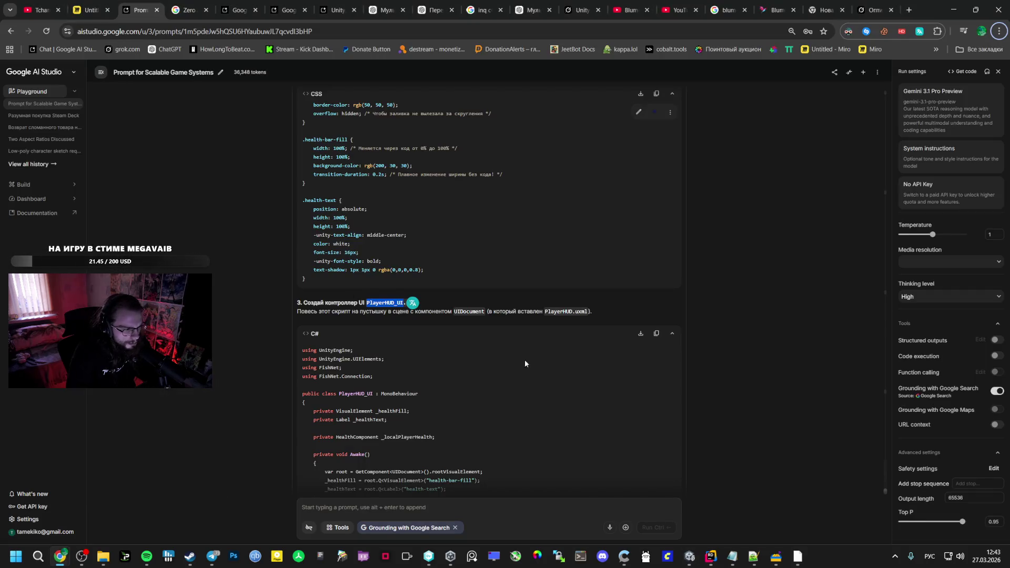
{"action": "left_click", "coordinate": [656, 333]}
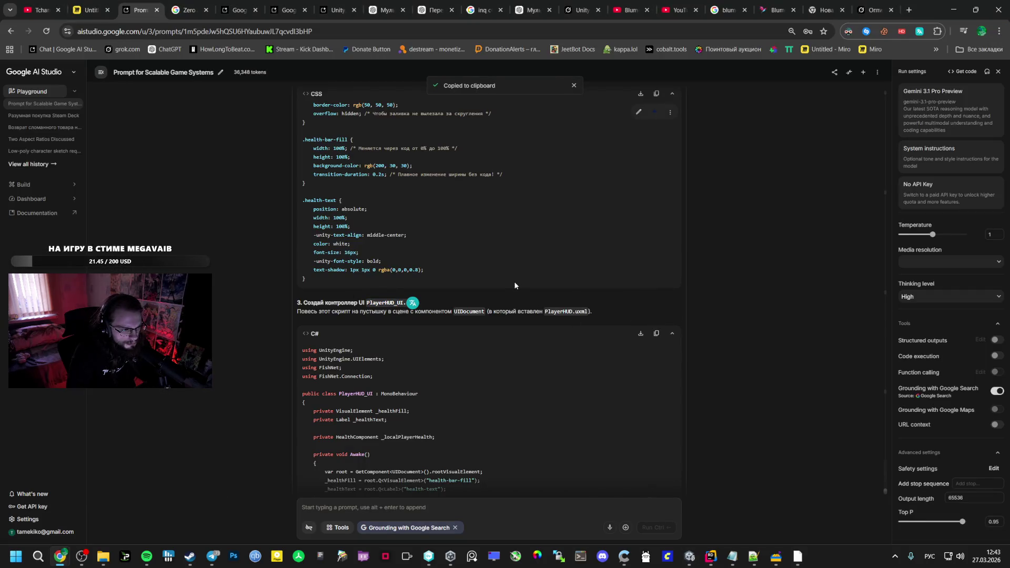
{"action": "key", "text": "alt+Tab"}
{"action": "key", "text": "alt+Tab"}
{"action": "key", "text": "alt+Tab"}
{"action": "key", "text": "alt+Tab"}
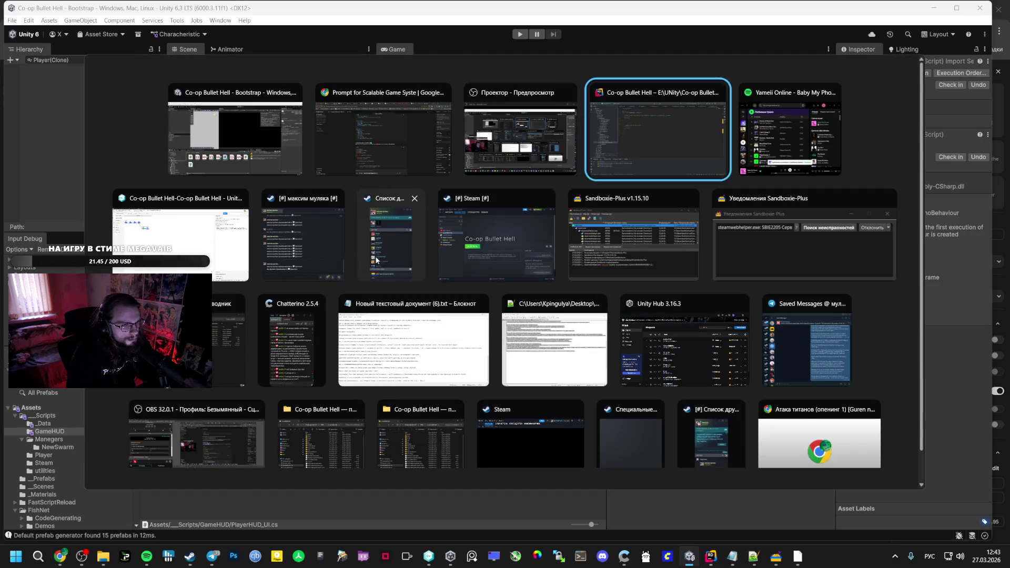
{"action": "key", "text": "ctrl+a"}
{"action": "key", "text": "ctrl+v"}
{"action": "key", "text": "alt+Tab"}
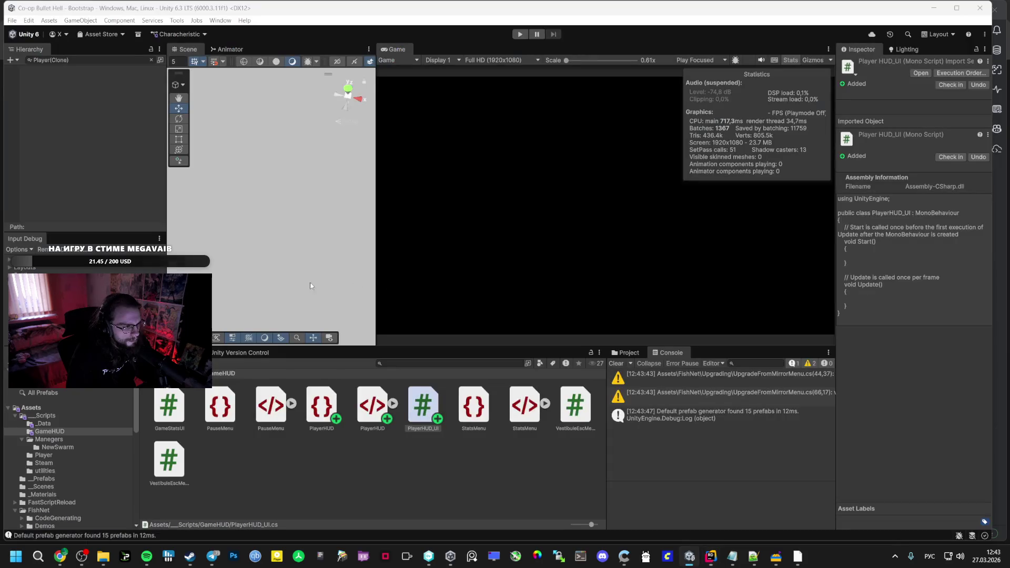
Clear the Hierarchy search, open the Vestibule scene from _Scenes, and select UIDocument
{"action": "left_click", "coordinate": [150, 60]}
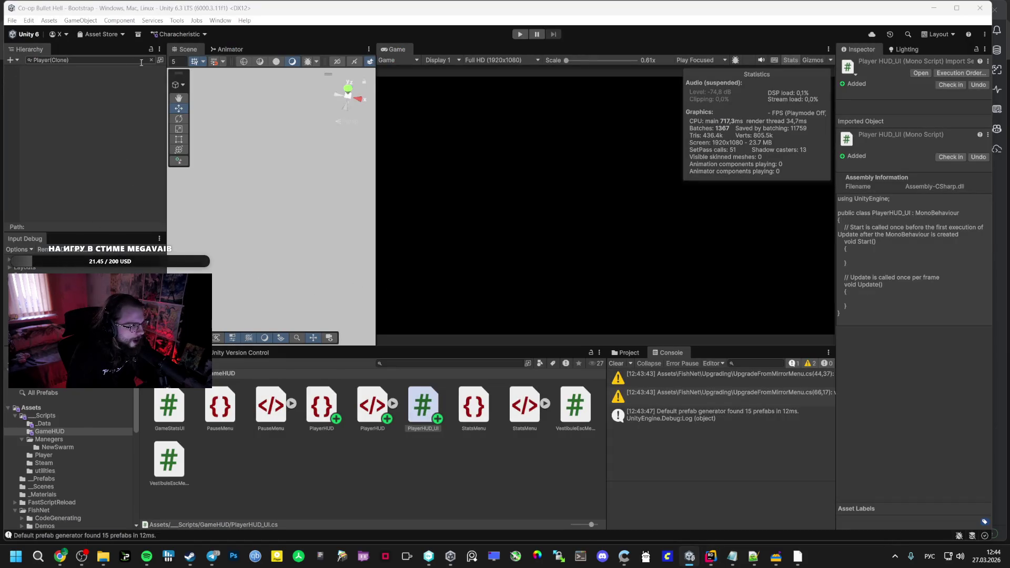
{"action": "left_click", "coordinate": [151, 60]}
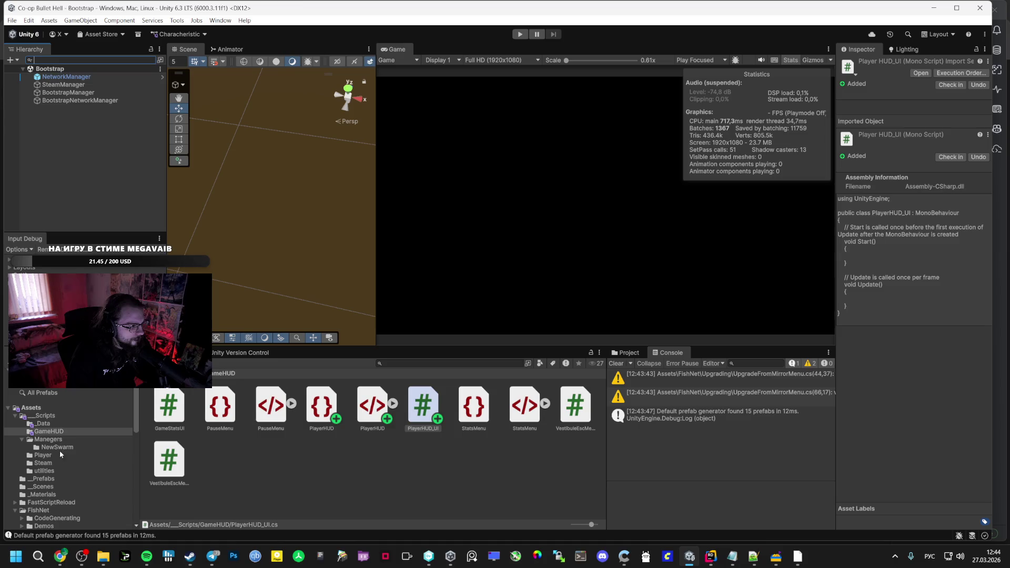
{"action": "left_click", "coordinate": [44, 455]}
{"action": "left_click", "coordinate": [43, 479]}
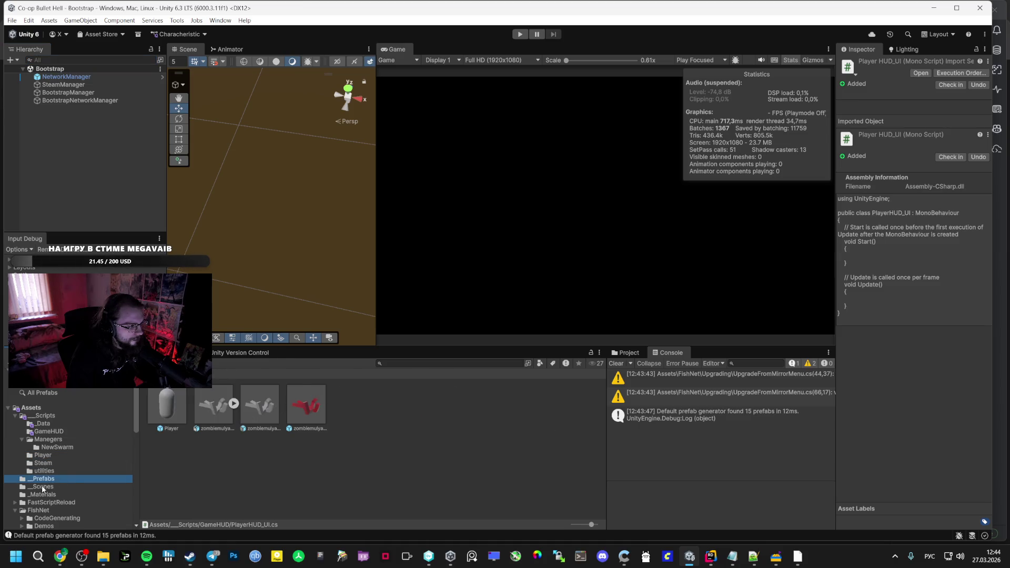
{"action": "key", "text": "Down"}
{"action": "double_click", "coordinate": [307, 403]}
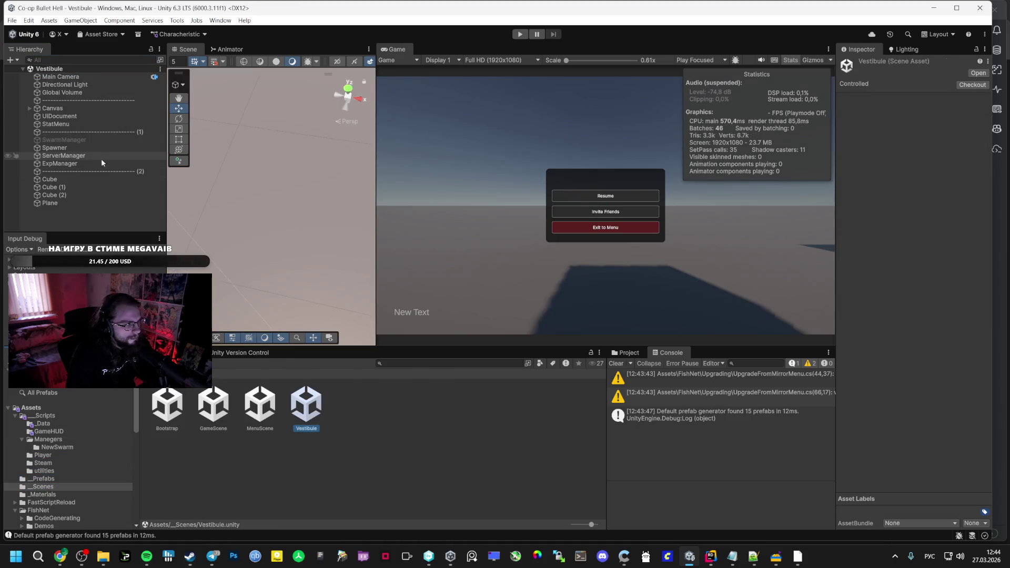
{"action": "left_click", "coordinate": [73, 116]}
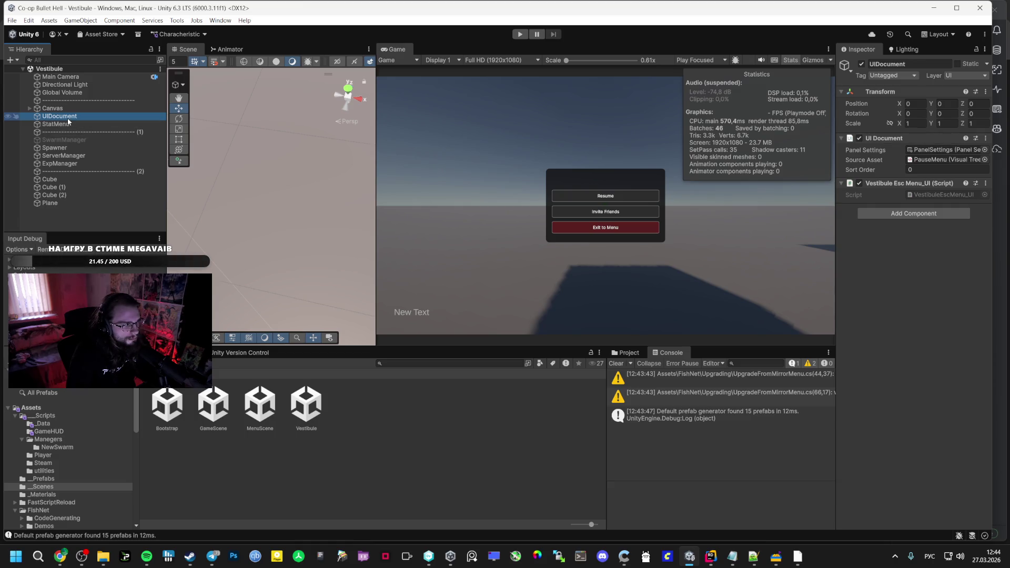
{"action": "right_click", "coordinate": [69, 225]}
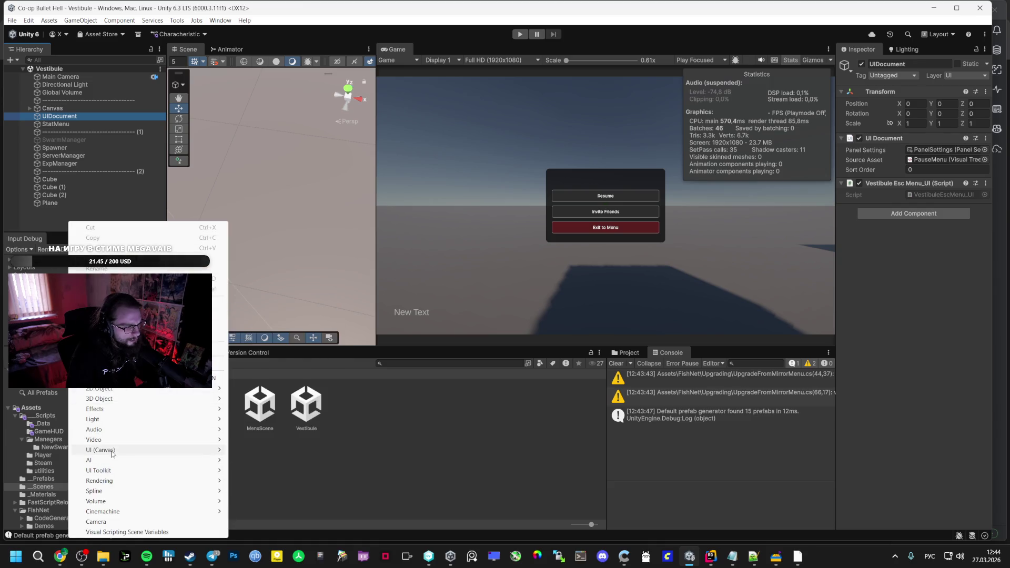
Add a UI Document named GameHUD and move it beneath StatMenu
{"action": "mouse_move", "coordinate": [173, 450]}
{"action": "mouse_move", "coordinate": [216, 471]}
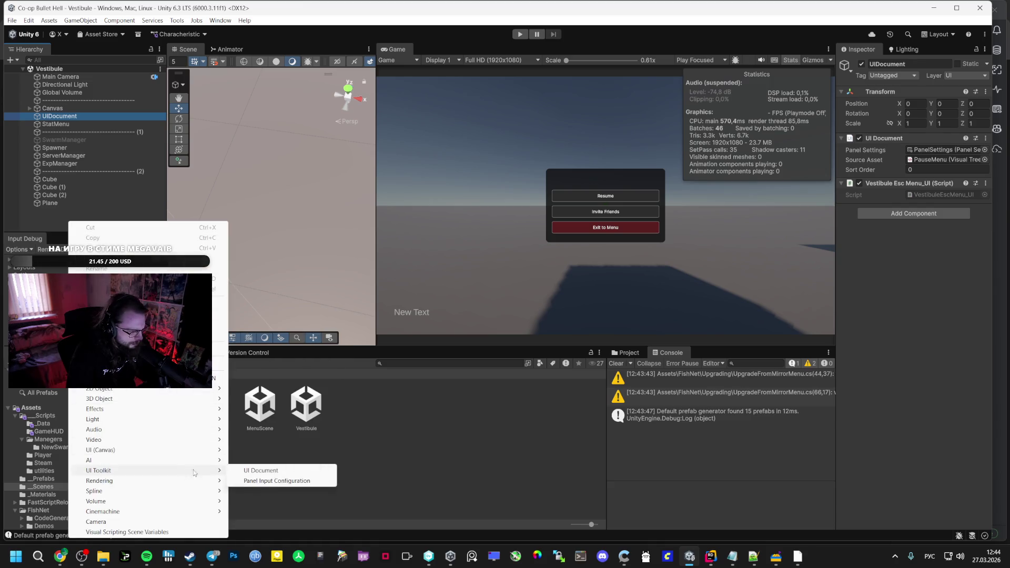
{"action": "left_click", "coordinate": [252, 473]}
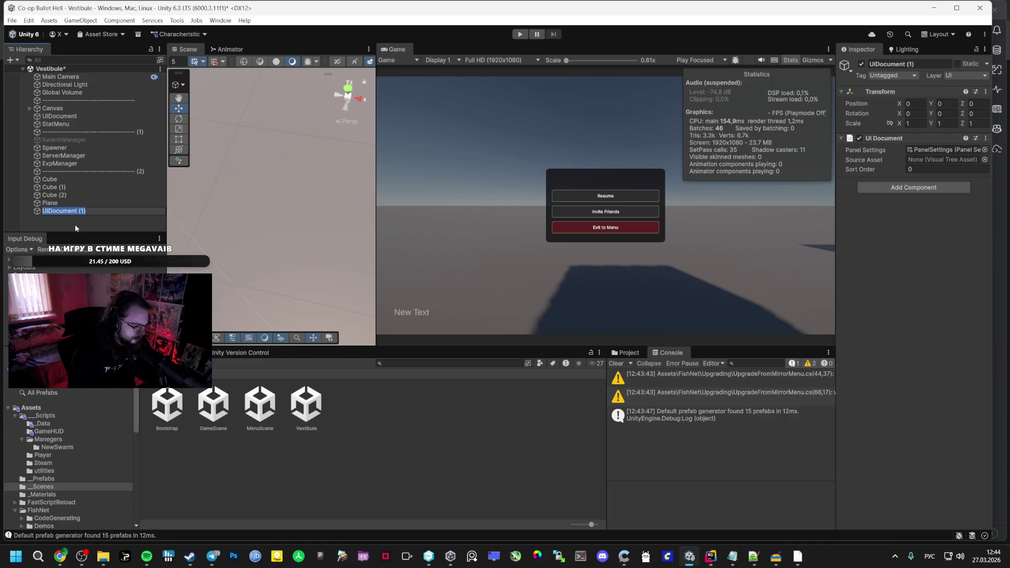
{"action": "type", "text": "Пфьу"}
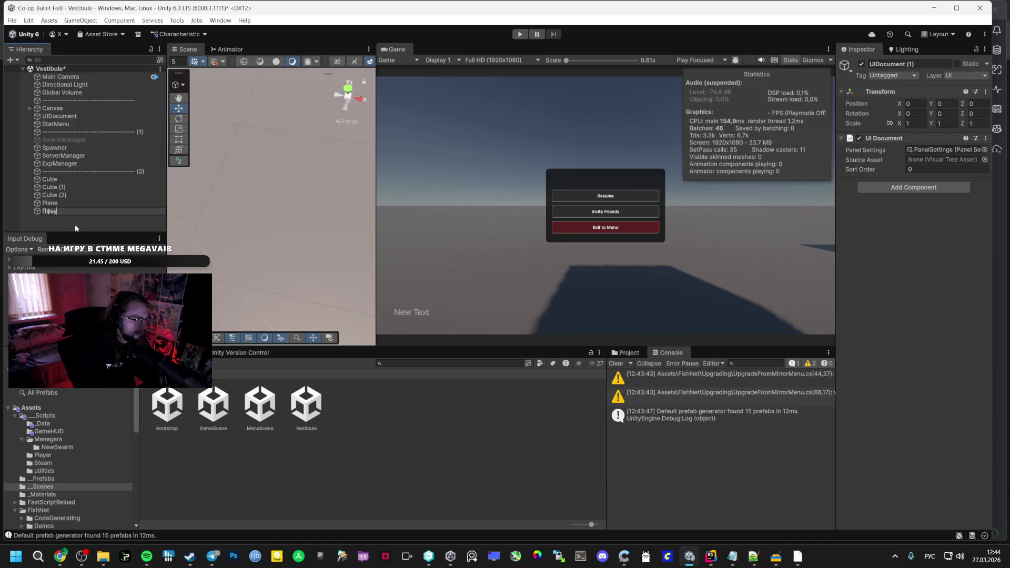
{"action": "key", "text": "BackSpace"}
{"action": "key", "text": "BackSpace"}
{"action": "key", "text": "BackSpace"}
{"action": "key", "text": "alt+shift"}
{"action": "type", "text": "Gae"}
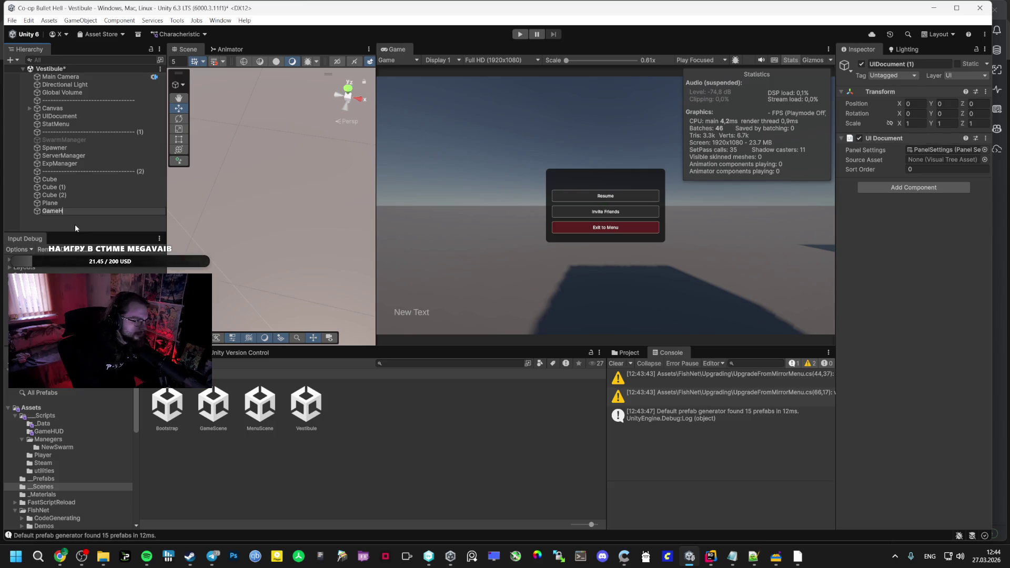
{"action": "key", "text": "BackSpace"}
{"action": "type", "text": "meHUD"}
{"action": "key", "text": "Return"}
{"action": "left_click_drag", "start_coordinate": [63, 210], "coordinate": [56, 131]}
Assign PlayerHUD as GameHUD's Source Asset, attach PlayerHUD_UI, and compare other UI Documents
{"action": "left_click", "coordinate": [43, 424]}
{"action": "left_click", "coordinate": [49, 432]}
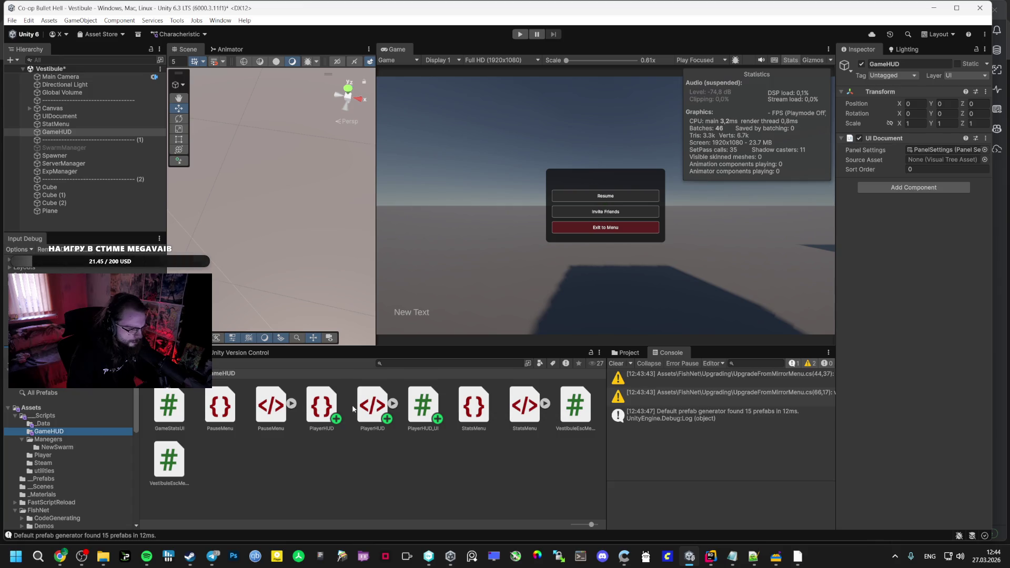
{"action": "mouse_move", "coordinate": [327, 320]}
{"action": "left_mouse_down"}
{"action": "mouse_move", "coordinate": [684, 200]}
{"action": "mouse_move", "coordinate": [942, 160]}
{"action": "left_mouse_up"}
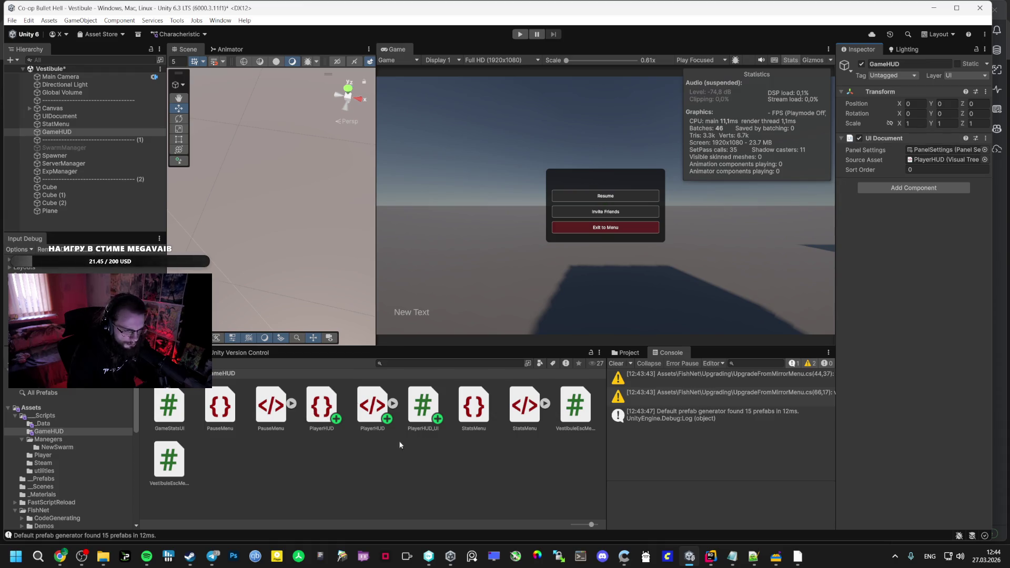
{"action": "mouse_move", "coordinate": [423, 405]}
{"action": "left_mouse_down"}
{"action": "mouse_move", "coordinate": [904, 179]}
{"action": "mouse_move", "coordinate": [893, 234]}
{"action": "left_mouse_up"}
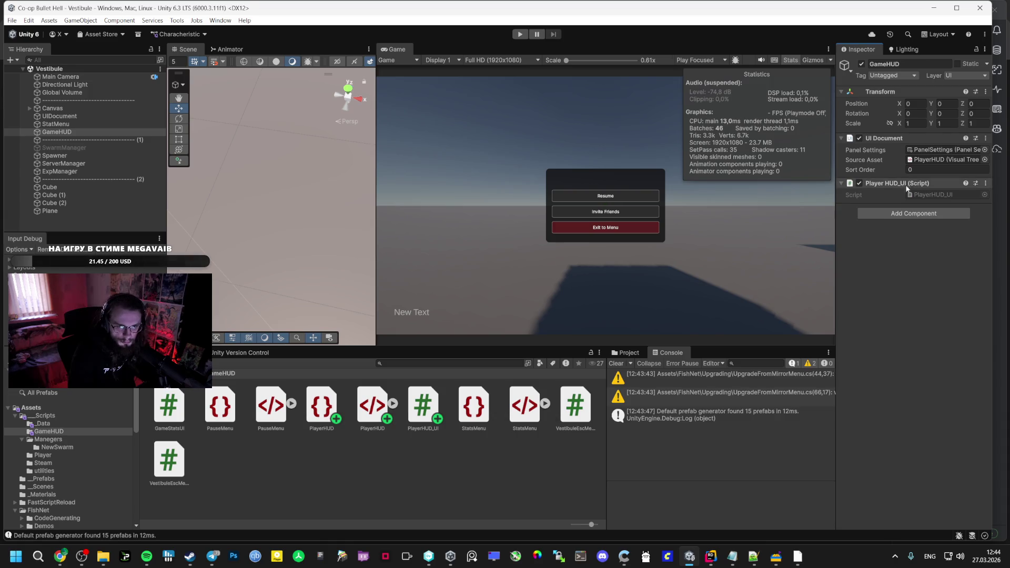
{"action": "left_click", "coordinate": [58, 125]}
{"action": "left_click", "coordinate": [61, 117]}
{"action": "left_click", "coordinate": [69, 125]}
{"action": "left_click", "coordinate": [59, 117]}
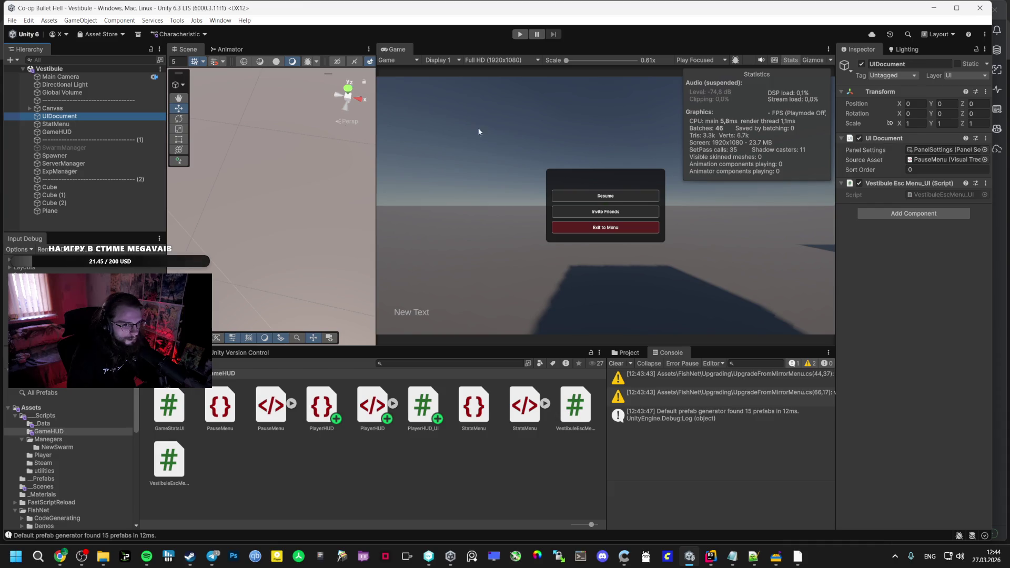
{"action": "mouse_move", "coordinate": [867, 172]}
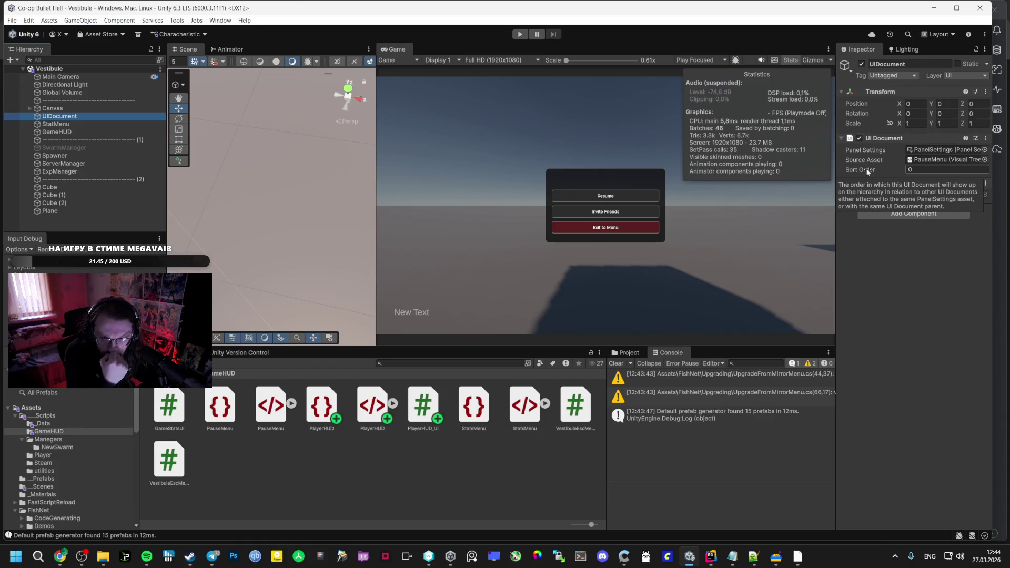
Snip the Sort Order explanation and ask ChatGPT how to make the menu render above other UI
{"action": "key", "text": "super+shift+s"}
{"action": "left_click_drag", "start_coordinate": [838, 164], "coordinate": [990, 214]}
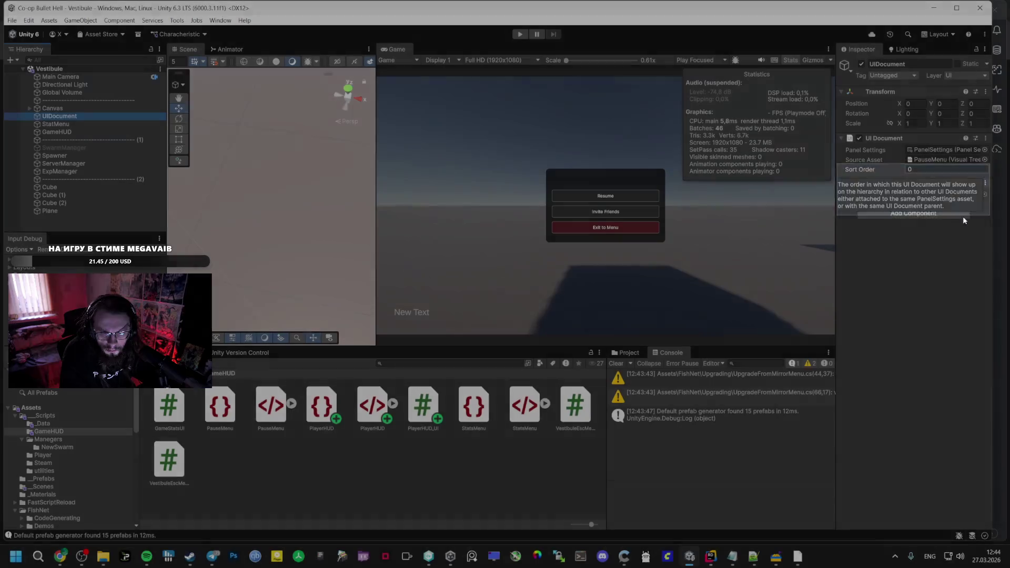
{"action": "key", "text": "alt+Tab"}
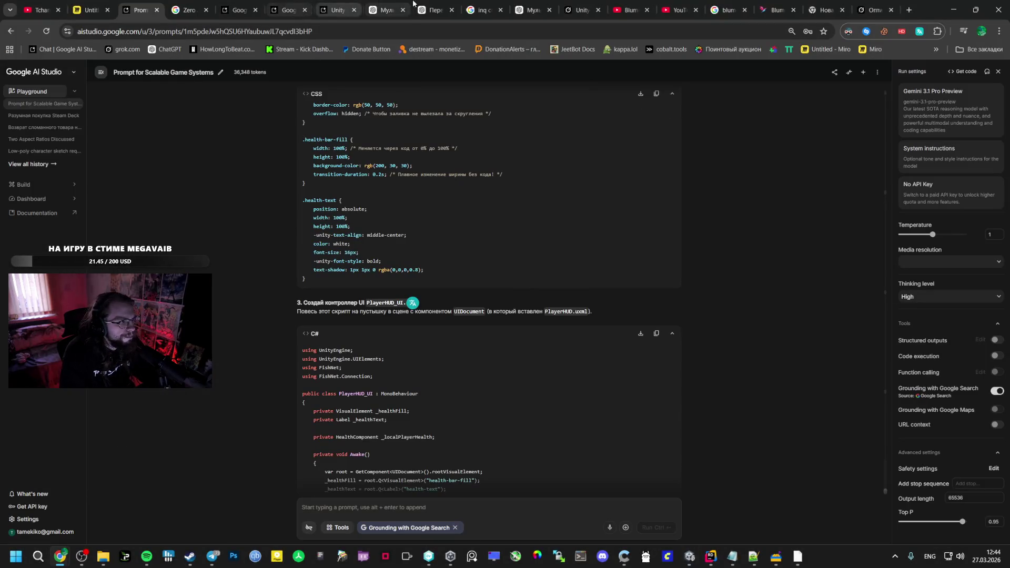
{"action": "left_click", "coordinate": [405, 3]}
{"action": "key", "text": "ctrl+v"}
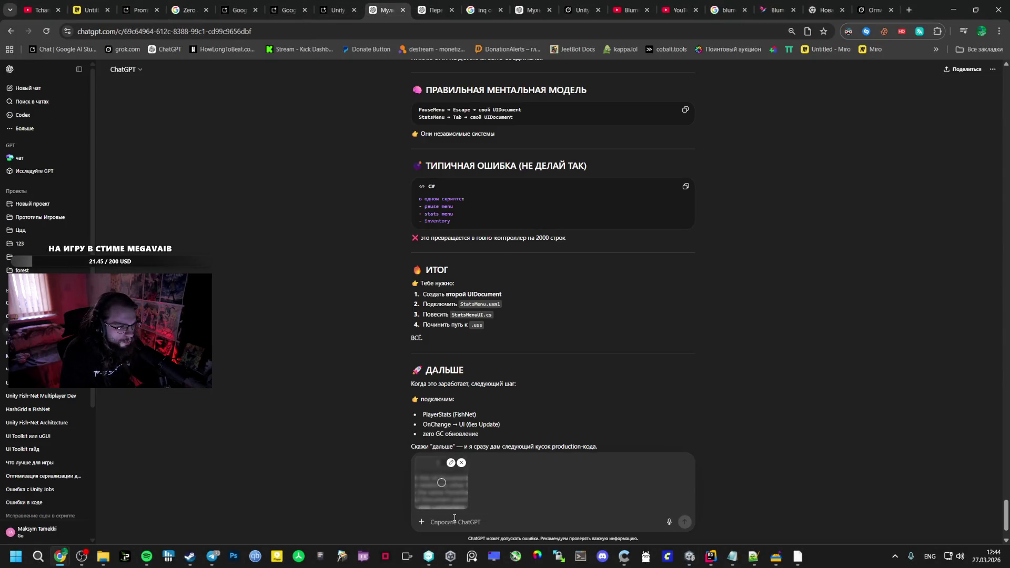
{"action": "type", "text": "Rfr"}
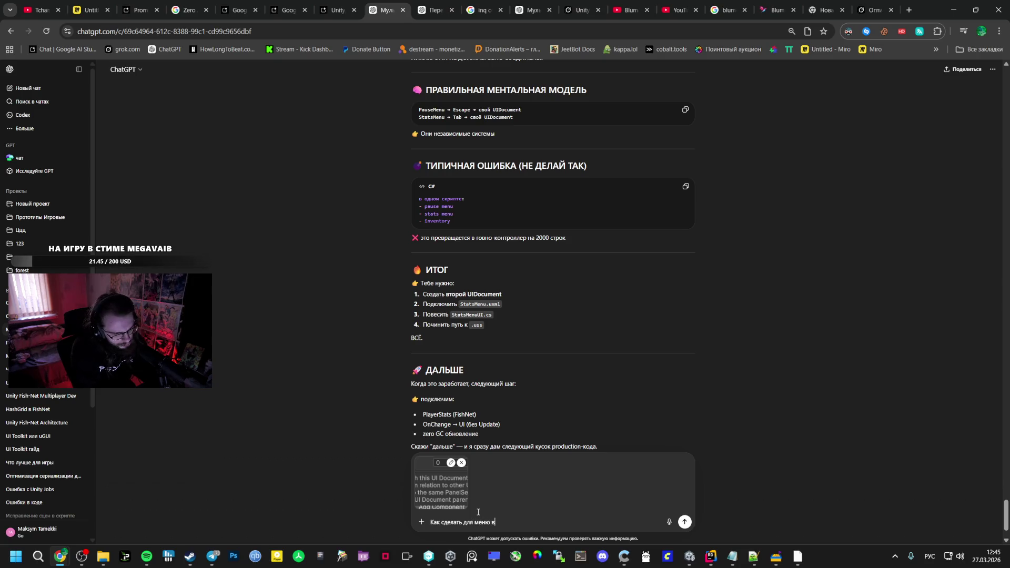
{"action": "key", "text": "Return"}
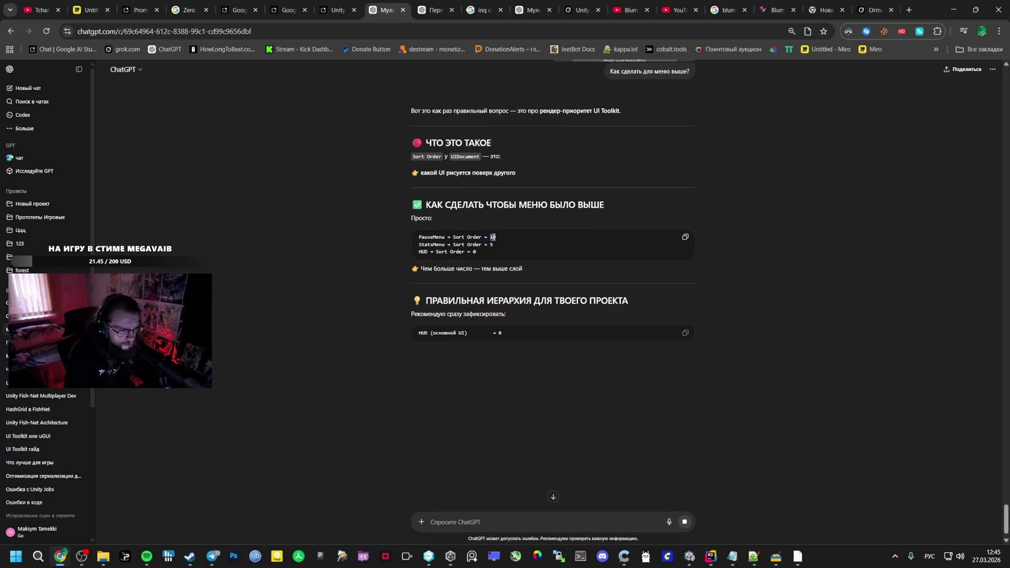
{"action": "key", "text": "alt+Tab"}
{"action": "left_click", "coordinate": [915, 169]}
Set the pause menu UI Document's Sort Order to 10 and StatMenu's to 5
{"action": "type", "text": "10"}
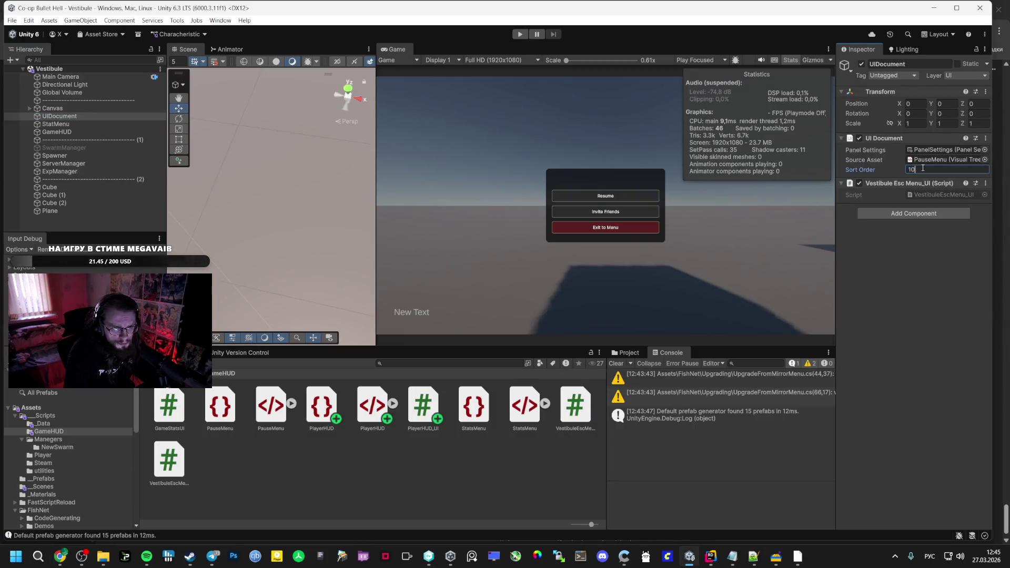
{"action": "key", "text": "alt+Tab"}
{"action": "key", "text": "alt+Tab"}
{"action": "left_click", "coordinate": [158, 131]}
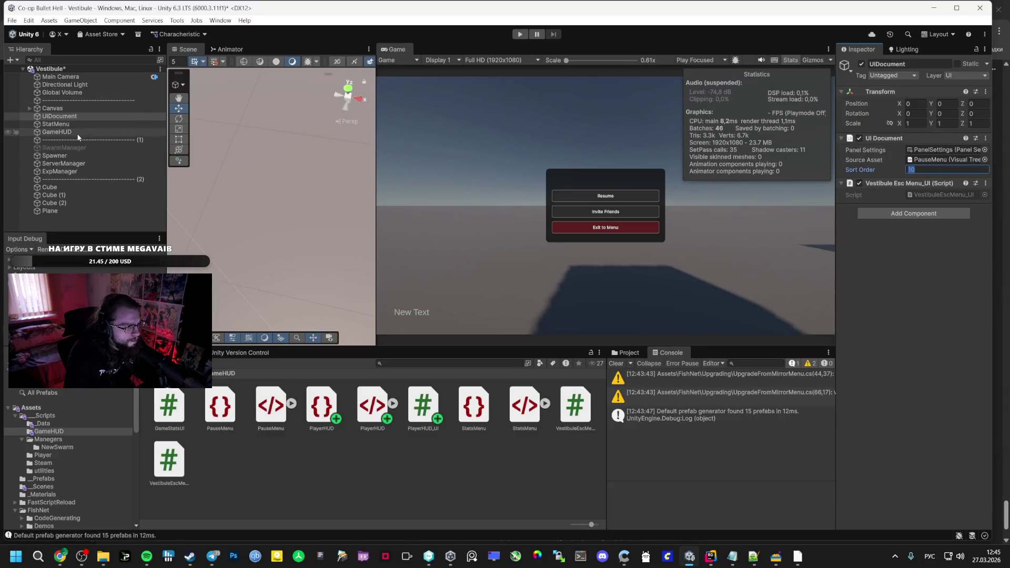
{"action": "left_click", "coordinate": [161, 123]}
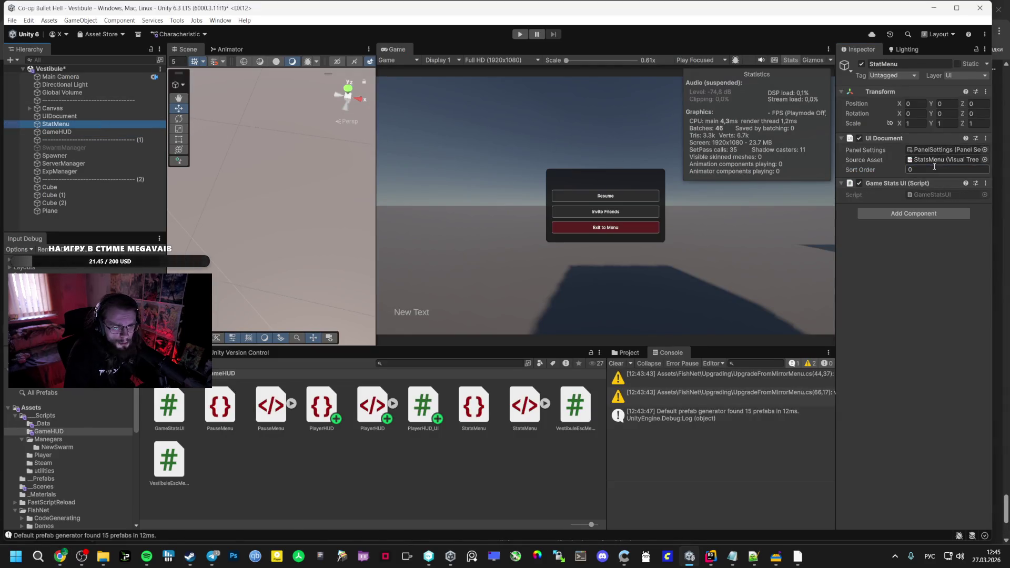
{"action": "key", "text": "alt+Tab"}
{"action": "key", "text": "alt+Tab"}
{"action": "left_click", "coordinate": [934, 169]}
{"action": "type", "text": "5"}
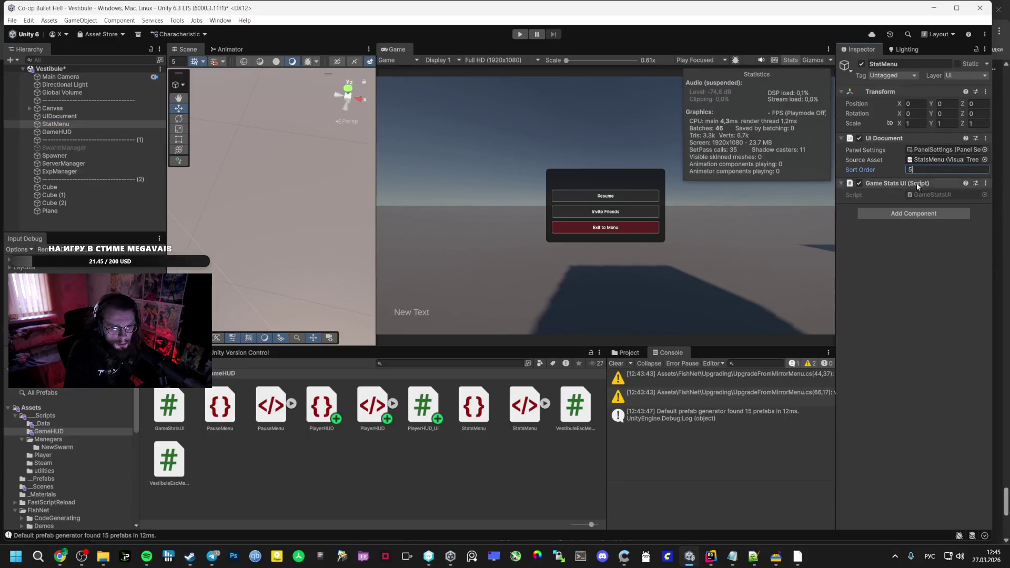
Recheck GameHUD's and the pause menu's Sort Order, then save the Vestibule scene
{"action": "left_click", "coordinate": [87, 132]}
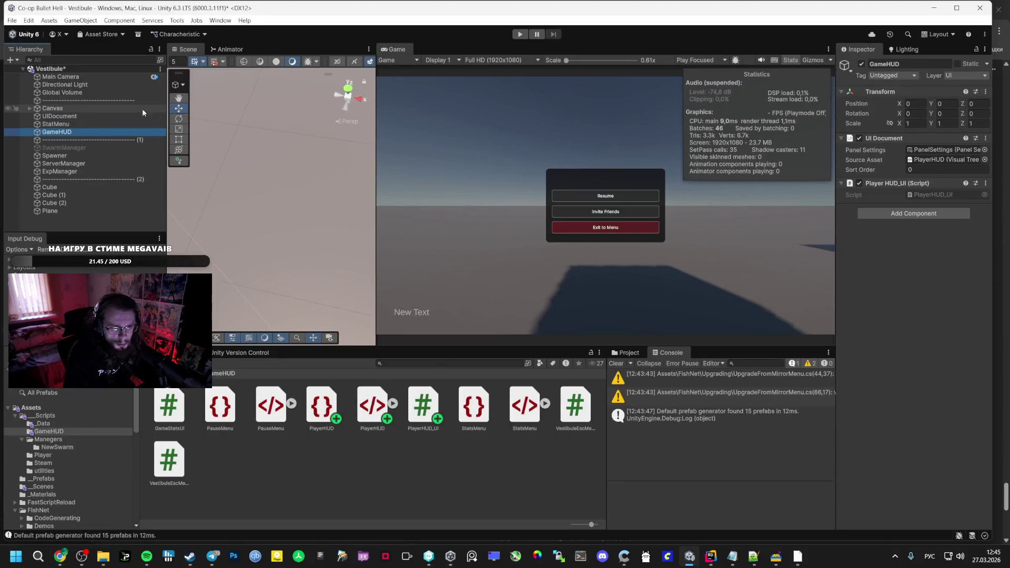
{"action": "left_click", "coordinate": [90, 101]}
{"action": "left_click", "coordinate": [79, 116]}
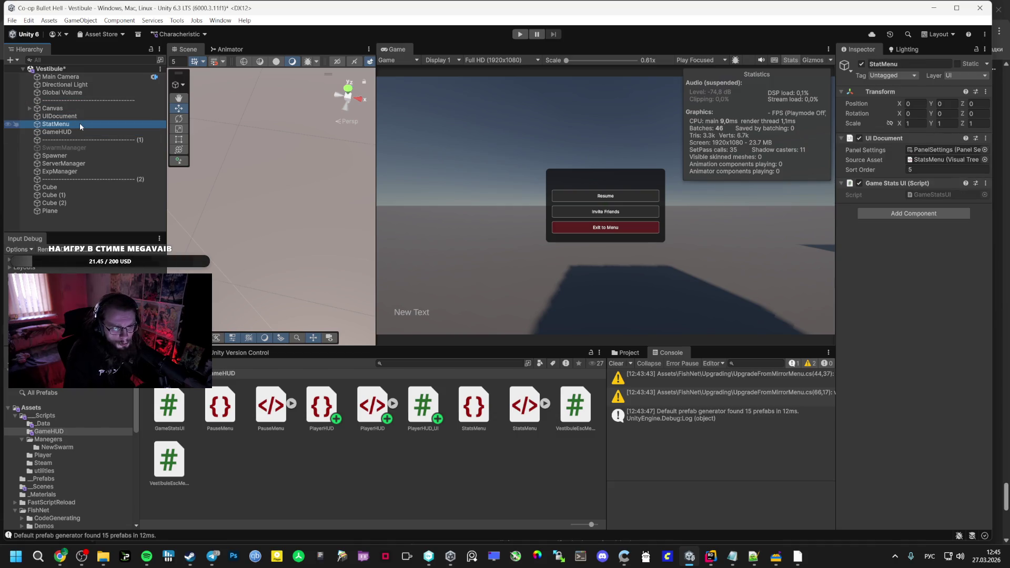
{"action": "left_click", "coordinate": [79, 132]}
{"action": "key", "text": "ctrl+s"}
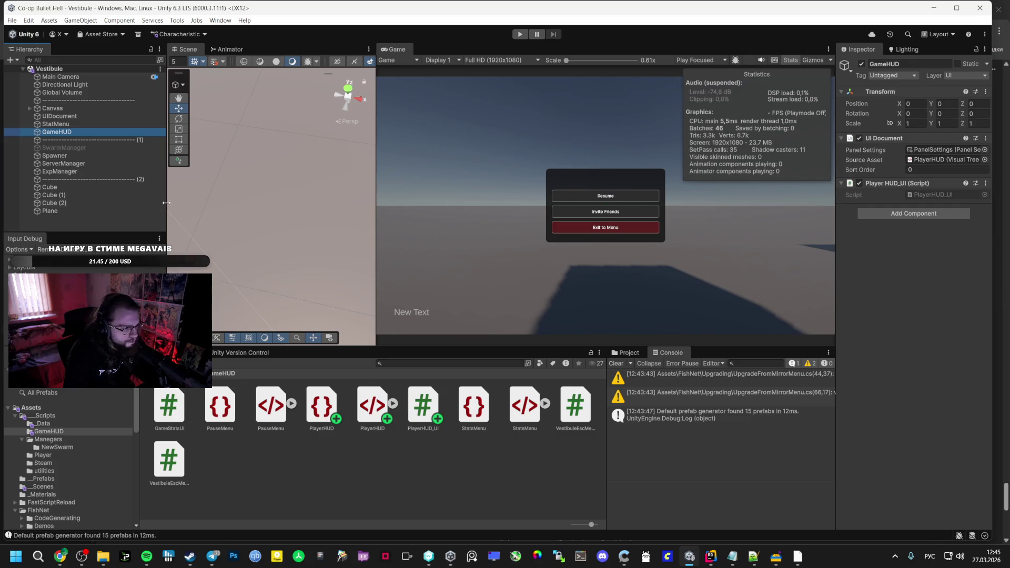
Screenshot the Unity editor and paste it into the ChatGPT message box
{"action": "key", "text": "shift+super+s"}
{"action": "mouse_move", "coordinate": [1006, 47]}
{"action": "left_mouse_down"}
{"action": "mouse_move", "coordinate": [215, 315]}
{"action": "mouse_move", "coordinate": [14, 351]}
{"action": "left_mouse_up"}
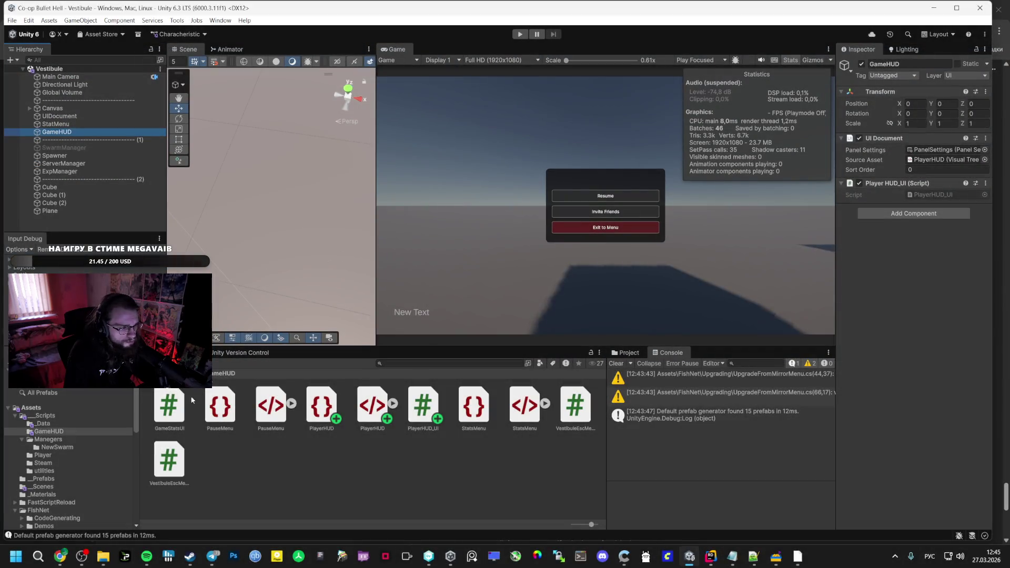
{"action": "left_click", "coordinate": [60, 556]}
{"action": "left_click", "coordinate": [472, 515]}
{"action": "key", "text": "ctrl+v"}
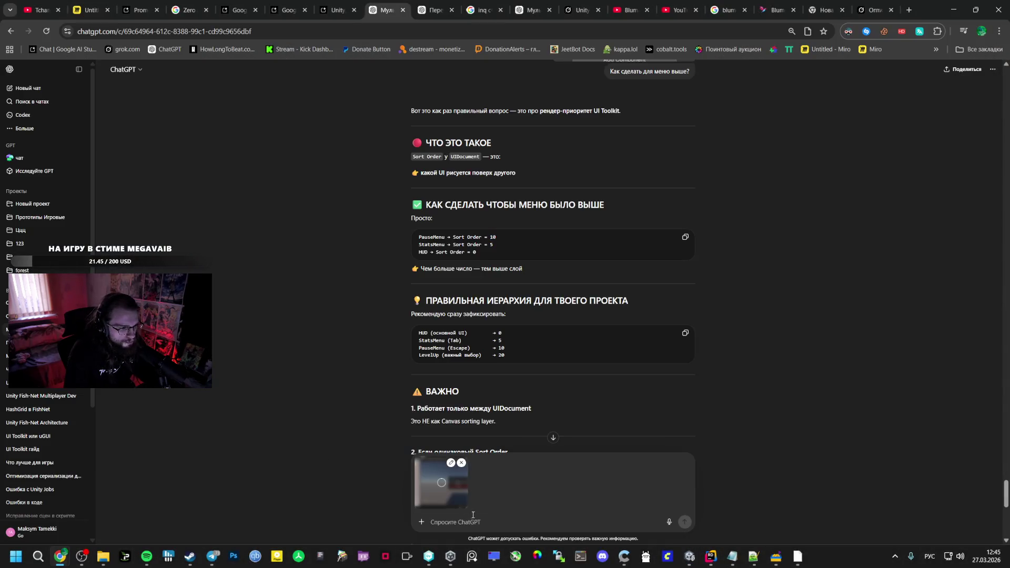
Ask ChatGPT how to hide the stats menu by default, attaching StatsMenu.uss, StatsMenu.uxml and VestibuleEscMenu
{"action": "type", "text": "Как скрыт ыно"}
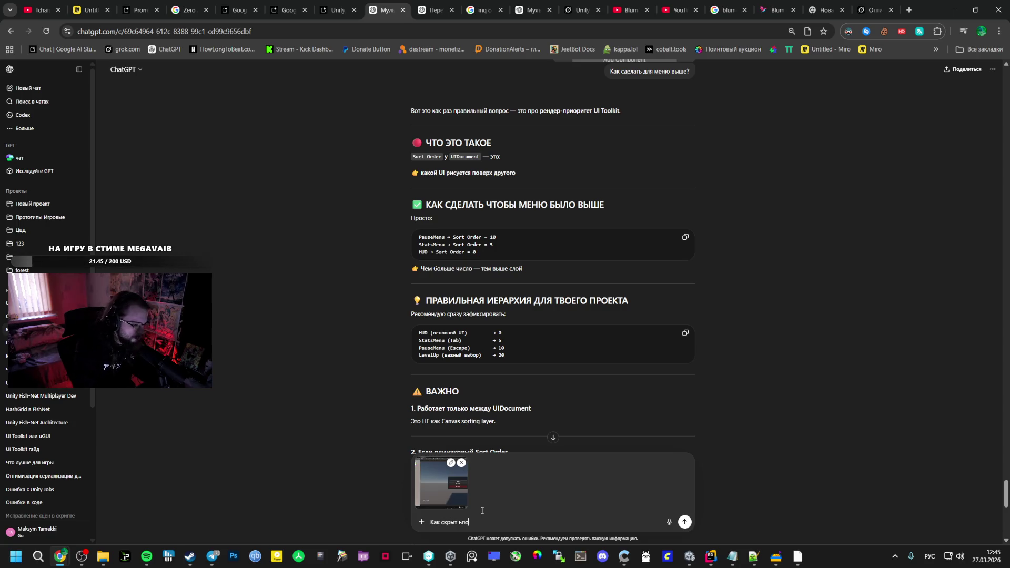
{"action": "type", "text": "ьт"}
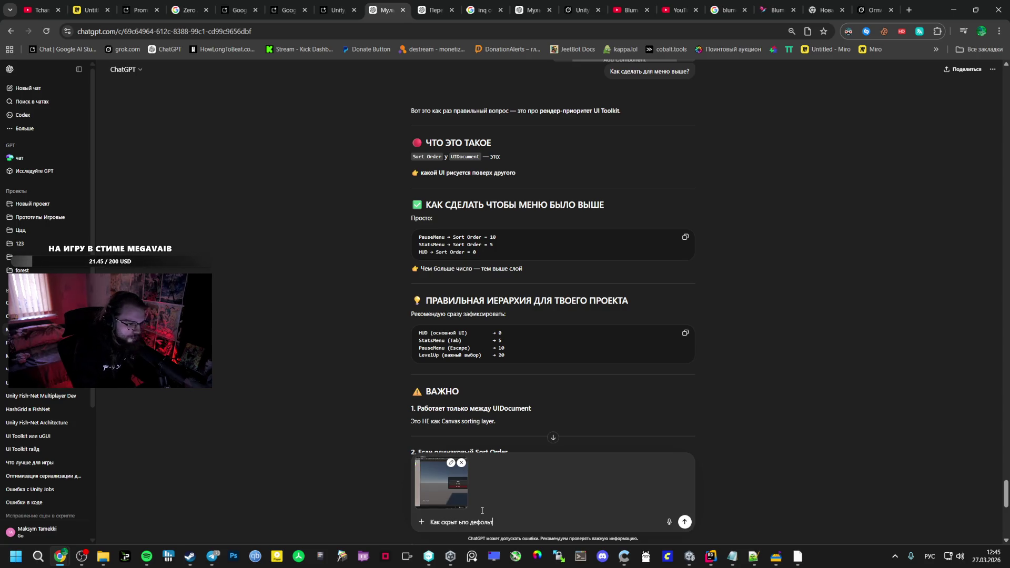
{"action": "type", "text": " это меню?"}
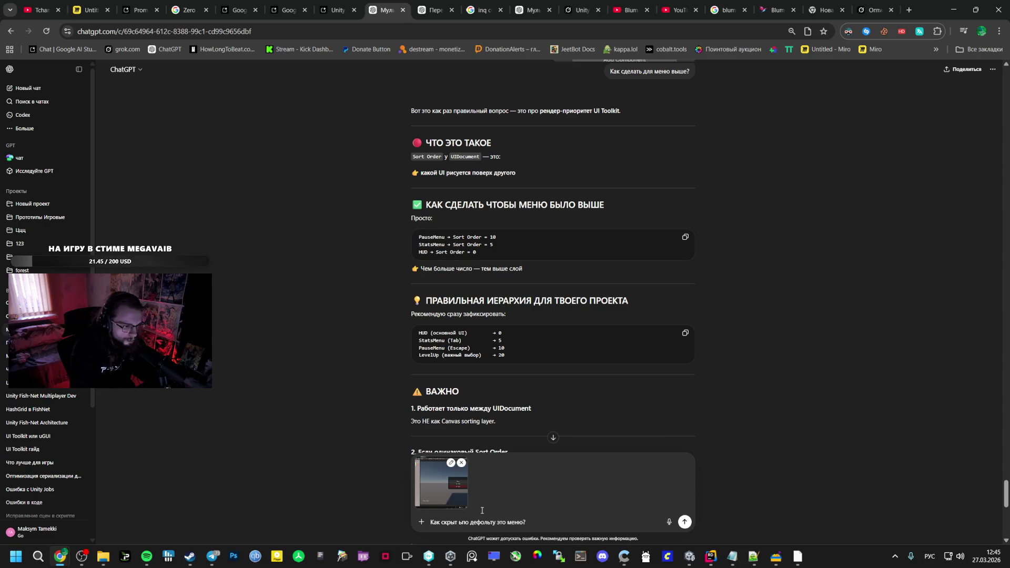
{"action": "key", "text": "BackSpace"}
{"action": "type", "text": "в редакторе"}
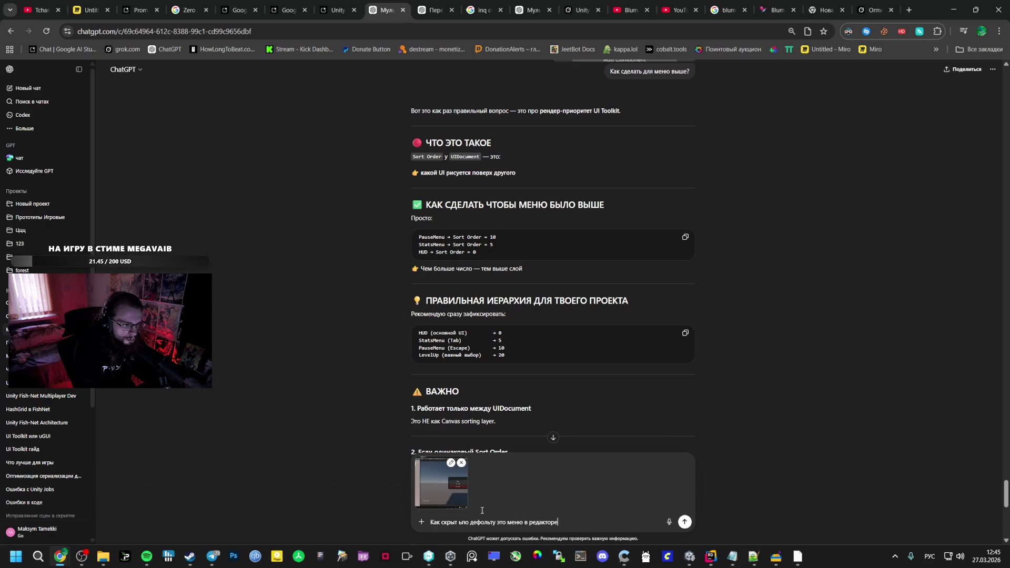
{"action": "key", "text": "alt+Tab"}
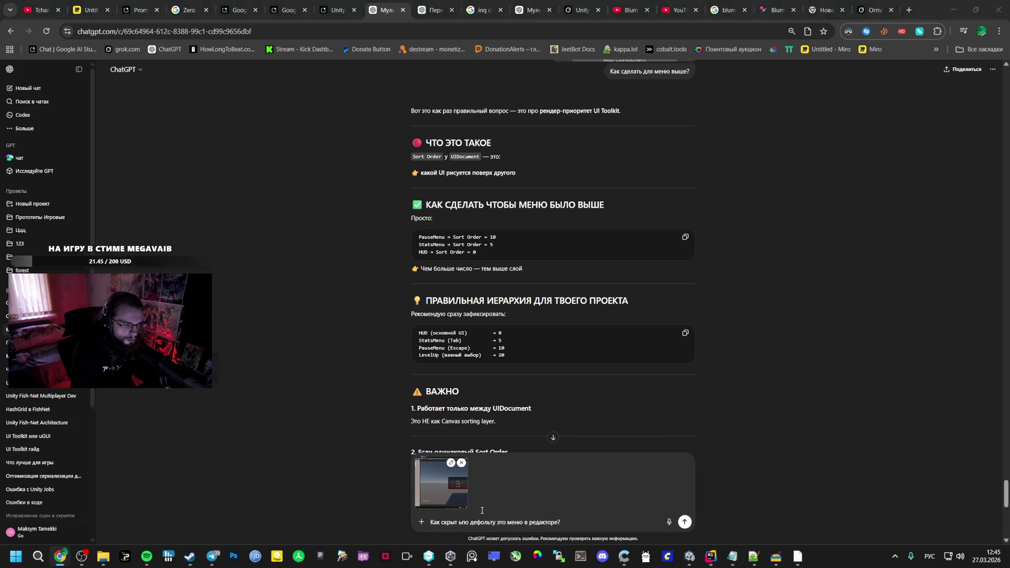
{"action": "left_click", "coordinate": [411, 422]}
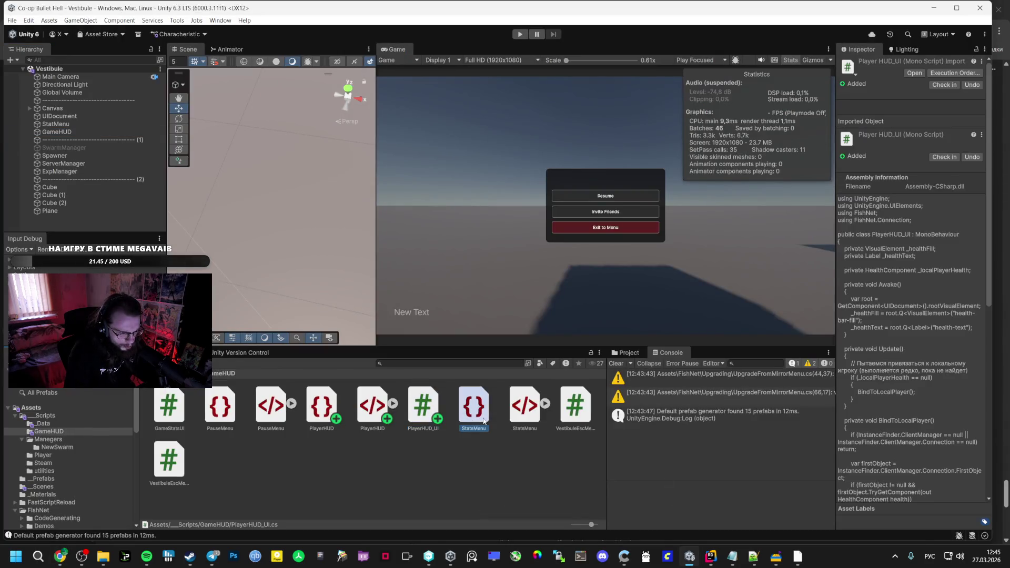
{"action": "left_click", "coordinate": [524, 405], "text": "ctrl"}
{"action": "left_click", "coordinate": [169, 473], "text": "ctrl"}
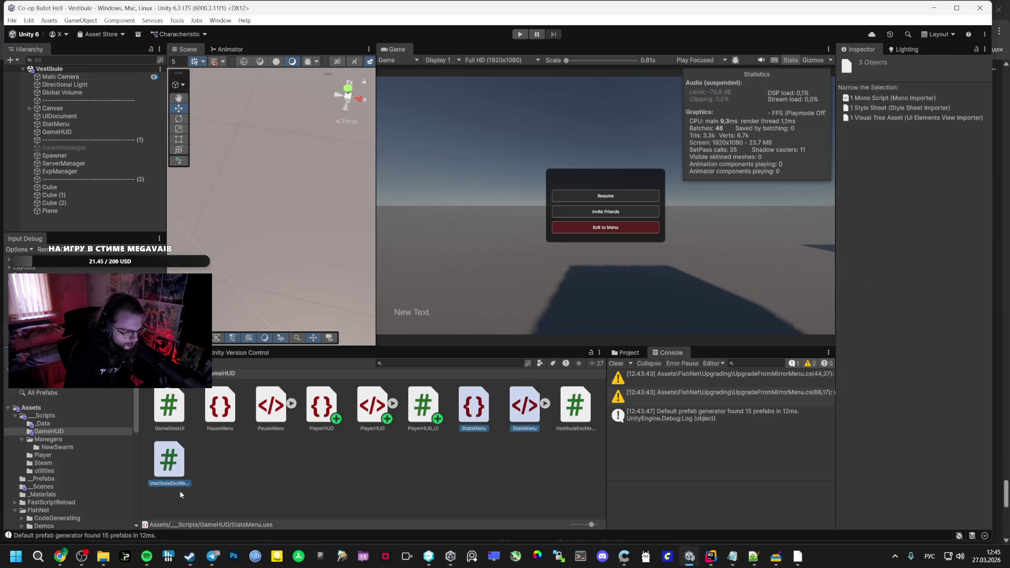
{"action": "mouse_move", "coordinate": [259, 516]}
{"action": "left_mouse_down"}
{"action": "mouse_move", "coordinate": [420, 505]}
{"action": "mouse_move", "coordinate": [473, 521]}
{"action": "left_mouse_up"}
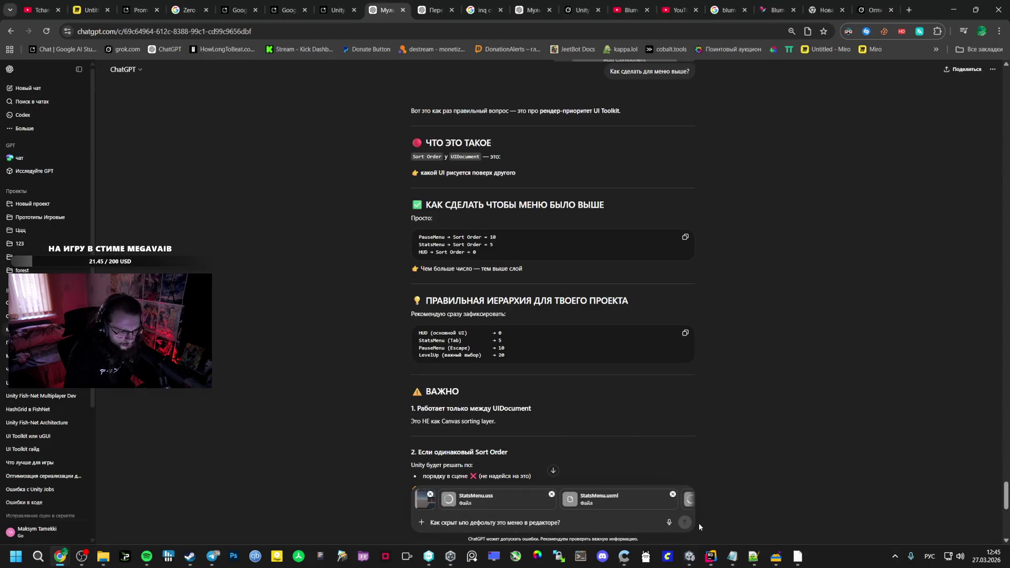
{"action": "left_click", "coordinate": [685, 524]}
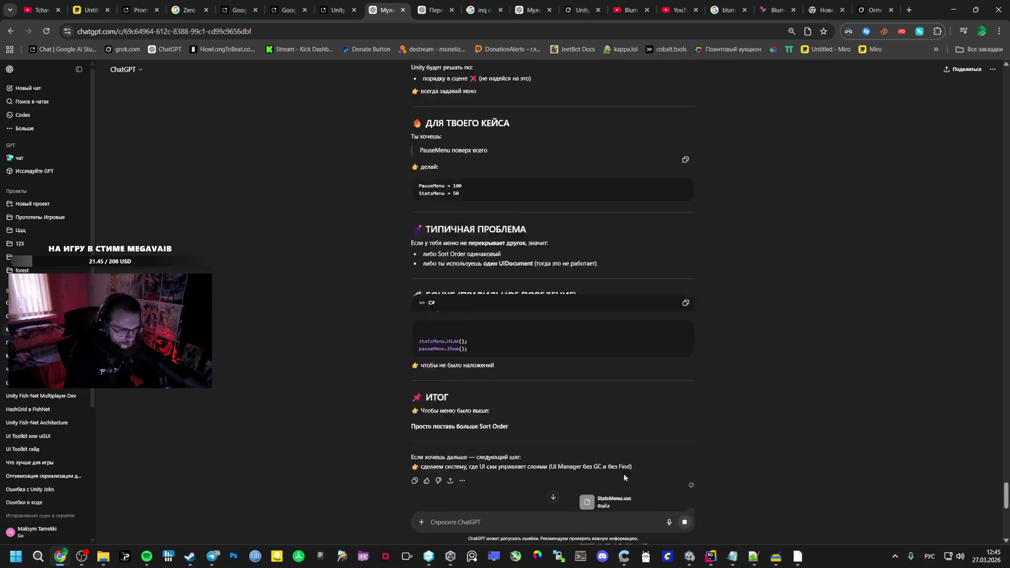
Attach PauseMenu.uss and PauseMenu.uxml from the Project window to the chat
{"action": "key", "text": "alt+Tab"}
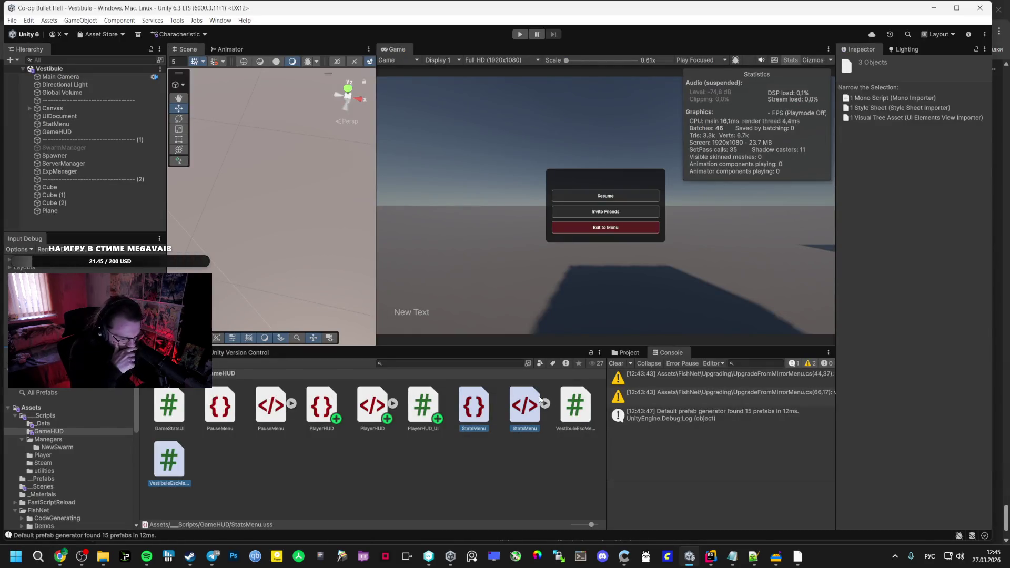
{"action": "left_click", "coordinate": [474, 407]}
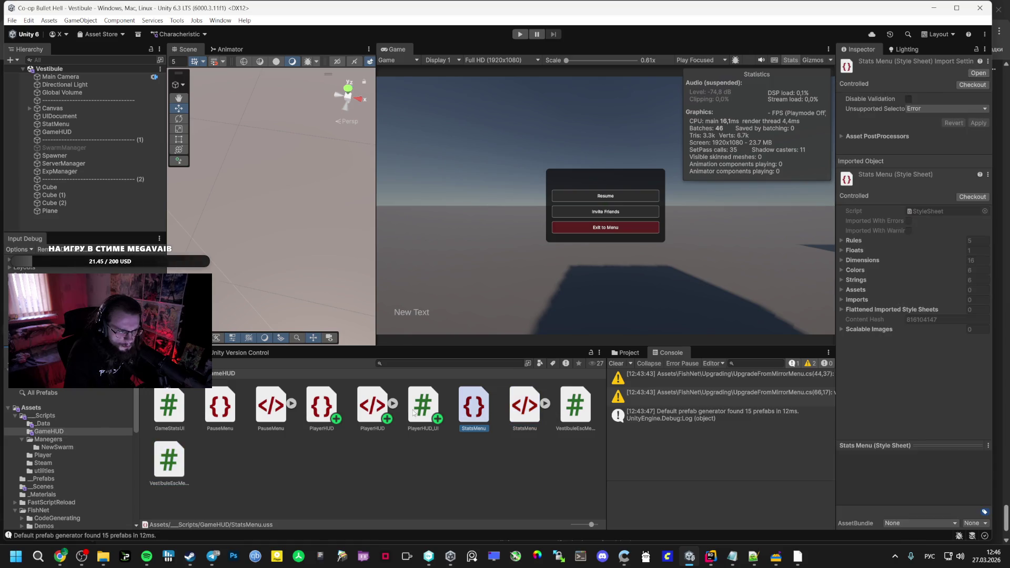
{"action": "left_click", "coordinate": [263, 427]}
{"action": "left_click", "coordinate": [220, 406]}
{"action": "left_click", "coordinate": [268, 419], "text": "ctrl"}
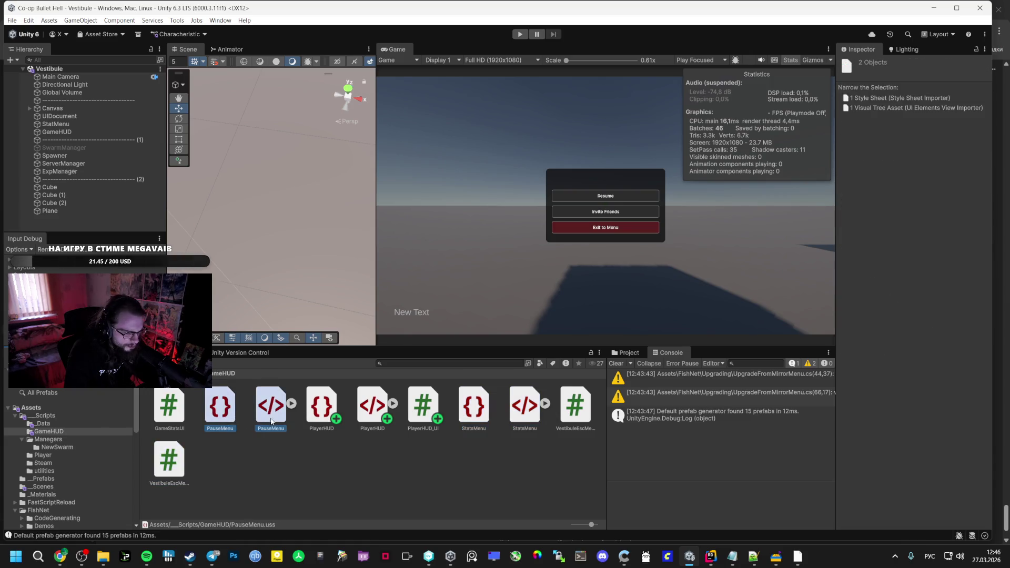
{"action": "key", "text": "alt+Tab"}
{"action": "mouse_move", "coordinate": [292, 459]}
{"action": "left_mouse_down"}
{"action": "mouse_move", "coordinate": [495, 453]}
{"action": "mouse_move", "coordinate": [581, 421]}
{"action": "left_mouse_up"}
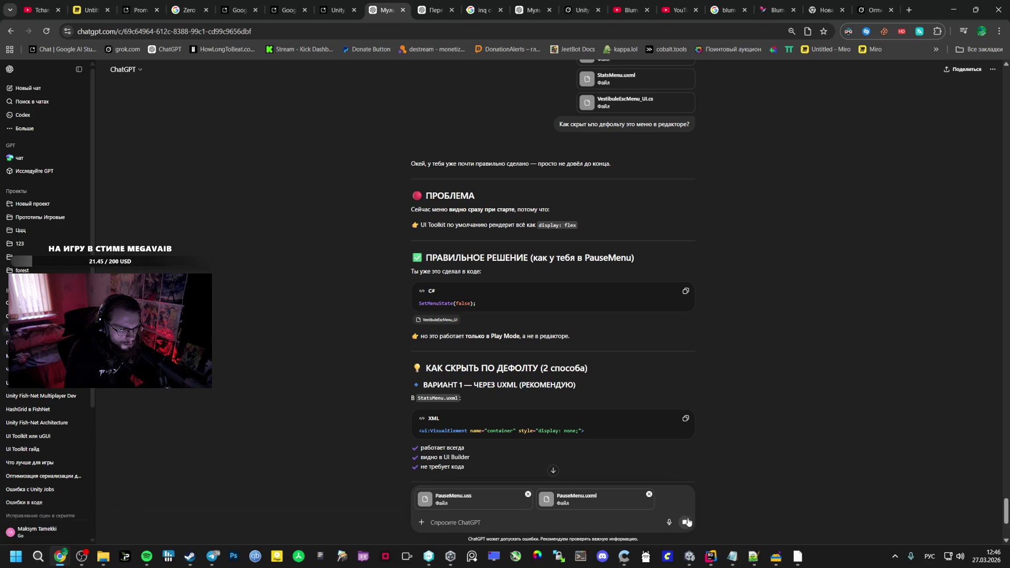
Select ChatGPT's suggested display: none line and inspect the StatsMenu and PauseMenu UXML assets
{"action": "key", "text": "alt+Tab"}
{"action": "key", "text": "alt+Tab"}
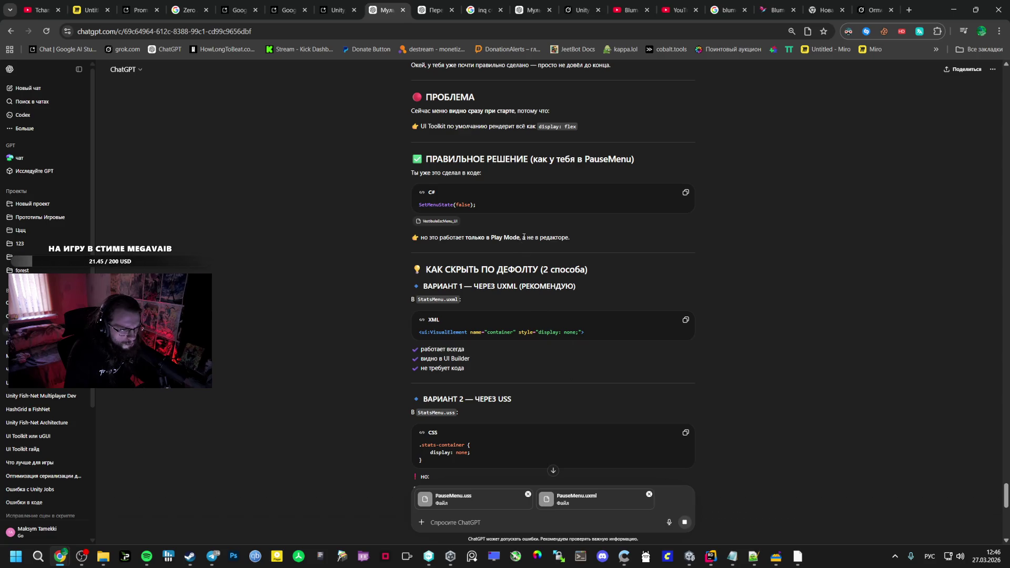
{"action": "left_click_drag", "start_coordinate": [623, 332], "coordinate": [414, 329]}
{"action": "key", "text": "alt+Tab"}
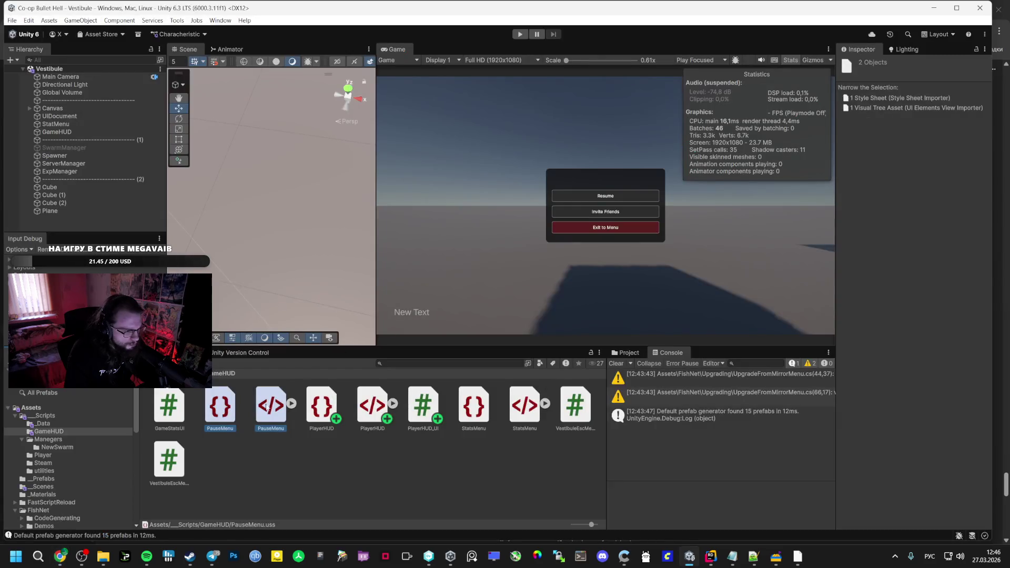
{"action": "left_click", "coordinate": [486, 417]}
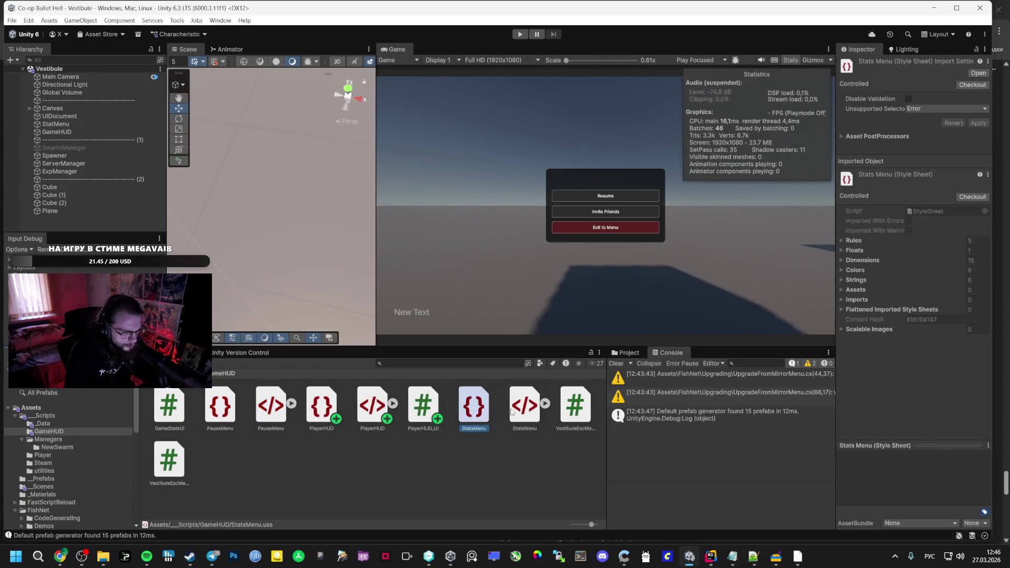
{"action": "left_click", "coordinate": [511, 412]}
{"action": "left_click", "coordinate": [471, 405]}
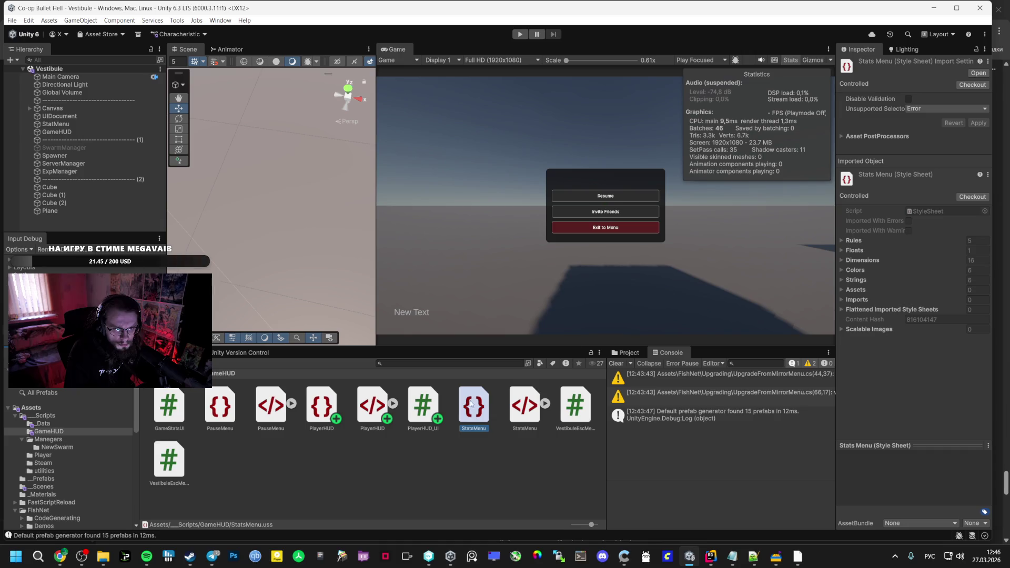
{"action": "key", "text": "Right"}
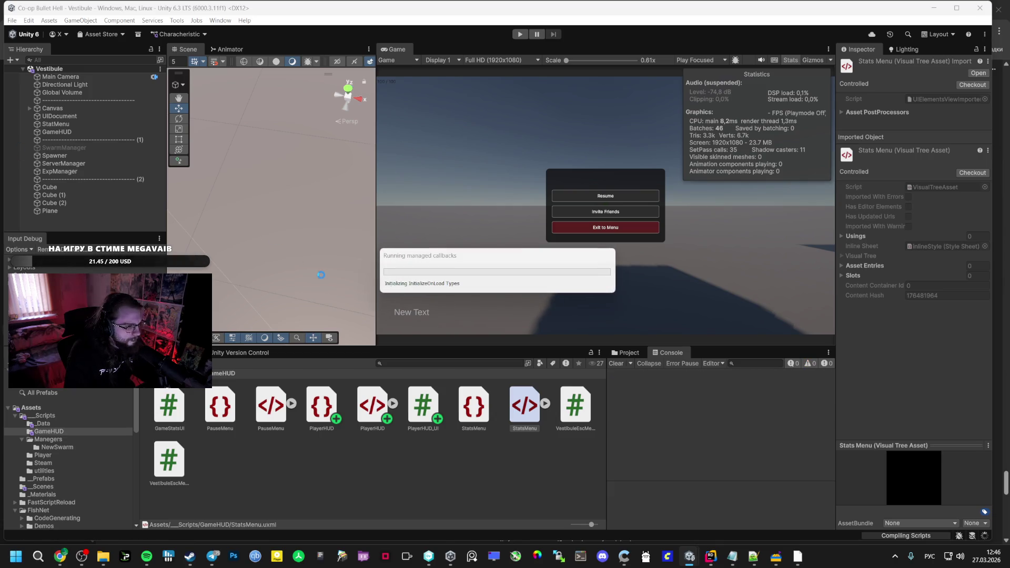
{"action": "left_click", "coordinate": [271, 416]}
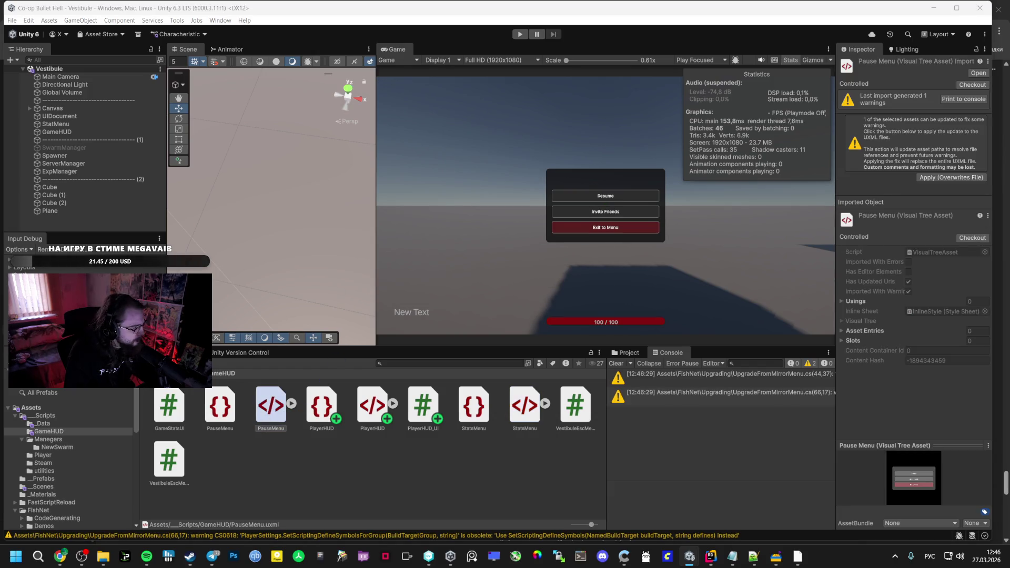
Ask 'куда?' with the PauseMenu.uxml markup pasted in, replacing the file attachment
{"action": "key", "text": "alt+Tab"}
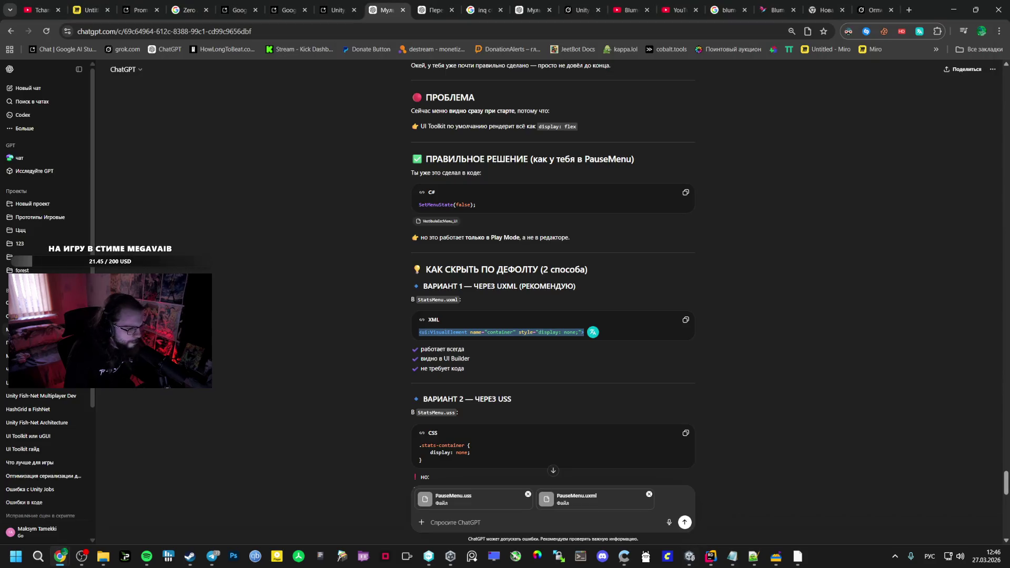
{"action": "scroll", "coordinate": [403, 348], "scroll_direction": "down", "scroll_amount": 2}
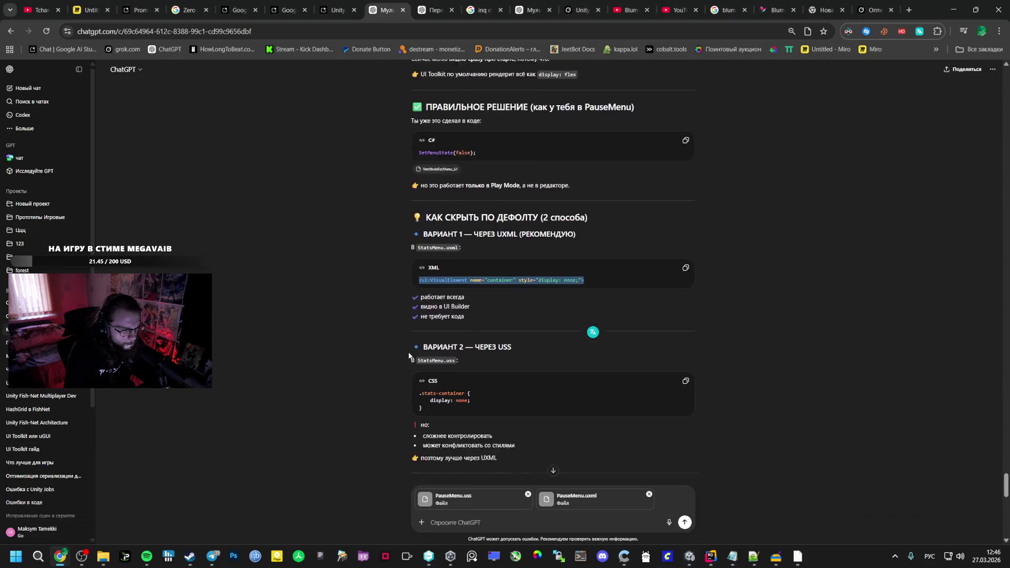
{"action": "scroll", "coordinate": [408, 352], "scroll_direction": "up", "scroll_amount": 1}
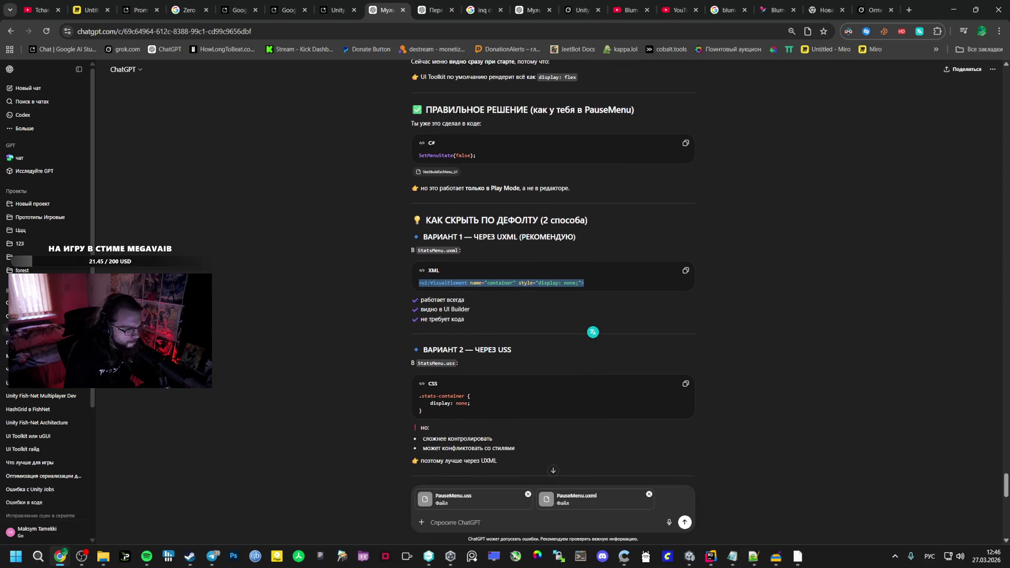
{"action": "key", "text": "alt+Tab"}
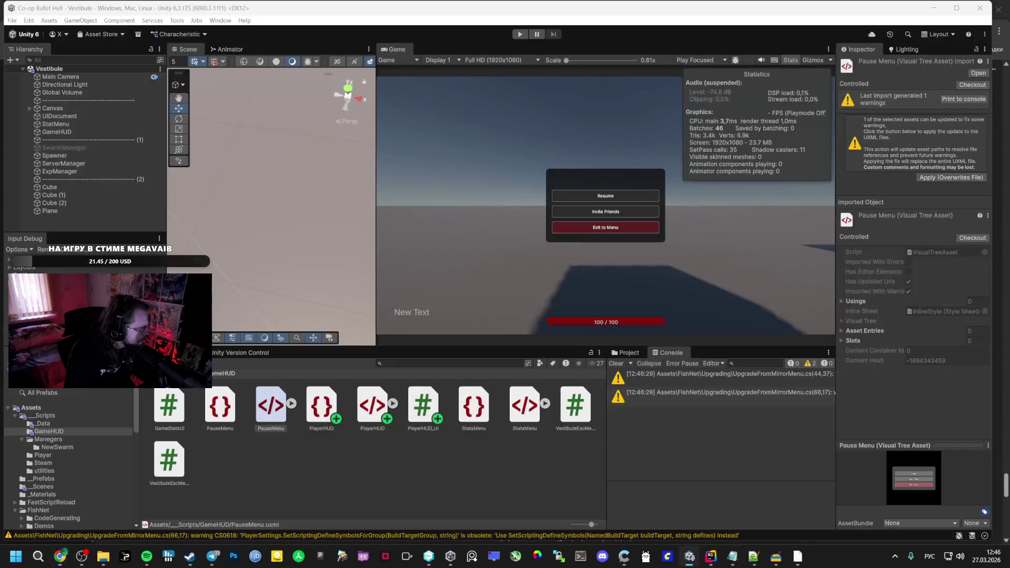
{"action": "key", "text": "alt+Tab"}
{"action": "key", "text": "ctrl+v"}
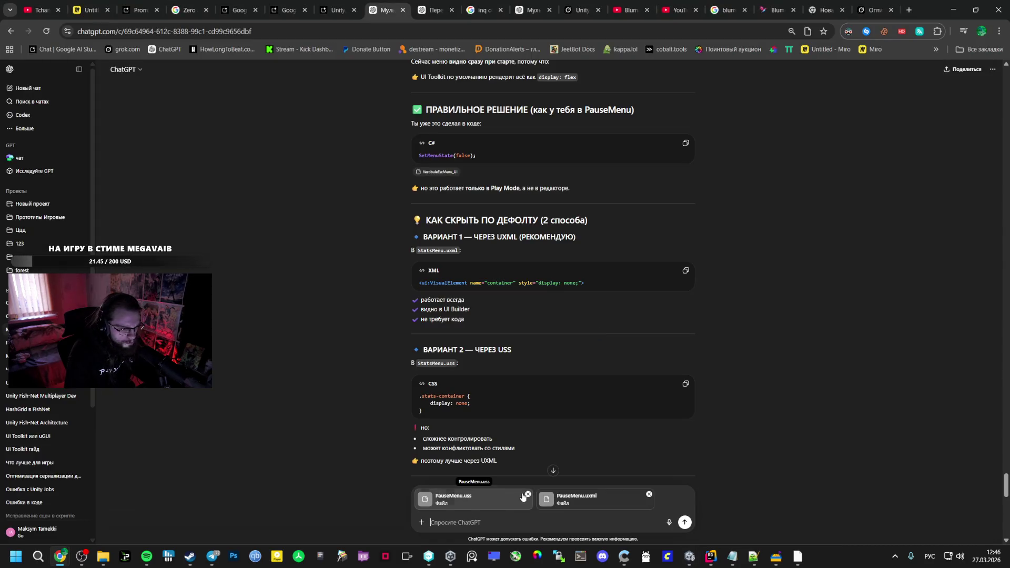
{"action": "left_click", "coordinate": [528, 497]}
{"action": "type", "text": "куда"}
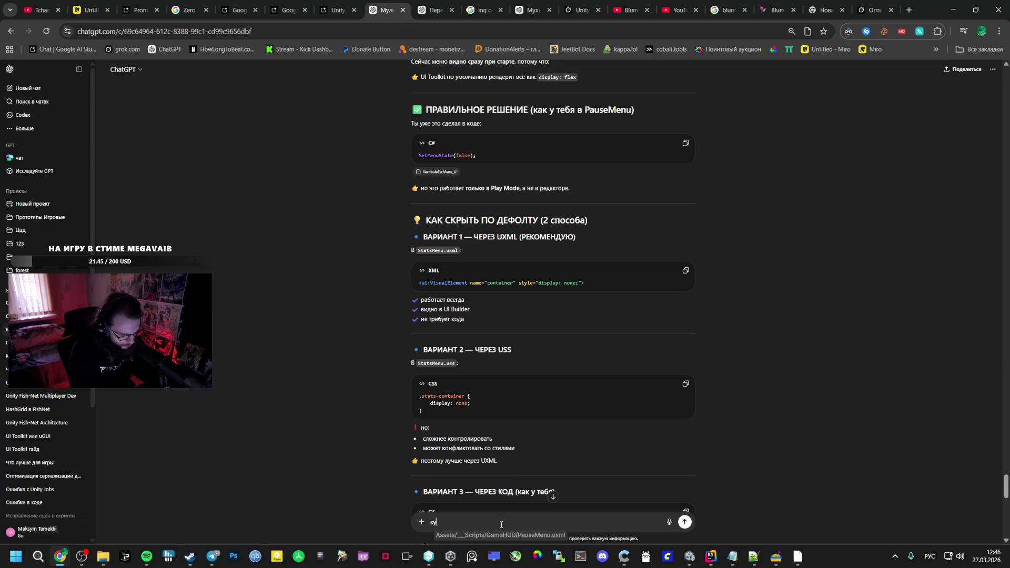
{"action": "key", "text": "ctrl+v"}
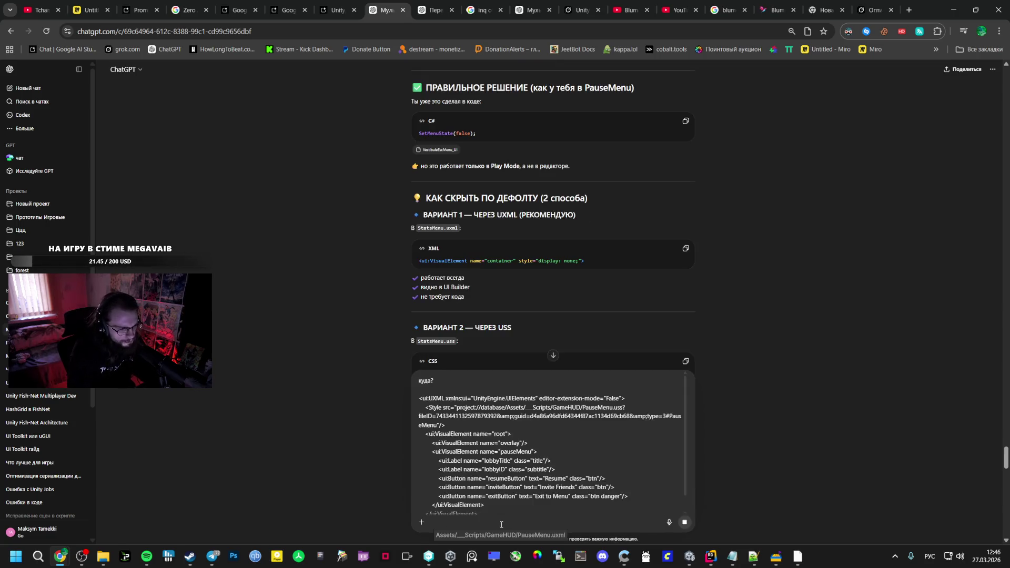
{"action": "key", "text": "Return"}
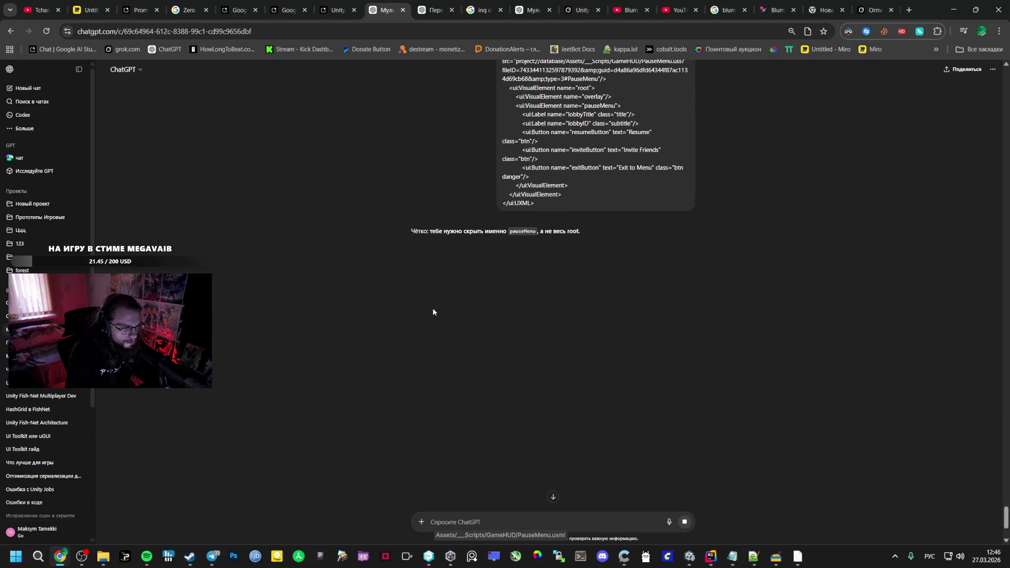
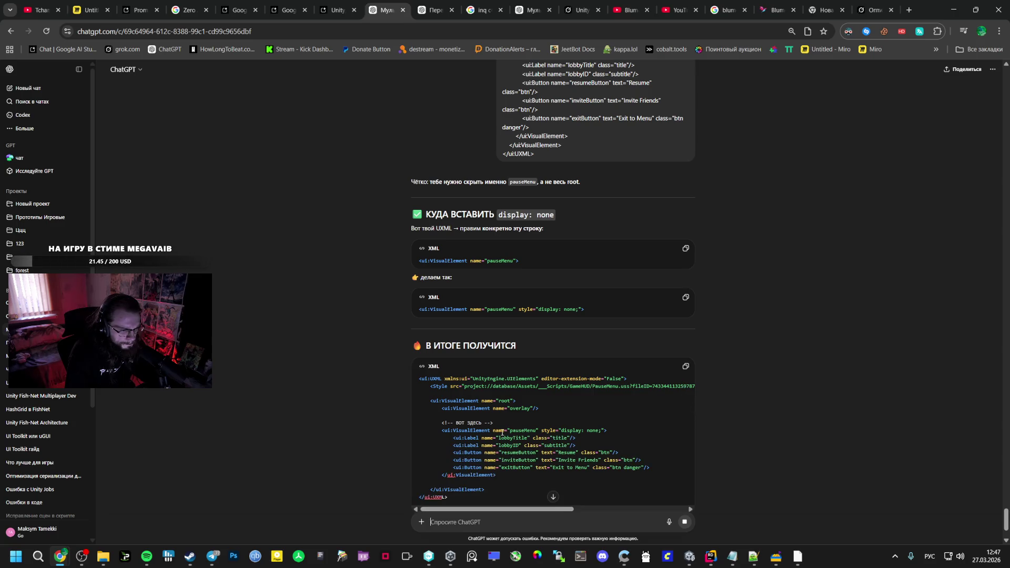
Paste ChatGPT's UXML over PauseMenu.uxml so pauseMenu has style display: none
{"action": "left_click", "coordinate": [685, 272]}
{"action": "key", "text": "alt+Tab"}
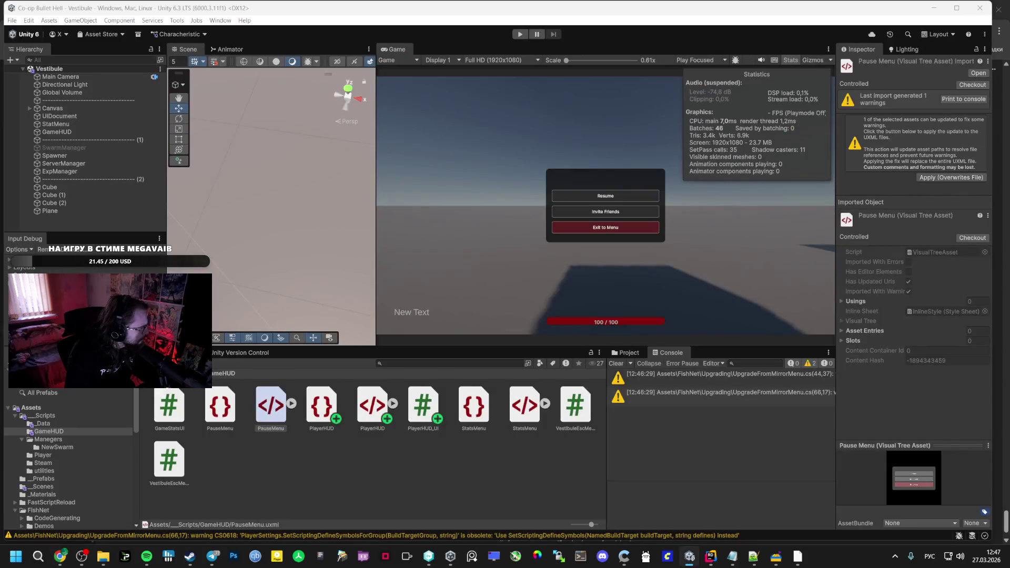
{"action": "key", "text": "alt+Tab"}
{"action": "key", "text": "ctrl+v"}
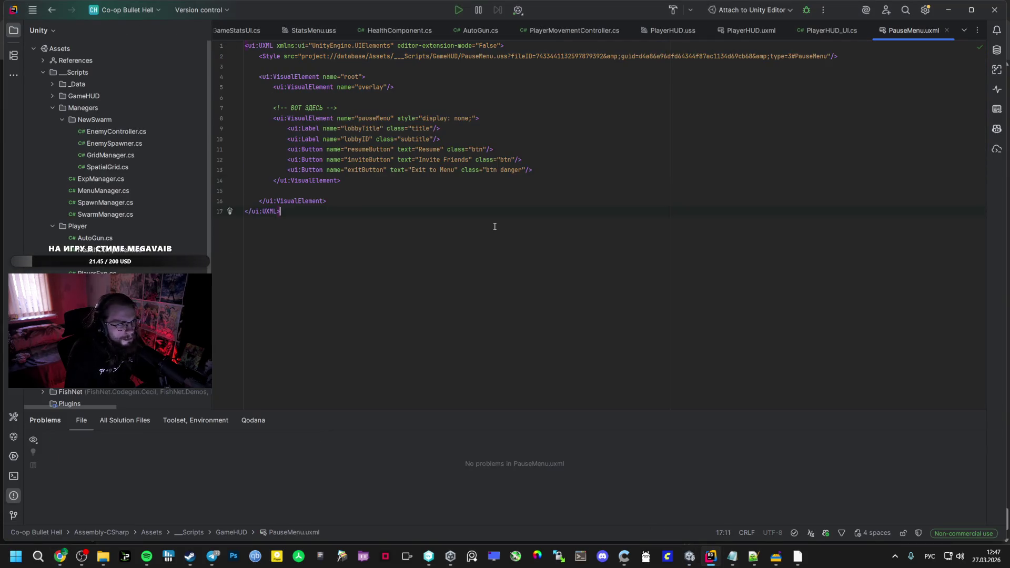
Toggle the UIDocument off and on in Unity to refresh the game view
{"action": "key", "text": "alt+Tab"}
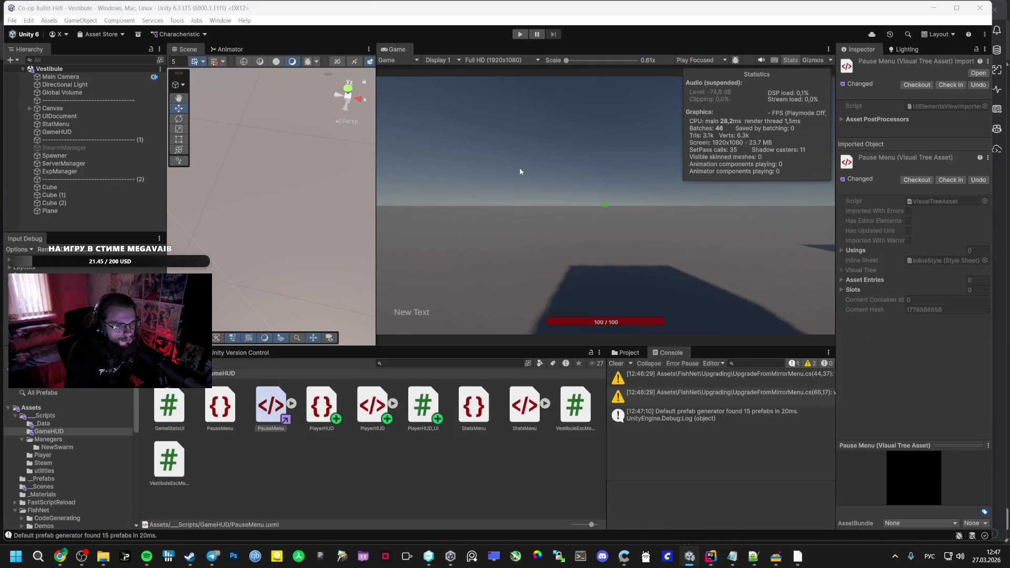
{"action": "left_click", "coordinate": [129, 115]}
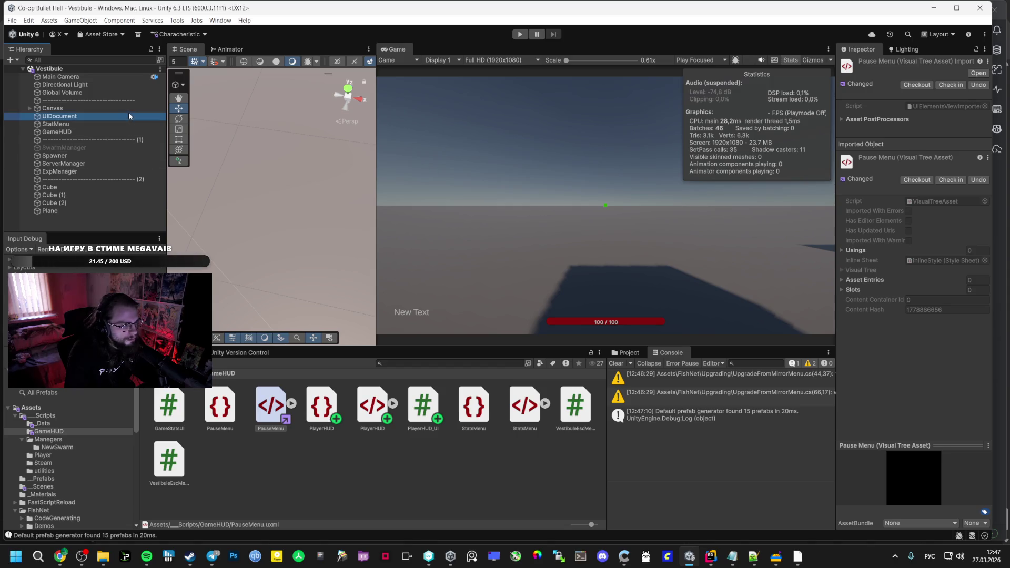
{"action": "left_click", "coordinate": [862, 65]}
{"action": "key", "text": "alt+Tab"}
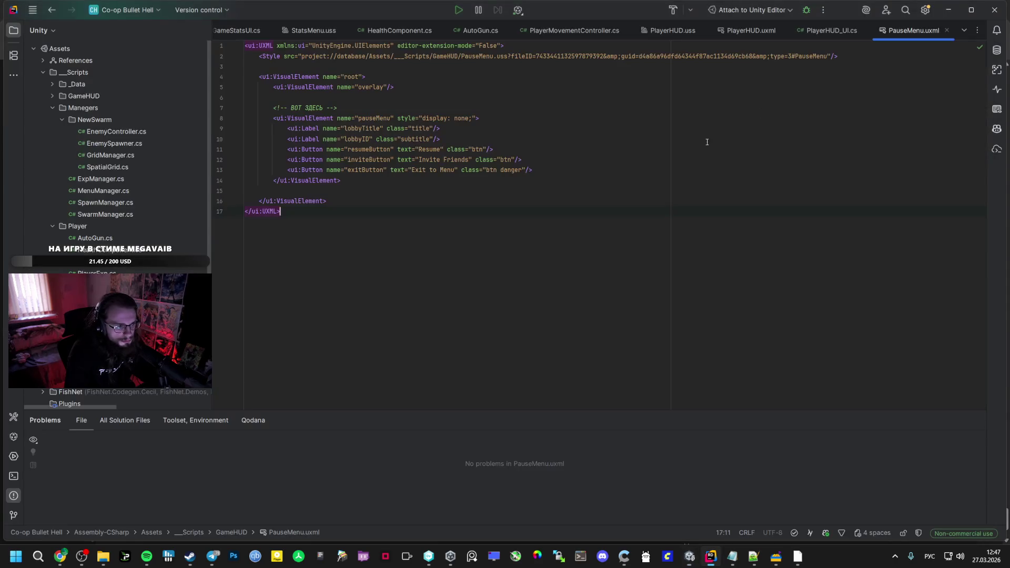
{"action": "key", "text": "alt+Tab"}
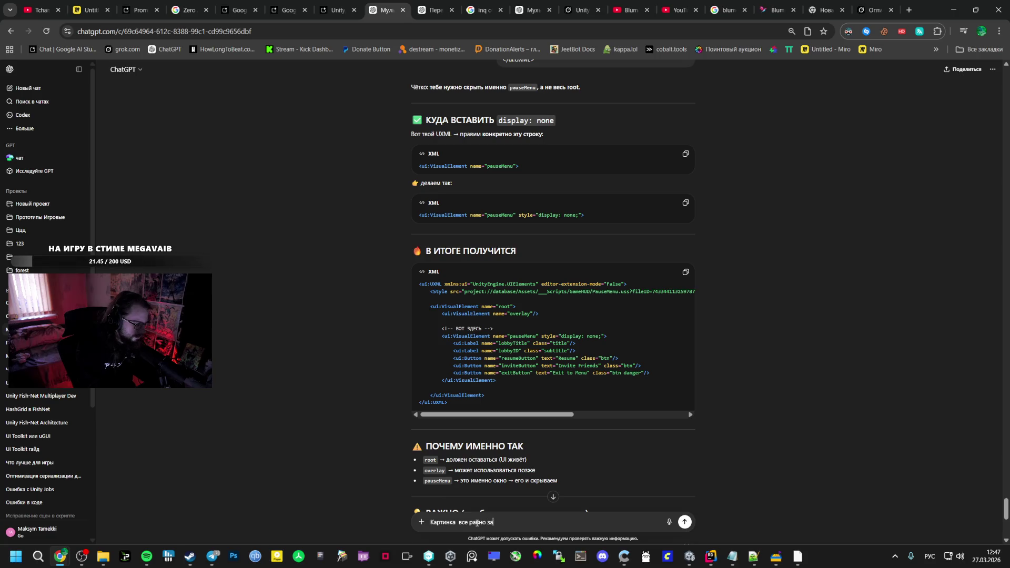
Tell ChatGPT the image is still darkened and read through its reply
{"action": "type", "text": "а"}
{"action": "key", "text": "Return"}
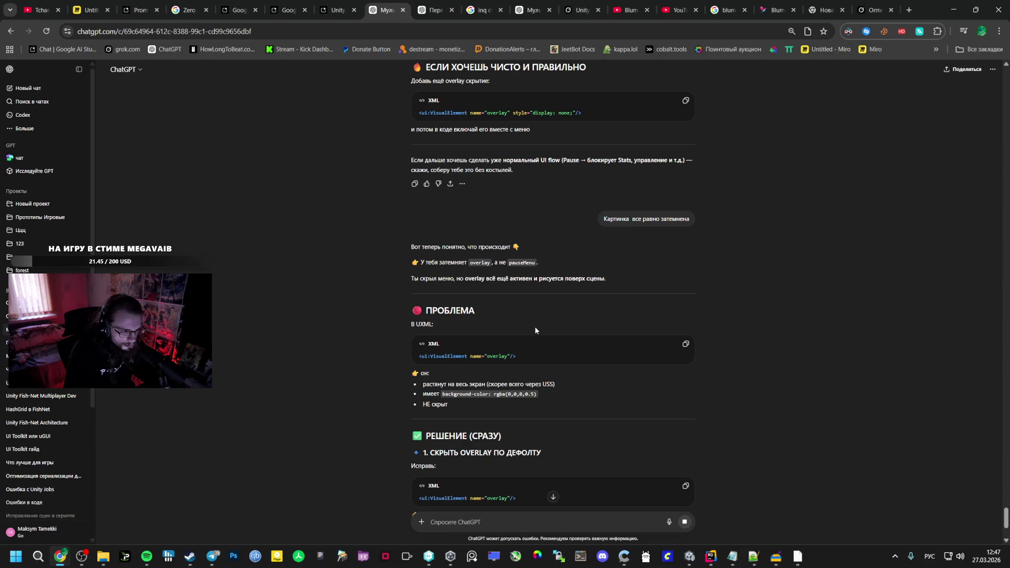
{"action": "scroll", "coordinate": [513, 333], "scroll_direction": "down", "scroll_amount": 3}
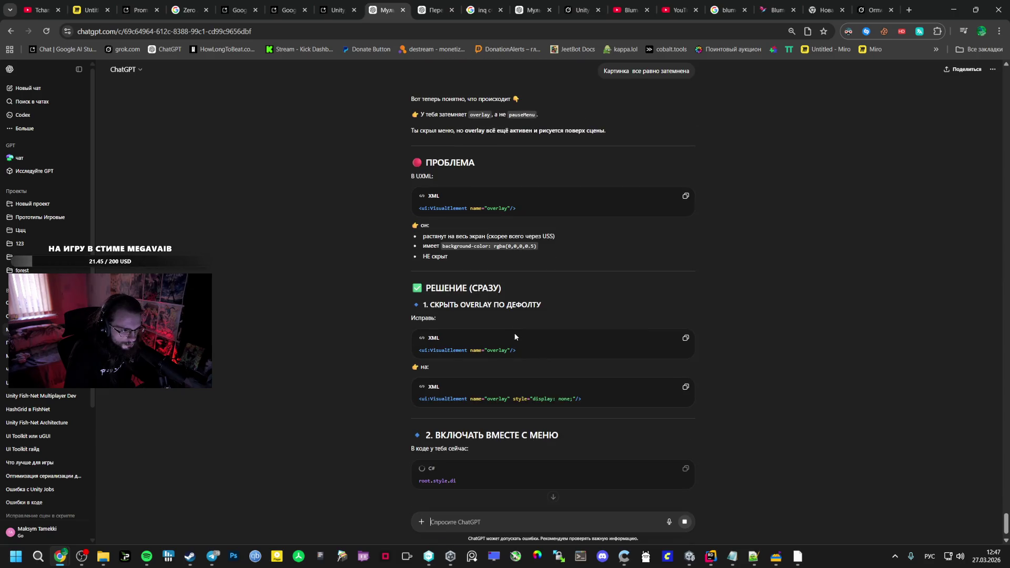
{"action": "scroll", "coordinate": [515, 336], "scroll_direction": "down", "scroll_amount": 1}
{"action": "scroll", "coordinate": [510, 337], "scroll_direction": "down", "scroll_amount": 1}
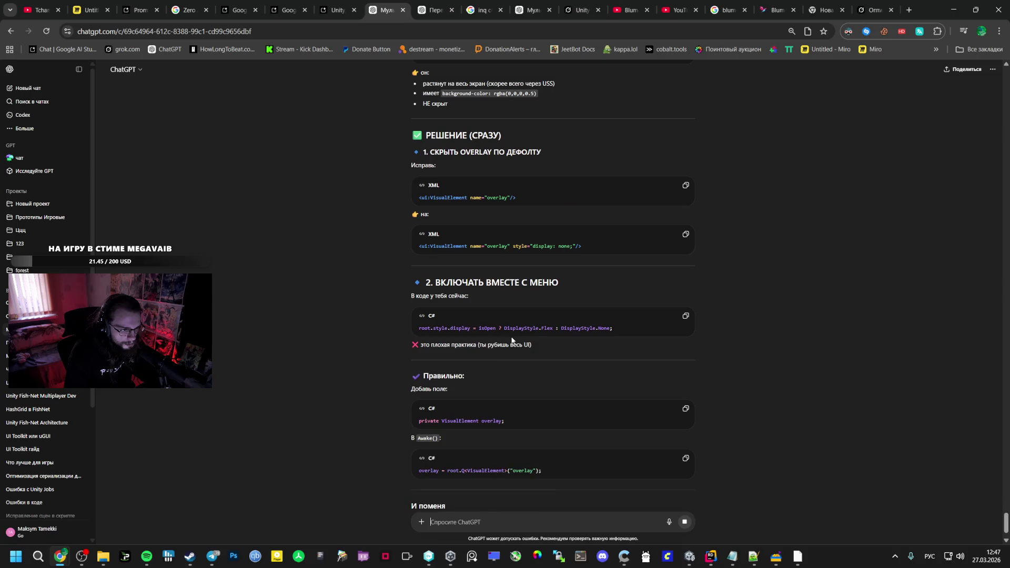
{"action": "scroll", "coordinate": [511, 340], "scroll_direction": "down", "scroll_amount": 2}
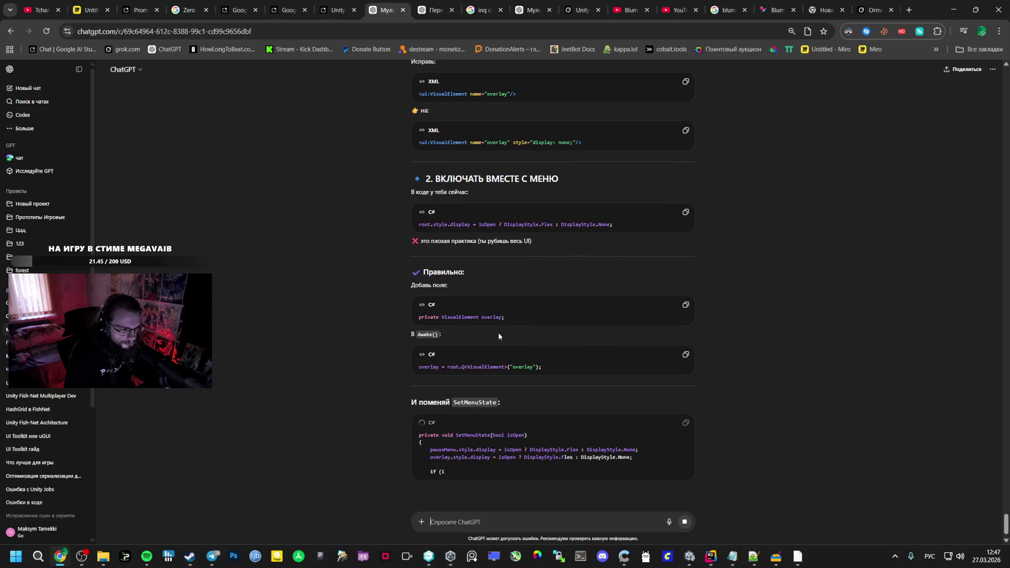
{"action": "scroll", "coordinate": [494, 334], "scroll_direction": "down", "scroll_amount": 1}
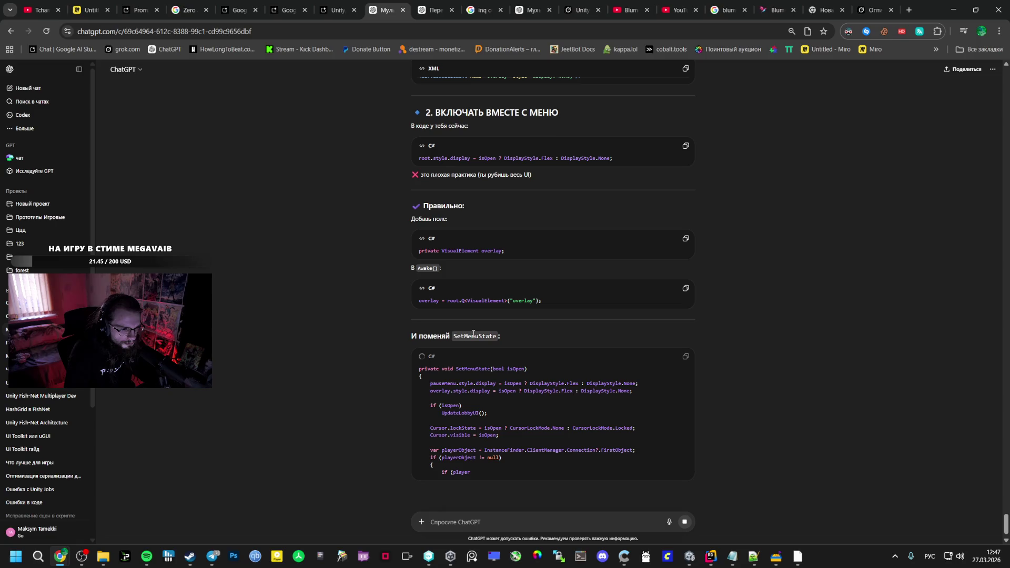
{"action": "double_click", "coordinate": [473, 335]}
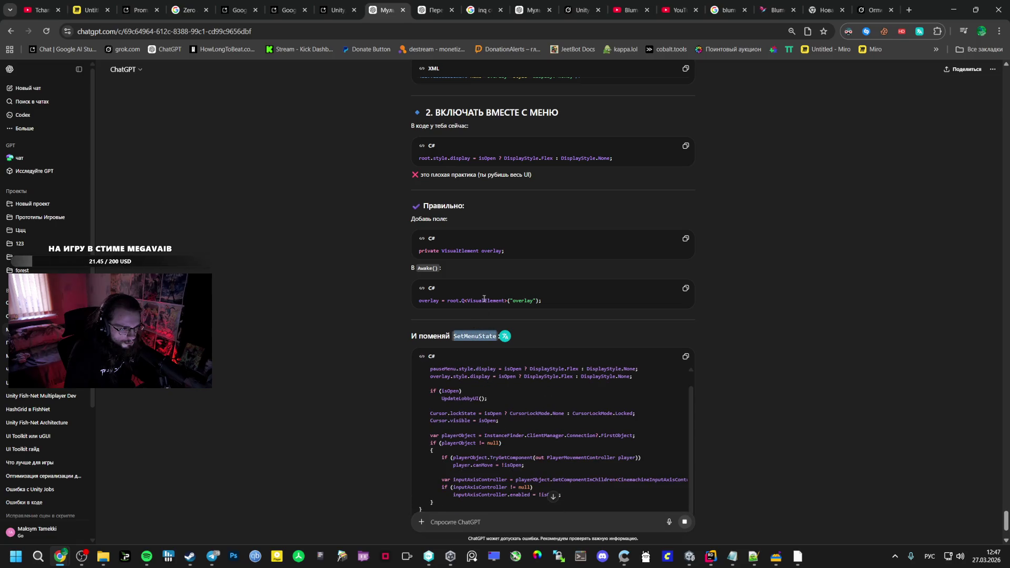
{"action": "scroll", "coordinate": [492, 288], "scroll_direction": "down", "scroll_amount": 5}
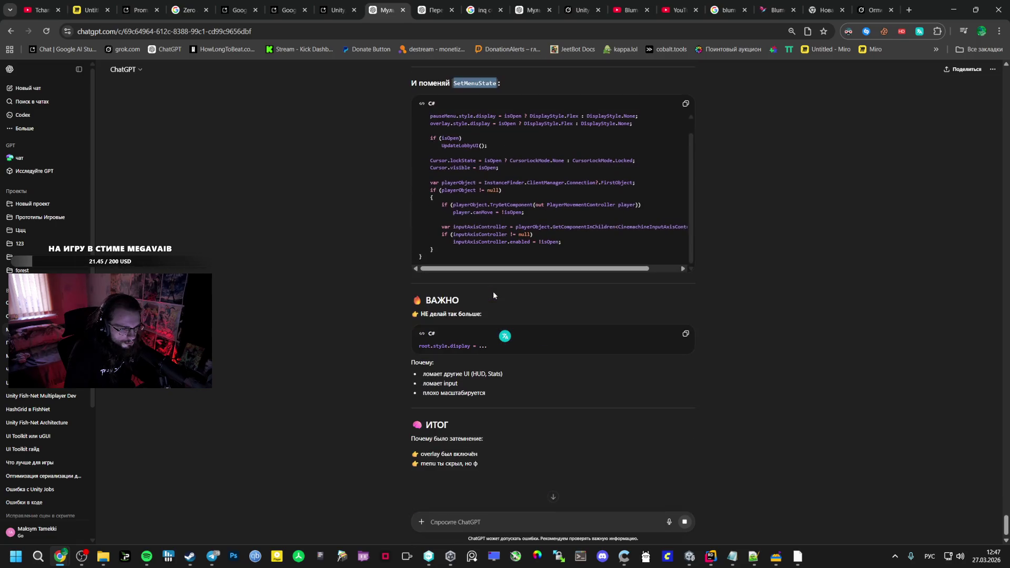
{"action": "scroll", "coordinate": [493, 292], "scroll_direction": "down", "scroll_amount": 1}
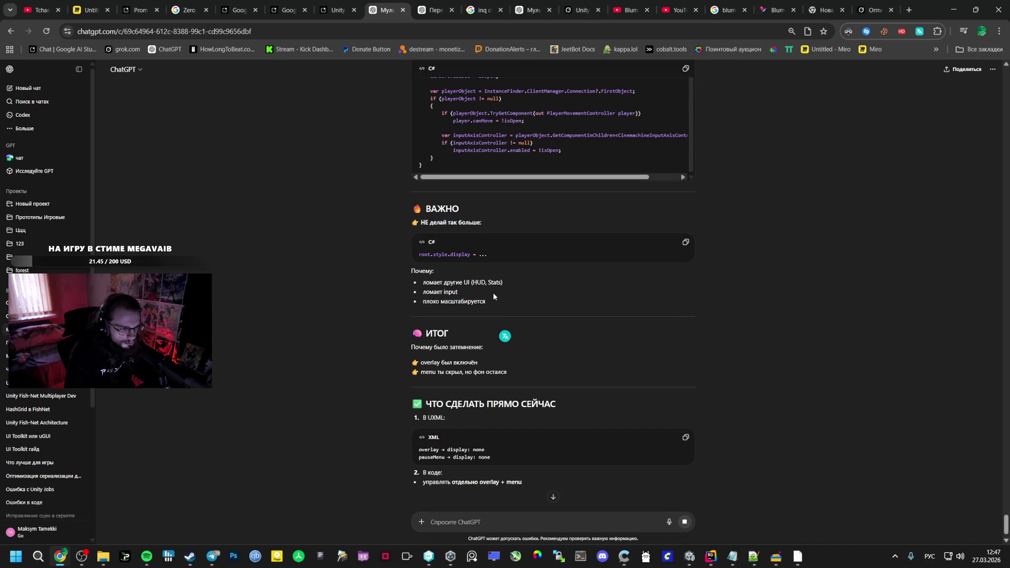
{"action": "scroll", "coordinate": [493, 295], "scroll_direction": "down", "scroll_amount": 1}
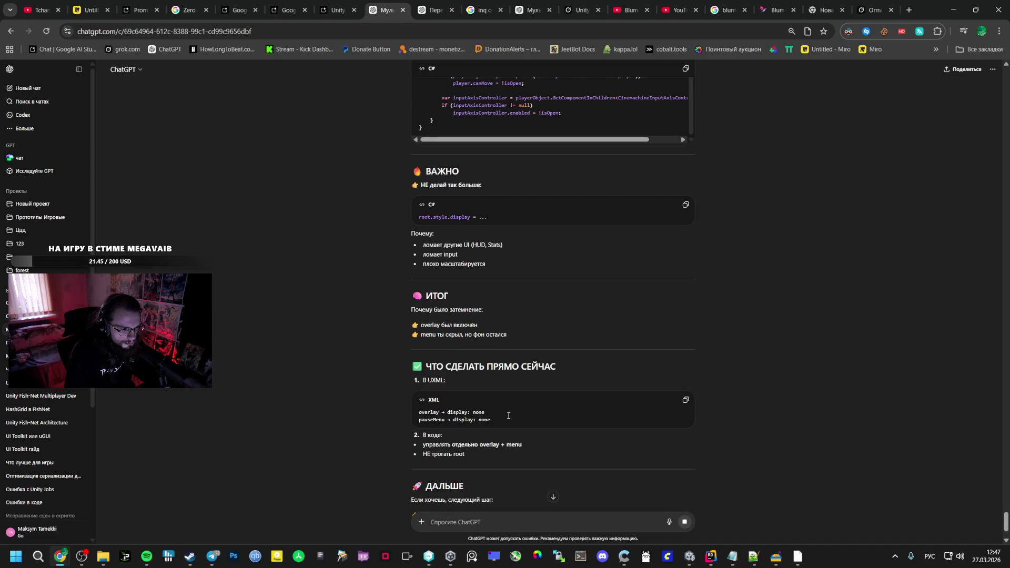
{"action": "scroll", "coordinate": [450, 506], "scroll_direction": "down", "scroll_amount": 1}
{"action": "scroll", "coordinate": [450, 505], "scroll_direction": "down", "scroll_amount": 2}
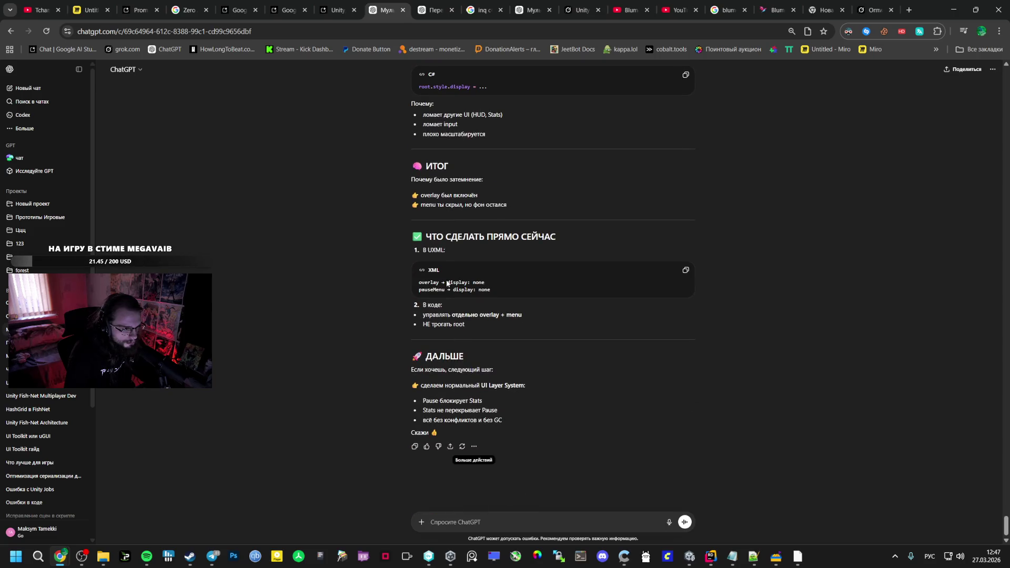
Quote the 'ЧТО СДЕЛАТЬ ПРЯМО СЕЙЧАС' heading, ask for editor-only code, and copy the returned UXML
{"action": "left_click_drag", "start_coordinate": [555, 238], "coordinate": [411, 238]}
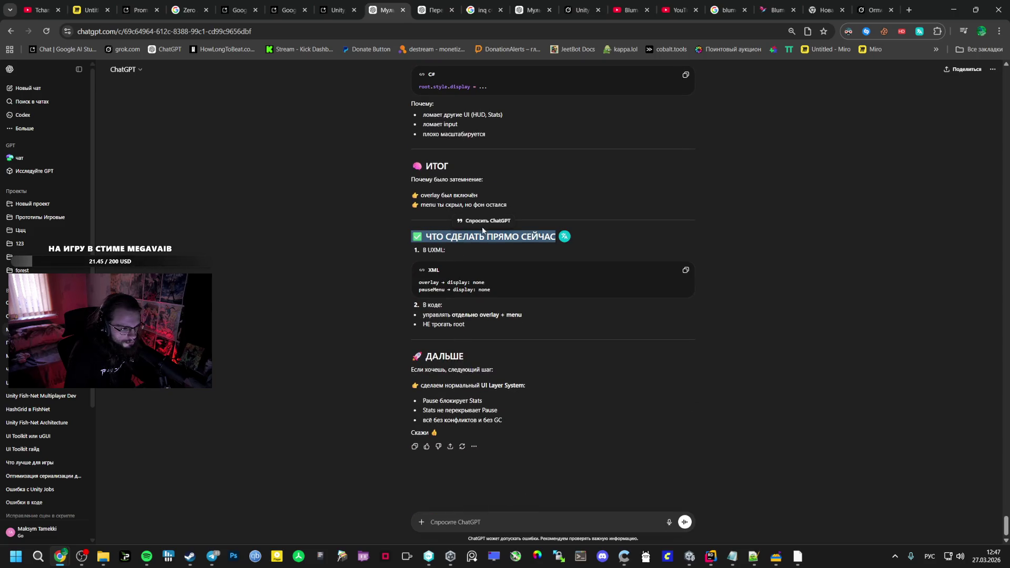
{"action": "left_click", "coordinate": [488, 226]}
{"action": "type", "text": "Ски"}
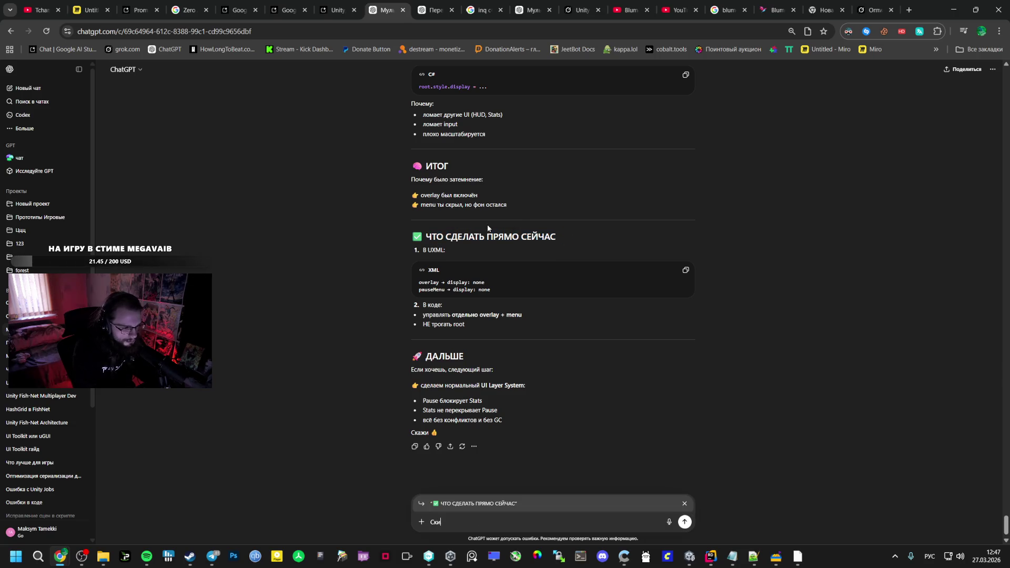
{"action": "type", "text": "нь код. "}
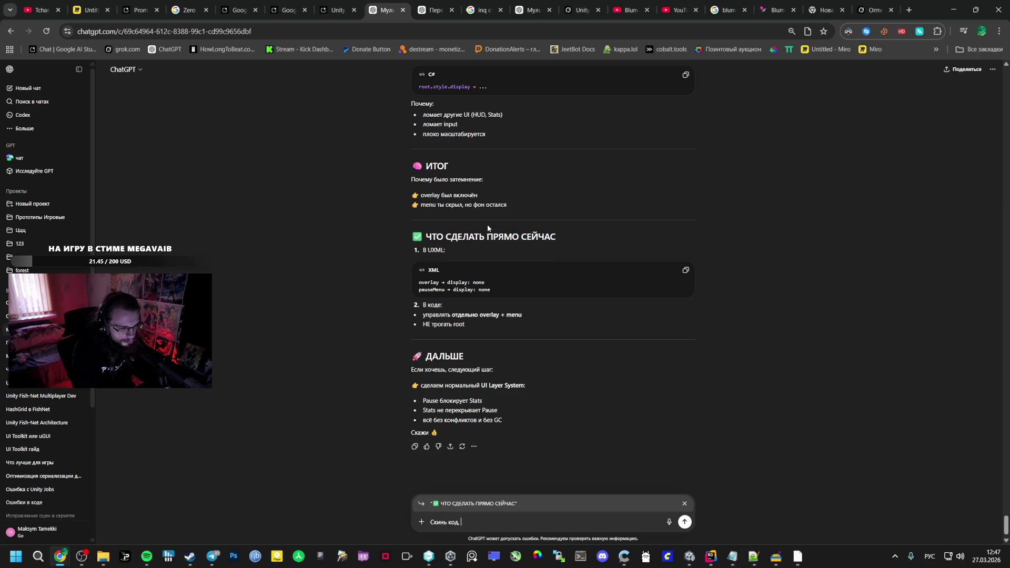
{"action": "type", "text": "ко в редак"}
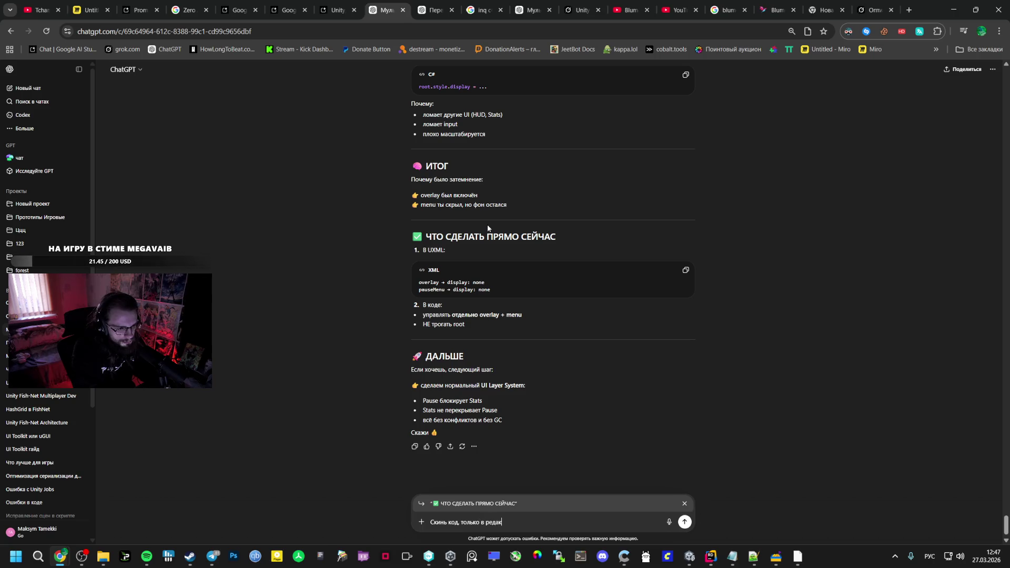
{"action": "type", "text": "тор про"}
{"action": "key", "text": "BackSpace"}
{"action": "key", "text": "BackSpace"}
{"action": "key", "text": "BackSpace"}
{"action": "type", "text": ", только в р"}
{"action": "type", "text": "едак"}
{"action": "key", "text": "Return"}
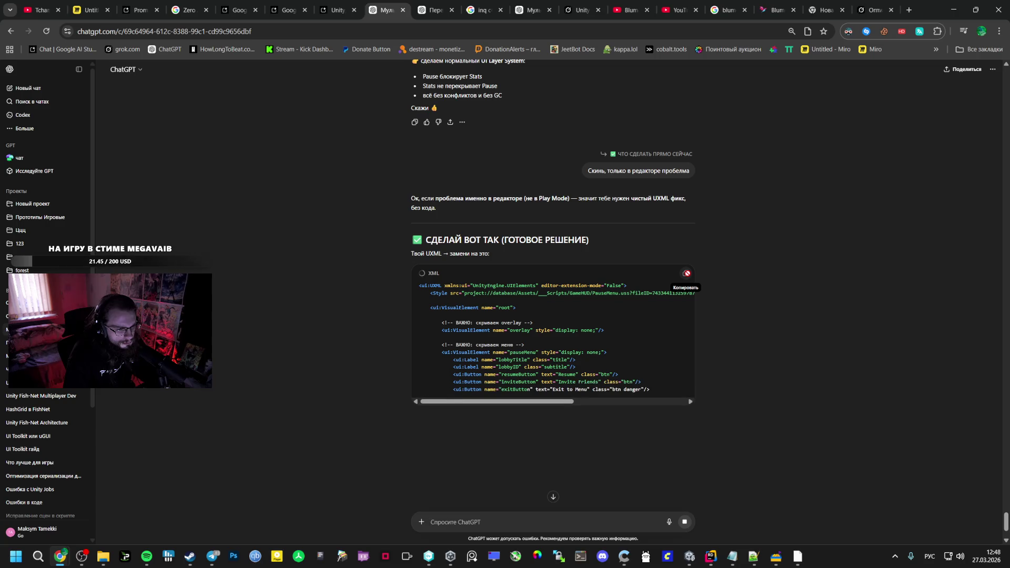
{"action": "left_click", "coordinate": [686, 274]}
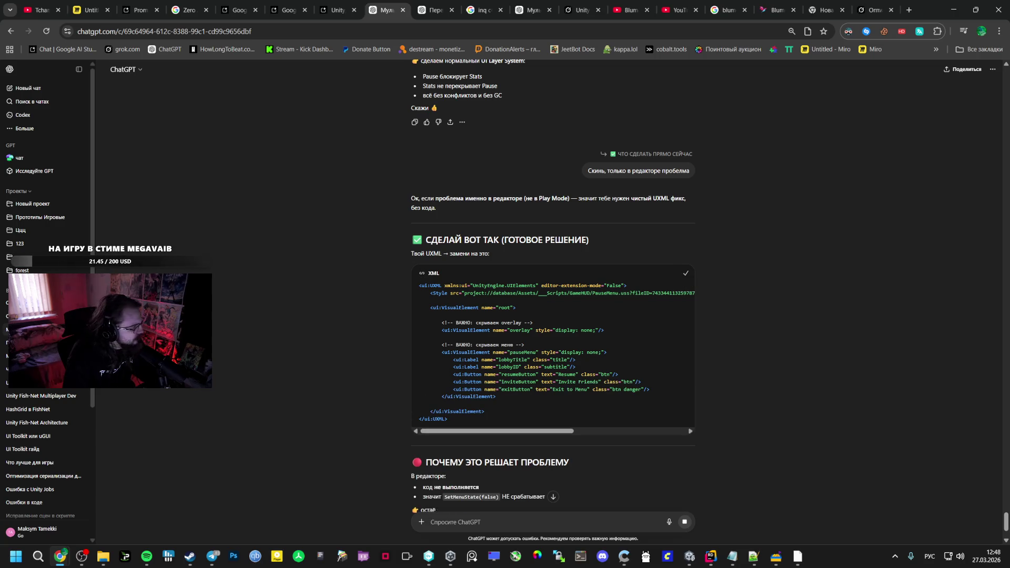
Paste the new UXML hiding both overlay and pauseMenu into PauseMenu.uxml
{"action": "key", "text": "alt+Tab"}
{"action": "key", "text": "alt+Tab"}
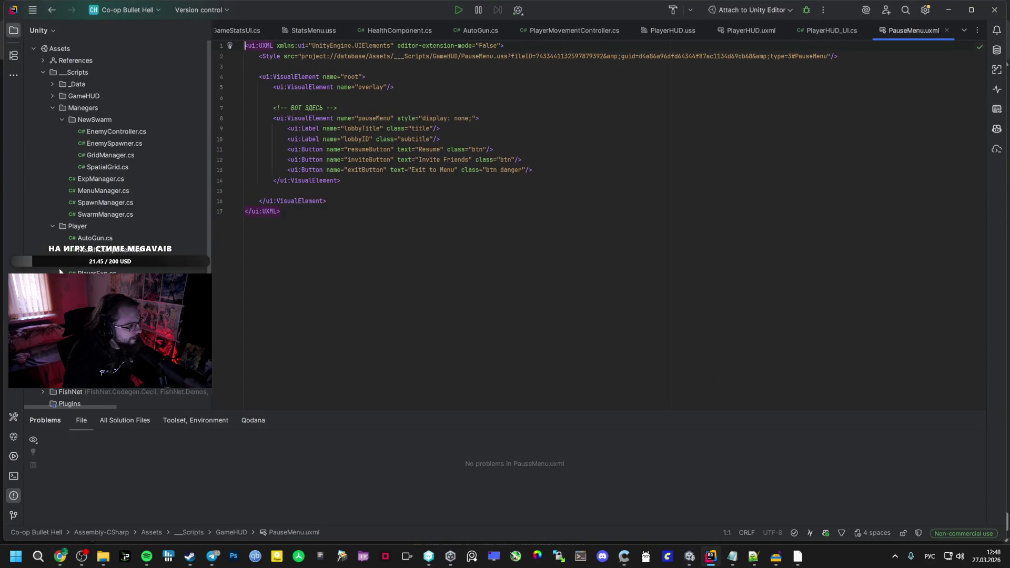
{"action": "key", "text": "ctrl+v"}
{"action": "key", "text": "alt+Tab"}
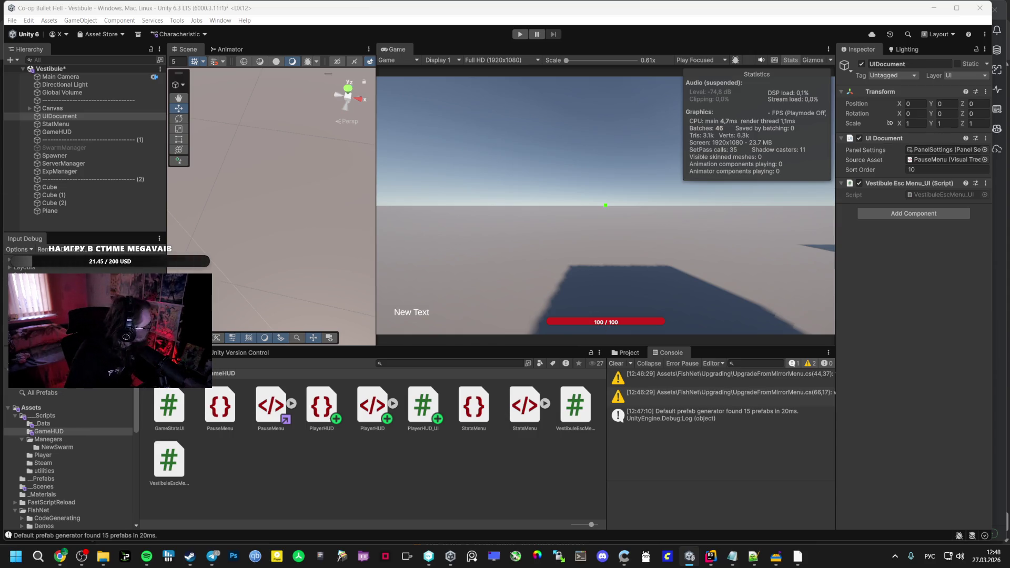
Select the PlayerHUD layout asset in the GameHUD folder
{"action": "left_click", "coordinate": [478, 405]}
{"action": "left_click", "coordinate": [267, 401]}
{"action": "left_click", "coordinate": [321, 405]}
{"action": "left_click", "coordinate": [372, 405]}
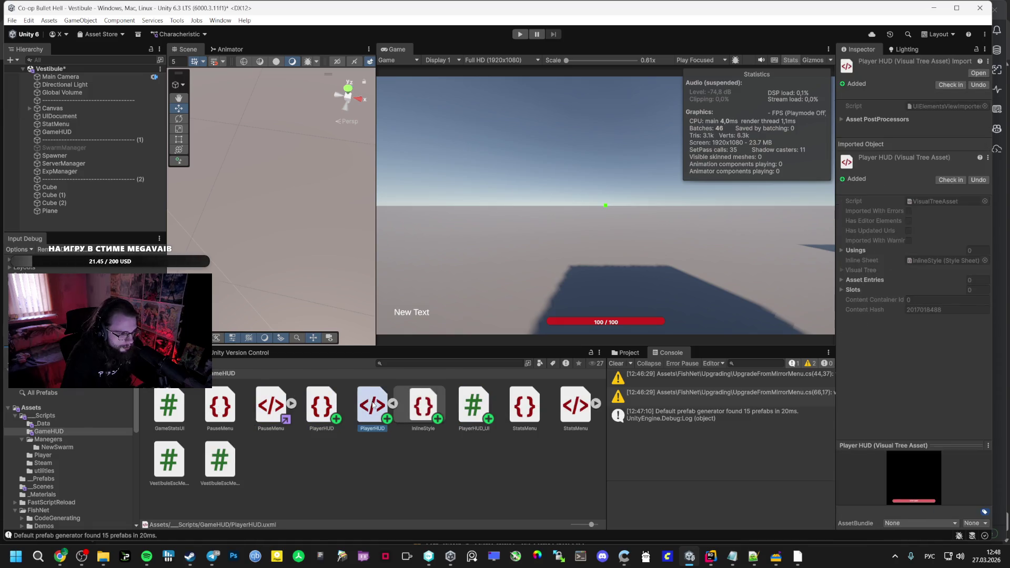
{"action": "left_click", "coordinate": [393, 403]}
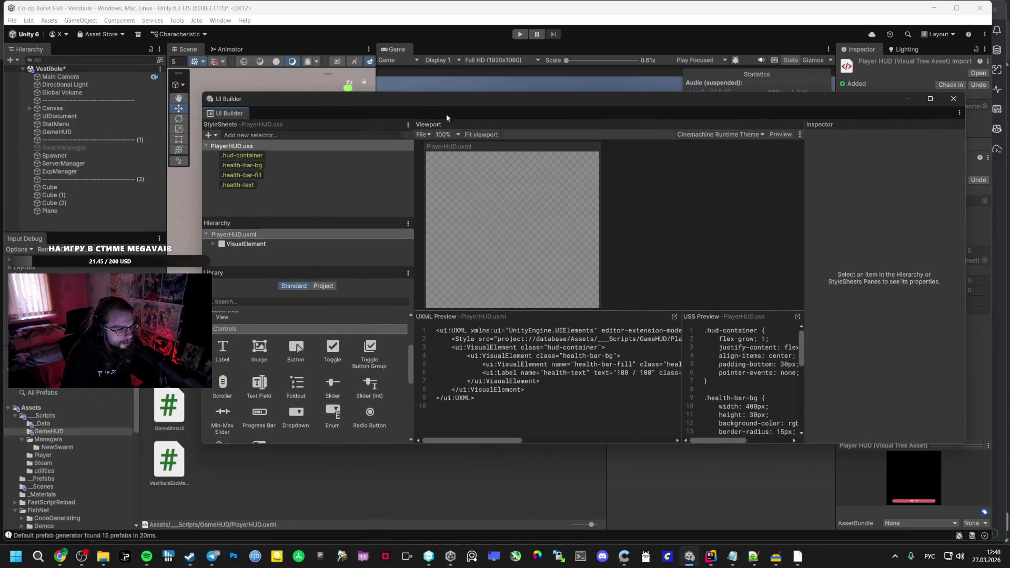
Turn off the PlayerHUD canvas background and enable Preview in UI Builder
{"action": "left_click", "coordinate": [242, 244]}
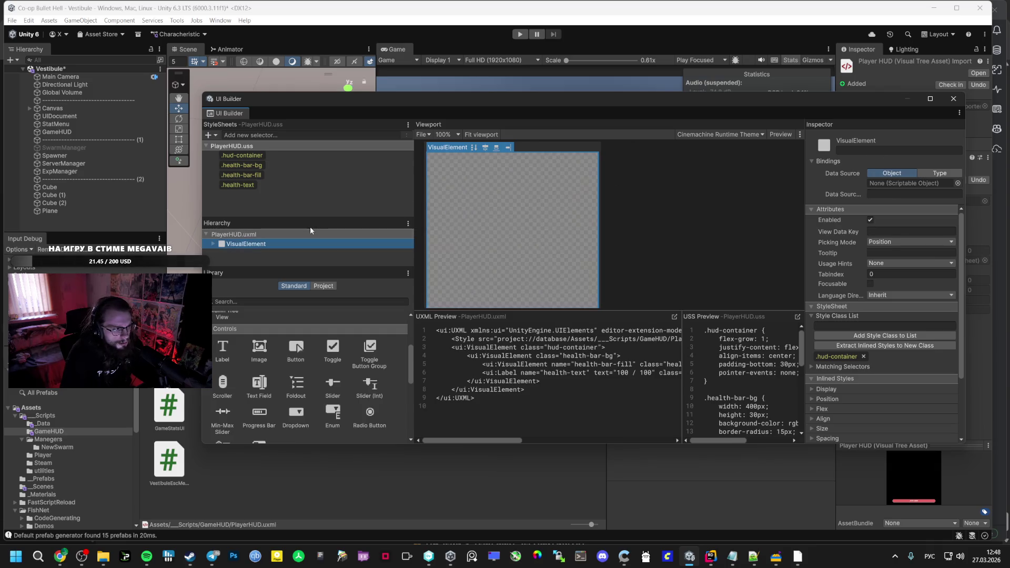
{"action": "left_click", "coordinate": [311, 234]}
{"action": "double_click", "coordinate": [833, 183]}
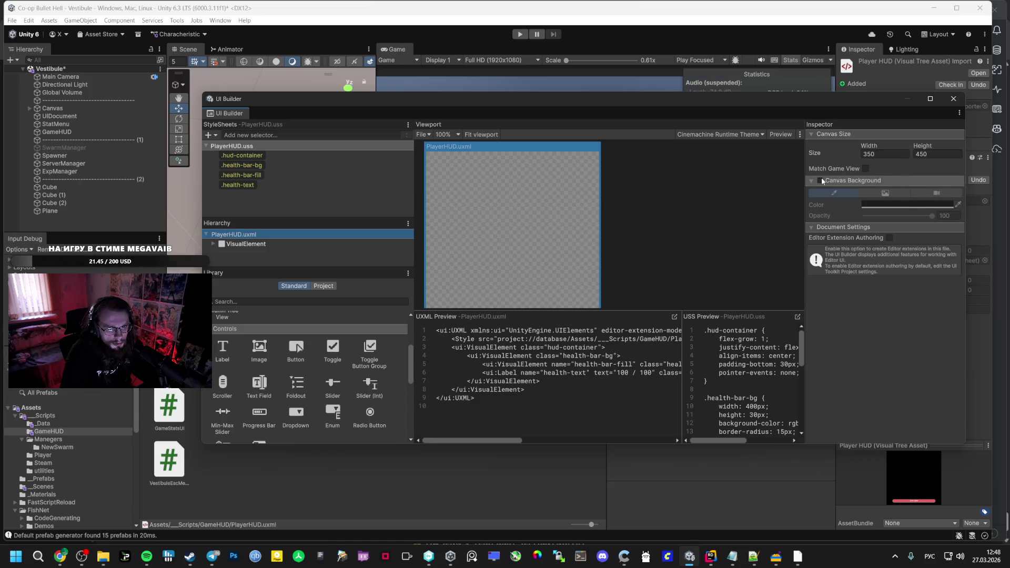
{"action": "left_click", "coordinate": [821, 181]}
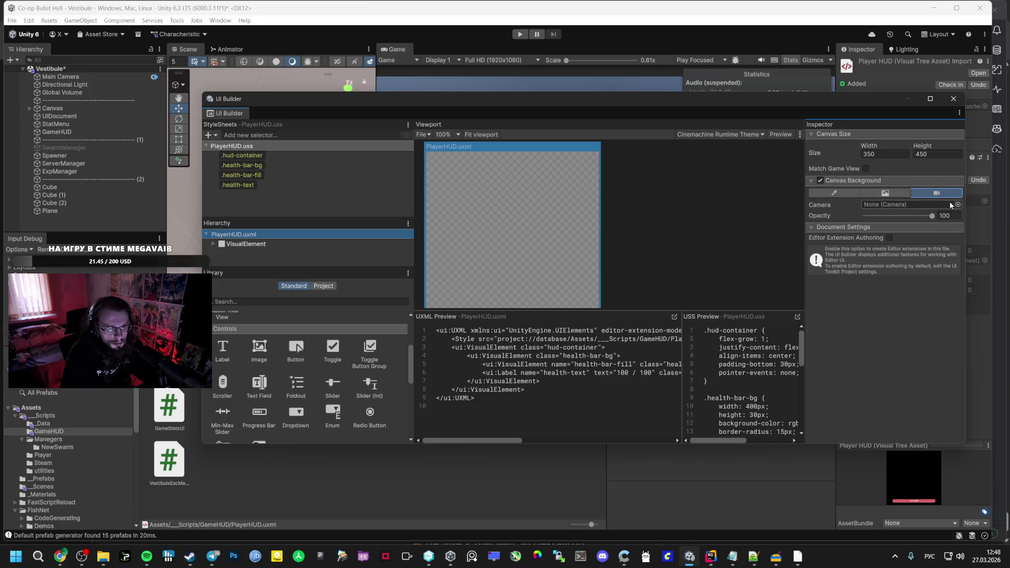
{"action": "left_click", "coordinate": [821, 181]}
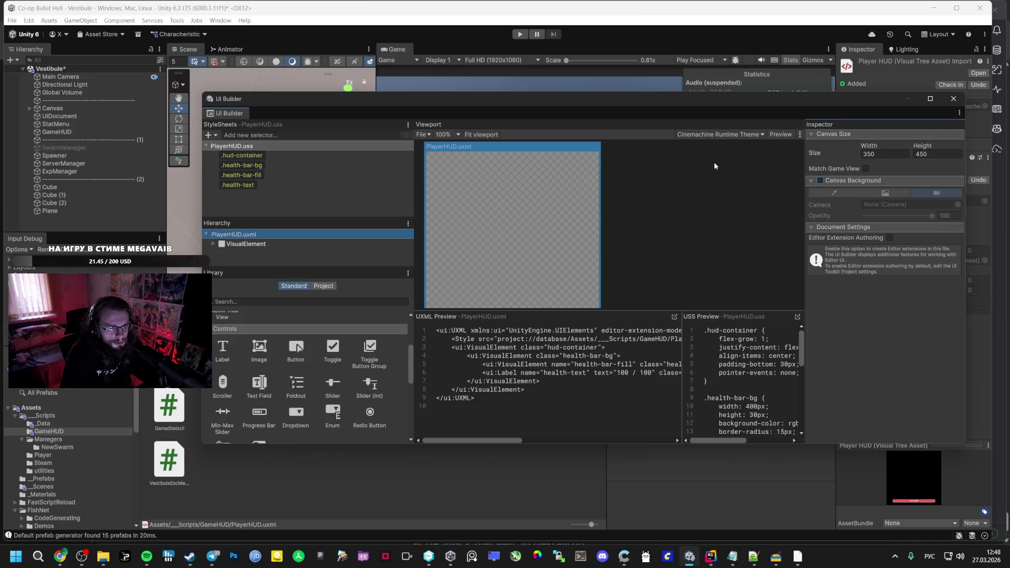
{"action": "left_click", "coordinate": [777, 136]}
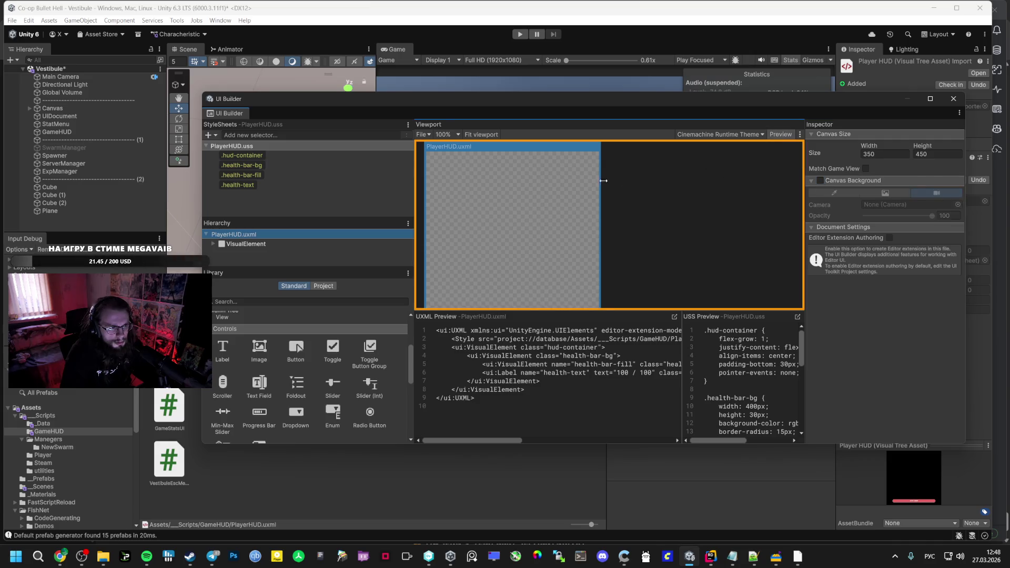
{"action": "scroll", "coordinate": [677, 198], "scroll_direction": "down", "scroll_amount": 4}
{"action": "scroll", "coordinate": [667, 258], "scroll_direction": "up", "scroll_amount": 2}
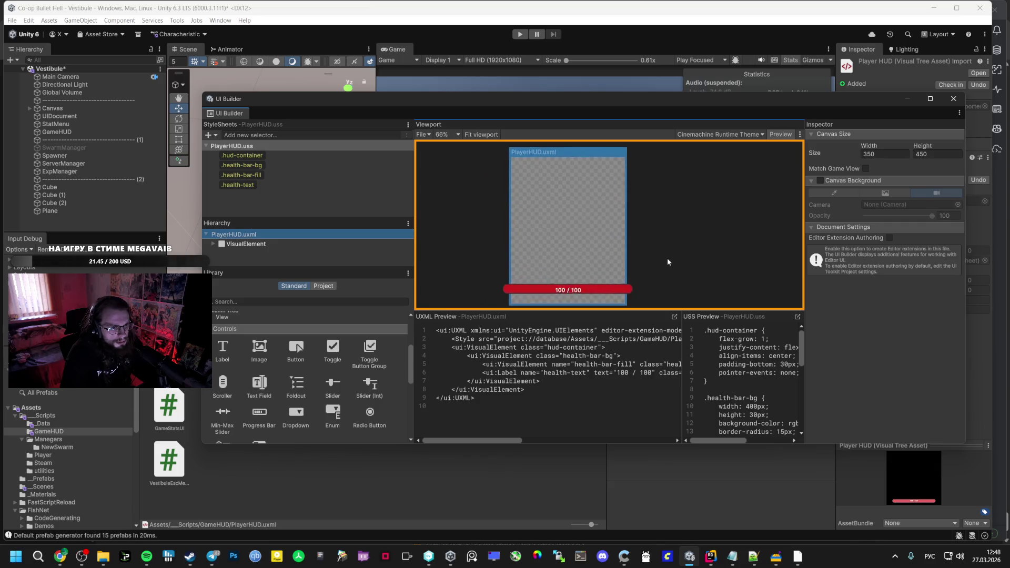
Inspect the .health-bar-fill style rule and the #health-bar-fill element
{"action": "left_click", "coordinate": [250, 176]}
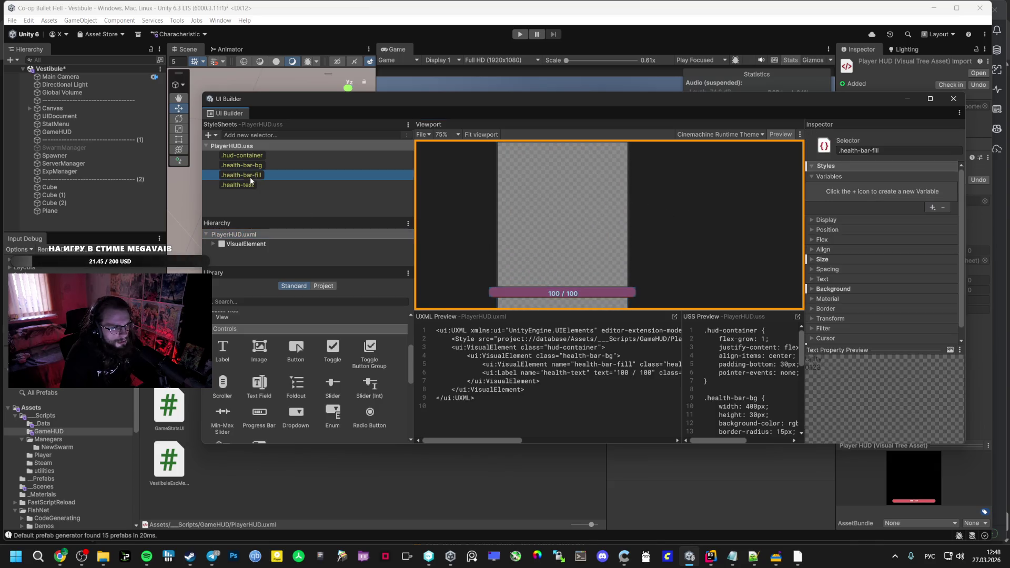
{"action": "double_click", "coordinate": [232, 245]}
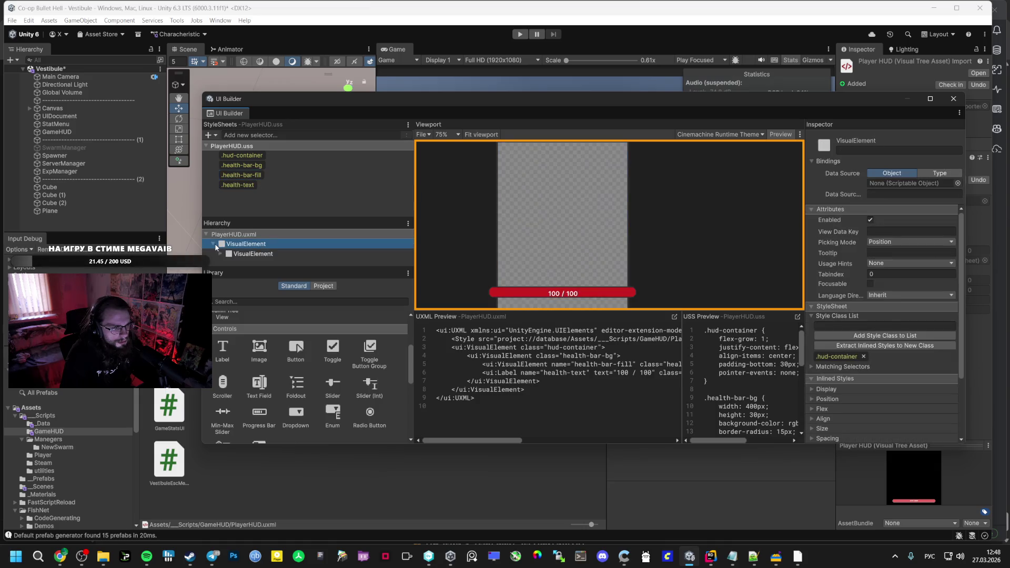
{"action": "double_click", "coordinate": [252, 253]}
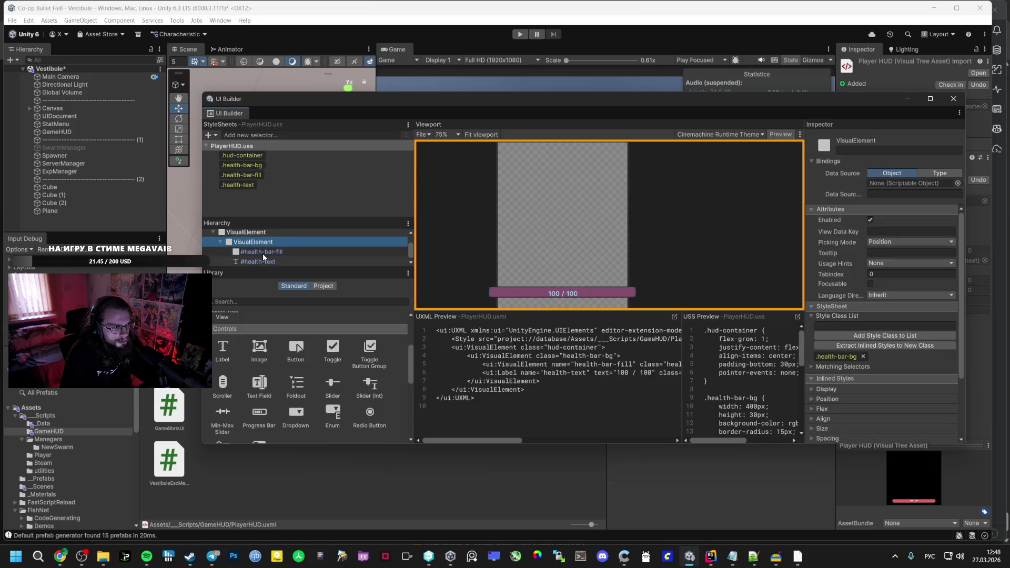
{"action": "left_click", "coordinate": [263, 261]}
{"action": "left_click", "coordinate": [266, 252]}
{"action": "left_click", "coordinate": [587, 297]}
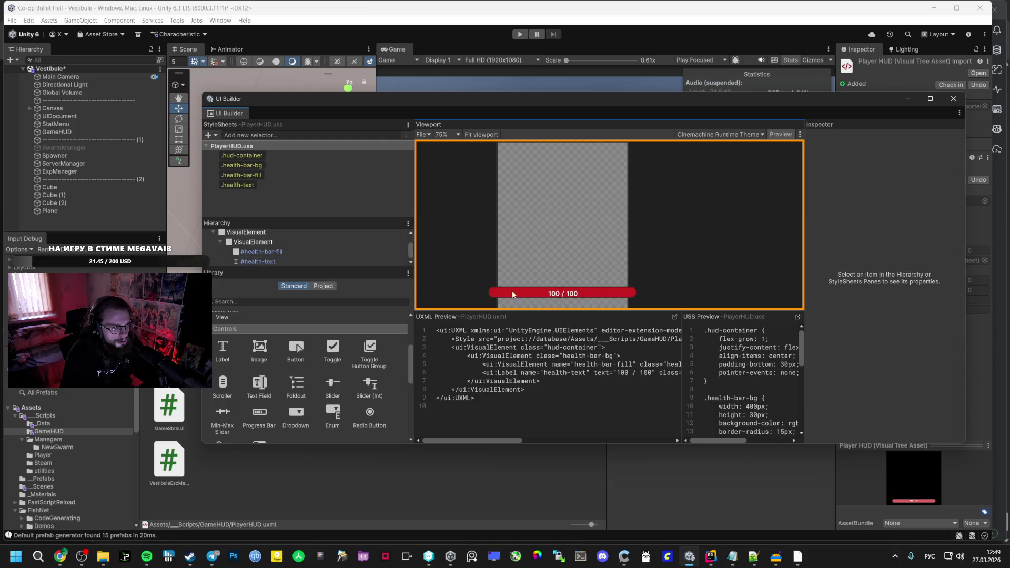
Check the #health-text label's position settings, then close UI Builder
{"action": "left_click", "coordinate": [587, 294]}
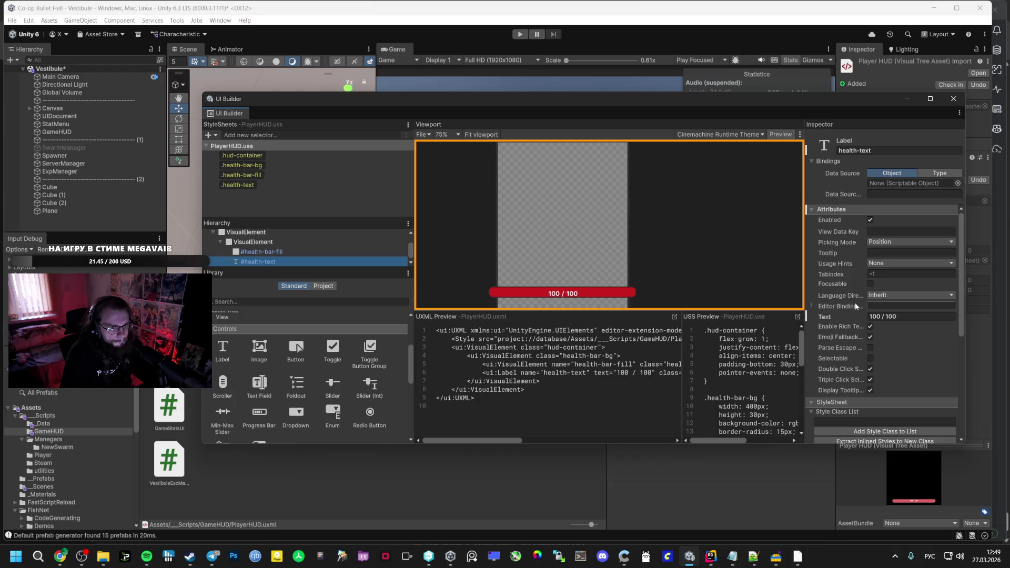
{"action": "scroll", "coordinate": [911, 237], "scroll_direction": "down", "scroll_amount": 1}
{"action": "scroll", "coordinate": [911, 235], "scroll_direction": "down", "scroll_amount": 3}
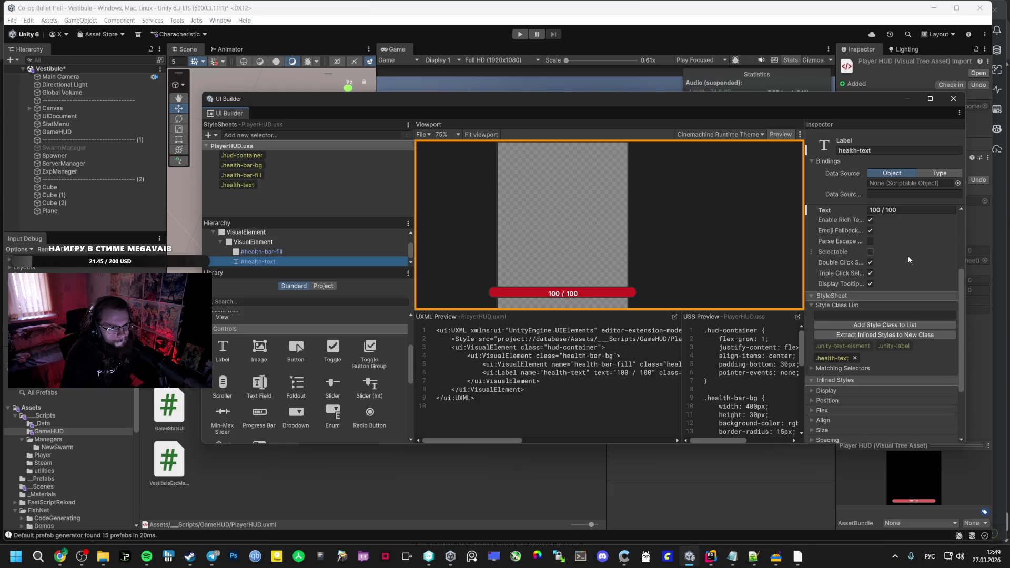
{"action": "left_click", "coordinate": [827, 400]}
{"action": "scroll", "coordinate": [894, 366], "scroll_direction": "down", "scroll_amount": 2}
{"action": "scroll", "coordinate": [893, 366], "scroll_direction": "down", "scroll_amount": 2}
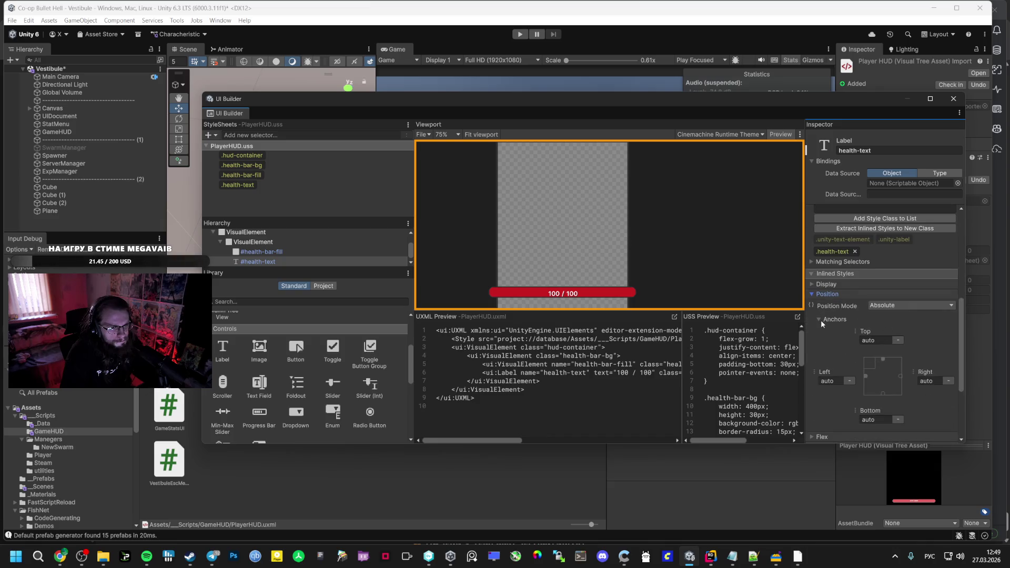
{"action": "left_click", "coordinate": [572, 298]}
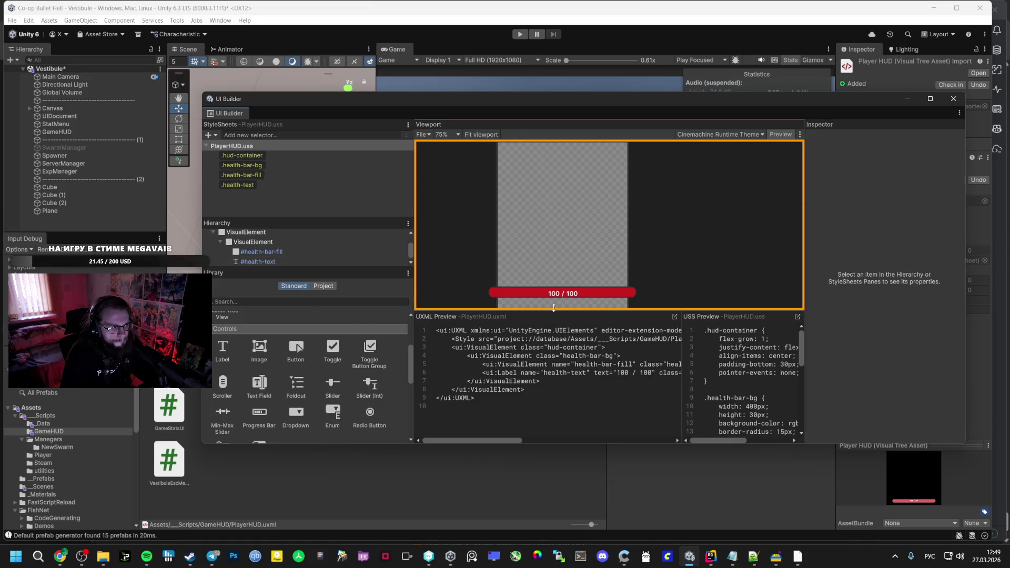
{"action": "scroll", "coordinate": [654, 241], "scroll_direction": "up", "scroll_amount": 3}
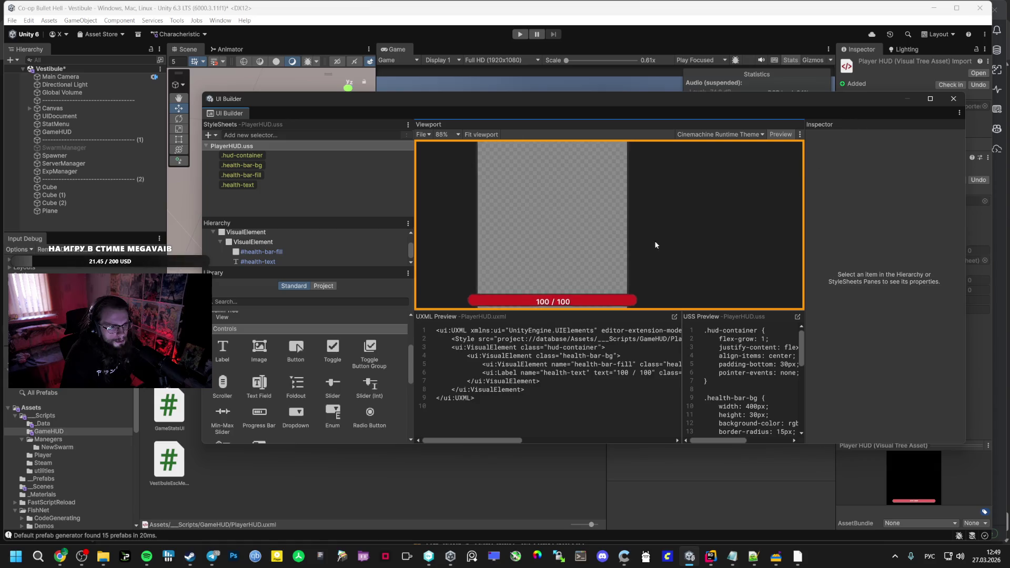
{"action": "left_click", "coordinate": [953, 99]}
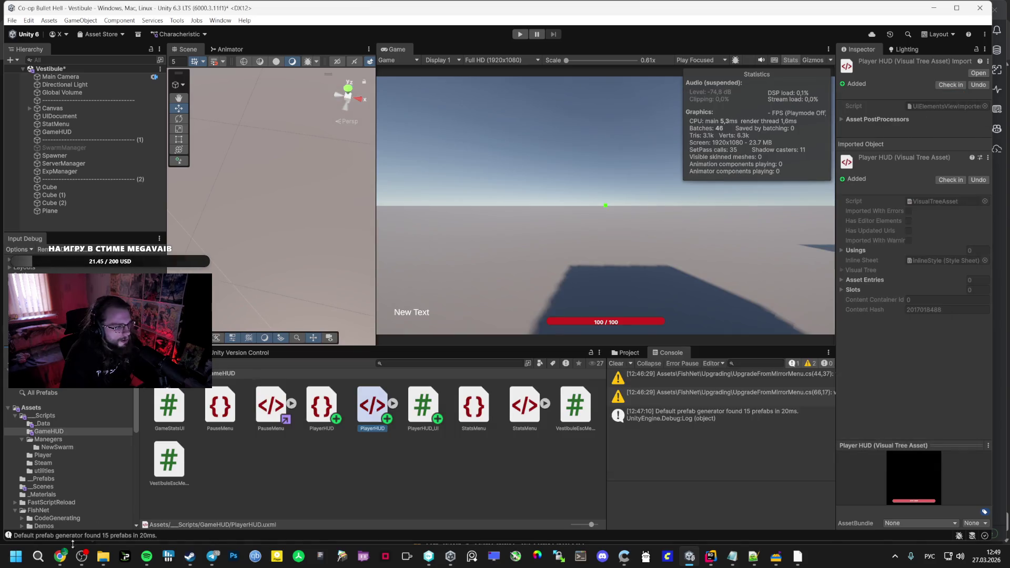
{"action": "left_click", "coordinate": [60, 556]}
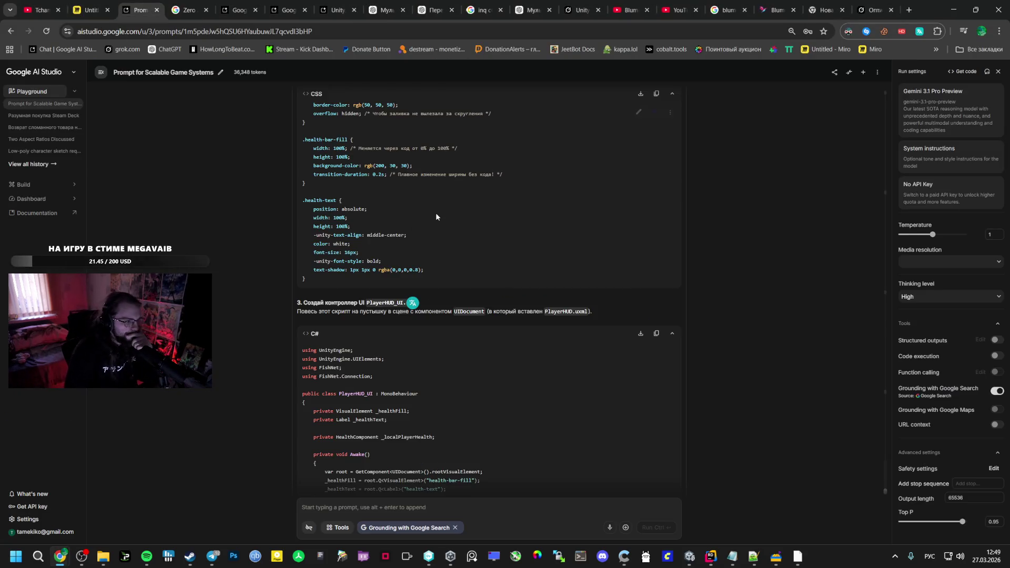
Read through AI Studio's AutoGun.cs damage change and max-health test steps
{"action": "scroll", "coordinate": [426, 221], "scroll_direction": "down", "scroll_amount": 15}
{"action": "scroll", "coordinate": [394, 234], "scroll_direction": "up", "scroll_amount": 1}
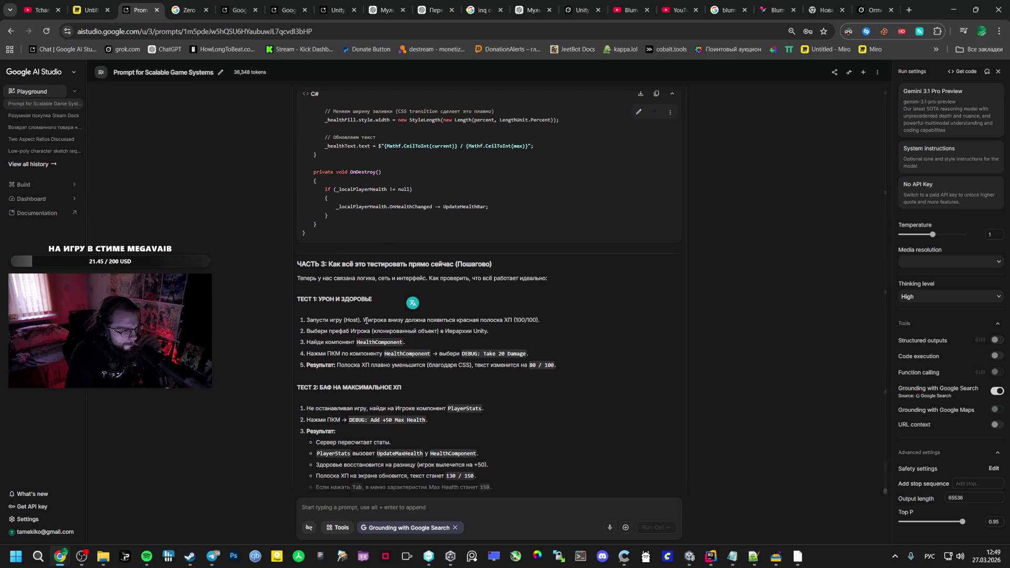
{"action": "scroll", "coordinate": [372, 302], "scroll_direction": "down", "scroll_amount": 3}
{"action": "scroll", "coordinate": [345, 318], "scroll_direction": "up", "scroll_amount": 2}
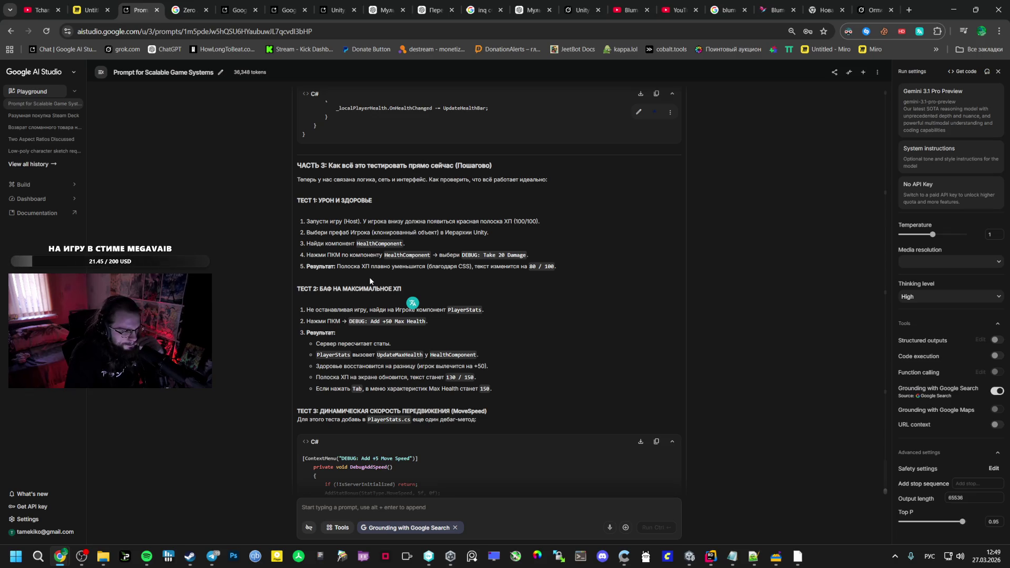
{"action": "scroll", "coordinate": [370, 276], "scroll_direction": "up", "scroll_amount": 7}
{"action": "scroll", "coordinate": [368, 266], "scroll_direction": "down", "scroll_amount": 7}
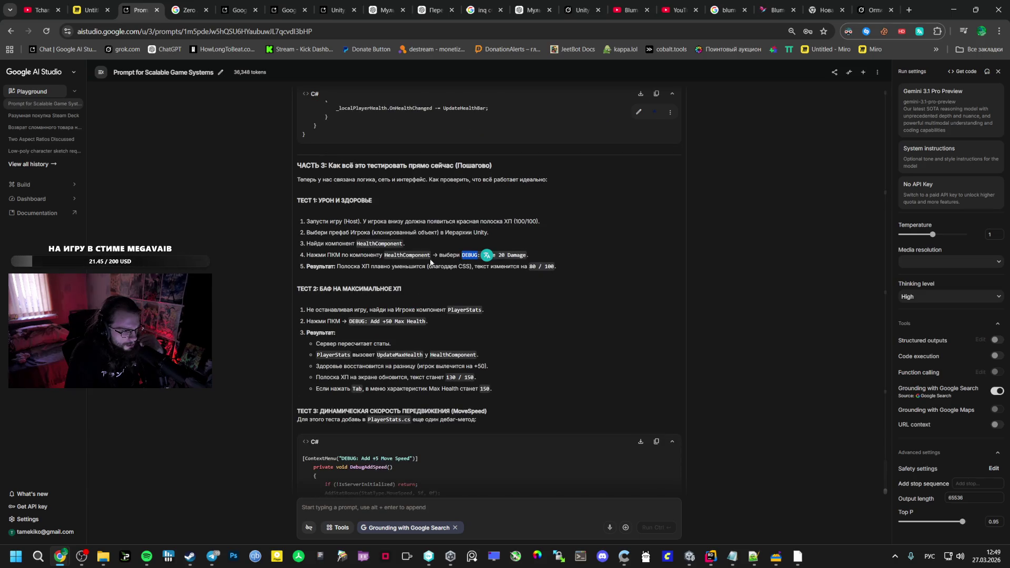
{"action": "scroll", "coordinate": [390, 257], "scroll_direction": "up", "scroll_amount": 15}
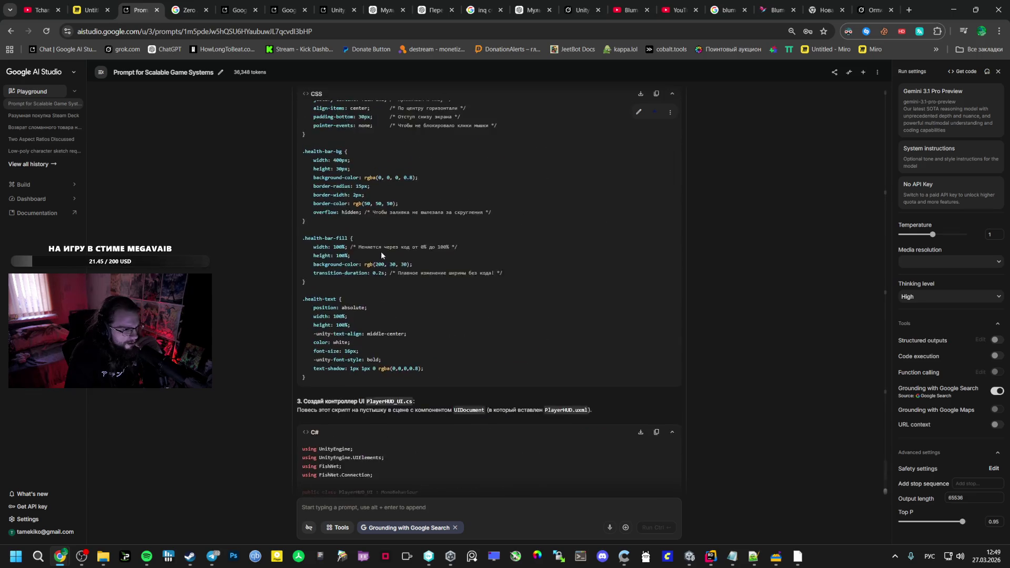
{"action": "scroll", "coordinate": [382, 256], "scroll_direction": "up", "scroll_amount": 8}
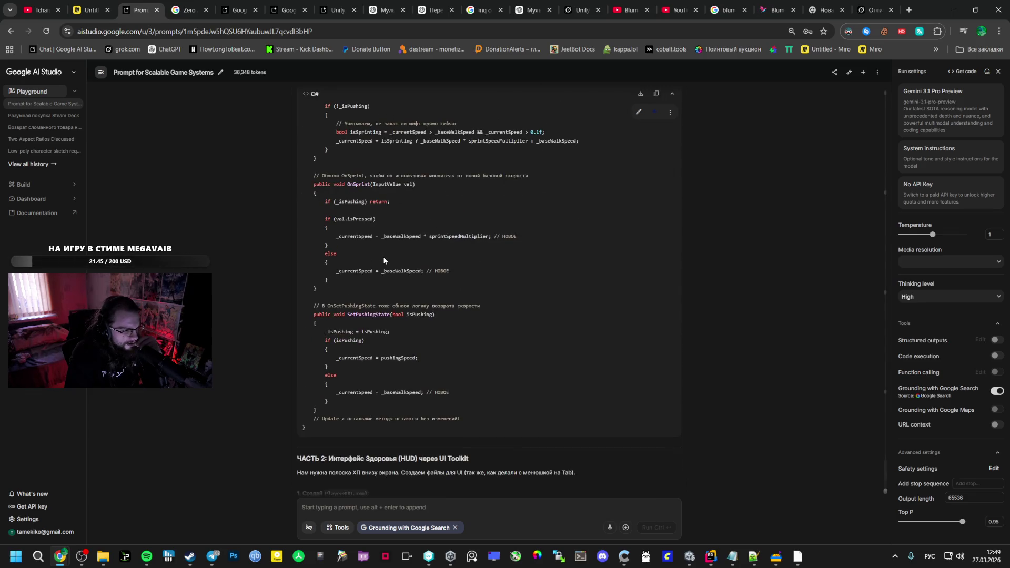
{"action": "scroll", "coordinate": [379, 256], "scroll_direction": "up", "scroll_amount": 15}
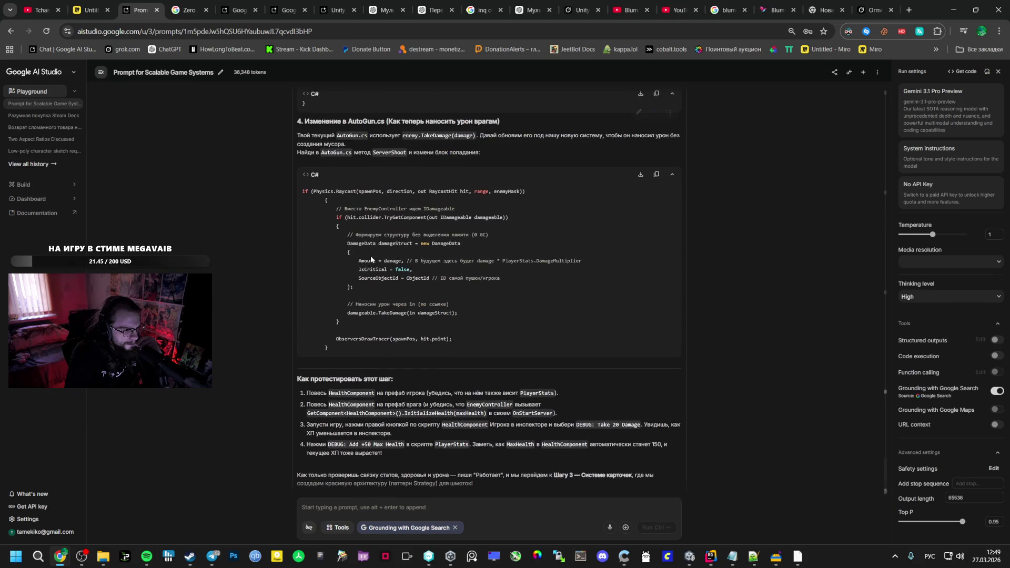
{"action": "scroll", "coordinate": [371, 259], "scroll_direction": "up", "scroll_amount": 10}
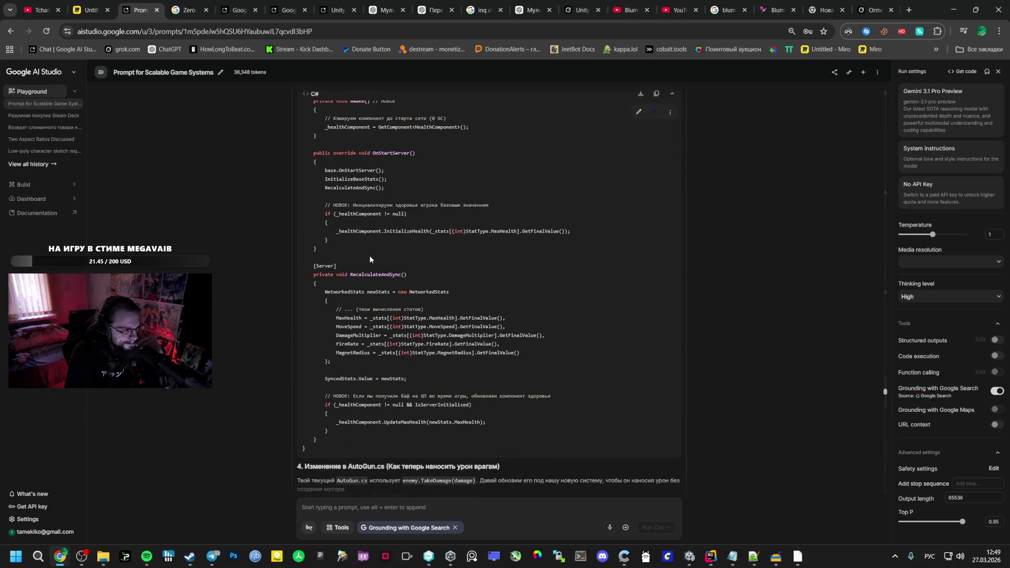
{"action": "scroll", "coordinate": [367, 255], "scroll_direction": "up", "scroll_amount": 4}
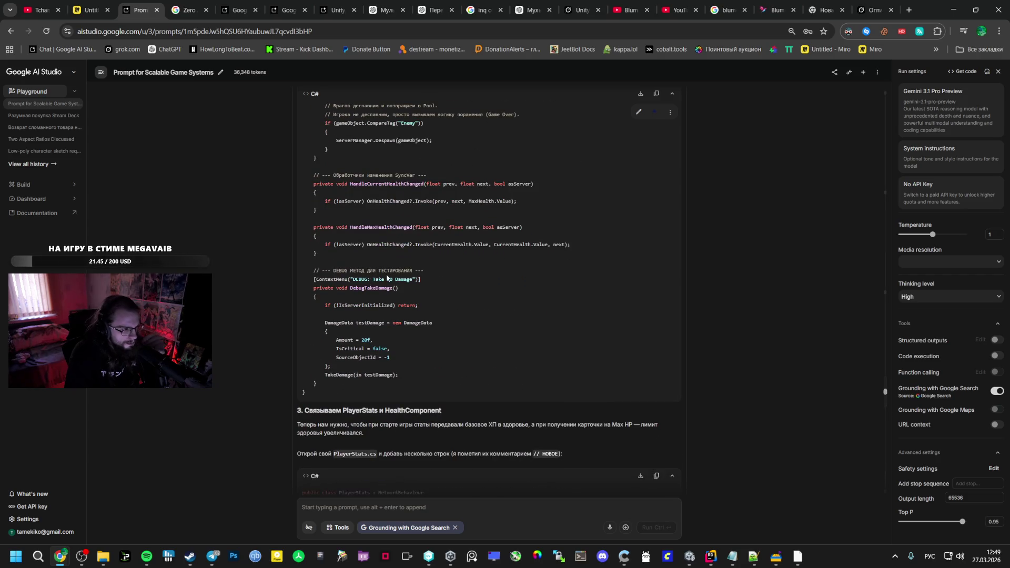
{"action": "scroll", "coordinate": [387, 277], "scroll_direction": "down", "scroll_amount": 15}
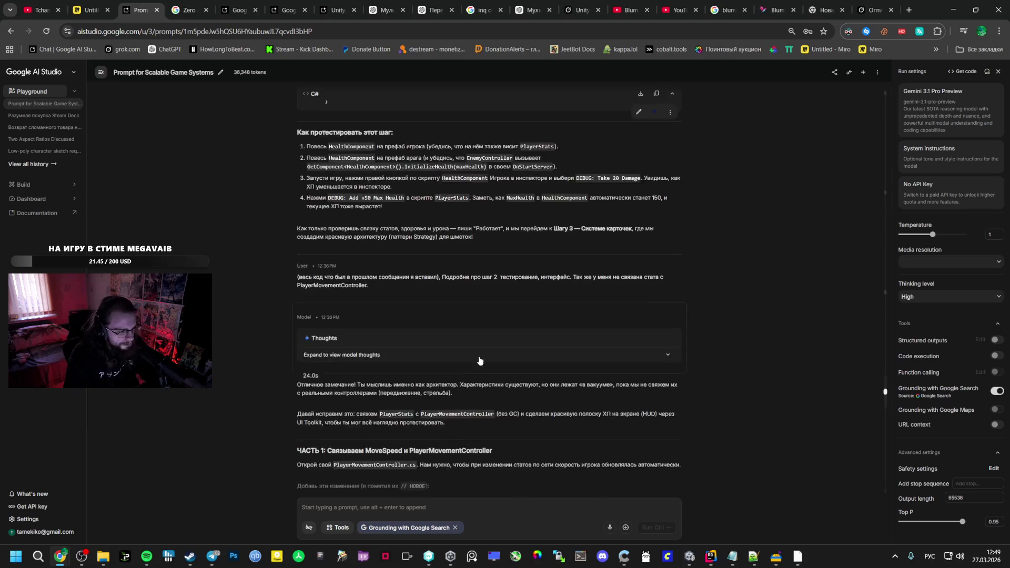
{"action": "scroll", "coordinate": [431, 376], "scroll_direction": "down", "scroll_amount": 15}
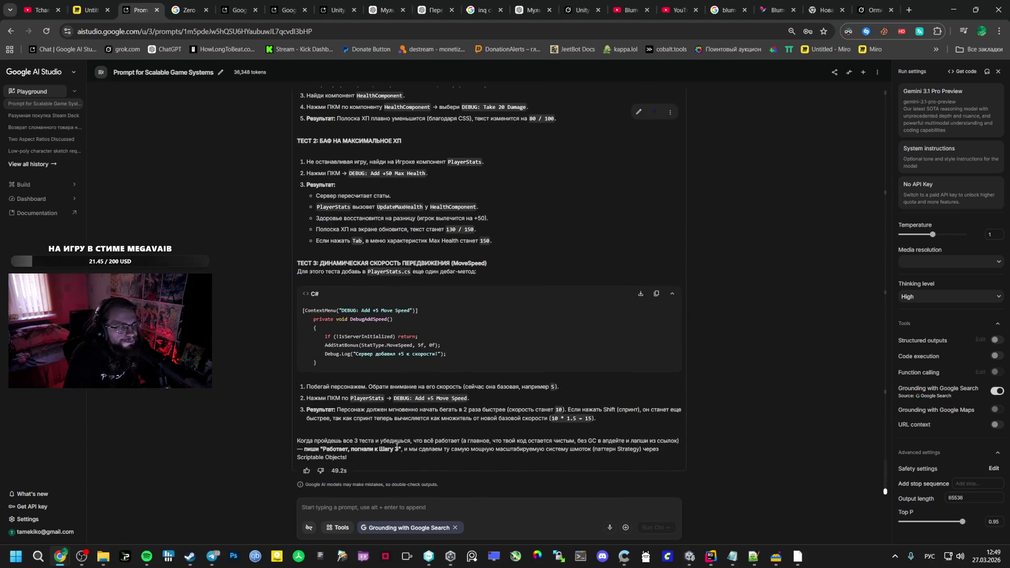
{"action": "scroll", "coordinate": [401, 446], "scroll_direction": "down", "scroll_amount": 1}
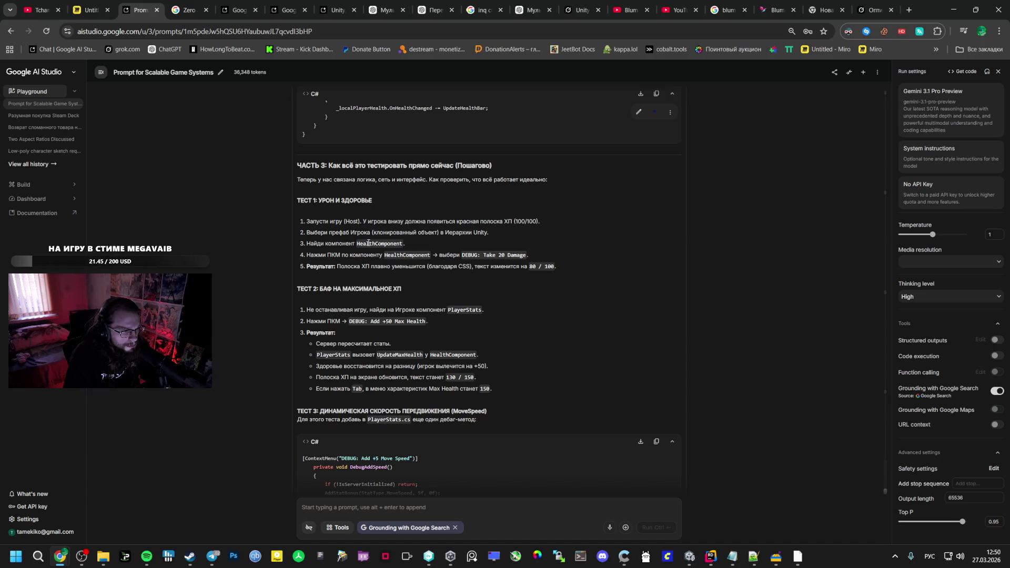
{"action": "scroll", "coordinate": [364, 248], "scroll_direction": "up", "scroll_amount": 15}
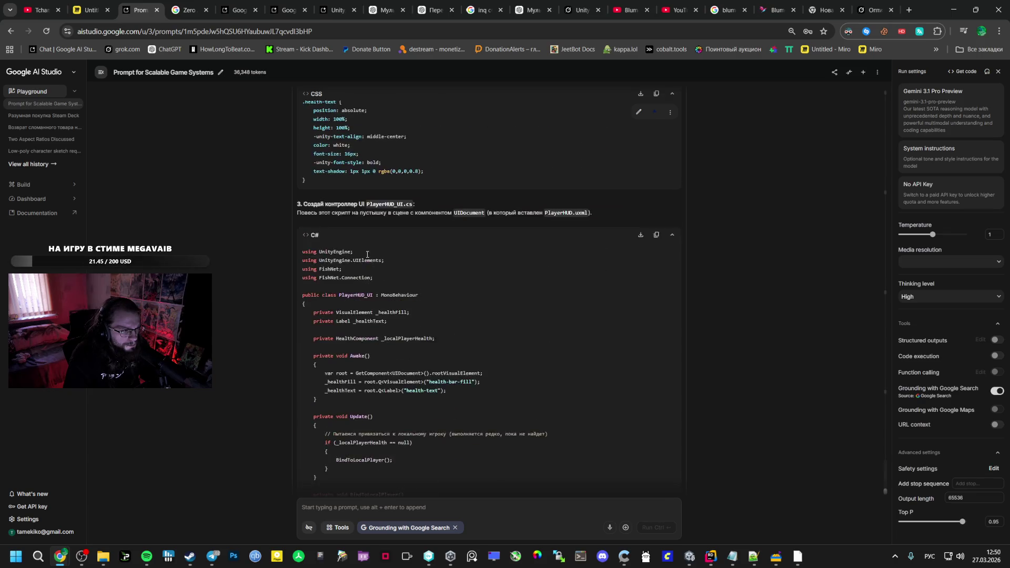
{"action": "scroll", "coordinate": [362, 258], "scroll_direction": "up", "scroll_amount": 15}
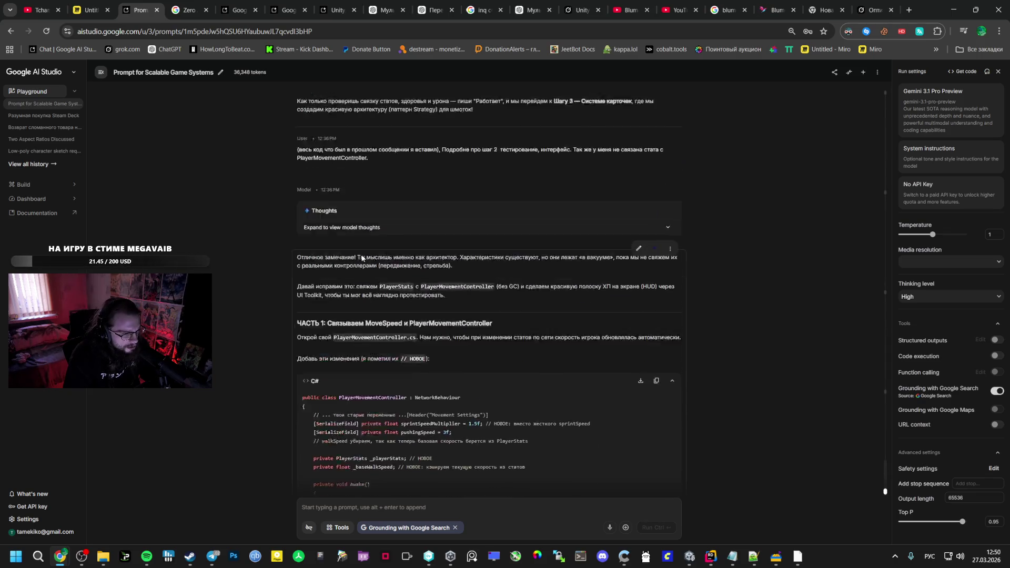
{"action": "scroll", "coordinate": [400, 419], "scroll_direction": "down", "scroll_amount": 2}
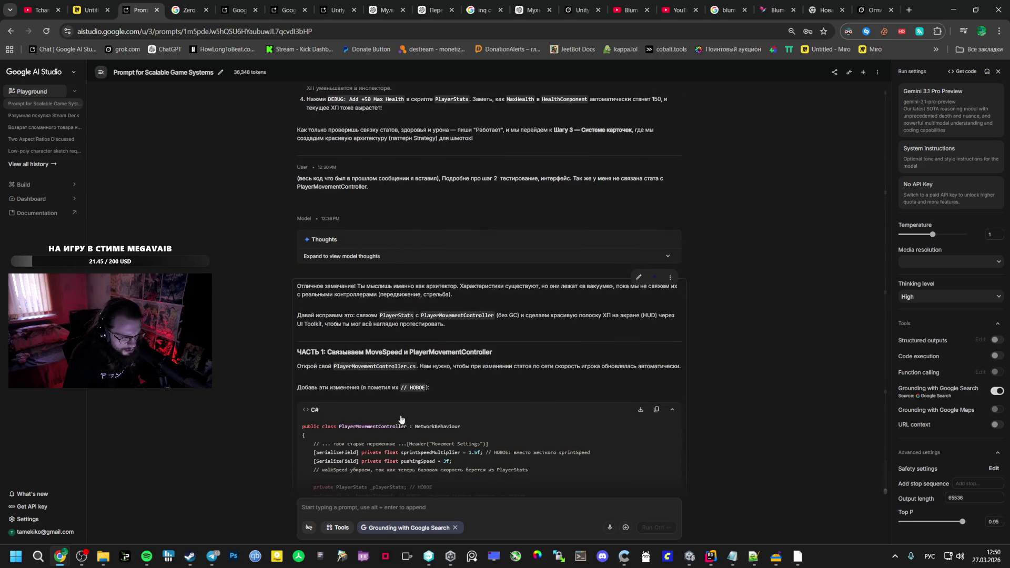
{"action": "scroll", "coordinate": [401, 362], "scroll_direction": "up", "scroll_amount": 6}
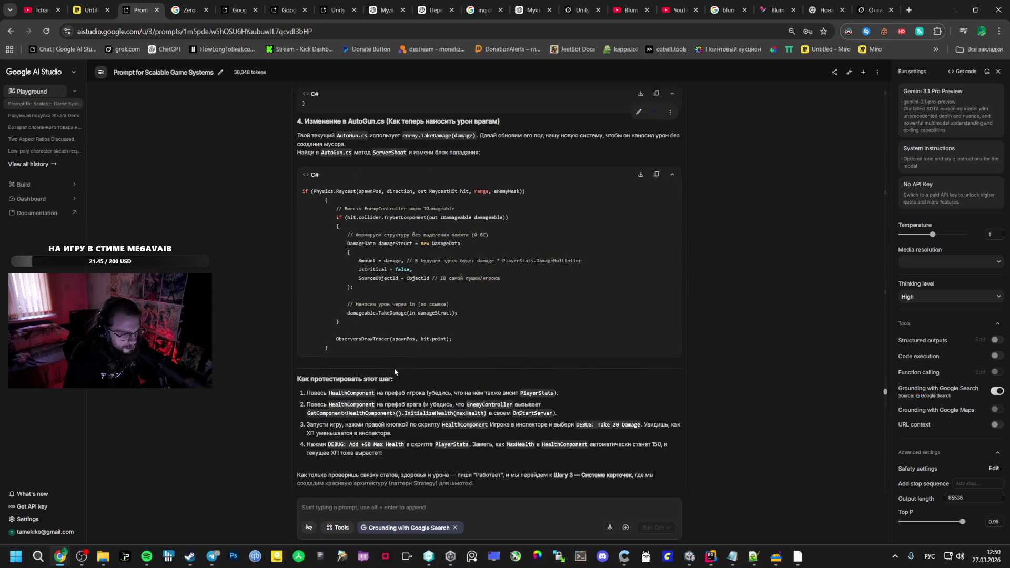
{"action": "left_click", "coordinate": [690, 556]}
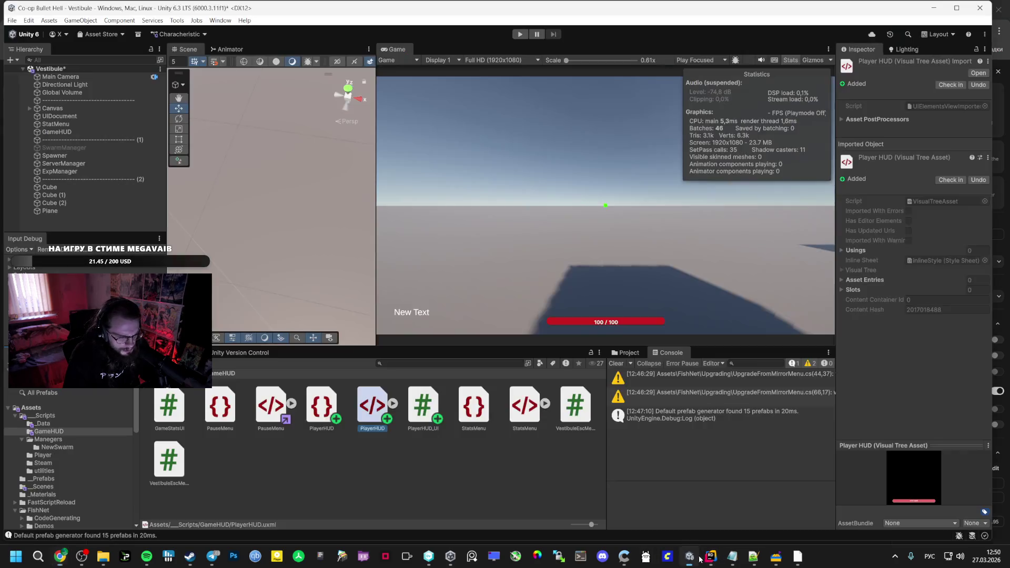
Add the HealthComponent script to the Player prefab
{"action": "left_click", "coordinate": [48, 440]}
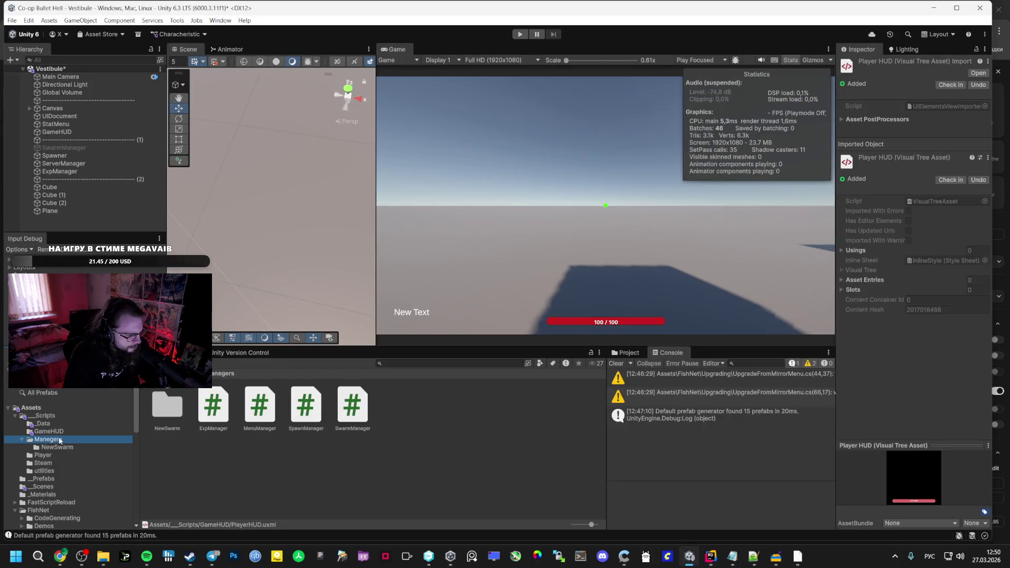
{"action": "left_click", "coordinate": [51, 456]}
{"action": "left_click", "coordinate": [44, 479]}
{"action": "double_click", "coordinate": [177, 399]}
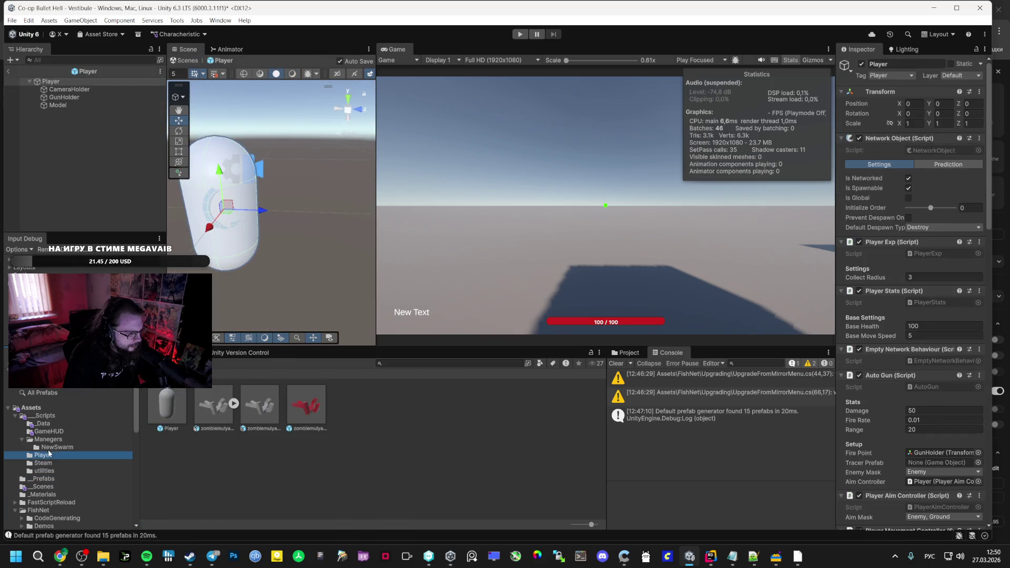
{"action": "left_click", "coordinate": [48, 455]}
{"action": "mouse_move", "coordinate": [206, 414]}
{"action": "left_mouse_down"}
{"action": "mouse_move", "coordinate": [904, 284]}
{"action": "mouse_move", "coordinate": [897, 277]}
{"action": "mouse_move", "coordinate": [893, 290]}
{"action": "left_mouse_up"}
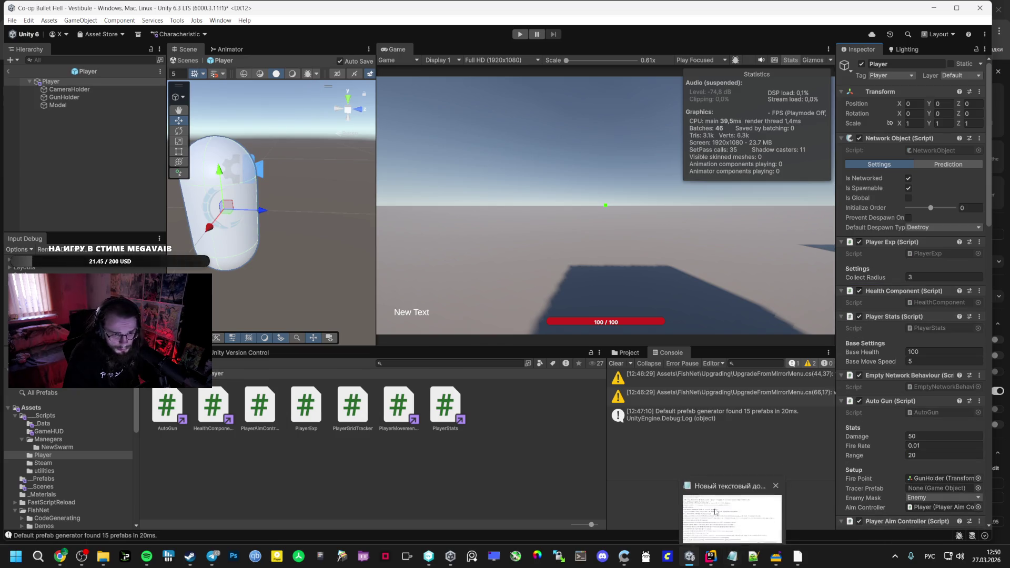
{"action": "double_click", "coordinate": [947, 302]}
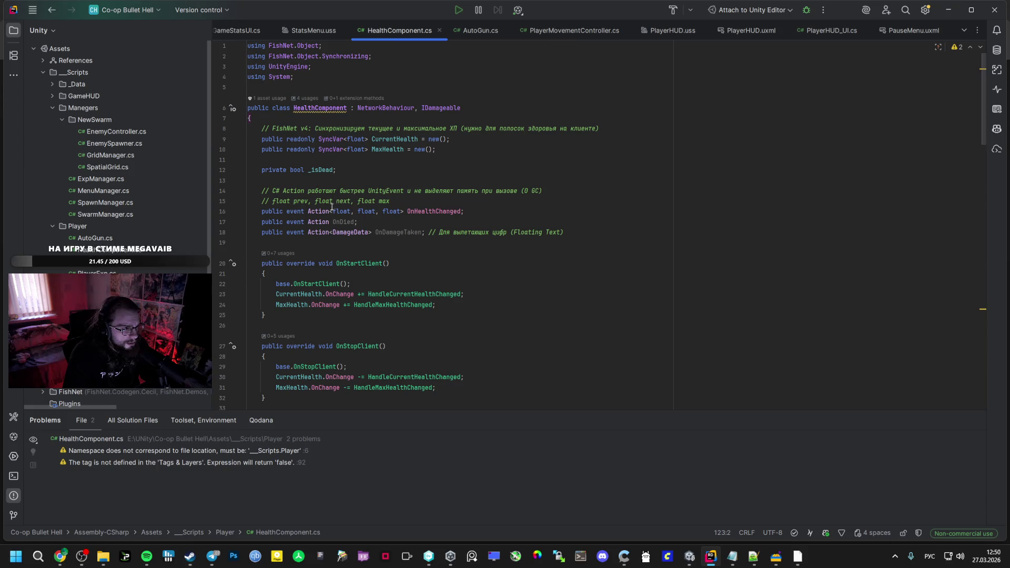
{"action": "key", "text": "alt+Tab"}
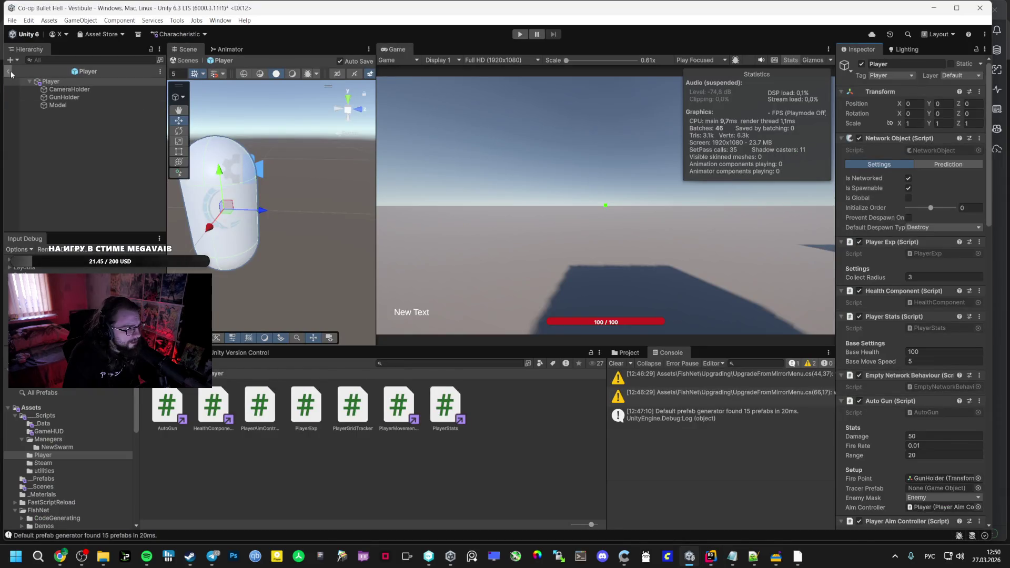
Exit prefab mode and add HealthComponent to the red zombiemulyaka enemy prefab
{"action": "left_click", "coordinate": [9, 72]}
{"action": "left_click", "coordinate": [46, 480]}
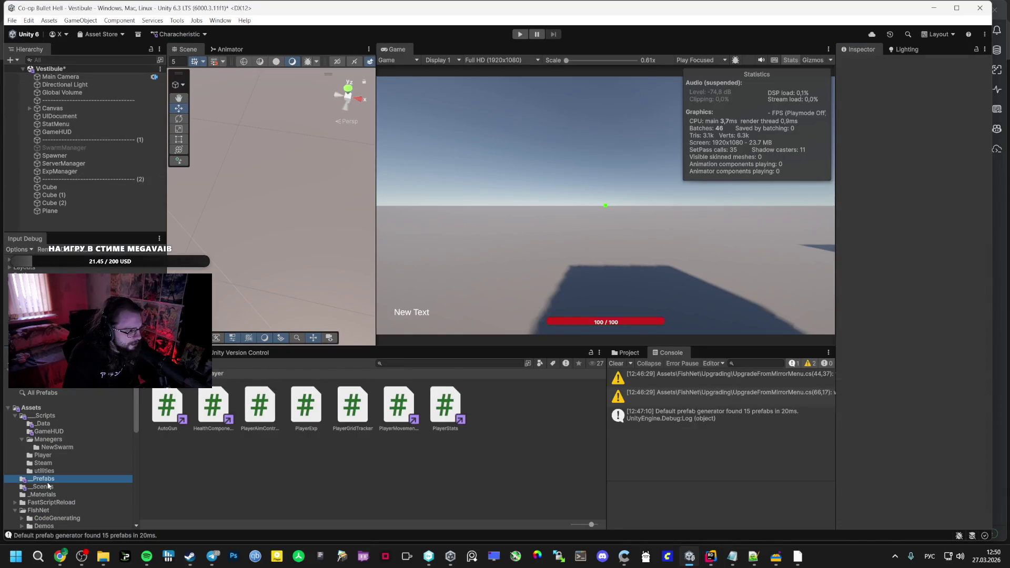
{"action": "left_click", "coordinate": [307, 406]}
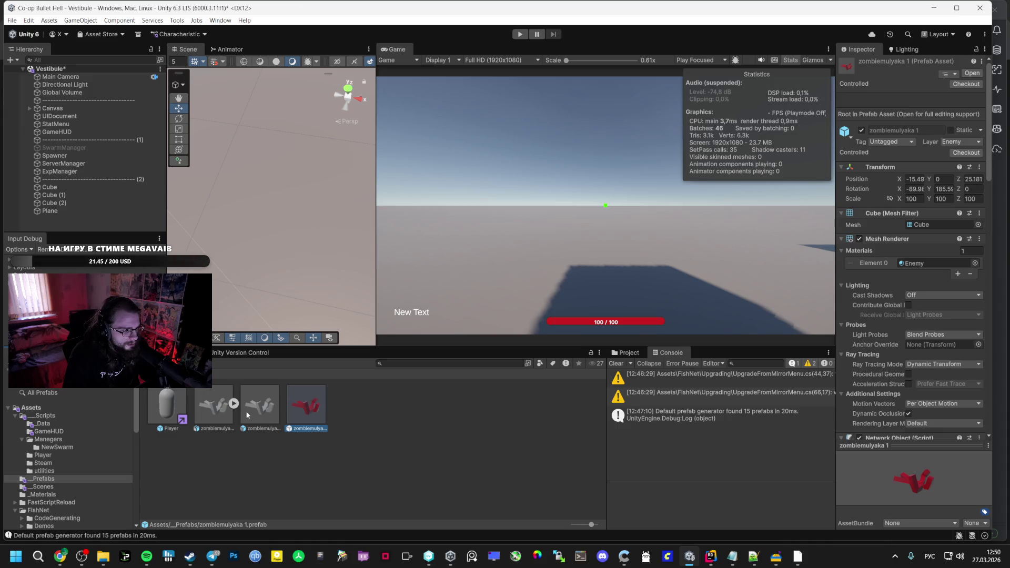
{"action": "left_click", "coordinate": [43, 455]}
{"action": "scroll", "coordinate": [913, 289], "scroll_direction": "down", "scroll_amount": 3}
{"action": "scroll", "coordinate": [888, 434], "scroll_direction": "down", "scroll_amount": 8}
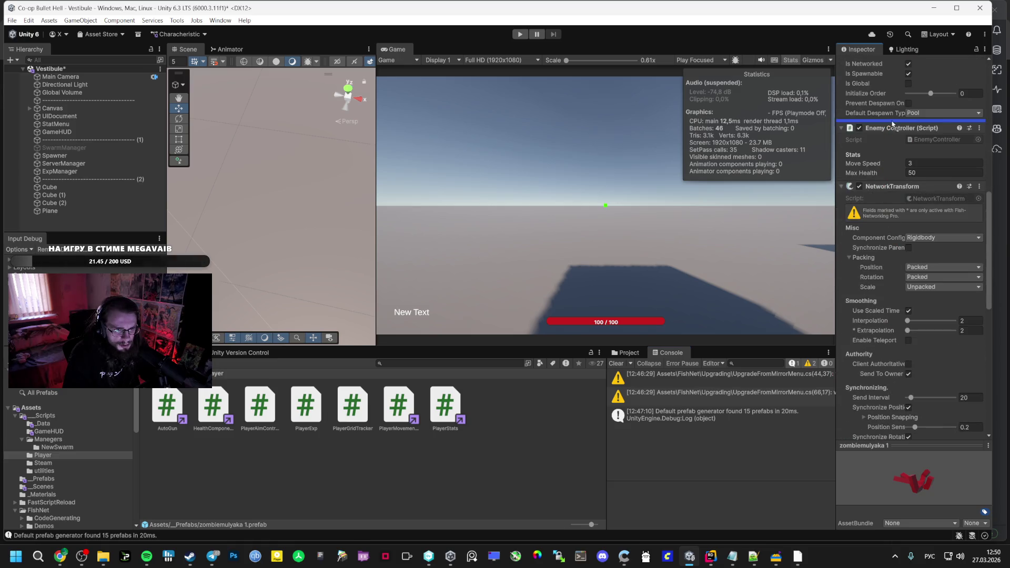
{"action": "left_click_drag", "start_coordinate": [888, 120], "coordinate": [889, 120]}
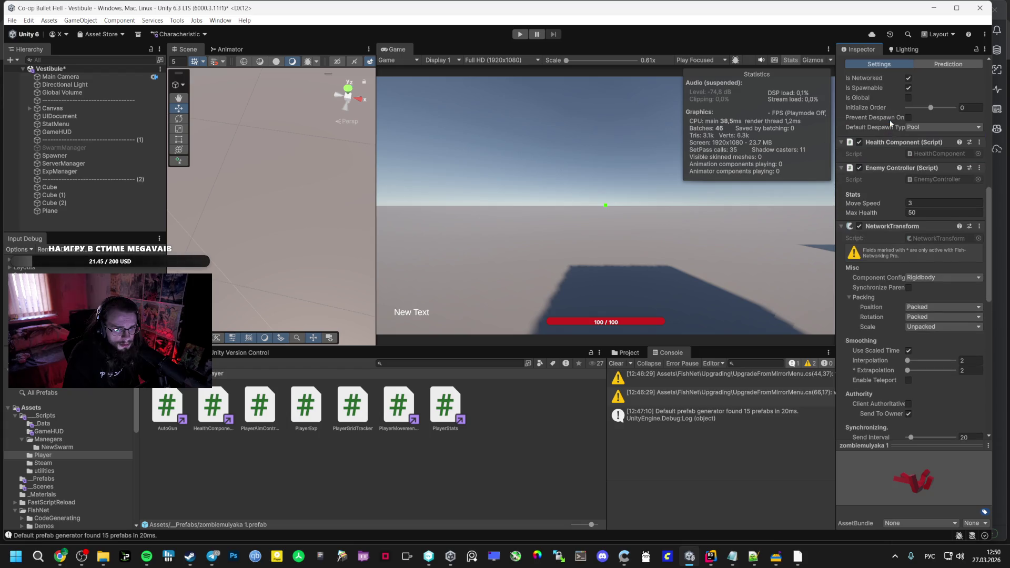
{"action": "key", "text": "alt+Tab"}
{"action": "left_click", "coordinate": [60, 556]}
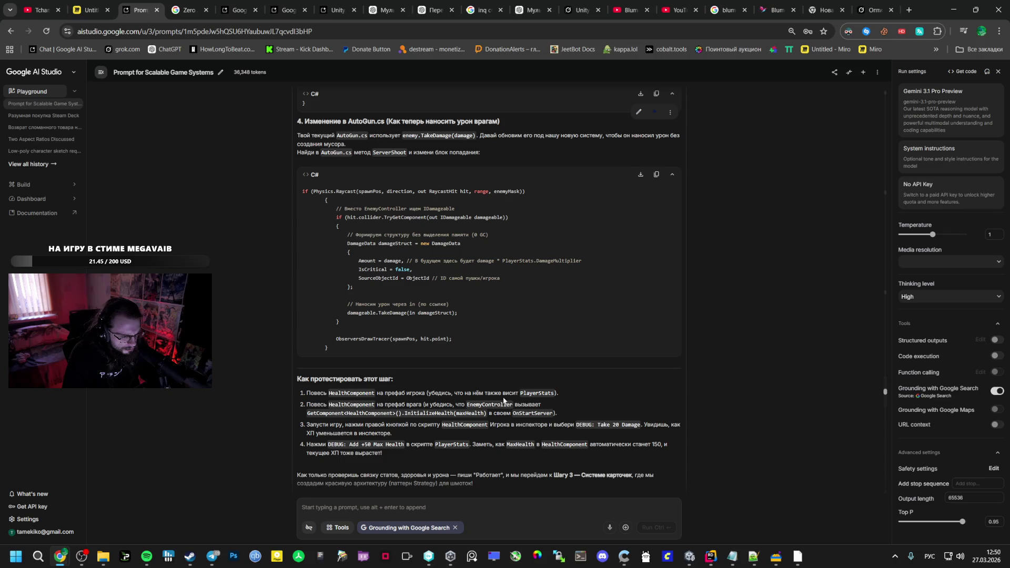
Copy the DebugAddSpeed 'DEBUG: Add +5 Move Speed' context-menu snippet from TEST 3
{"action": "left_click", "coordinate": [479, 431]}
{"action": "scroll", "coordinate": [373, 405], "scroll_direction": "down", "scroll_amount": 15}
{"action": "scroll", "coordinate": [362, 394], "scroll_direction": "down", "scroll_amount": 10}
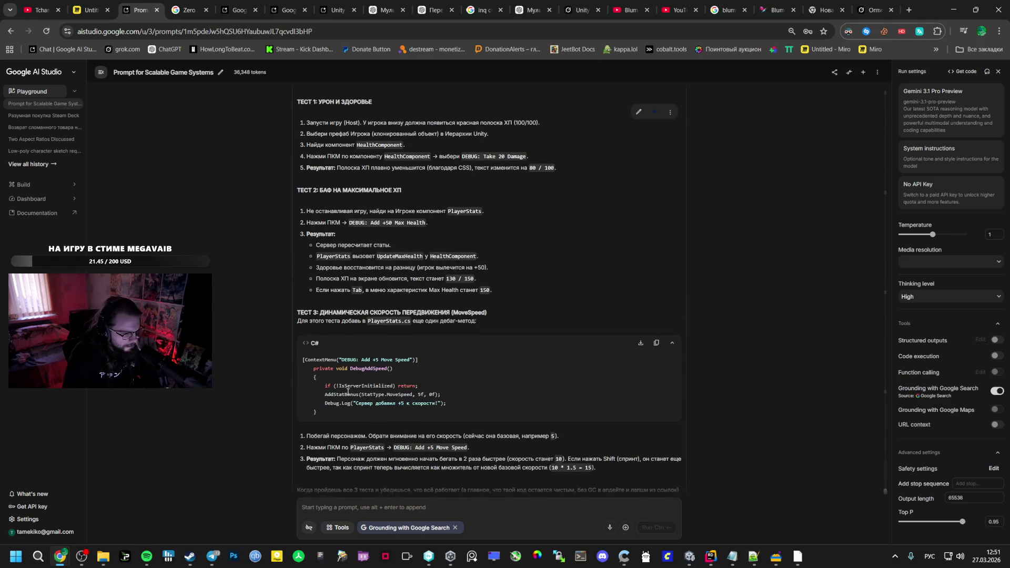
{"action": "left_click_drag", "start_coordinate": [337, 418], "coordinate": [302, 361]}
{"action": "right_click", "coordinate": [304, 364]}
{"action": "left_click", "coordinate": [352, 380]}
{"action": "left_click", "coordinate": [711, 557]}
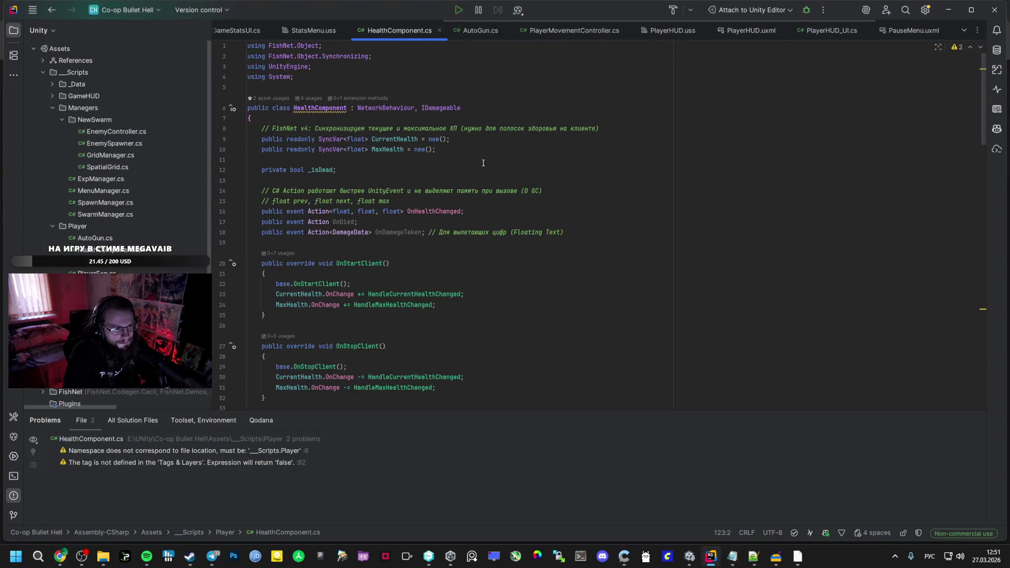
Close the StatsMenu, PauseMenu, PlayerHUD, PlayerHUD_UI and DamageData tabs in Rider
{"action": "left_click", "coordinate": [150, 558]}
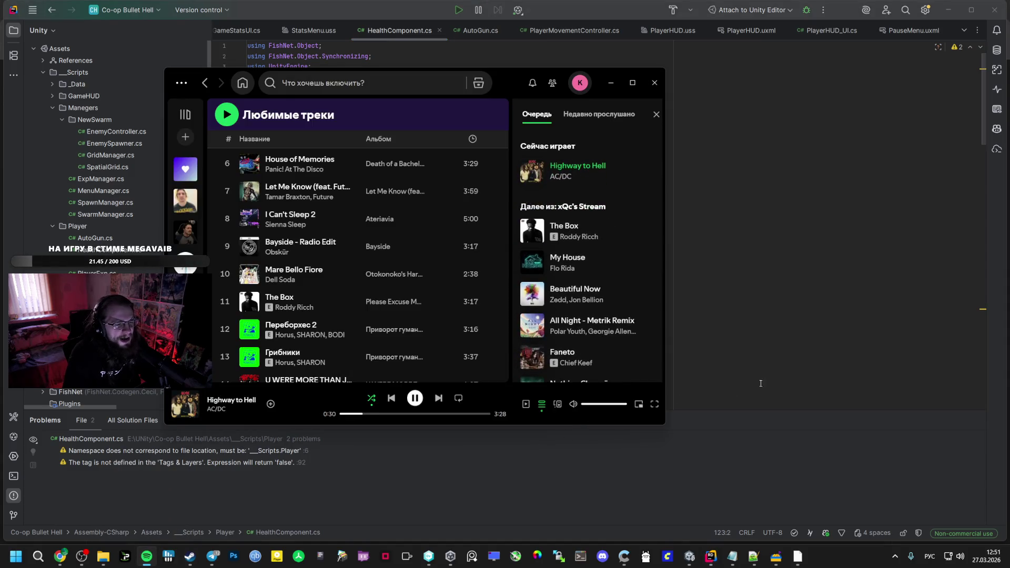
{"action": "left_click", "coordinate": [573, 24]}
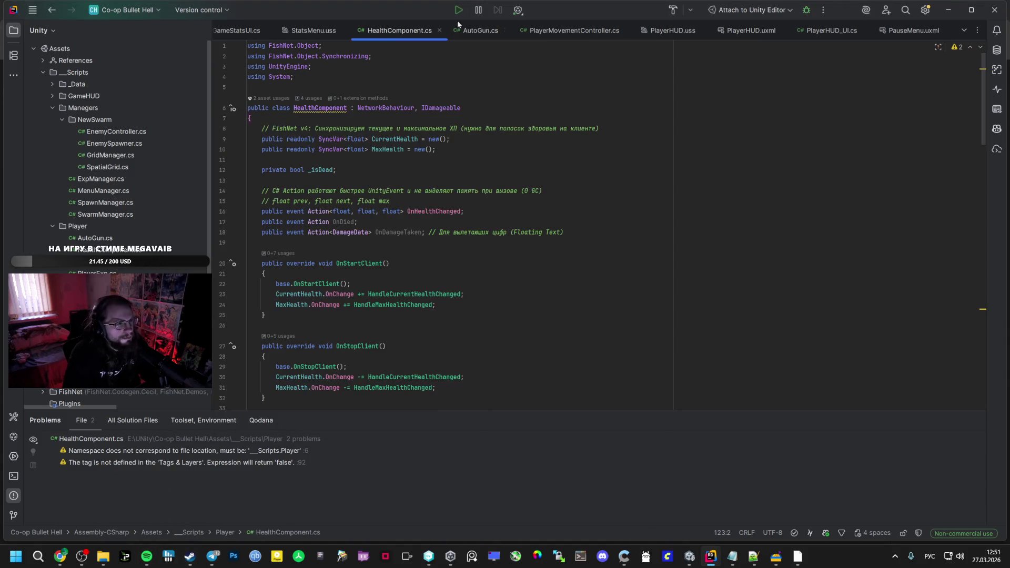
{"action": "left_click", "coordinate": [299, 31]}
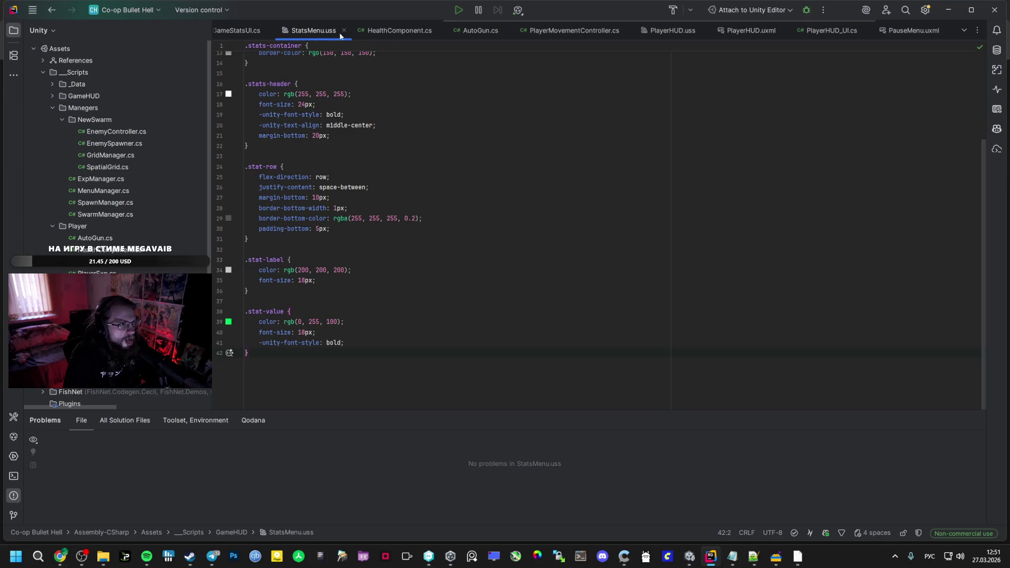
{"action": "middle_click", "coordinate": [287, 31]}
{"action": "middle_click", "coordinate": [868, 30]}
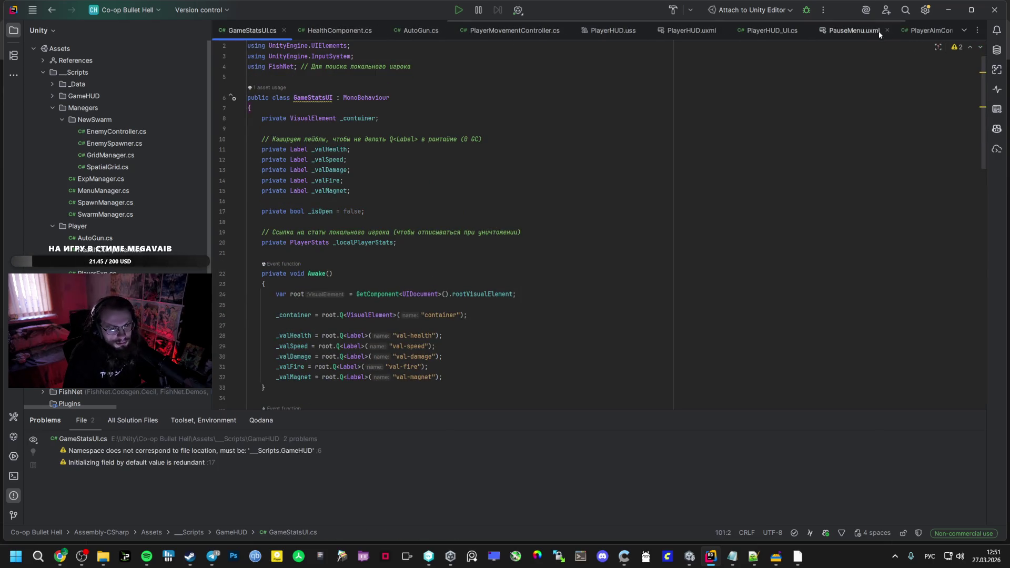
{"action": "middle_click", "coordinate": [721, 29]}
{"action": "middle_click", "coordinate": [668, 31]}
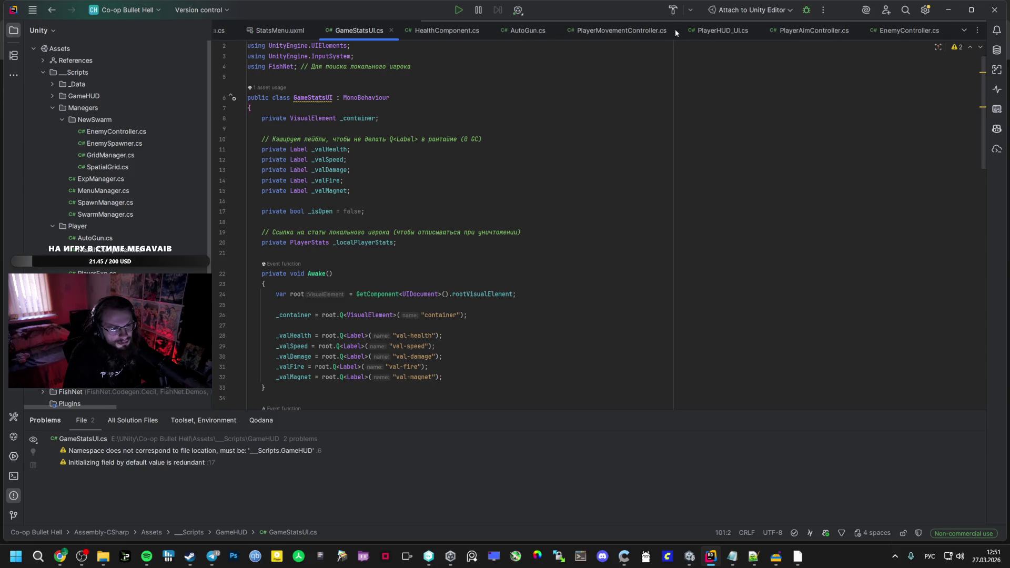
{"action": "left_click", "coordinate": [756, 30]}
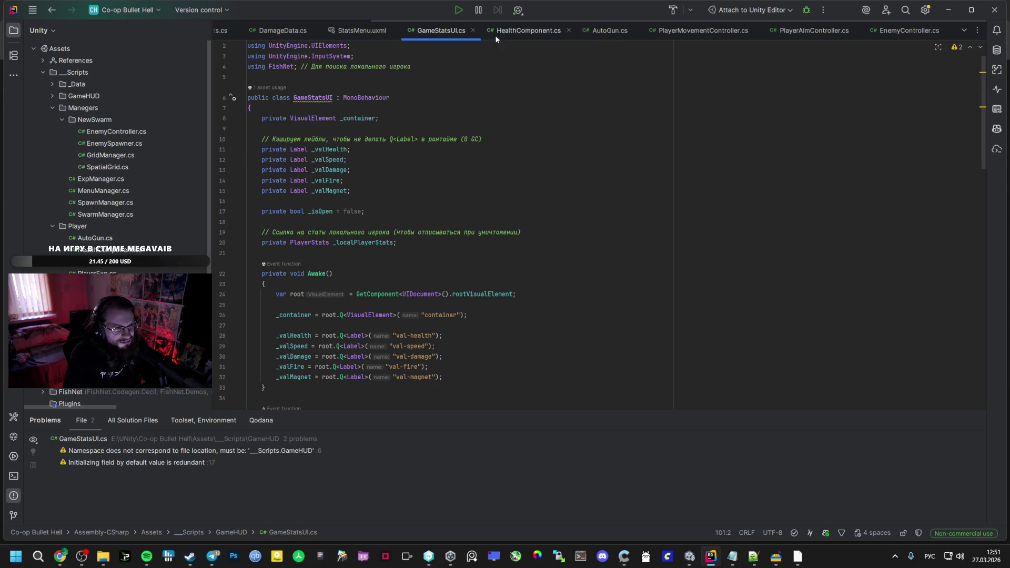
{"action": "left_click", "coordinate": [394, 31]}
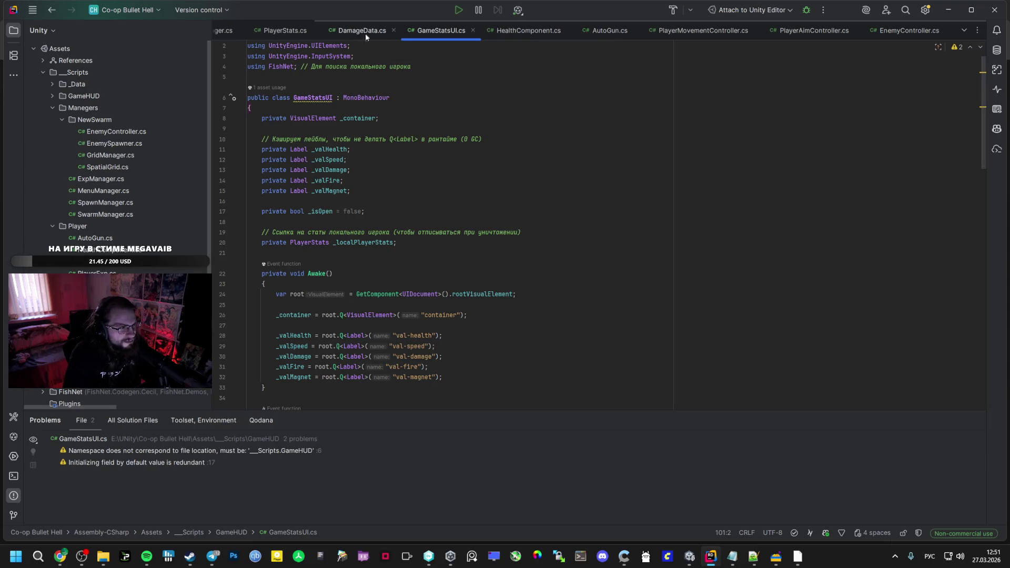
{"action": "left_click", "coordinate": [393, 30]}
Paste the DebugAddSpeed move-speed method into PlayerStats.cs
{"action": "left_click", "coordinate": [365, 31]}
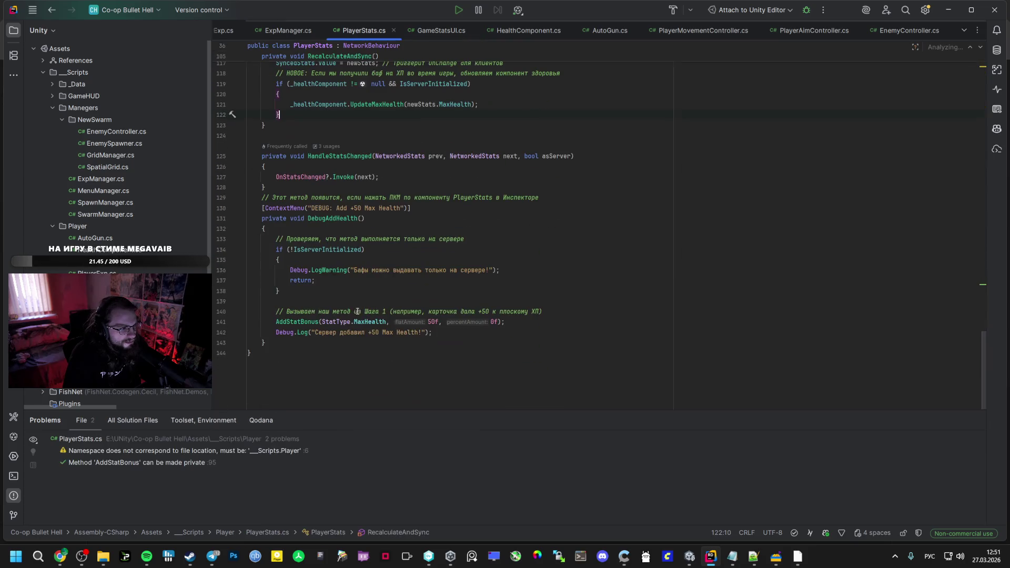
{"action": "key", "text": "ctrl+v"}
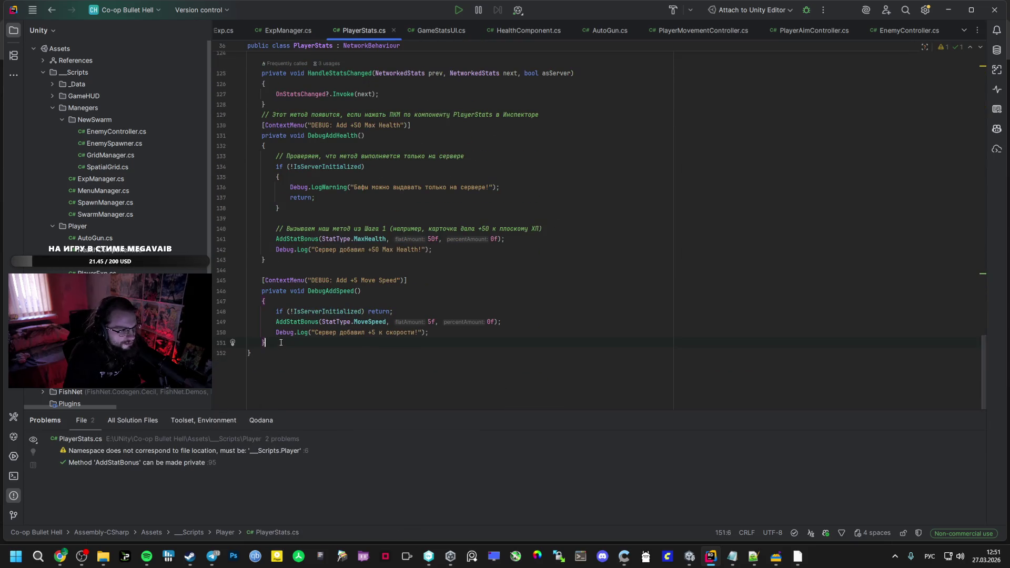
{"action": "left_click", "coordinate": [146, 556]}
{"action": "mouse_move", "coordinate": [62, 561]}
{"action": "left_click", "coordinate": [60, 513]}
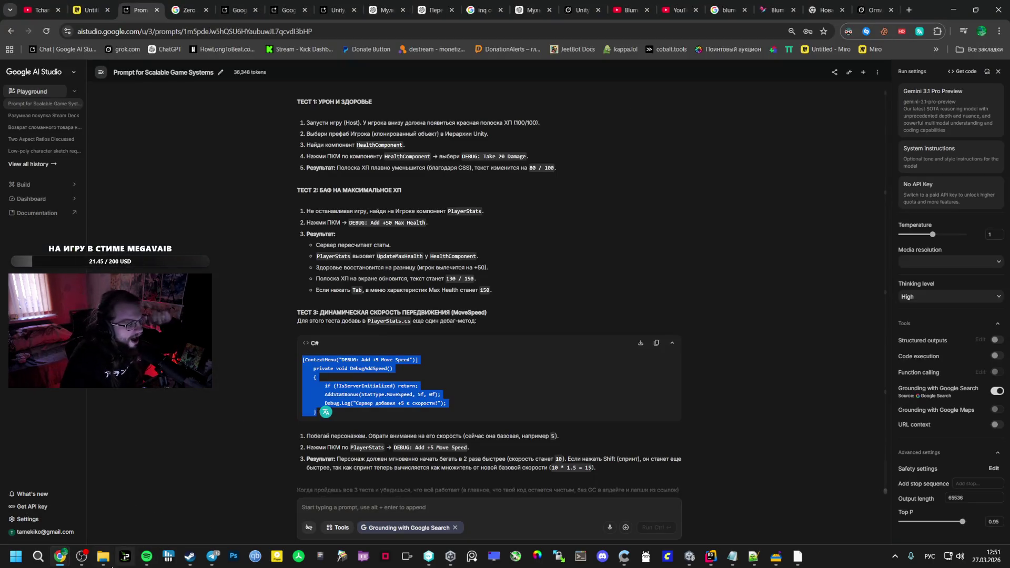
{"action": "mouse_move", "coordinate": [81, 556]}
{"action": "left_click", "coordinate": [47, 492]}
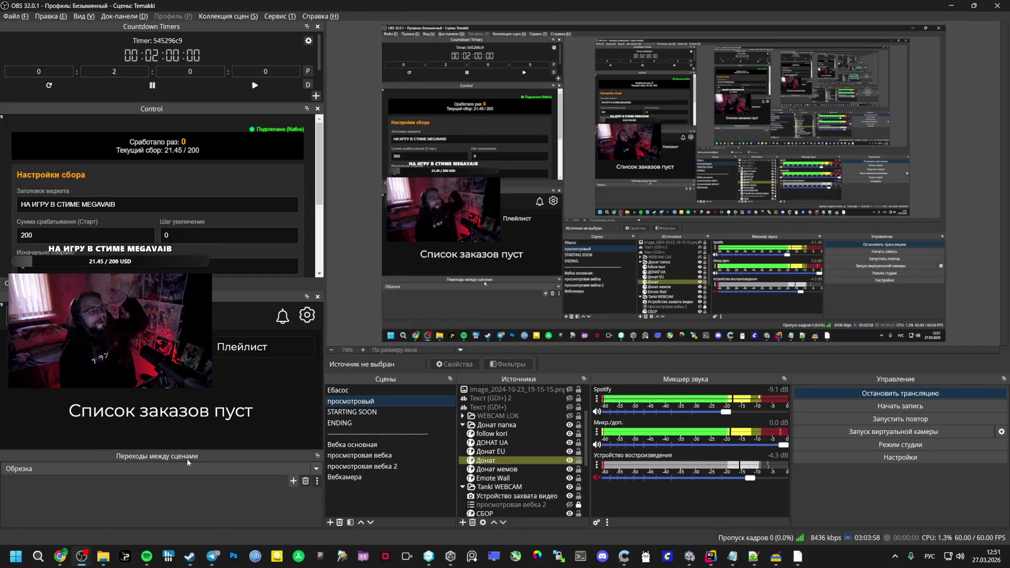
Leave OBS, glance at AI Studio's Test 3 move-speed check, and return to Unity
{"action": "mouse_move", "coordinate": [59, 556]}
{"action": "left_click", "coordinate": [48, 527]}
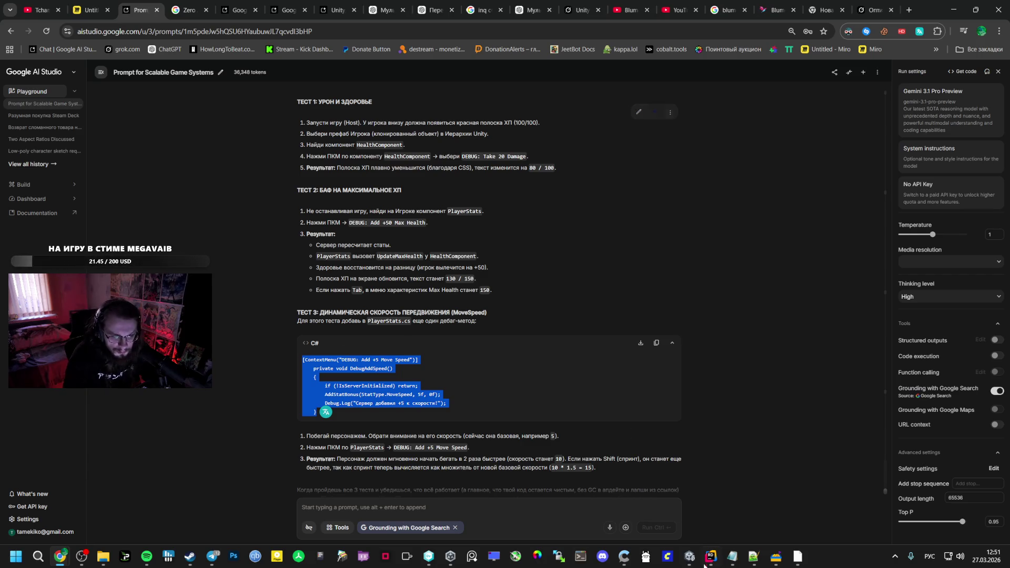
{"action": "left_click", "coordinate": [690, 555]}
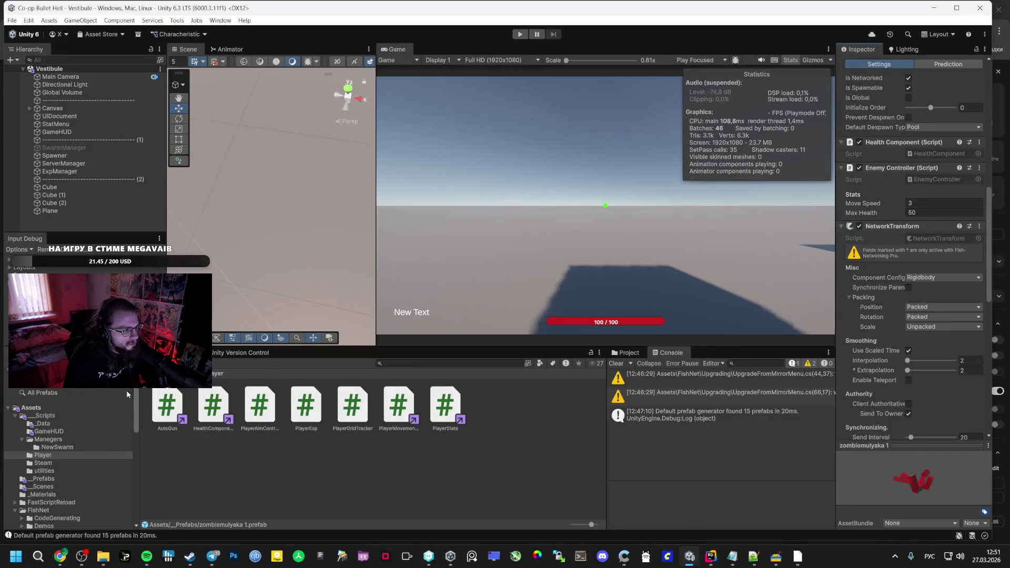
Play the Bootstrap scene, check the 'Tag: Enemy is not defined' error, and stop
{"action": "left_click", "coordinate": [50, 479]}
{"action": "left_click", "coordinate": [44, 486]}
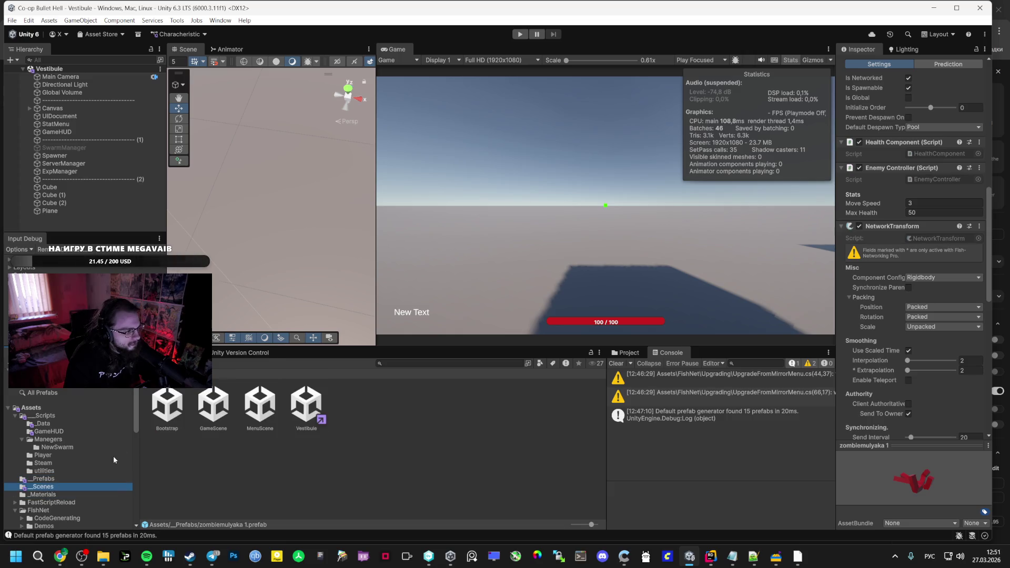
{"action": "double_click", "coordinate": [166, 406]}
{"action": "left_click", "coordinate": [520, 34]}
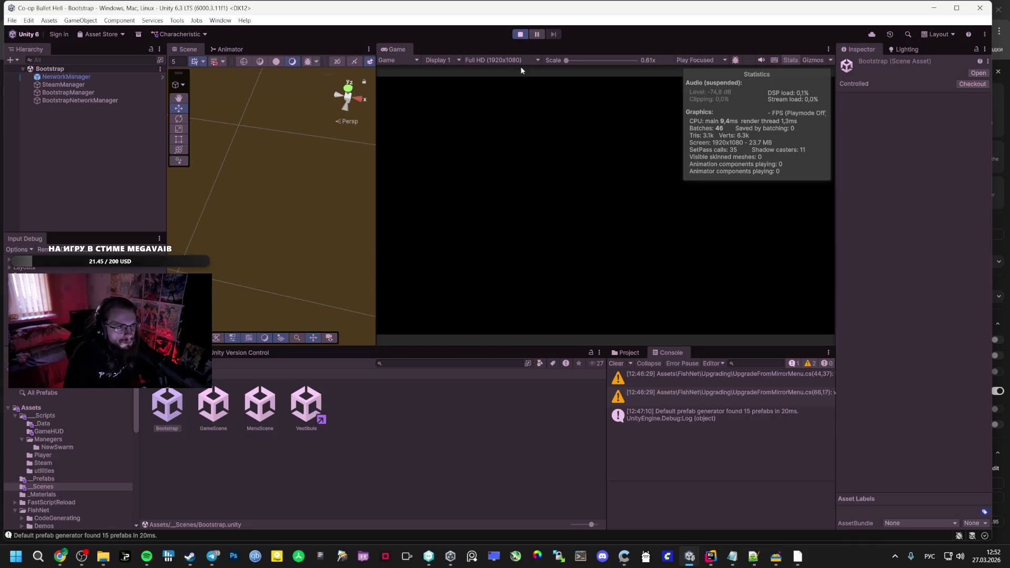
{"action": "left_click", "coordinate": [605, 184]}
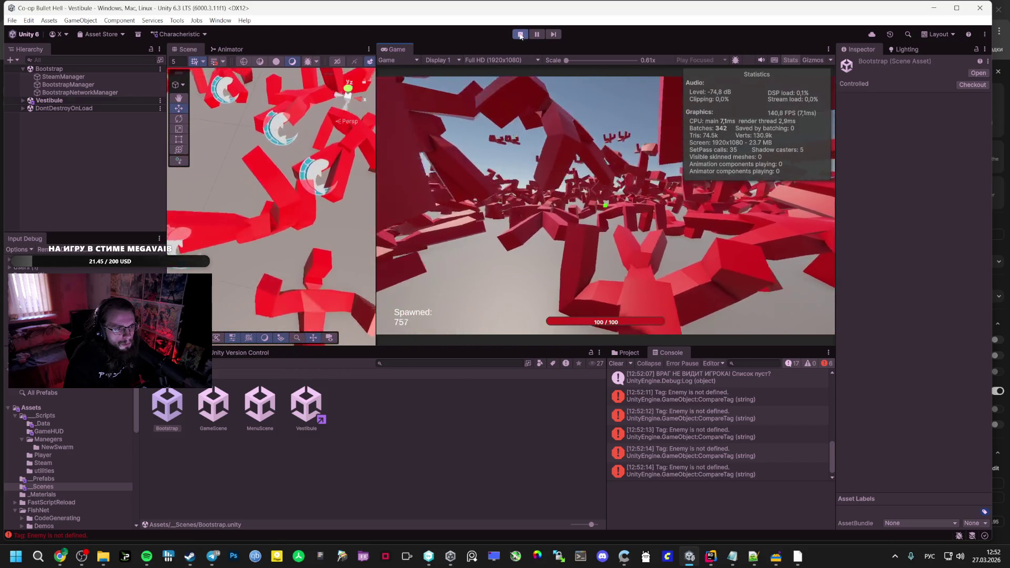
{"action": "left_click", "coordinate": [684, 395]}
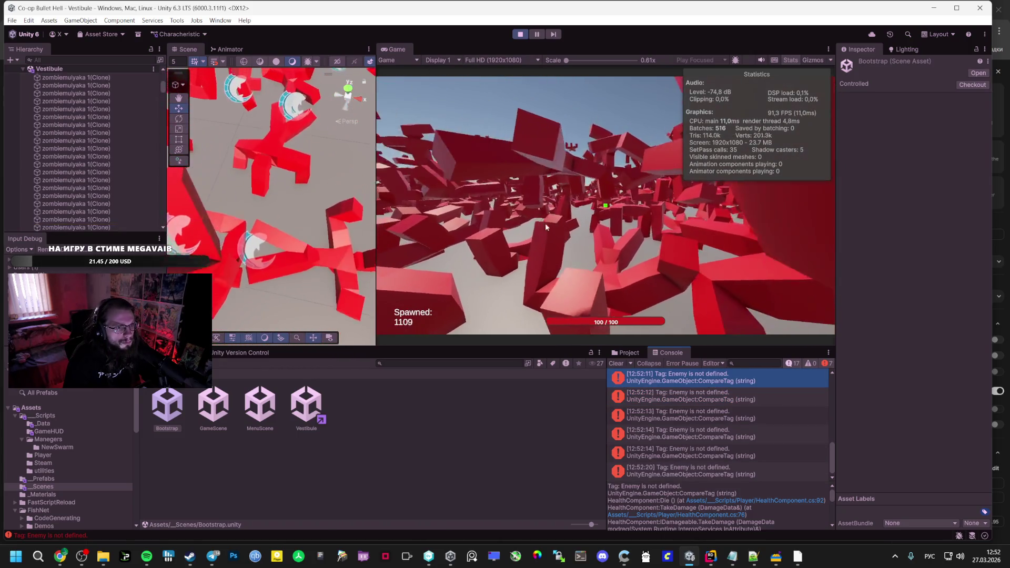
{"action": "left_click", "coordinate": [519, 35]}
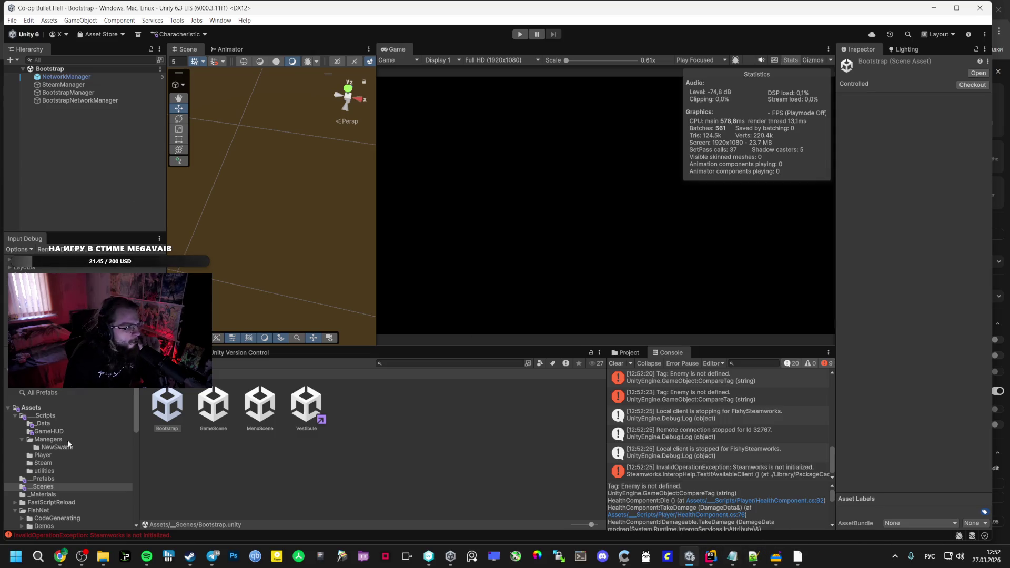
Select the zombiemulyaka 1 prefab and bring up HealthComponent.cs in Rider
{"action": "left_click", "coordinate": [306, 406]}
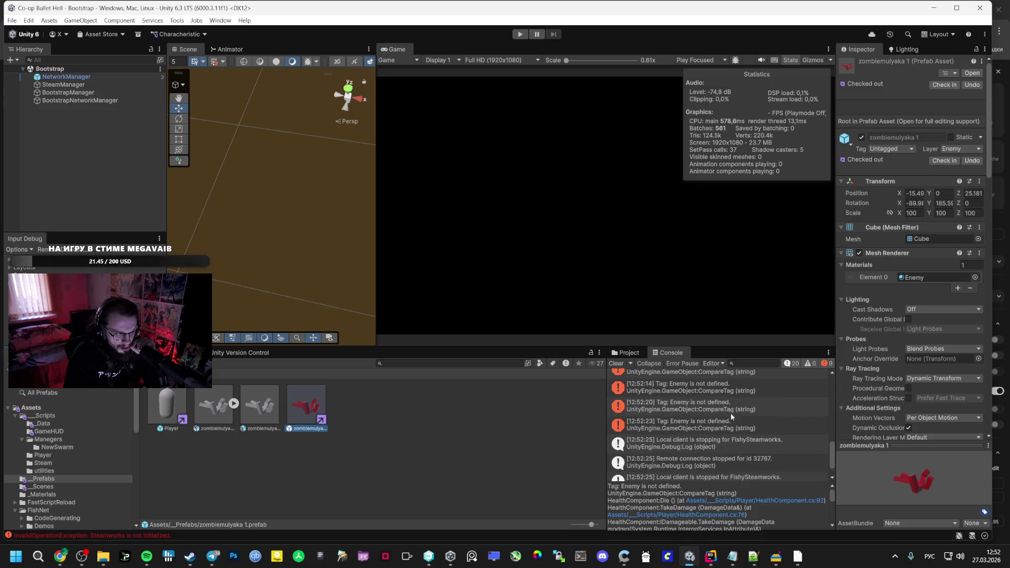
{"action": "left_click", "coordinate": [710, 559]}
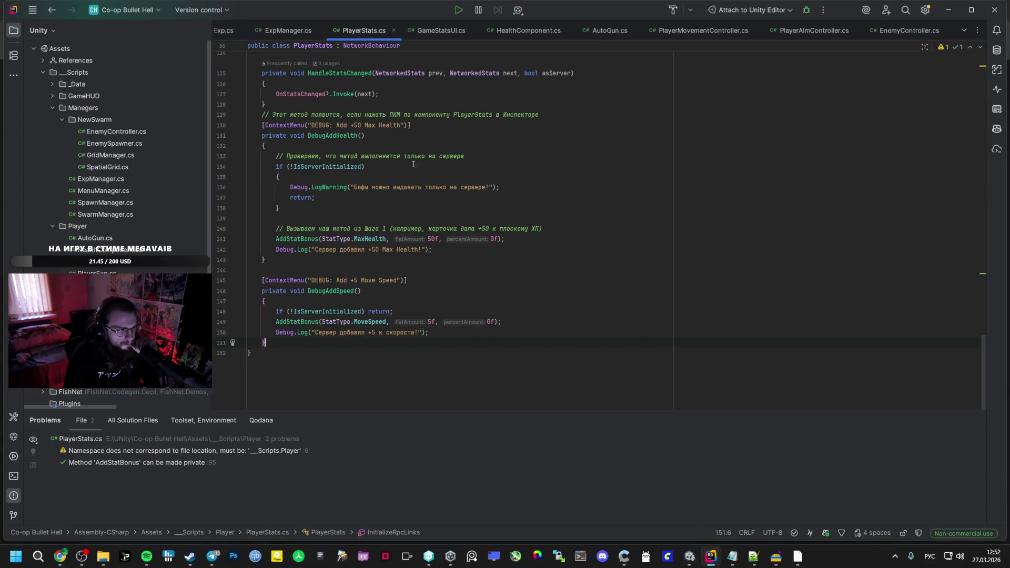
{"action": "left_click", "coordinate": [529, 31]}
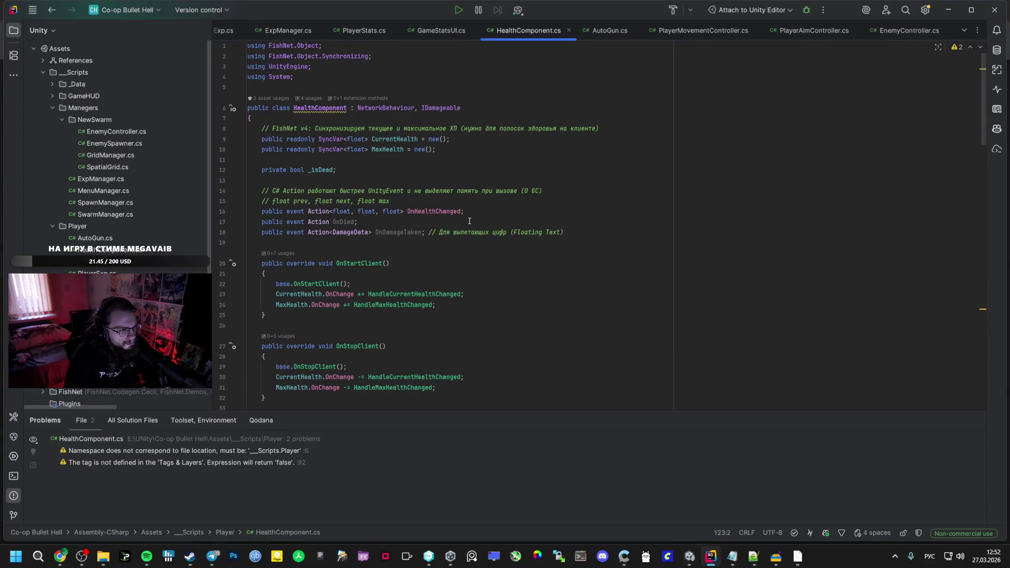
Scroll HealthComponent.cs down to the Die method's CompareTag("Enemy") check
{"action": "scroll", "coordinate": [458, 236], "scroll_direction": "down", "scroll_amount": 6}
{"action": "scroll", "coordinate": [443, 252], "scroll_direction": "down", "scroll_amount": 6}
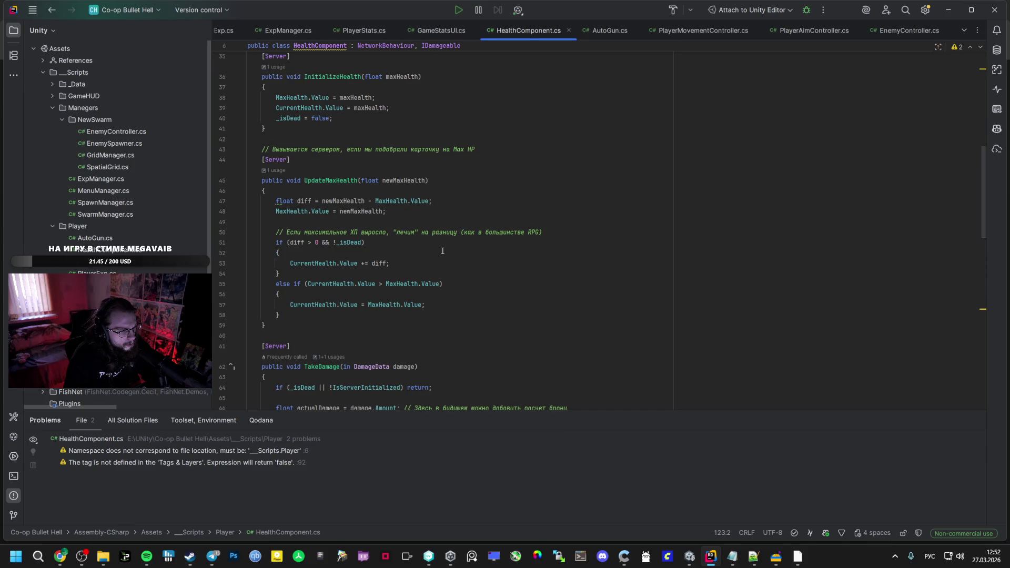
{"action": "scroll", "coordinate": [443, 251], "scroll_direction": "down", "scroll_amount": 5}
{"action": "scroll", "coordinate": [441, 252], "scroll_direction": "down", "scroll_amount": 4}
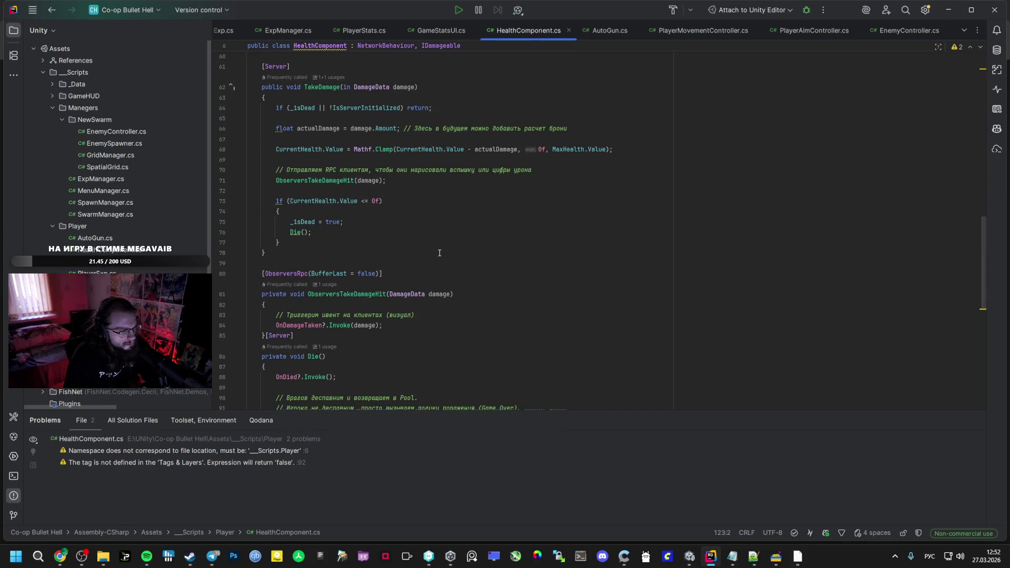
{"action": "scroll", "coordinate": [439, 253], "scroll_direction": "down", "scroll_amount": 4}
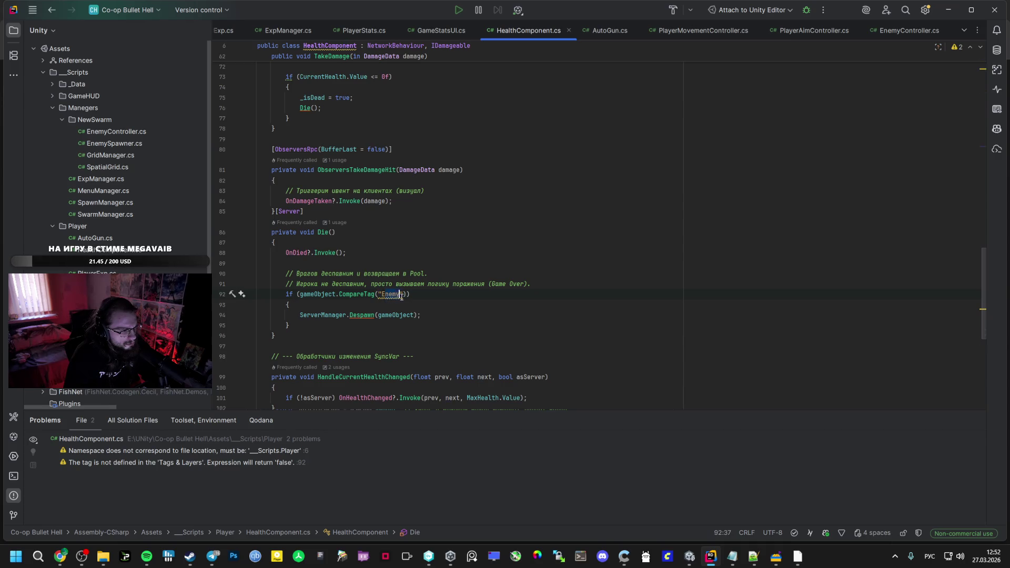
Switch back and forth between Unity, Rider and the music player
{"action": "key", "text": "alt+Tab"}
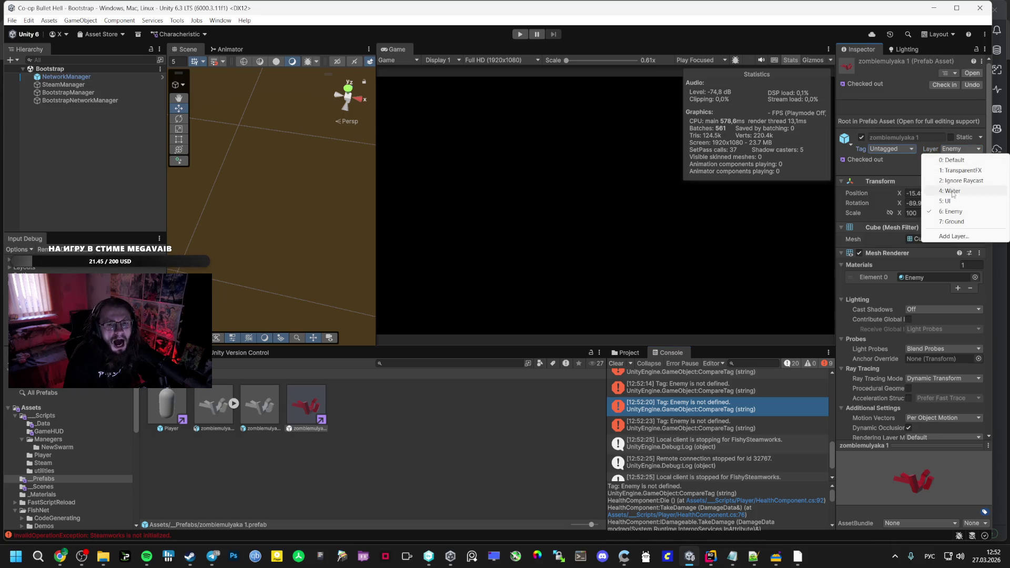
{"action": "key", "text": "alt+Tab"}
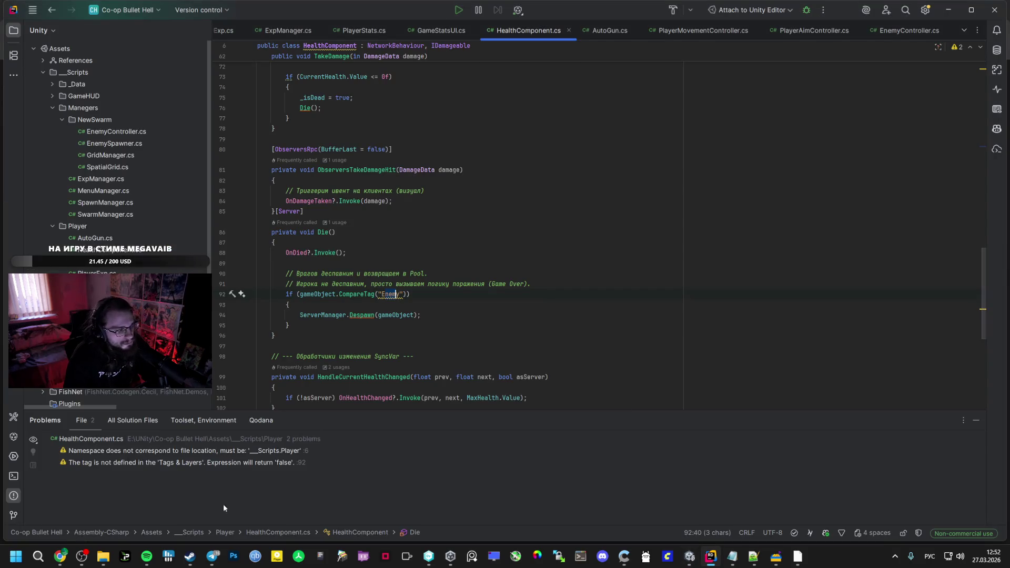
{"action": "left_click", "coordinate": [147, 556]}
{"action": "key", "text": "alt+Tab"}
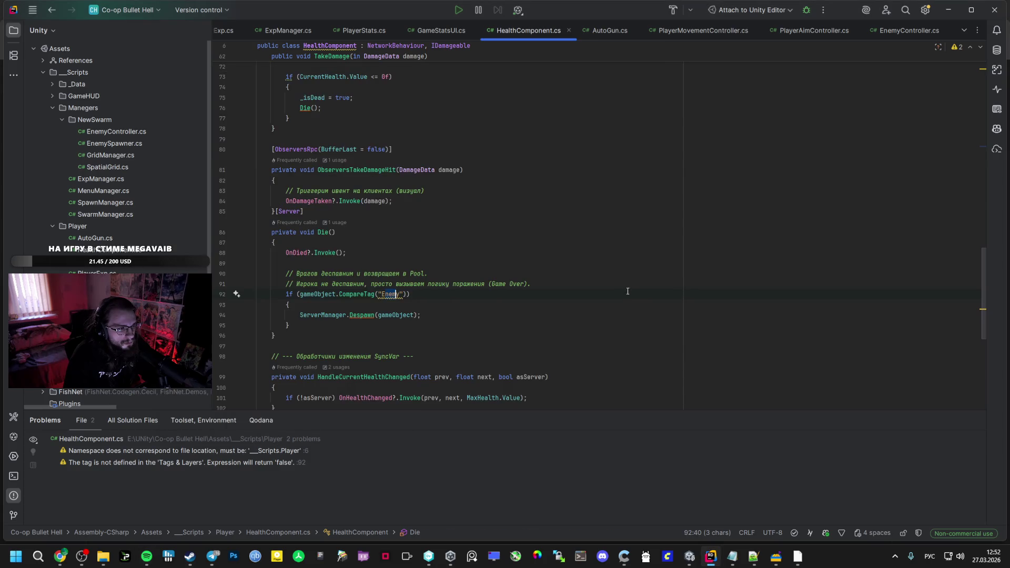
{"action": "key", "text": "alt+Tab"}
{"action": "key", "text": "alt+Tab"}
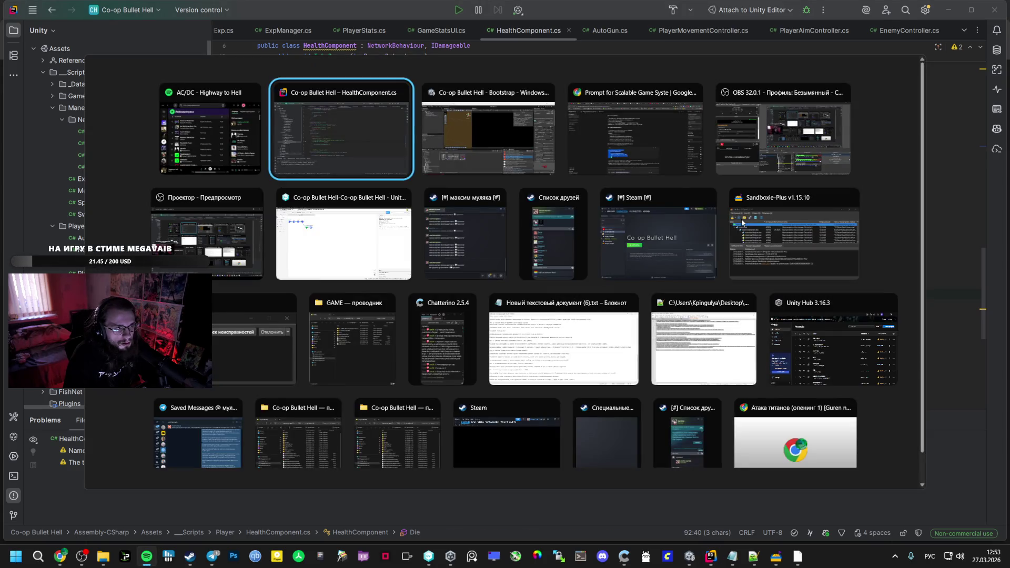
Add an Enemy tag, assign it to the zombiemulyaka 1 prefab, then enter play mode
{"action": "left_click", "coordinate": [867, 161]}
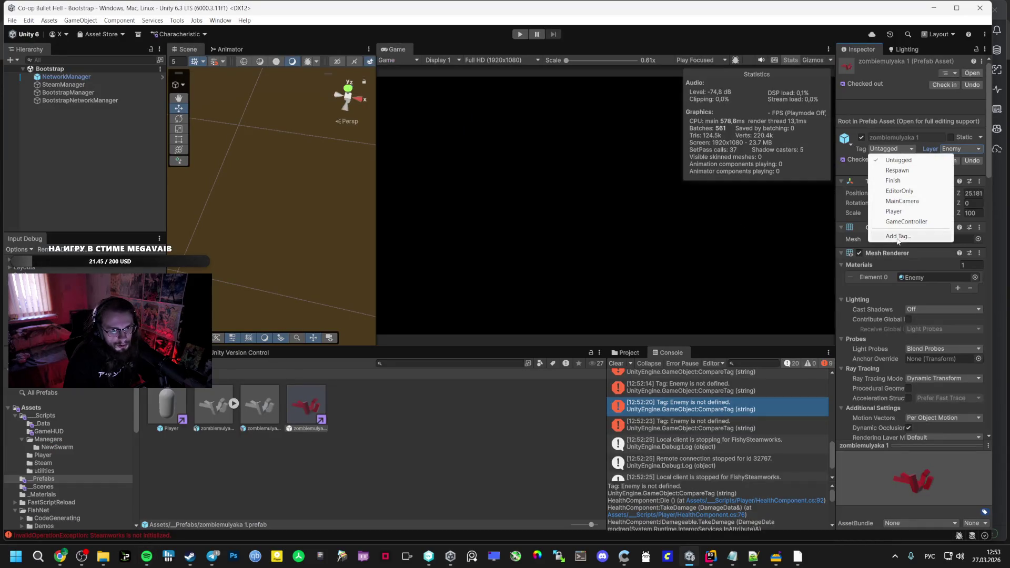
{"action": "left_click", "coordinate": [898, 237]}
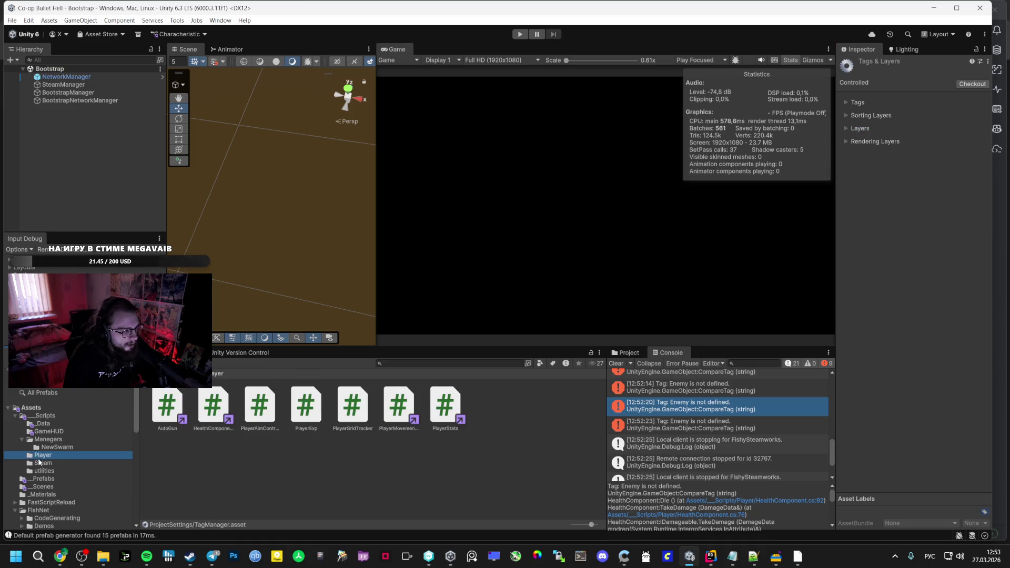
{"action": "left_click", "coordinate": [306, 415]}
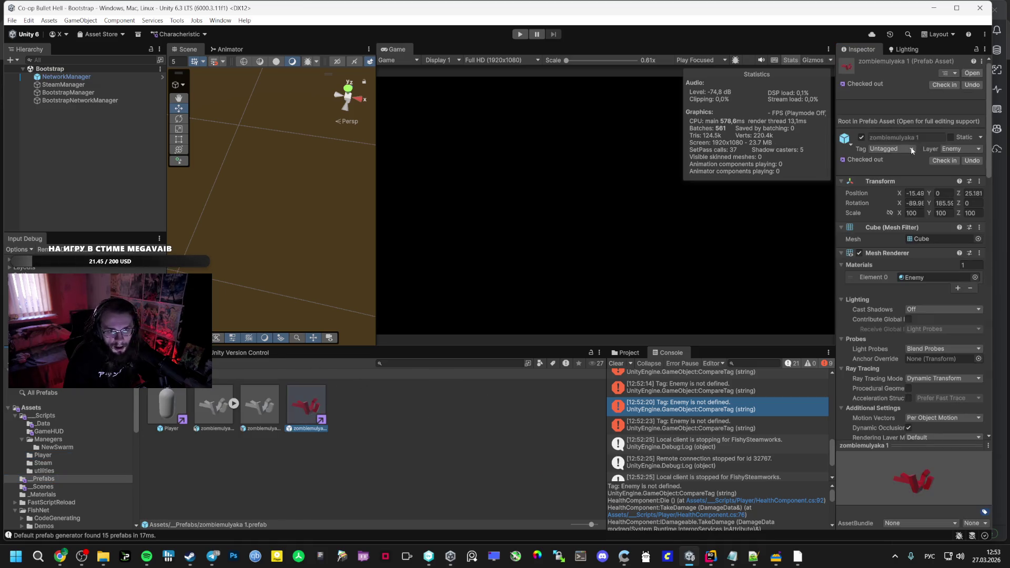
{"action": "left_click", "coordinate": [896, 236]}
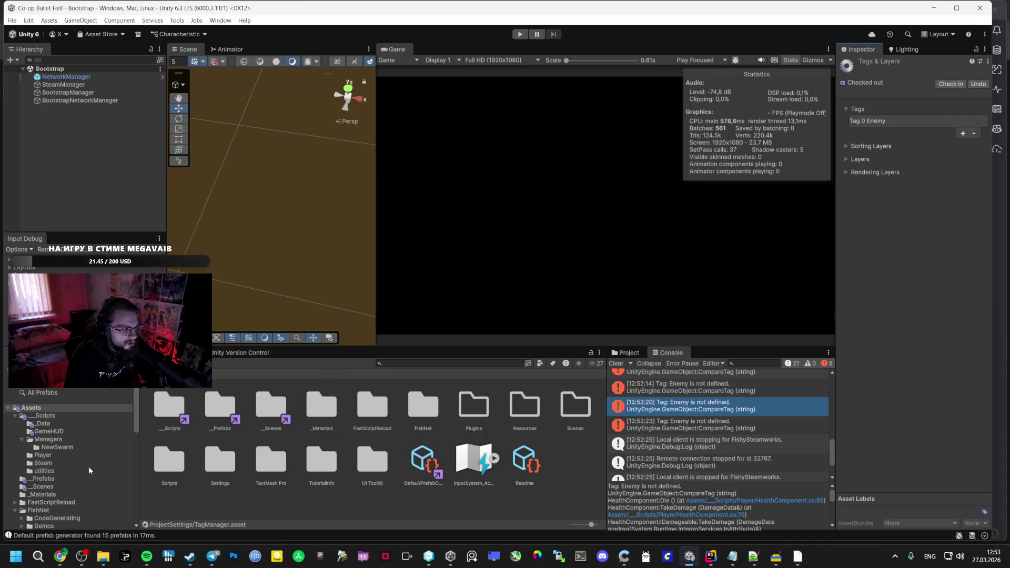
{"action": "left_click", "coordinate": [43, 478]}
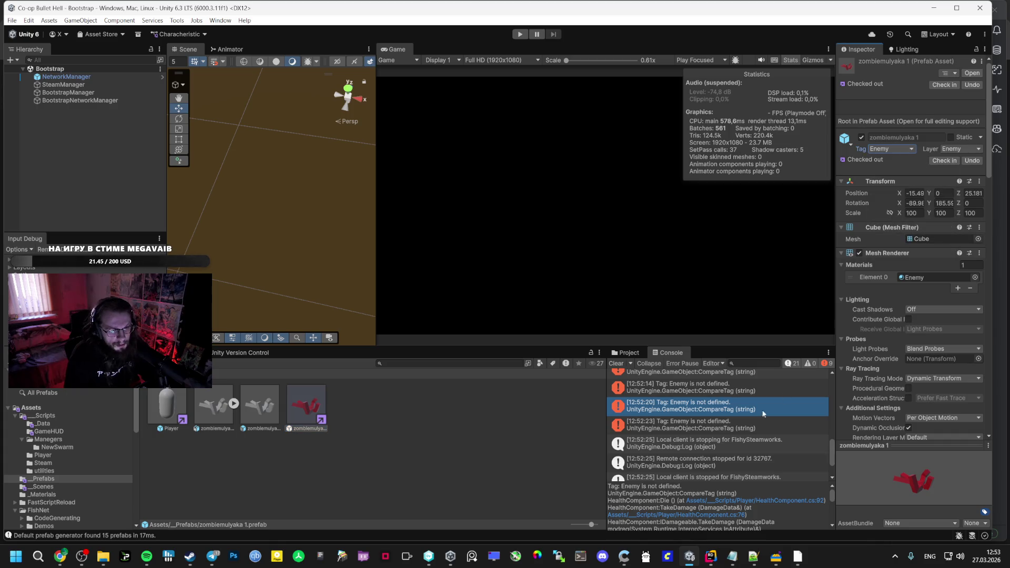
{"action": "left_click", "coordinate": [520, 34]}
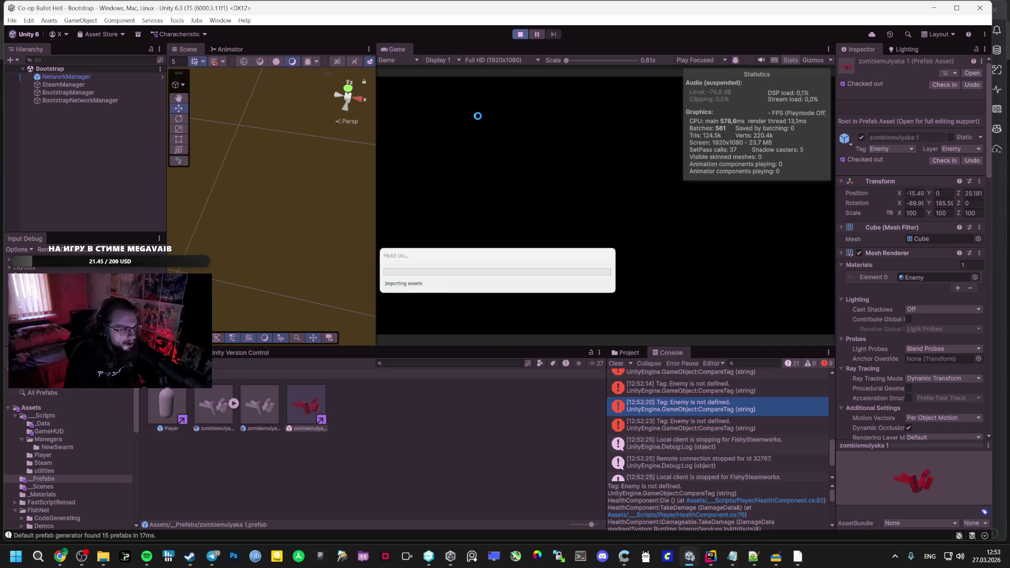
Like 'Highway to Hell' in the music player, then launch the Vestibule level from the game menu
{"action": "left_click", "coordinate": [145, 563]}
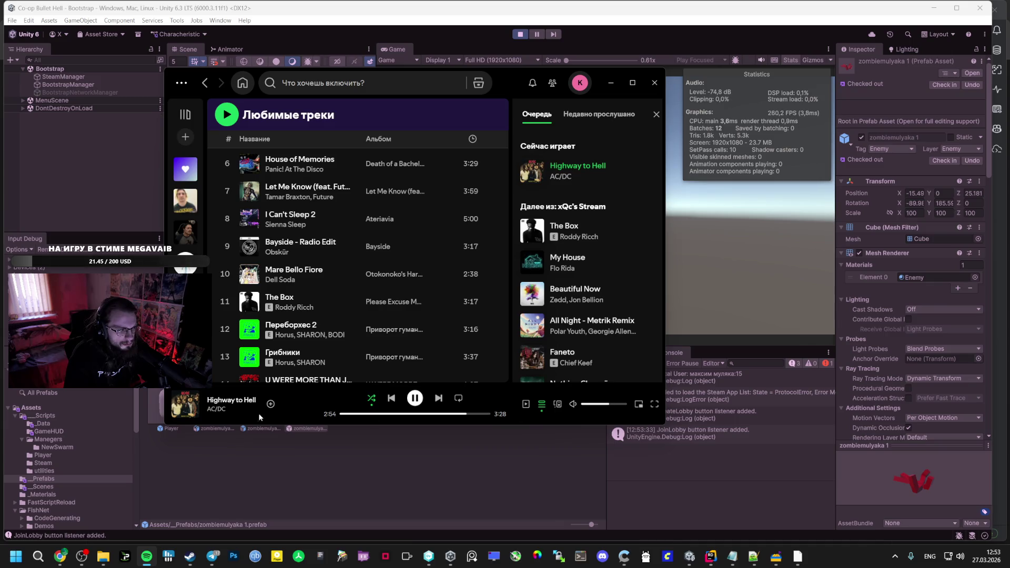
{"action": "left_click", "coordinate": [270, 405]}
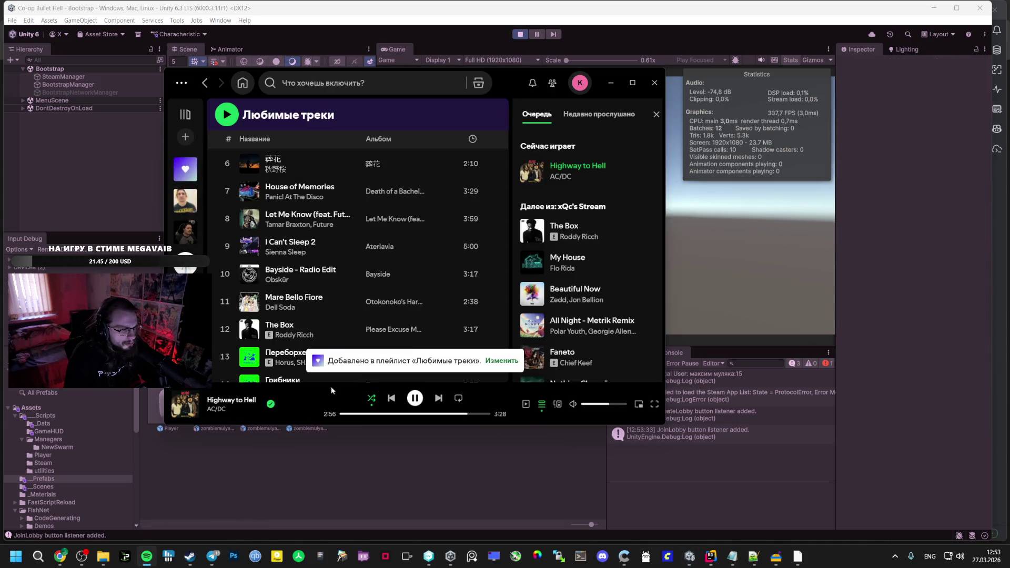
{"action": "key", "text": "alt+Tab"}
{"action": "left_click", "coordinate": [600, 185]}
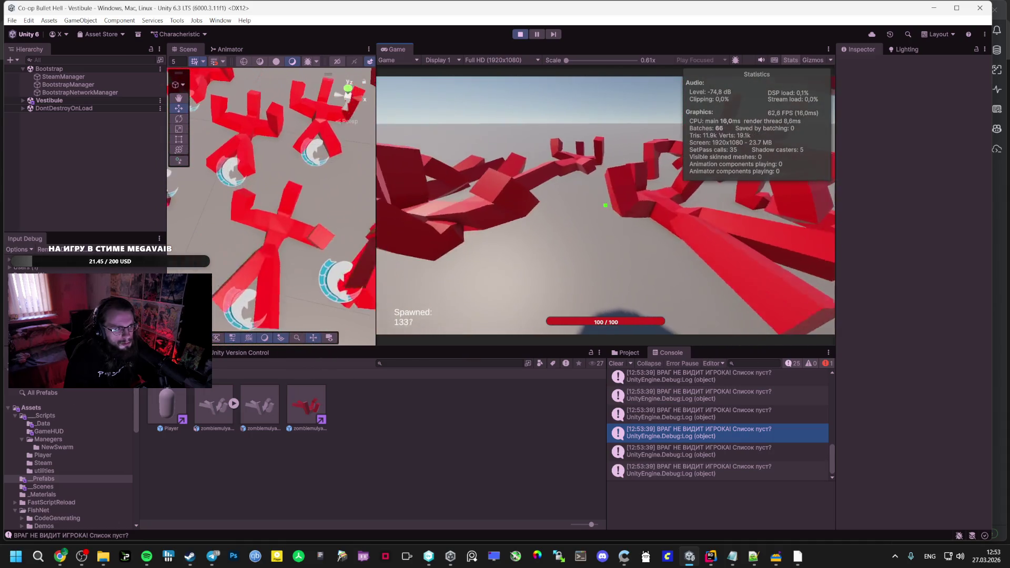
Expand Vestibule and inspect Player(Clone)'s health, stats and Auto Gun settings
{"action": "left_click", "coordinate": [23, 100]}
{"action": "scroll", "coordinate": [61, 201], "scroll_direction": "down", "scroll_amount": 1}
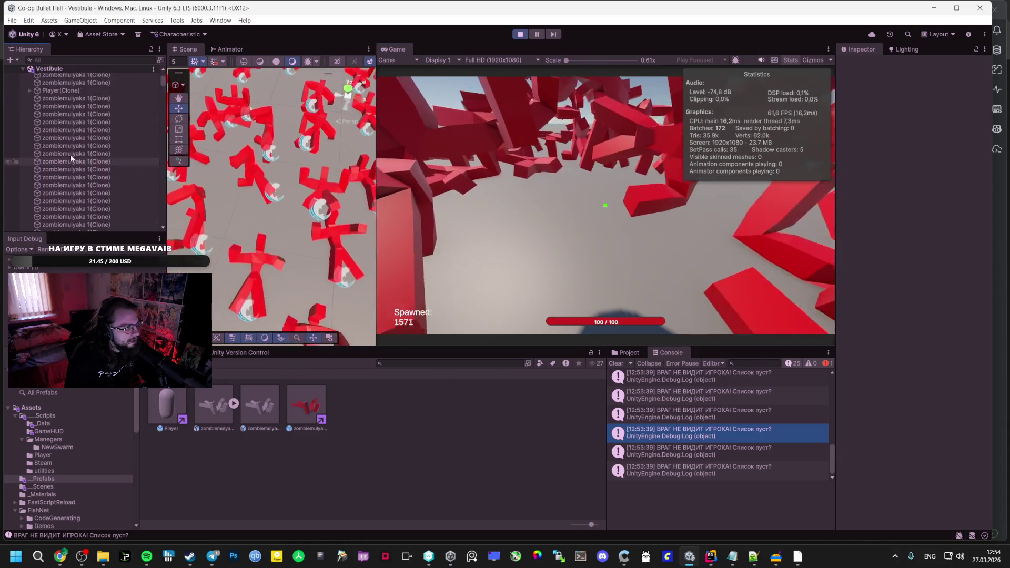
{"action": "double_click", "coordinate": [57, 179]}
{"action": "left_click", "coordinate": [386, 212]}
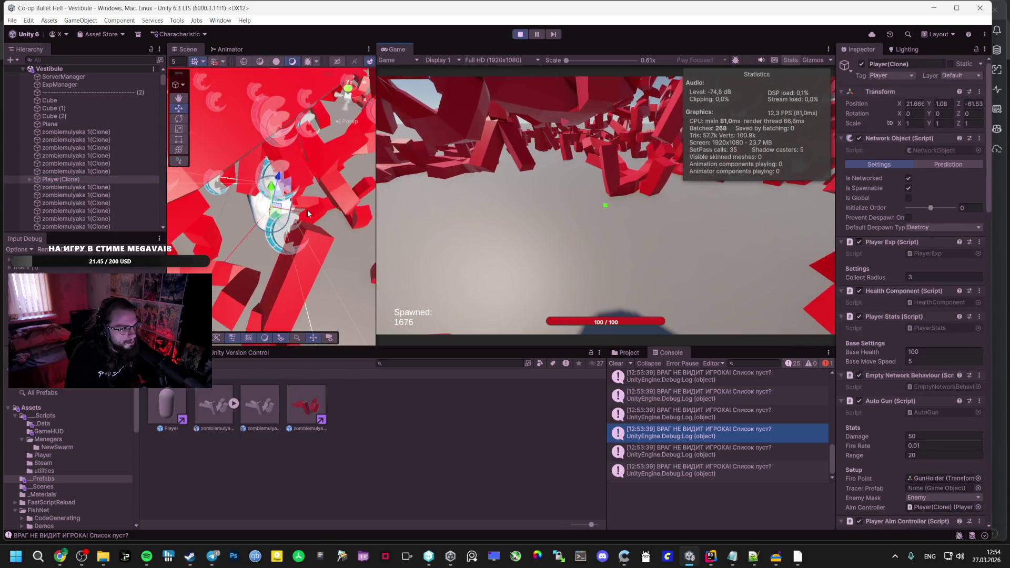
{"action": "scroll", "coordinate": [294, 200], "scroll_direction": "down", "scroll_amount": 3}
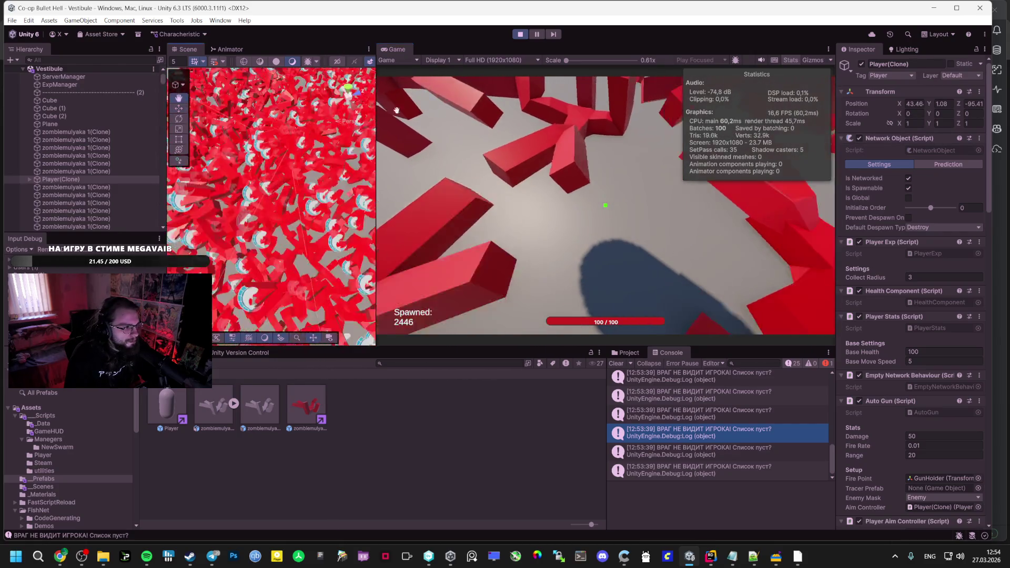
{"action": "scroll", "coordinate": [286, 242], "scroll_direction": "up", "scroll_amount": 3}
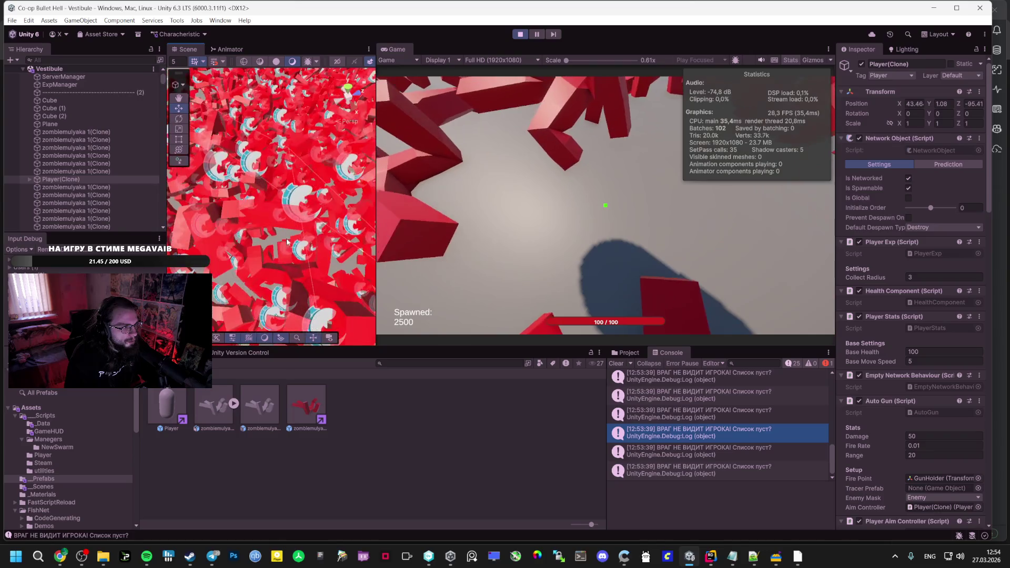
{"action": "scroll", "coordinate": [286, 242], "scroll_direction": "down", "scroll_amount": 5}
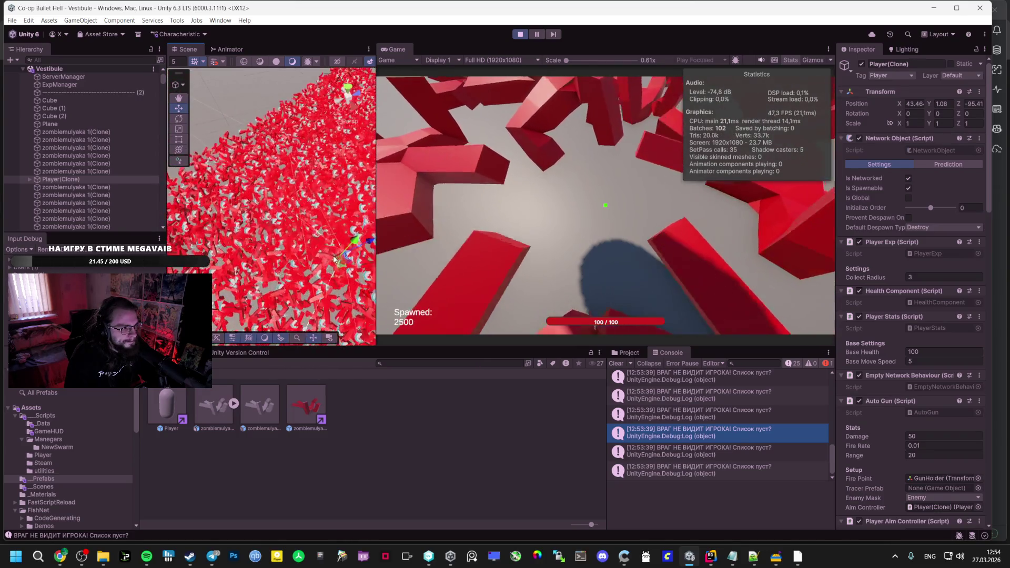
{"action": "scroll", "coordinate": [255, 209], "scroll_direction": "up", "scroll_amount": 4}
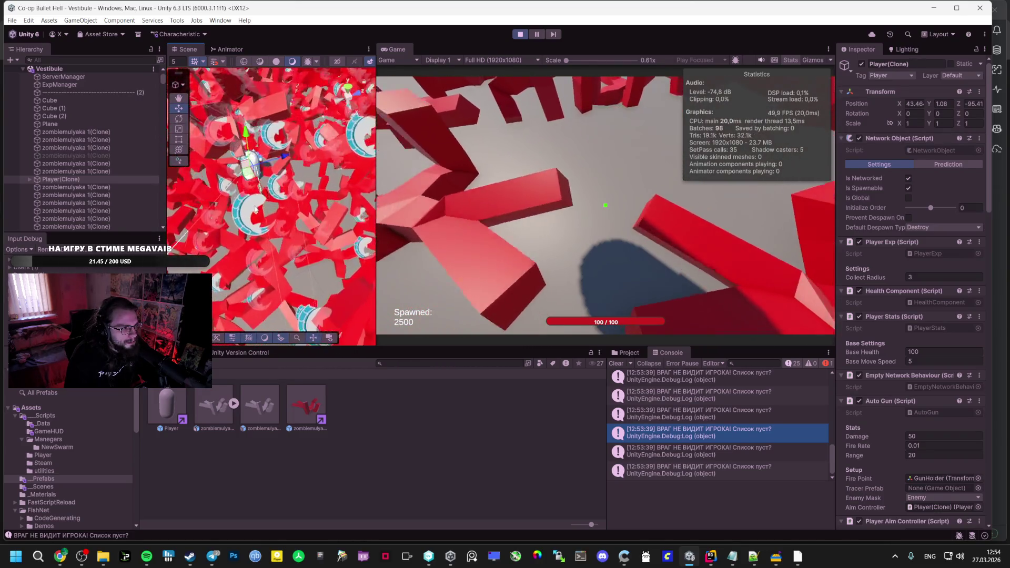
{"action": "scroll", "coordinate": [255, 209], "scroll_direction": "up", "scroll_amount": 2}
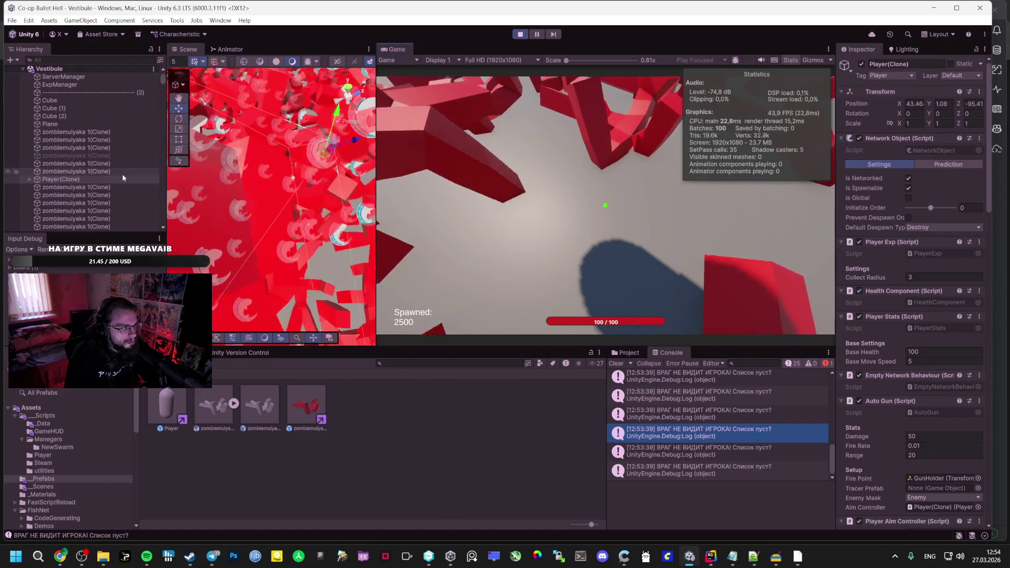
Filter the Hierarchy to 'Player(Clone)' and frame the player capsule in the Scene view
{"action": "left_click", "coordinate": [68, 178]}
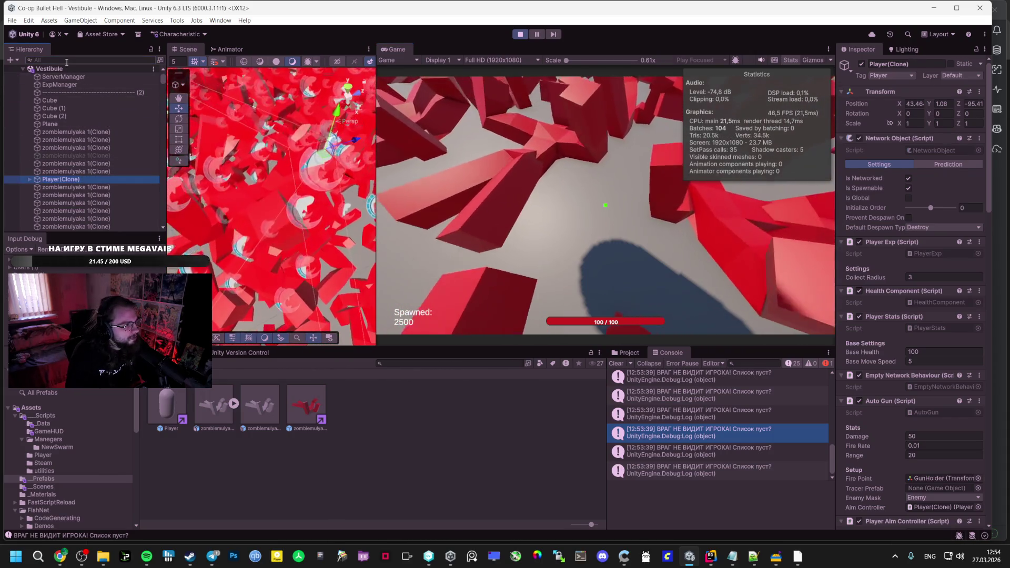
{"action": "left_click", "coordinate": [67, 60]}
{"action": "type", "text": "Player(Clone)"}
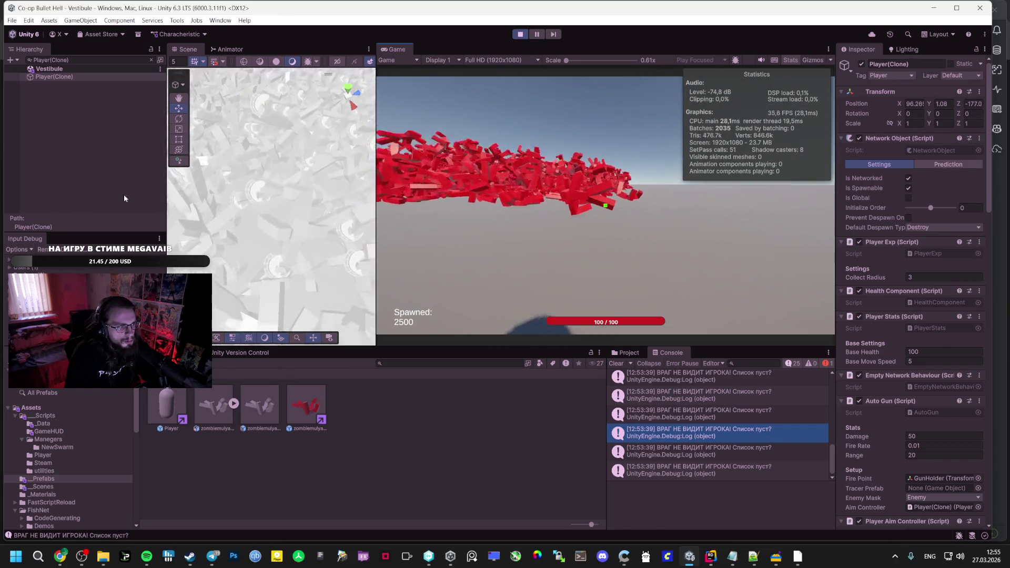
{"action": "scroll", "coordinate": [258, 207], "scroll_direction": "down", "scroll_amount": 2}
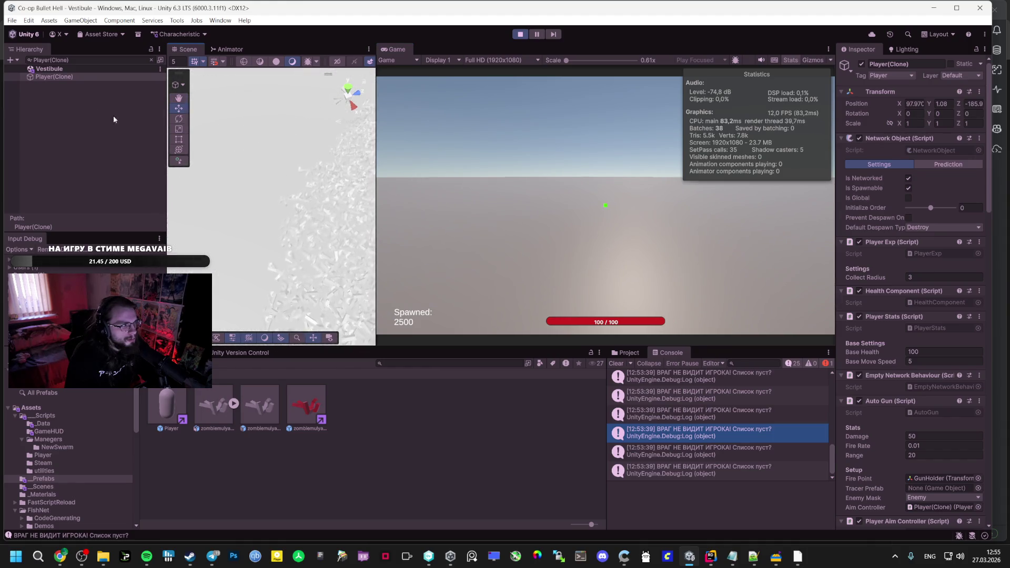
{"action": "double_click", "coordinate": [57, 76]}
{"action": "left_click", "coordinate": [150, 59]}
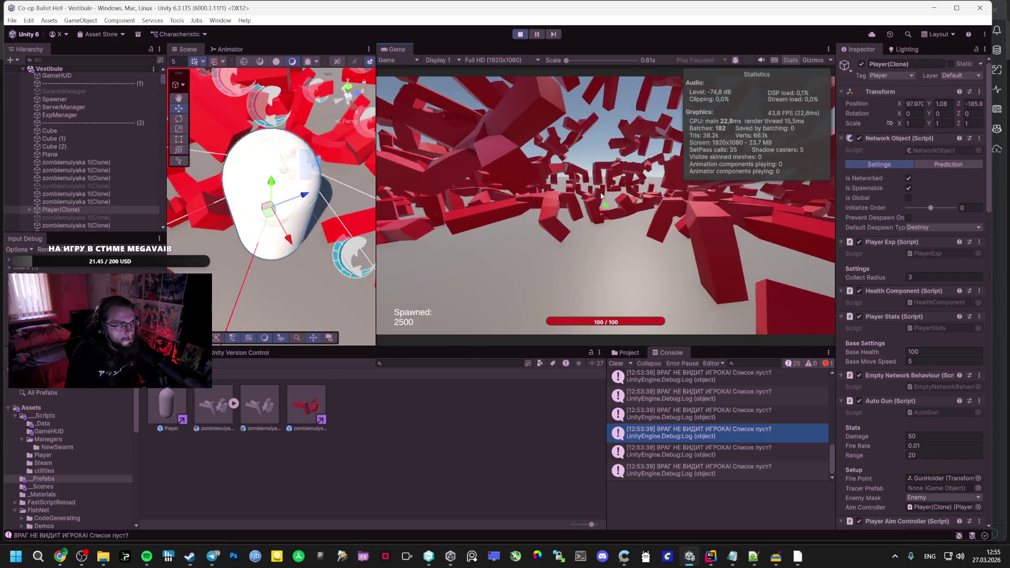
Walk the player around the red enemy horde with S and W, reframing it, then stop play
{"action": "right_click", "coordinate": [48, 209]}
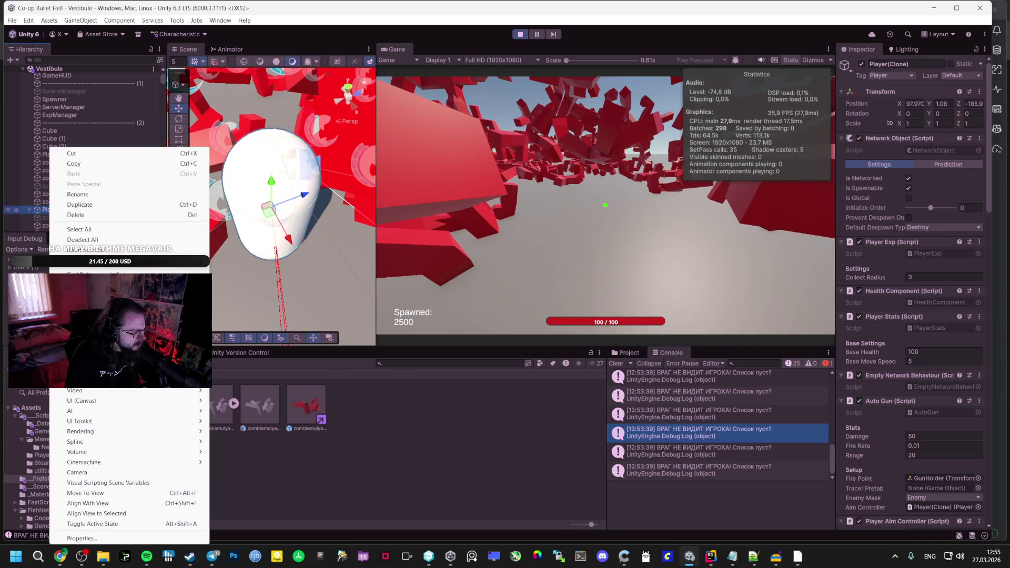
{"action": "key", "text": "Escape"}
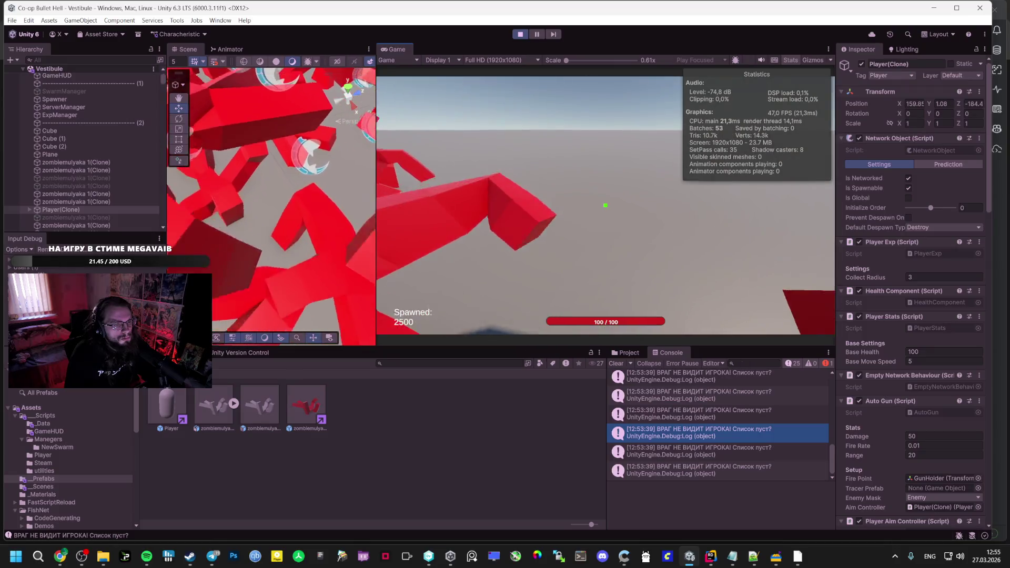
{"action": "key", "text": "s"}
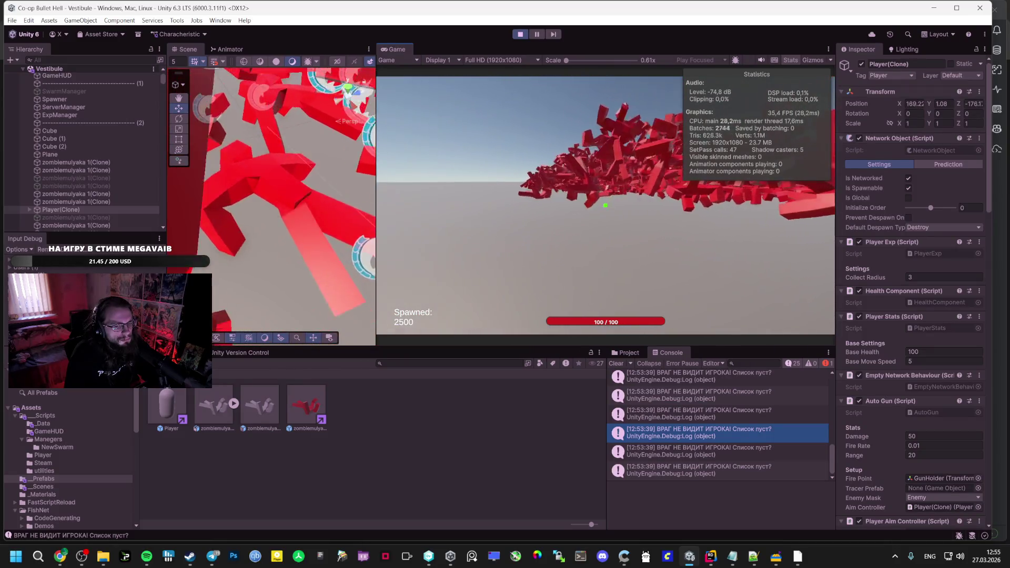
{"action": "key", "text": "s"}
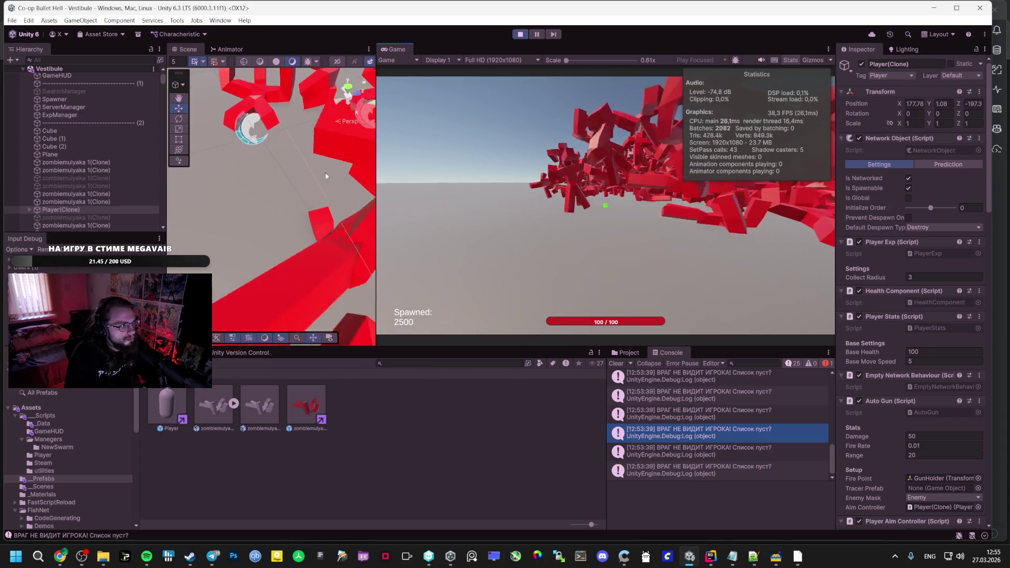
{"action": "double_click", "coordinate": [80, 208]}
{"action": "left_click", "coordinate": [557, 211]}
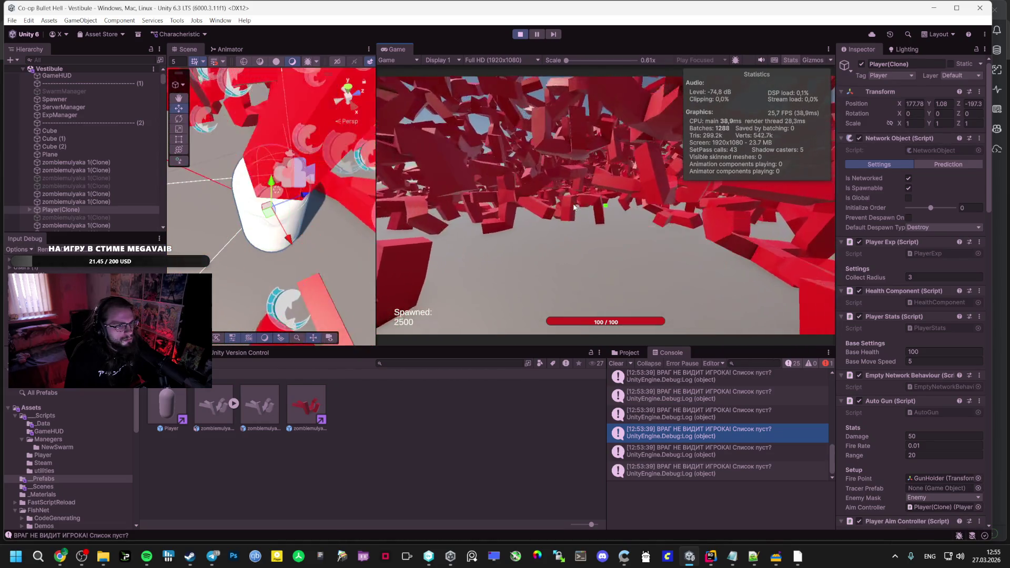
{"action": "key", "text": "w"}
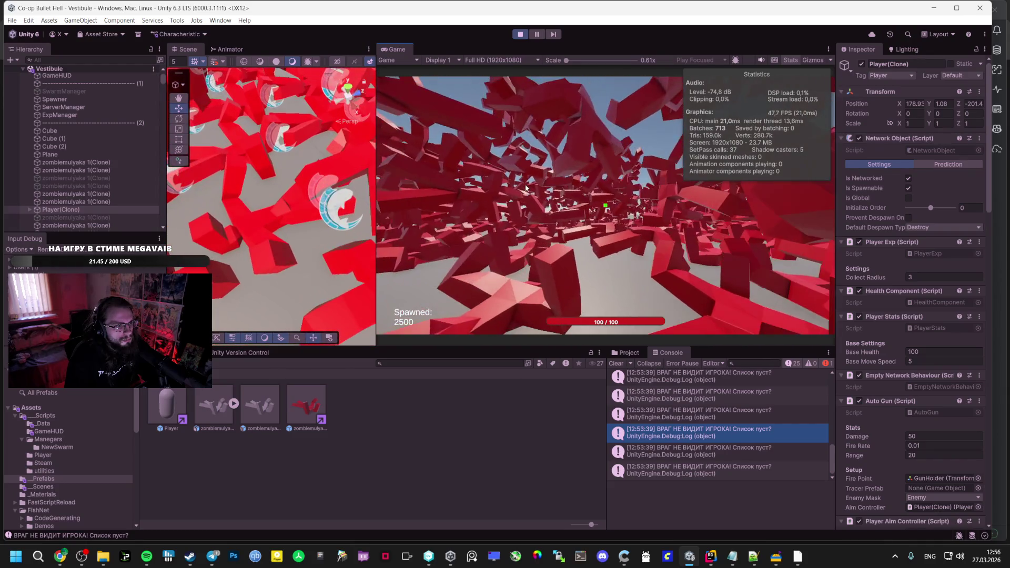
{"action": "left_click", "coordinate": [517, 35]}
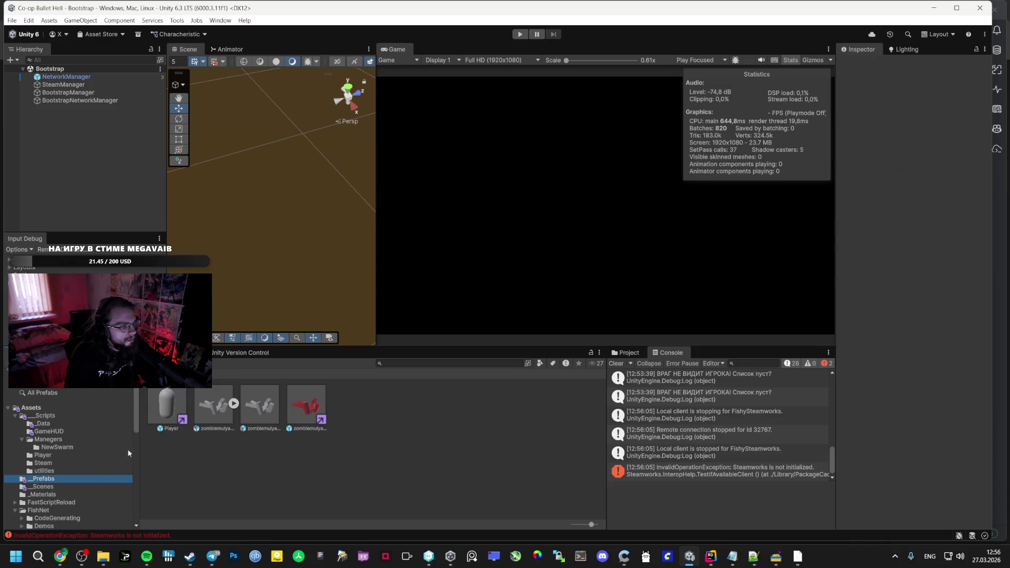
Open the Vestibule scene to inspect UIDocument's components, then open the Bootstrap scene
{"action": "left_click", "coordinate": [44, 487]}
{"action": "double_click", "coordinate": [306, 405]}
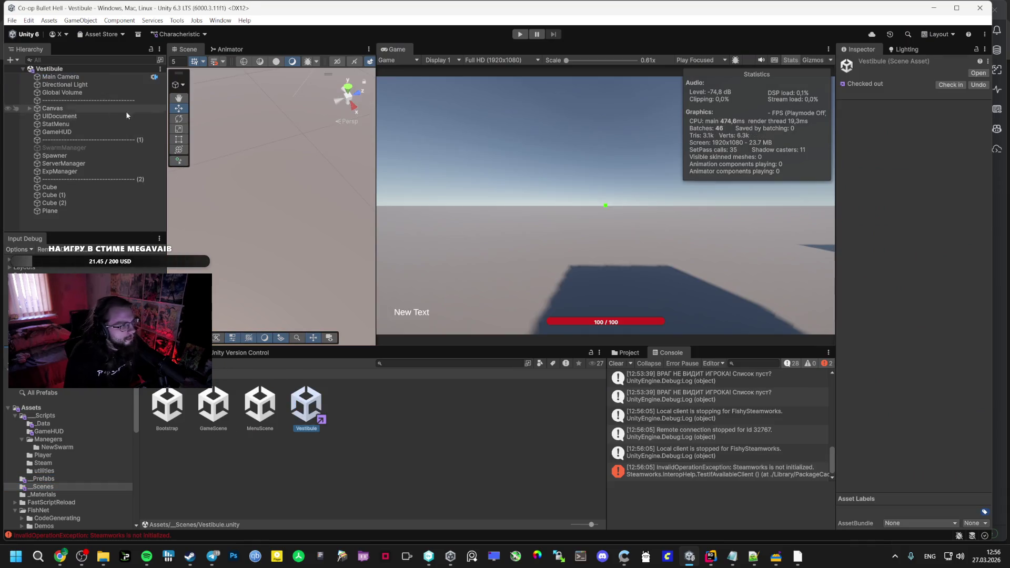
{"action": "left_click", "coordinate": [86, 116]}
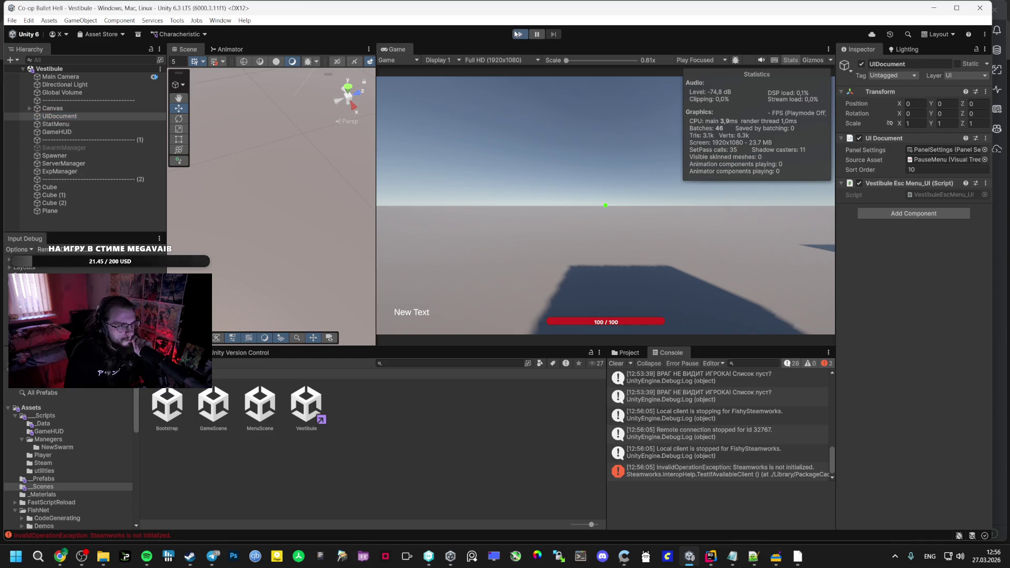
{"action": "double_click", "coordinate": [167, 405]}
Play from Bootstrap, enter the Vestibule level, and toggle the PLAYER STATS panel showing Max Health 100
{"action": "left_click", "coordinate": [520, 34]}
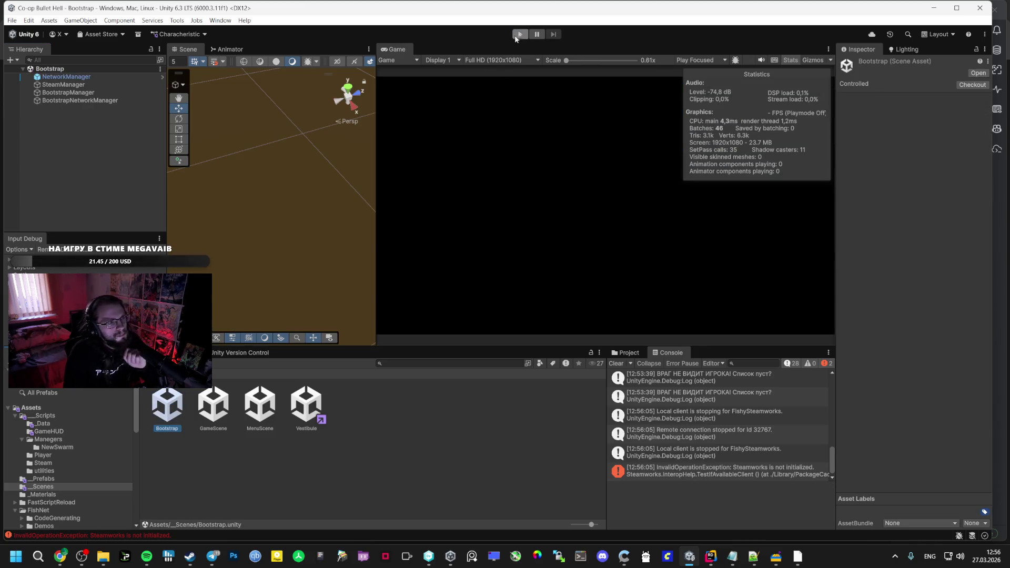
{"action": "mouse_move", "coordinate": [711, 556]}
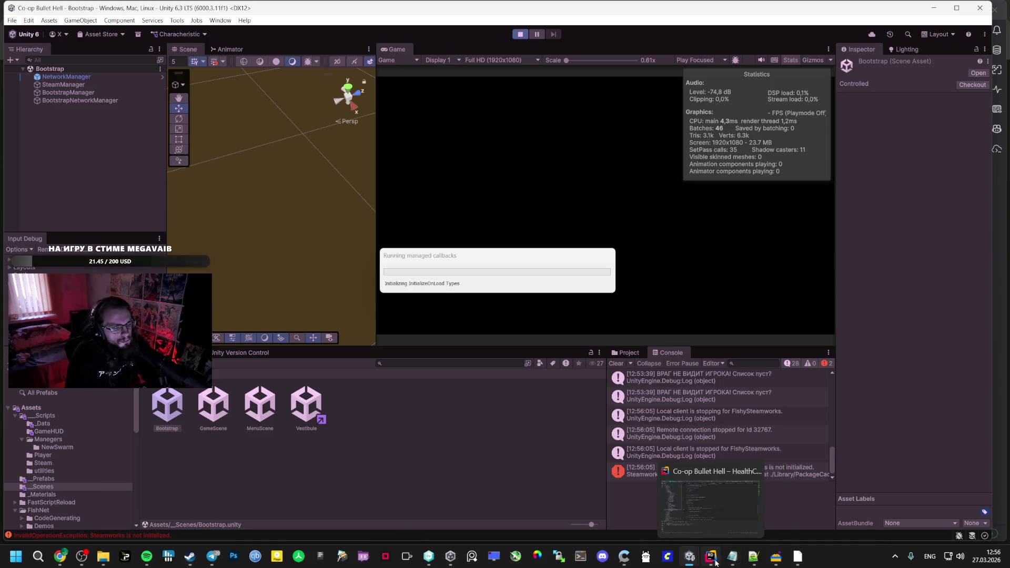
{"action": "left_click", "coordinate": [695, 509]}
{"action": "key", "text": "alt+Tab"}
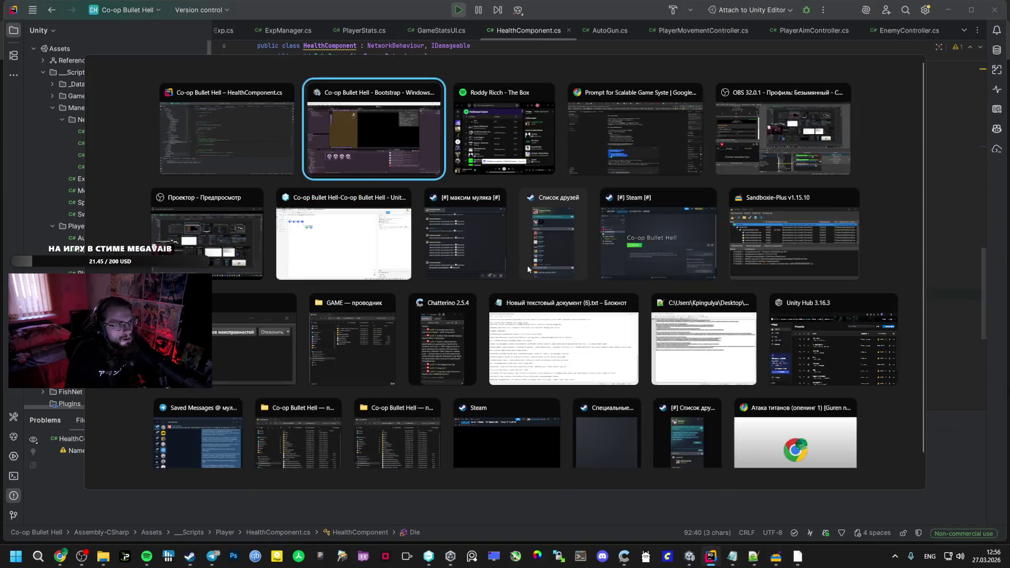
{"action": "key", "text": "alt+Tab"}
{"action": "key", "text": "alt+Tab"}
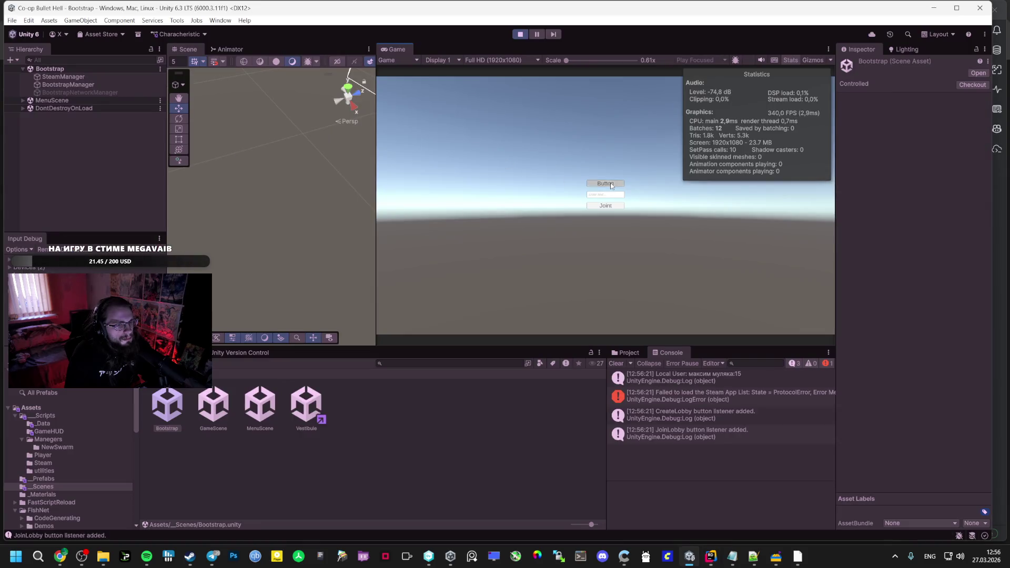
{"action": "left_click", "coordinate": [610, 184]}
{"action": "key", "text": "Tab"}
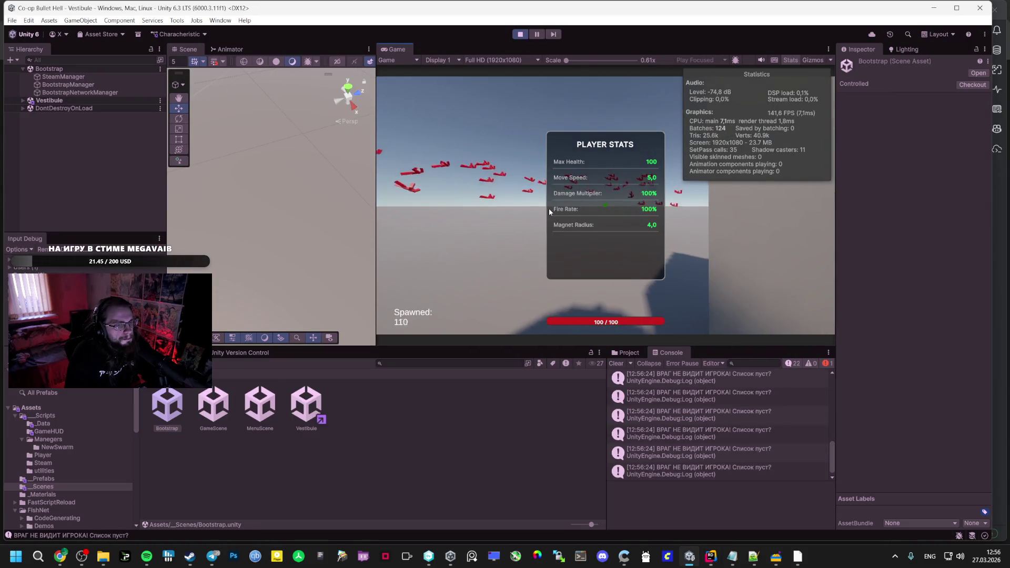
{"action": "key", "text": "Tab"}
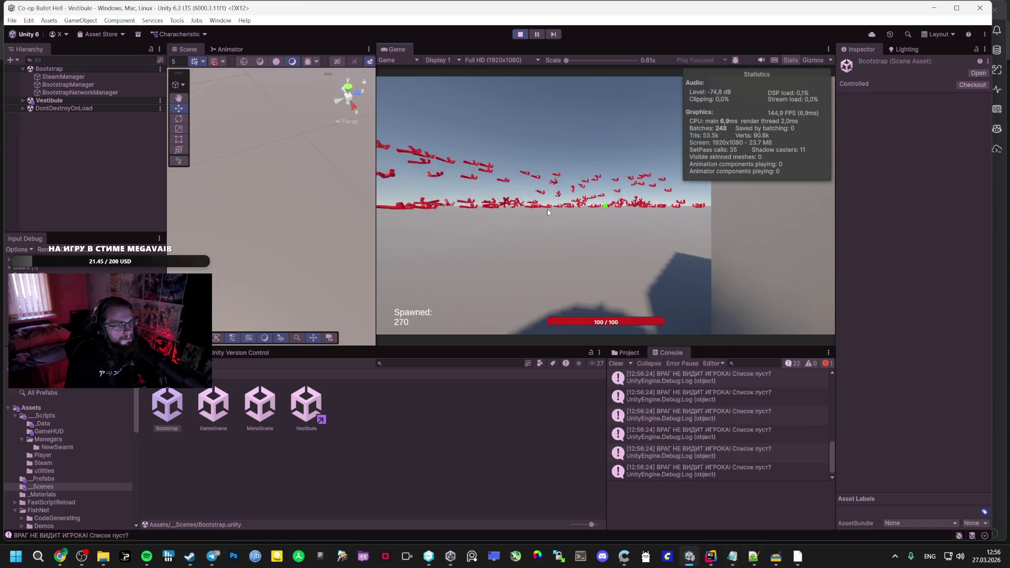
{"action": "key", "text": "Tab"}
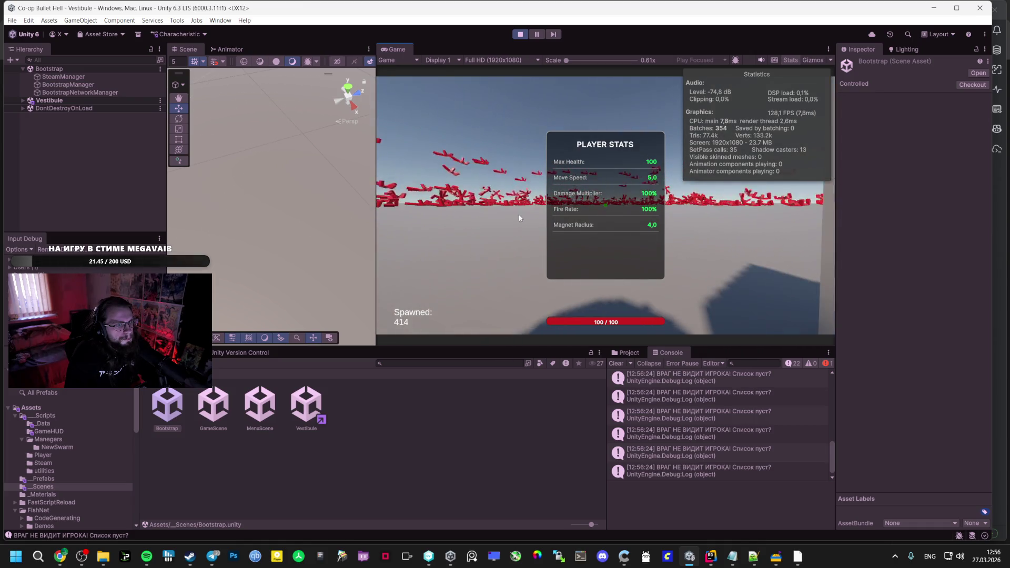
Switch to Rider and back, then browse the Player, _Prefabs, _Scenes and _Materials folders
{"action": "key", "text": "alt+Tab"}
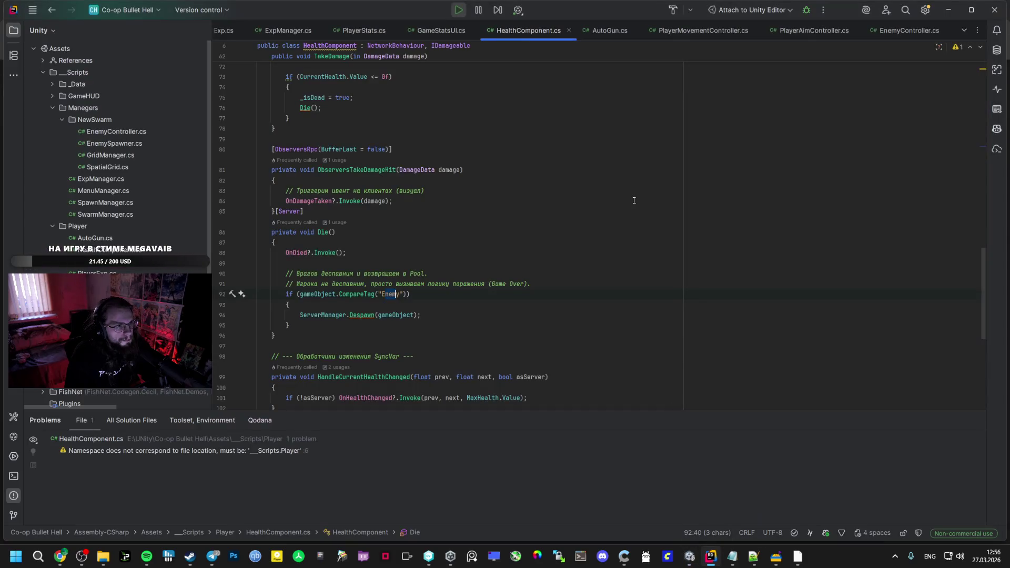
{"action": "key", "text": "alt+Tab"}
{"action": "left_click", "coordinate": [42, 455]}
{"action": "left_click", "coordinate": [44, 479]}
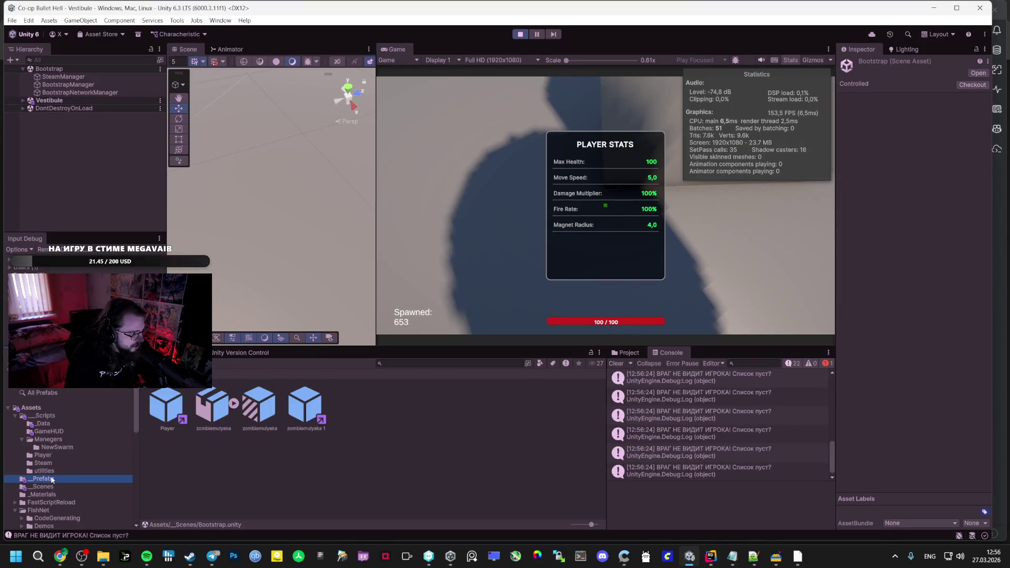
{"action": "left_click", "coordinate": [68, 488]}
{"action": "left_click", "coordinate": [58, 495]}
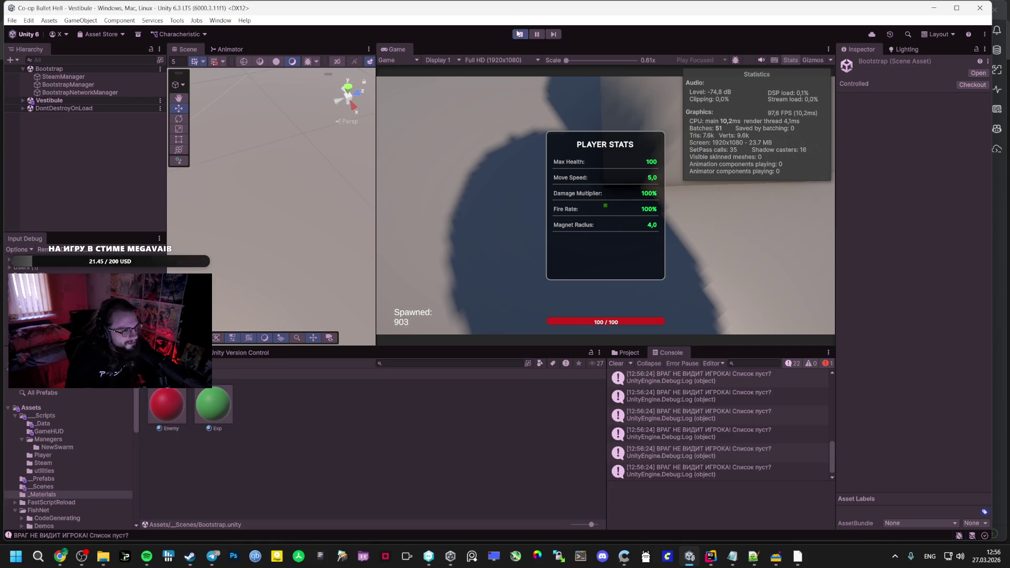
Stop play, open GameHUD's PauseMenu.uxml in UI Builder, then open its source in Rider
{"action": "left_click", "coordinate": [520, 34]}
{"action": "left_click", "coordinate": [58, 448]}
{"action": "left_click", "coordinate": [50, 439]}
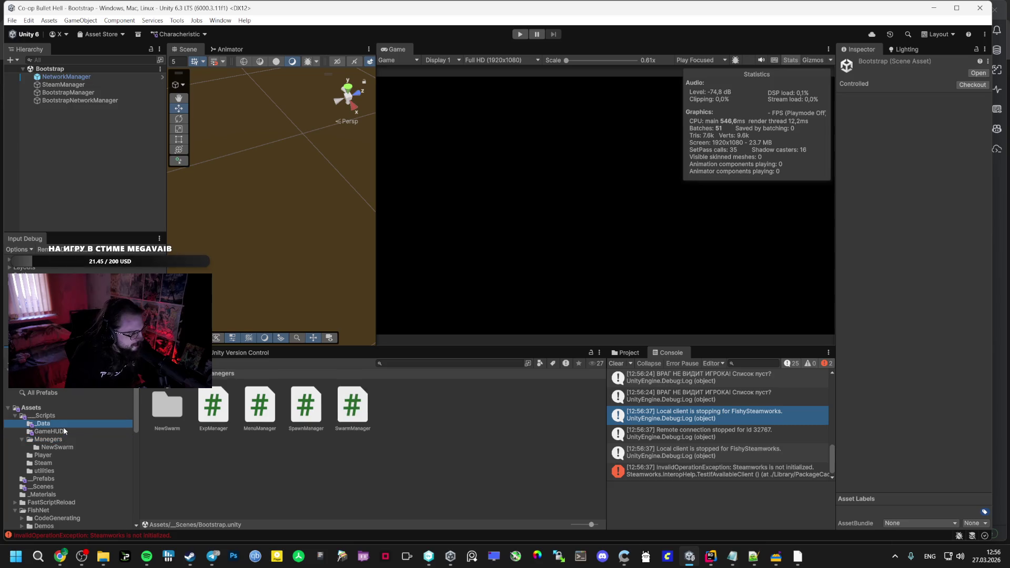
{"action": "left_click", "coordinate": [62, 431]}
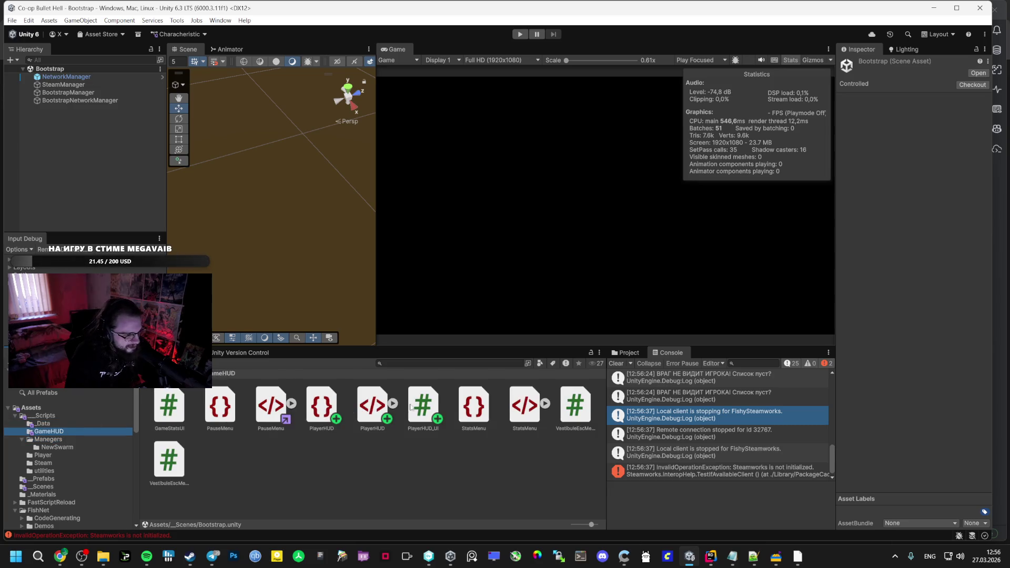
{"action": "double_click", "coordinate": [260, 407]}
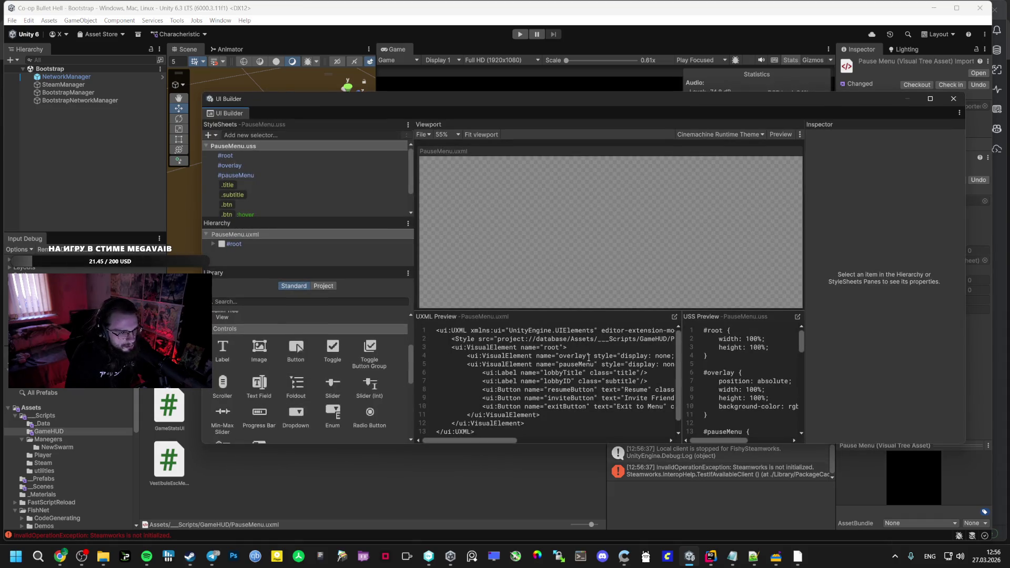
{"action": "left_click", "coordinate": [674, 319]}
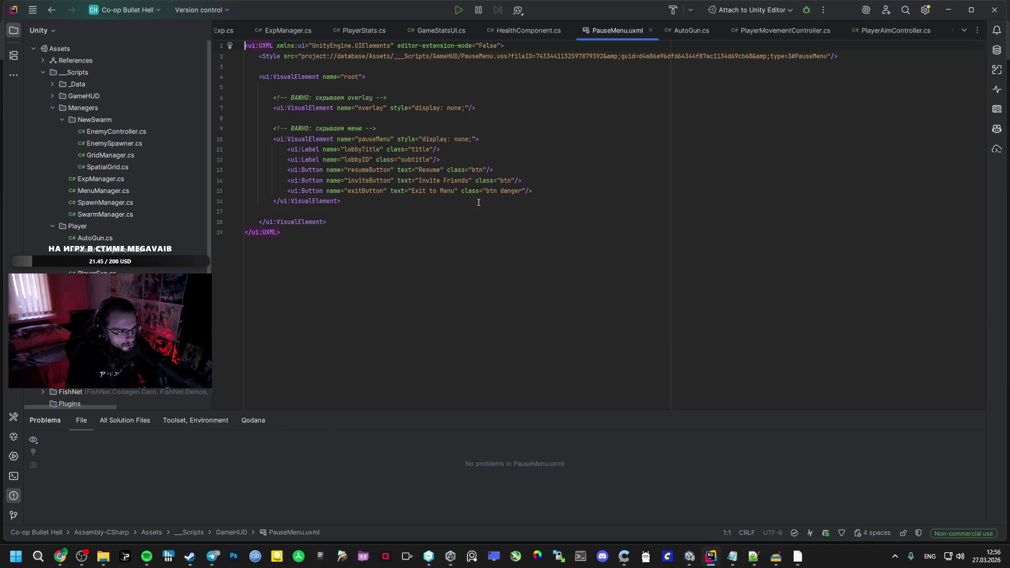
Delete the stray quotes after pauseMenu and overlay in PauseMenu.uxml, then return to Unity
{"action": "left_click", "coordinate": [379, 139]}
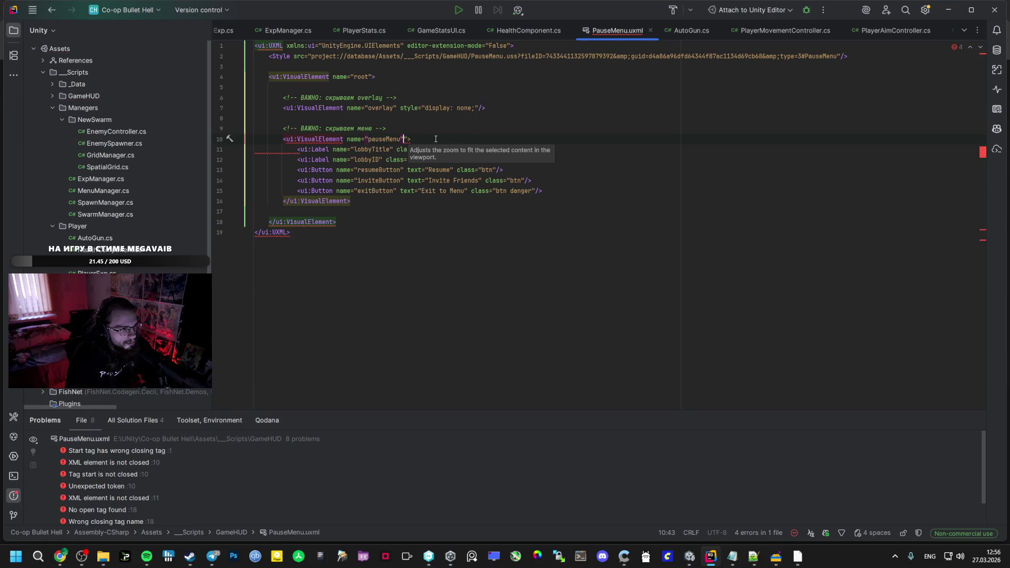
{"action": "key", "text": "BackSpace"}
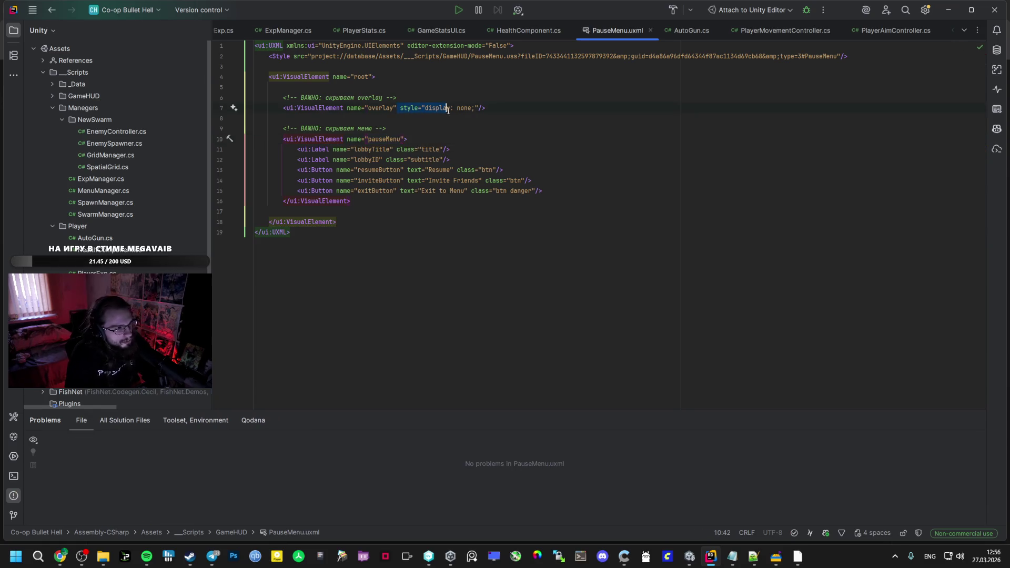
{"action": "key", "text": "BackSpace"}
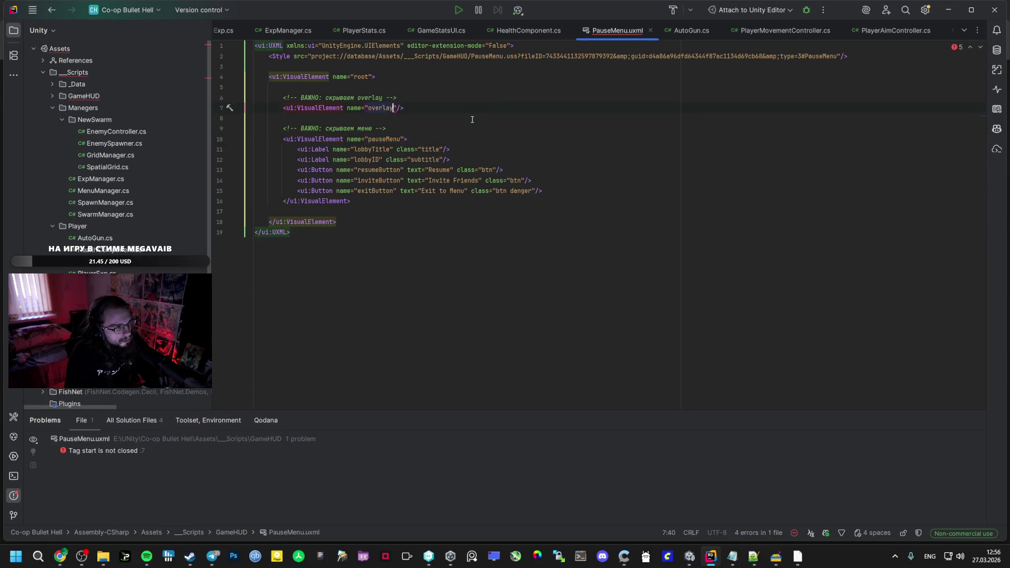
{"action": "type", "text": "\""}
{"action": "key", "text": "alt+Tab"}
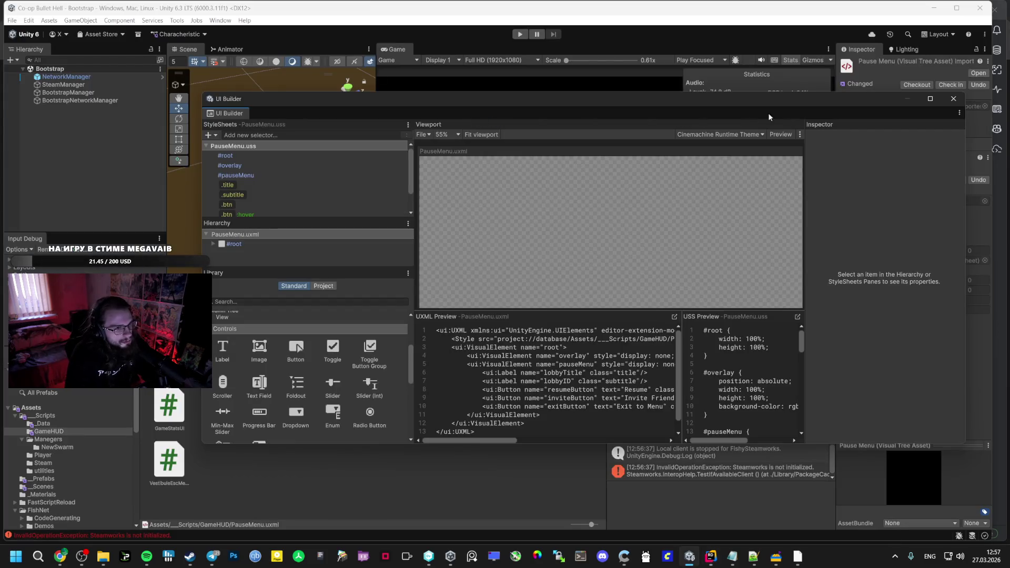
Open StatsMenu.uxml and read its container's display: none style, then close UI Builder and play
{"action": "left_click", "coordinate": [954, 100]}
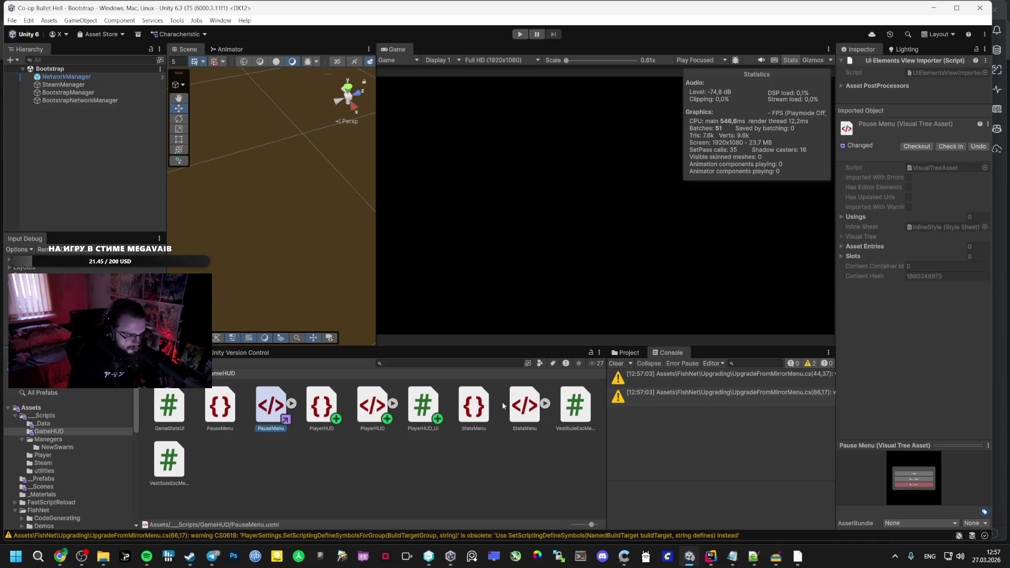
{"action": "double_click", "coordinate": [524, 405]}
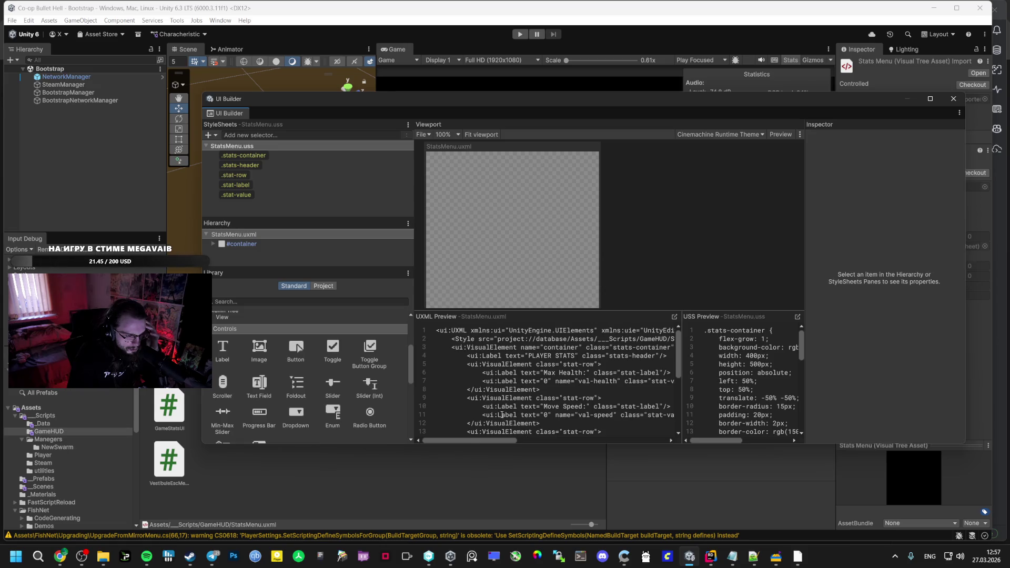
{"action": "mouse_move", "coordinate": [482, 438]}
{"action": "left_mouse_down"}
{"action": "mouse_move", "coordinate": [547, 434]}
{"action": "mouse_move", "coordinate": [475, 431]}
{"action": "mouse_move", "coordinate": [527, 423]}
{"action": "left_mouse_up"}
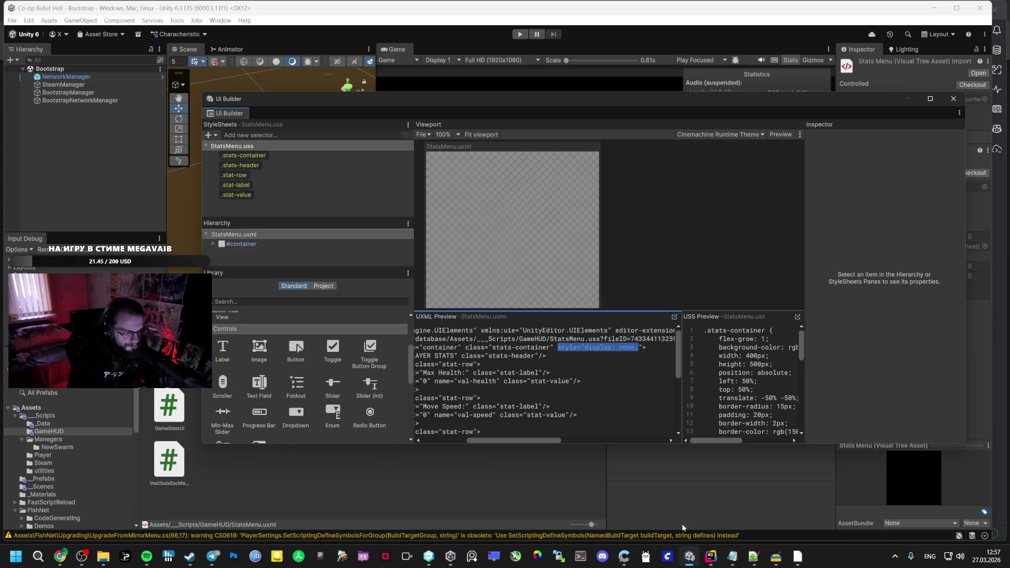
{"action": "left_click", "coordinate": [953, 99]}
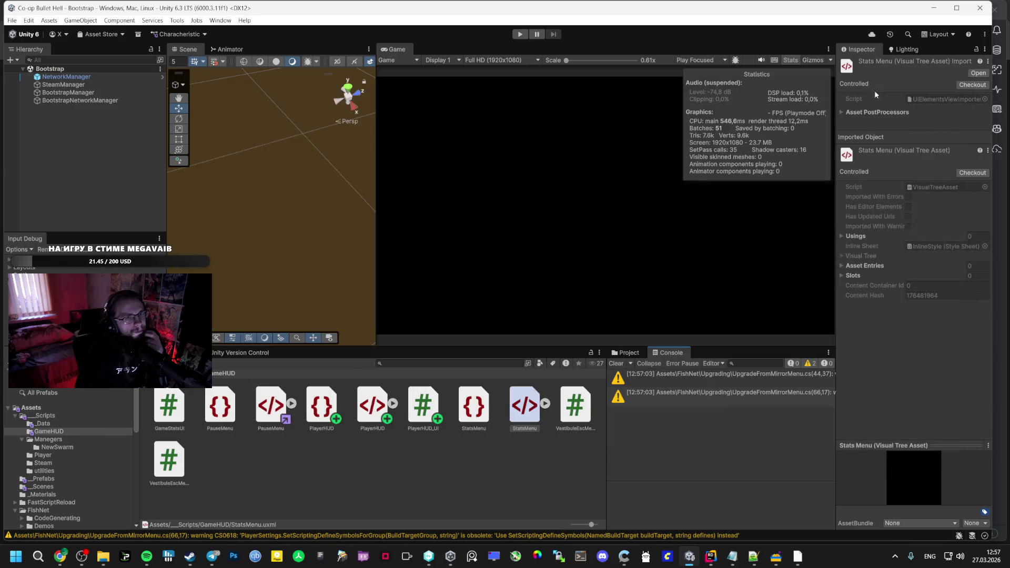
{"action": "left_click", "coordinate": [518, 35]}
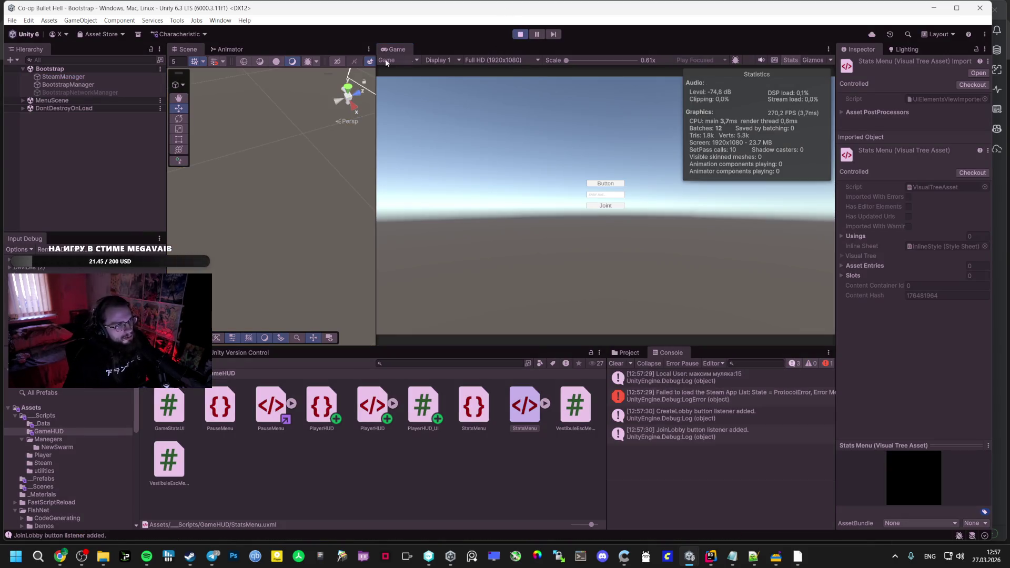
Stop play, check the zombiemulyaka 1 prefab, and open the Vestibule scene
{"action": "left_click", "coordinate": [520, 34]}
{"action": "left_click", "coordinate": [55, 462]}
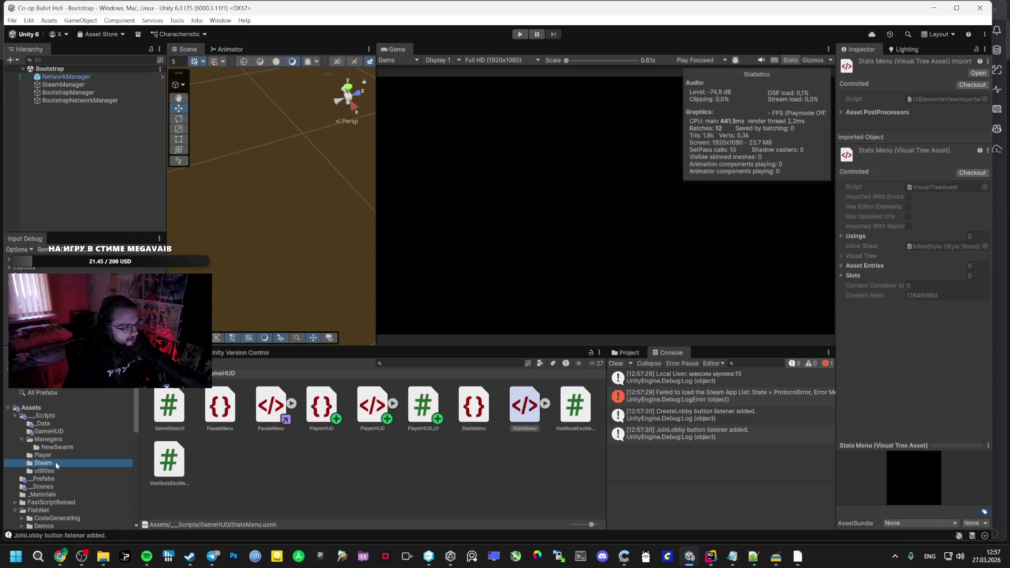
{"action": "left_click", "coordinate": [46, 471]}
{"action": "left_click", "coordinate": [49, 479]}
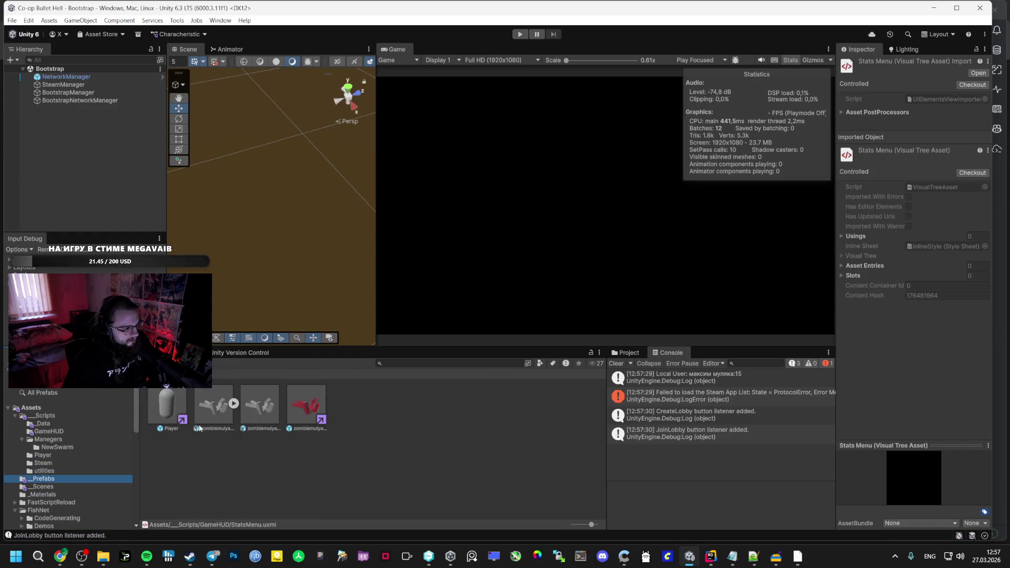
{"action": "left_click", "coordinate": [307, 406]}
{"action": "left_click", "coordinate": [43, 487]}
{"action": "double_click", "coordinate": [306, 405]}
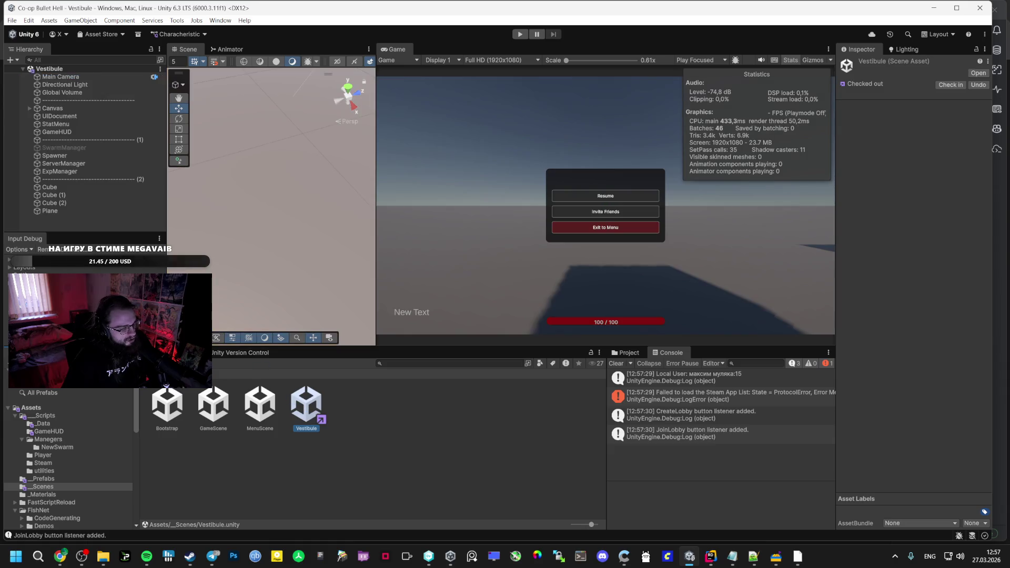
Inspect ExpManager, GameHUD and SwarmManager, set Spawner to 10 spawns per second, and play
{"action": "left_click", "coordinate": [63, 163]}
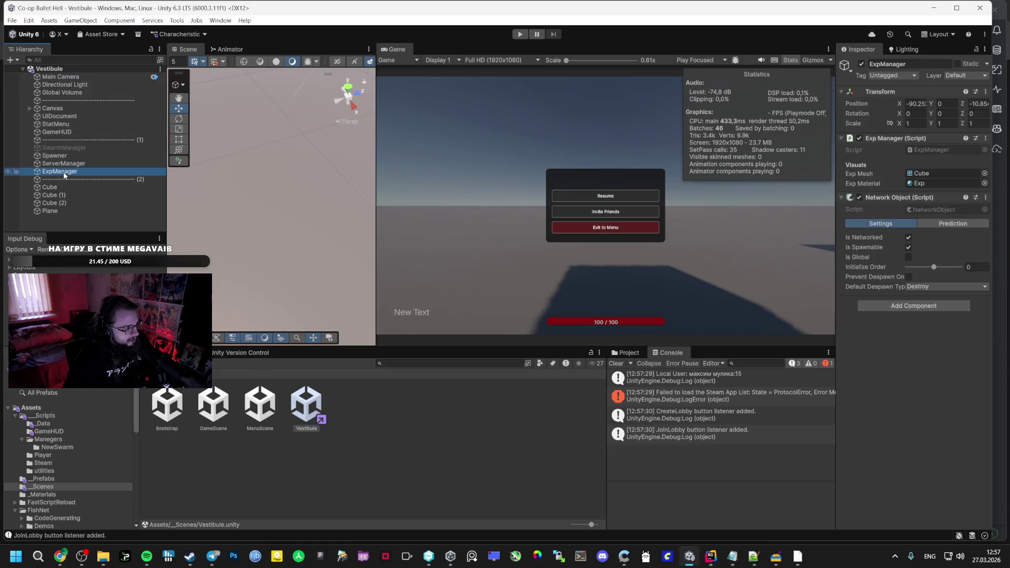
{"action": "left_click", "coordinate": [57, 131]}
{"action": "left_click", "coordinate": [64, 147]}
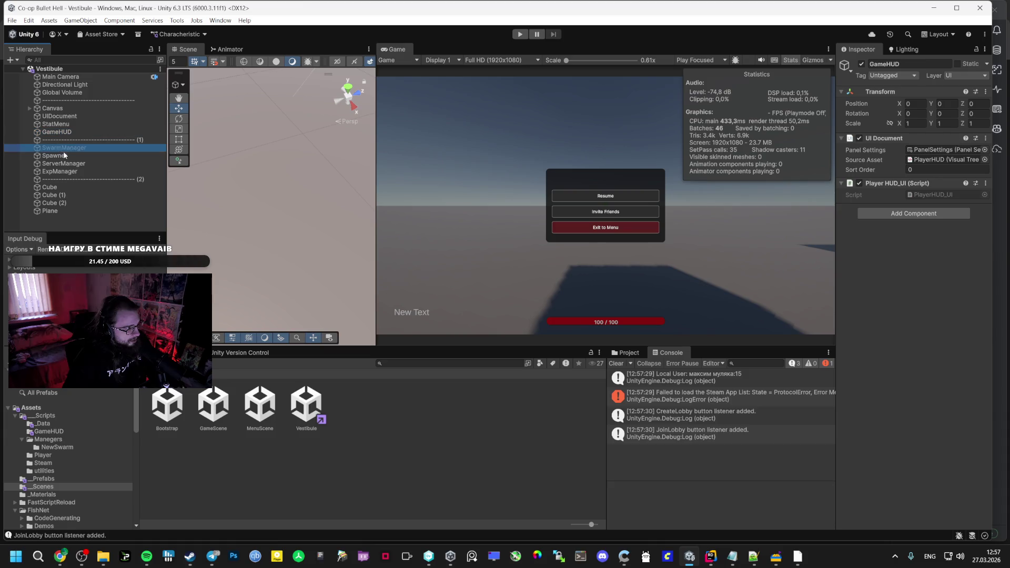
{"action": "left_click", "coordinate": [58, 155]}
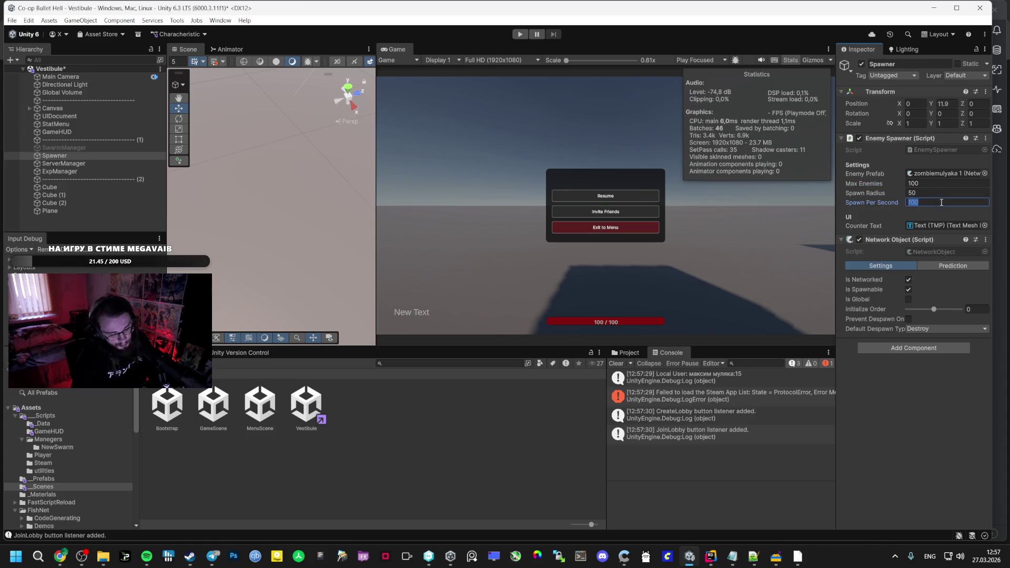
{"action": "type", "text": "10"}
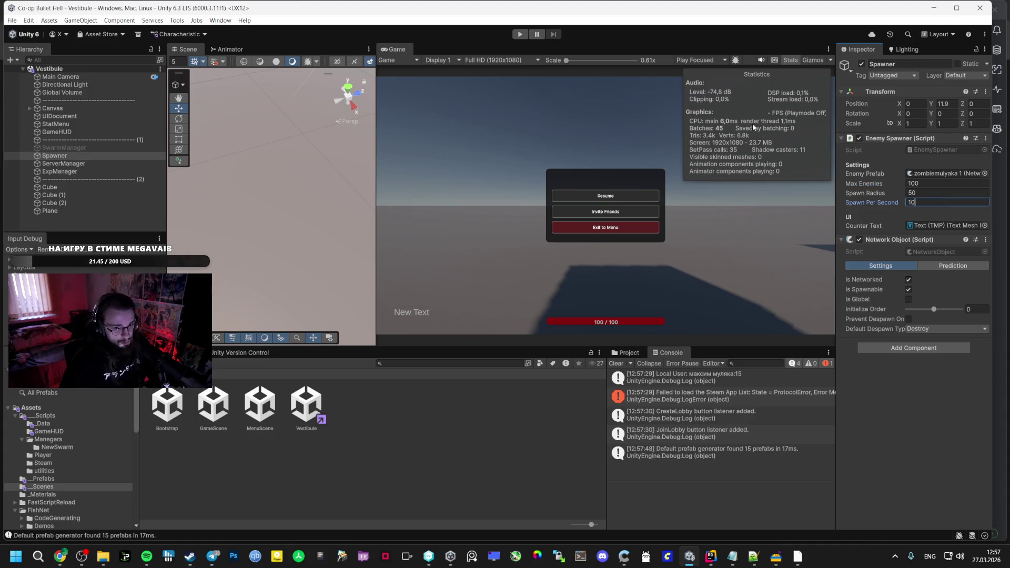
{"action": "left_click", "coordinate": [520, 36]}
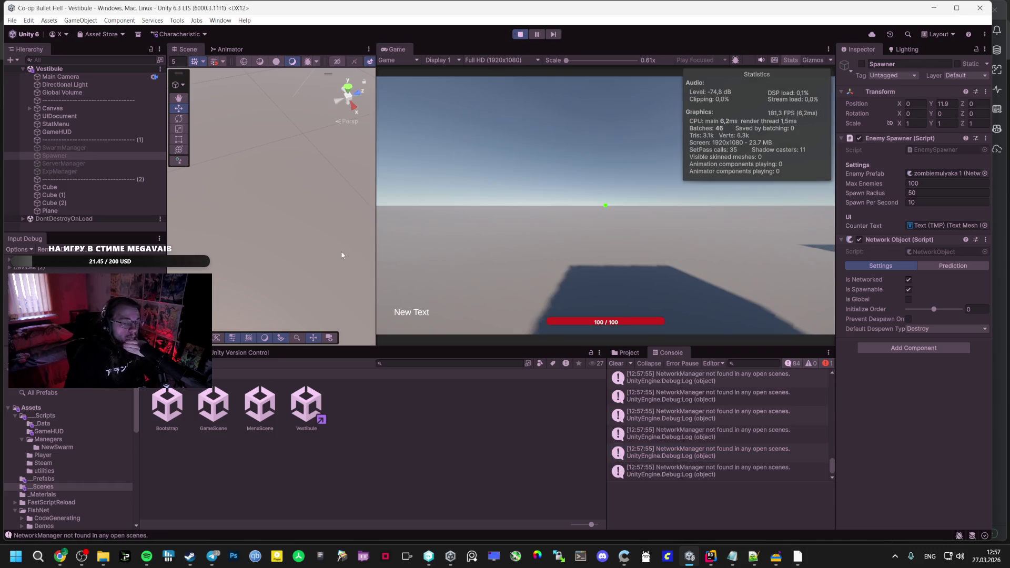
{"action": "left_click", "coordinate": [43, 478]}
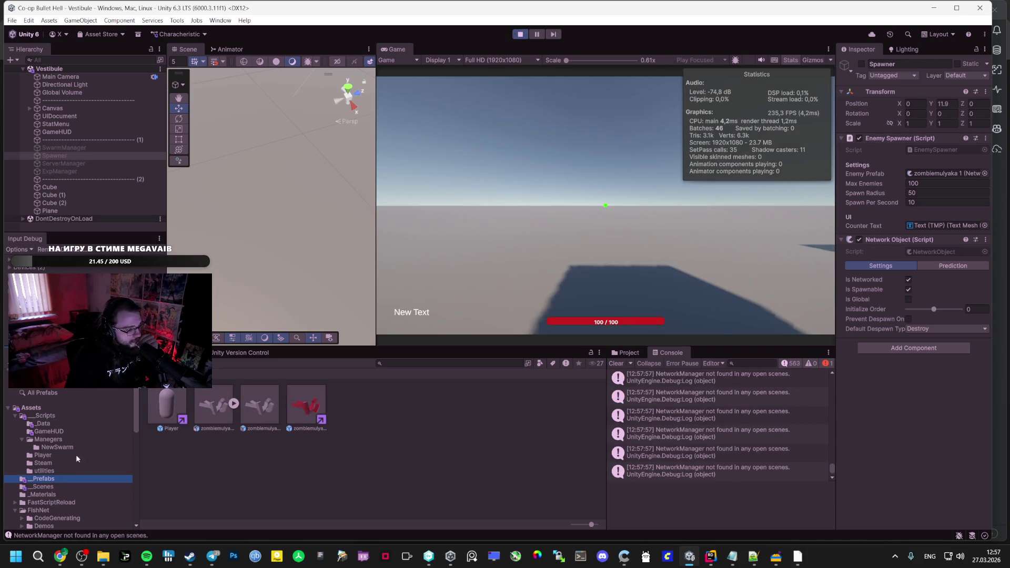
Play from Bootstrap, pause to select and frame Player(Clone), resume, and widen the Scene view
{"action": "left_click", "coordinate": [43, 486]}
{"action": "double_click", "coordinate": [166, 400]}
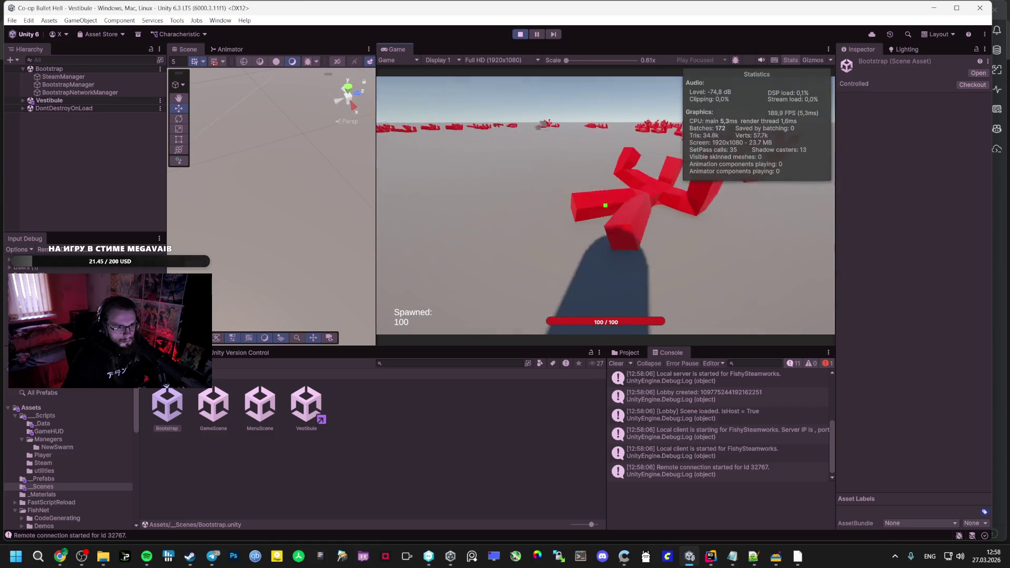
{"action": "key", "text": "Escape"}
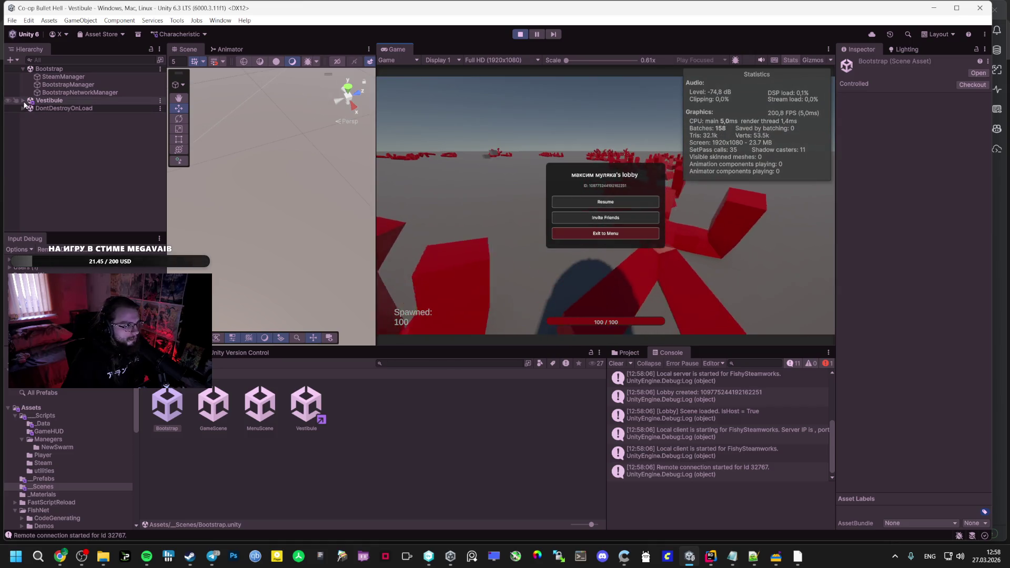
{"action": "scroll", "coordinate": [53, 137], "scroll_direction": "down", "scroll_amount": 4}
{"action": "left_click", "coordinate": [62, 157]}
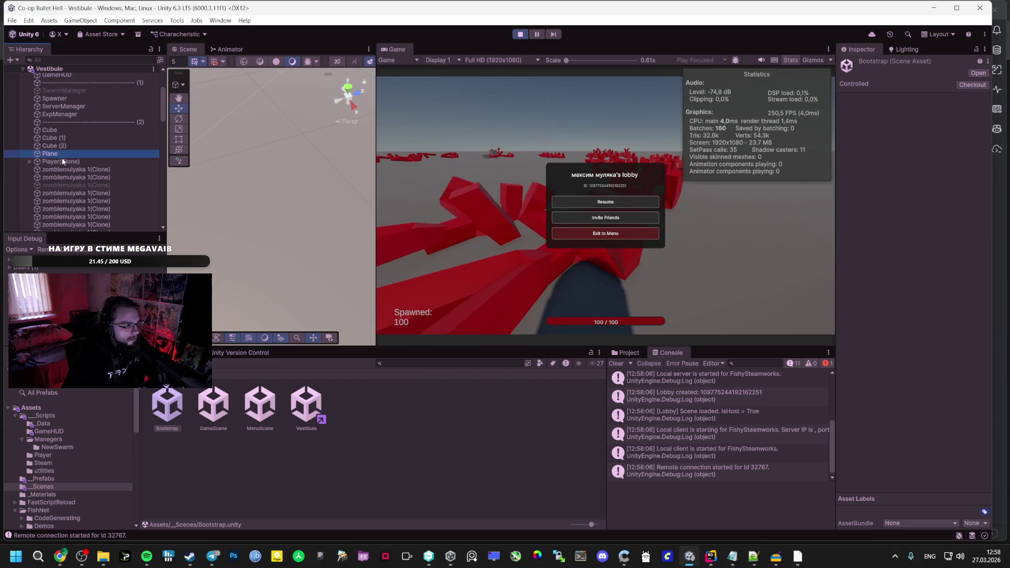
{"action": "double_click", "coordinate": [74, 162]}
{"action": "left_click", "coordinate": [599, 203]}
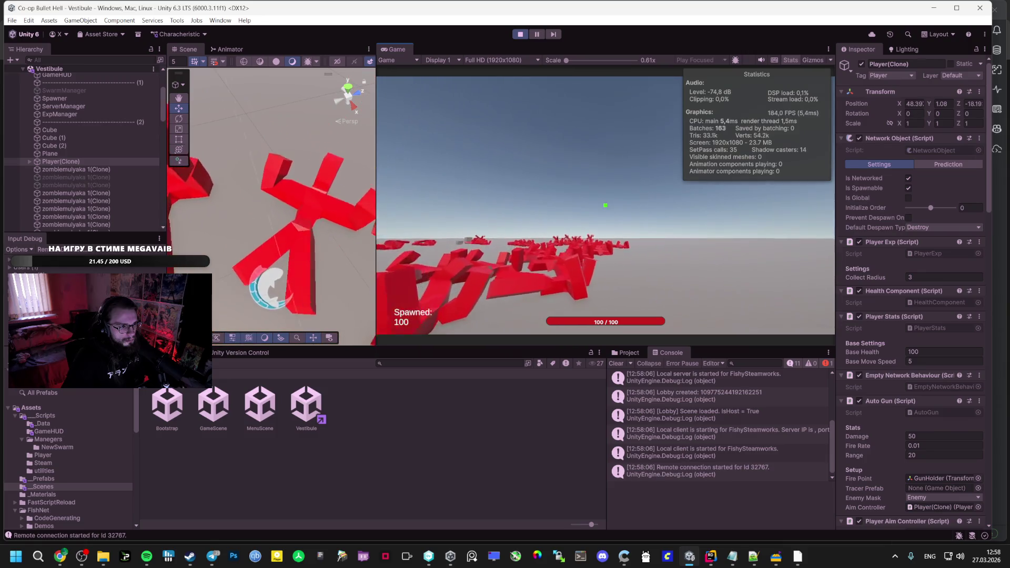
{"action": "key", "text": "Escape"}
{"action": "left_click_drag", "start_coordinate": [376, 278], "coordinate": [630, 263]}
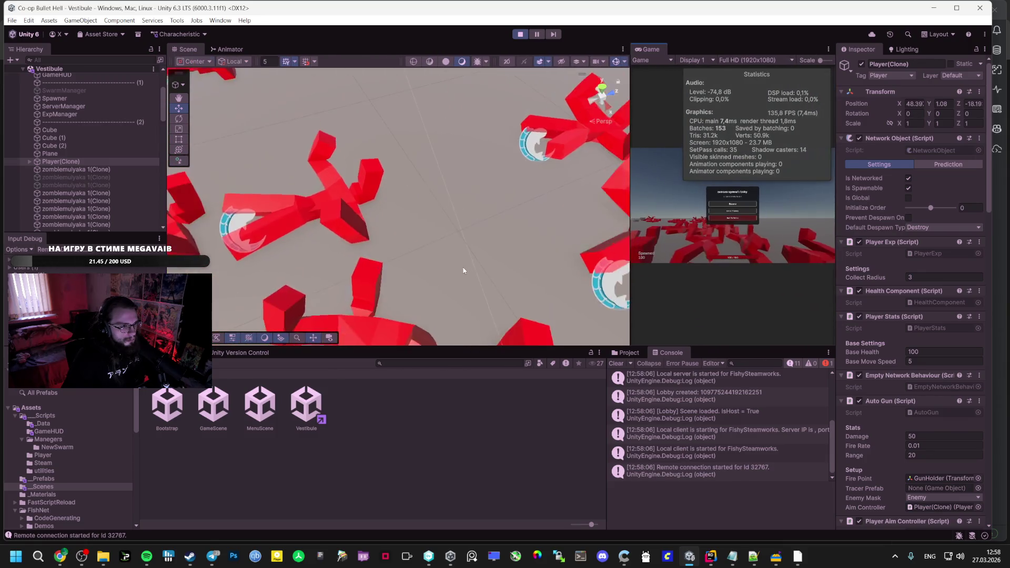
Zoom out and orbit the scene view around the player while pausing and resuming the match
{"action": "scroll", "coordinate": [474, 249], "scroll_direction": "down", "scroll_amount": 10}
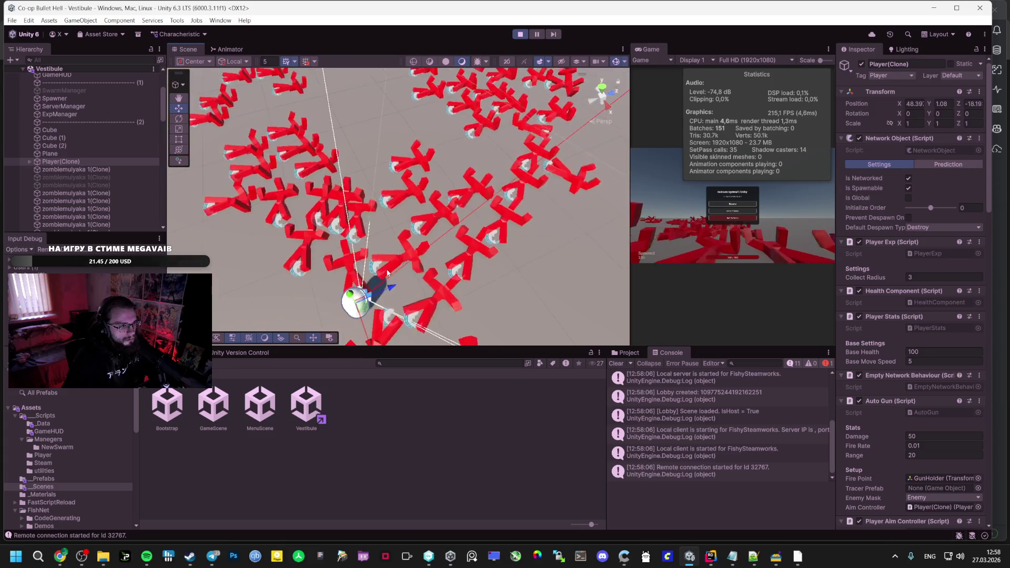
{"action": "left_click", "coordinate": [732, 204]}
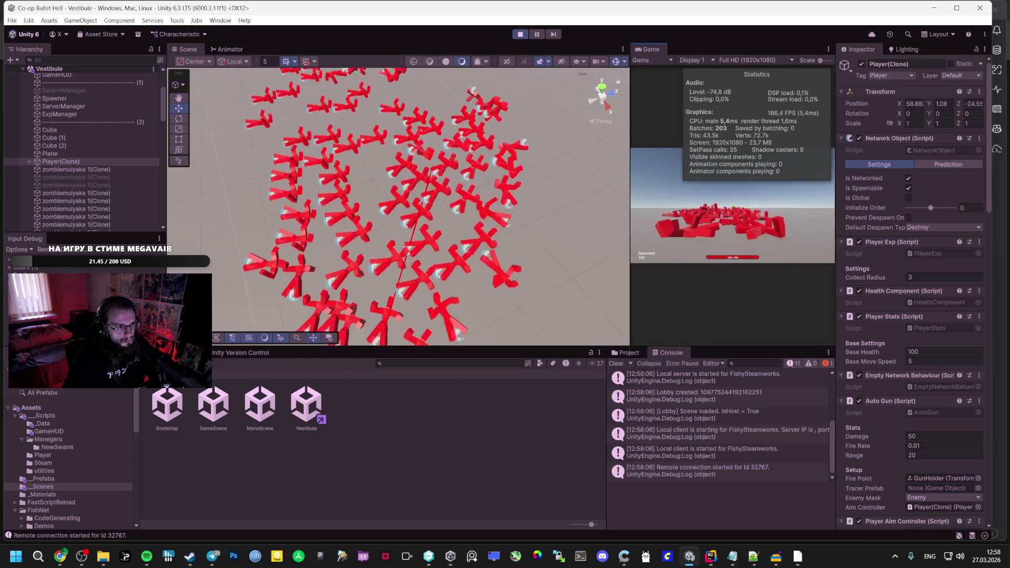
{"action": "key", "text": "Escape"}
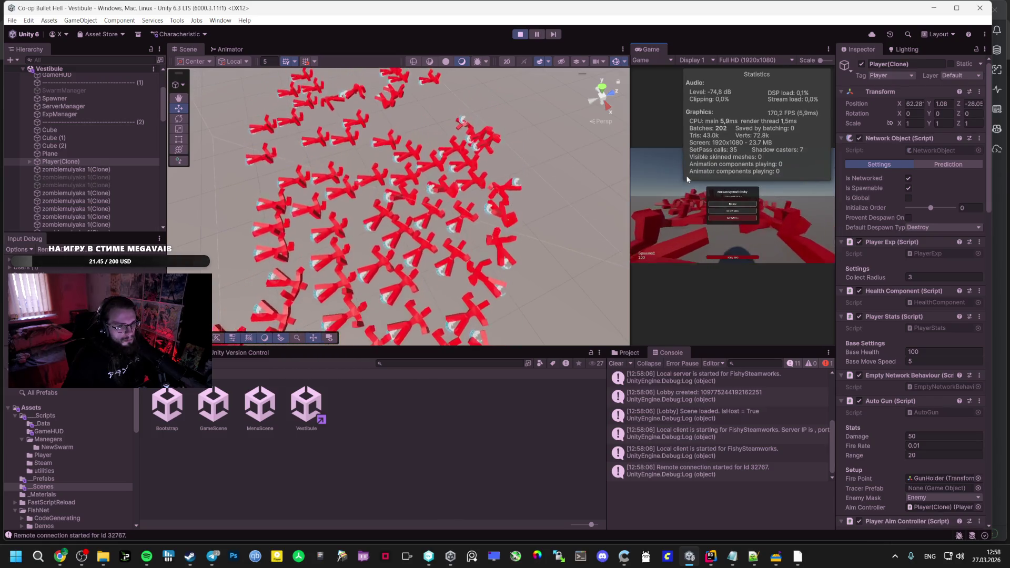
{"action": "left_click", "coordinate": [742, 209]}
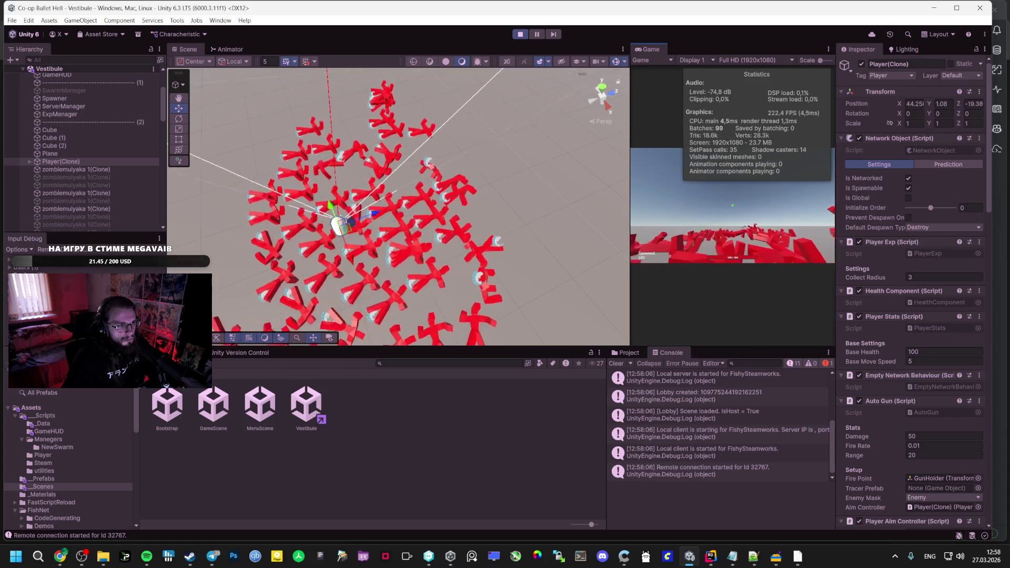
{"action": "left_click_drag", "start_coordinate": [337, 173], "coordinate": [300, 140]}
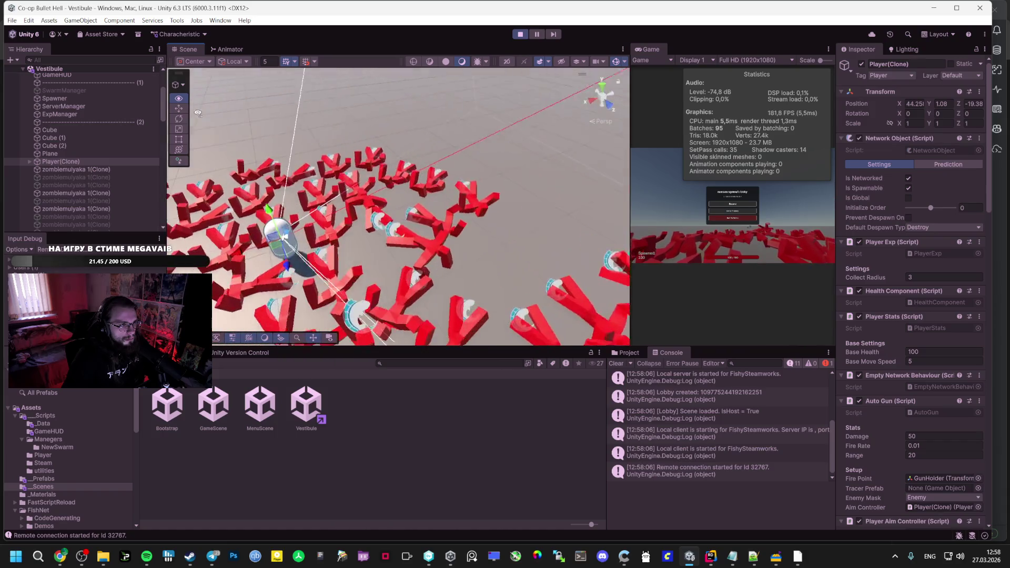
{"action": "left_click", "coordinate": [736, 204]}
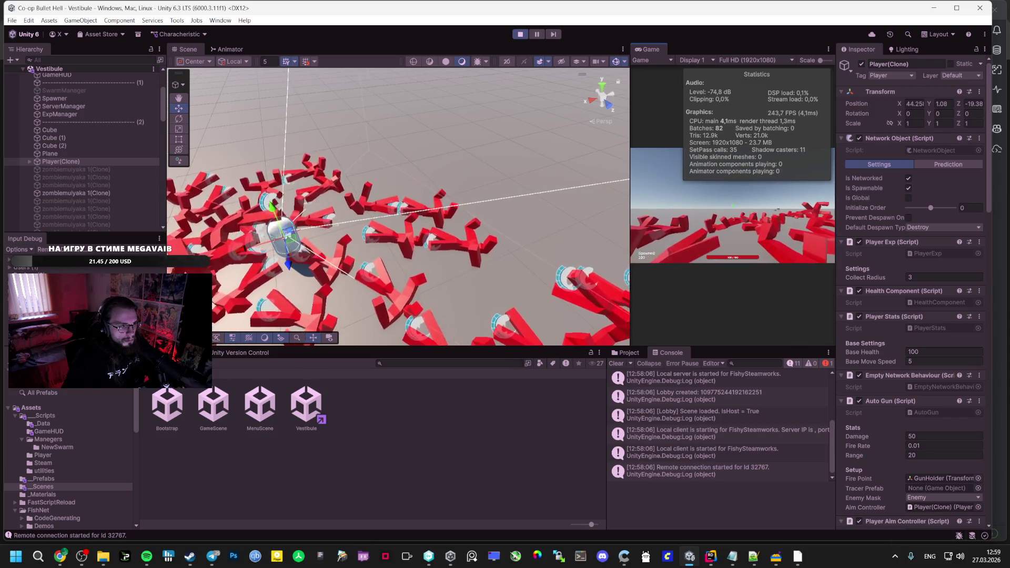
Orbit closer to the player and snip the scene area showing the red enemy swarm
{"action": "left_click_drag", "start_coordinate": [355, 220], "coordinate": [240, 204]}
{"action": "key", "text": "super+shift+s"}
{"action": "mouse_move", "coordinate": [200, 115]}
{"action": "left_mouse_down"}
{"action": "mouse_move", "coordinate": [433, 237]}
{"action": "mouse_move", "coordinate": [631, 311]}
{"action": "mouse_move", "coordinate": [773, 322]}
{"action": "left_mouse_up"}
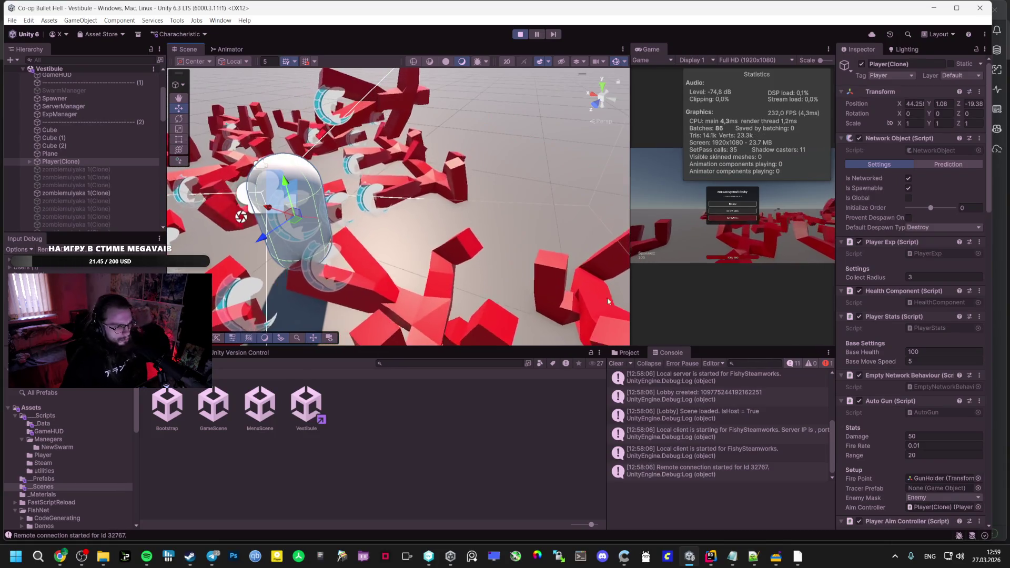
Select the zombie clone and set its tag to Enemy
{"action": "left_click", "coordinate": [444, 255]}
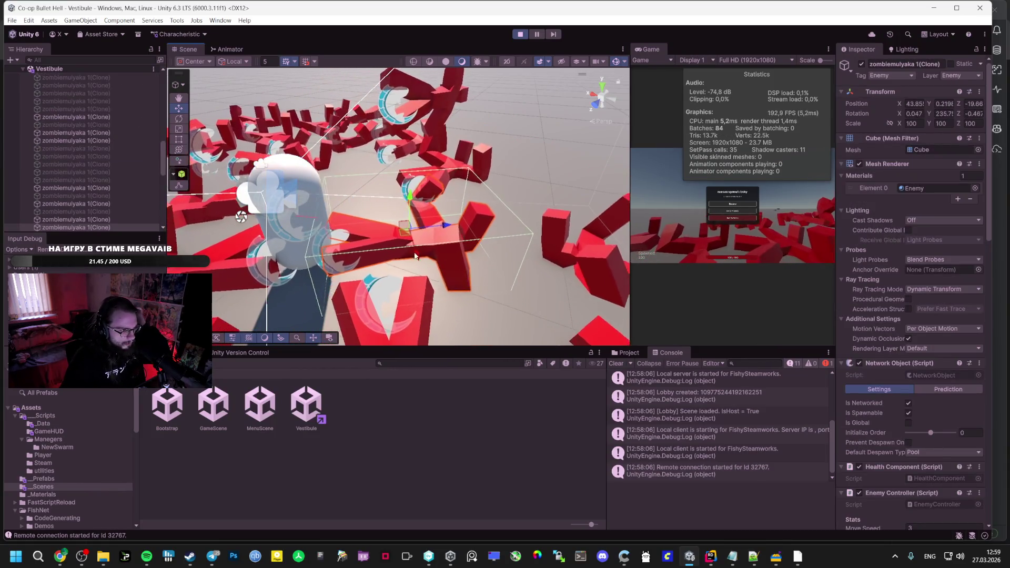
{"action": "left_click", "coordinate": [679, 212]}
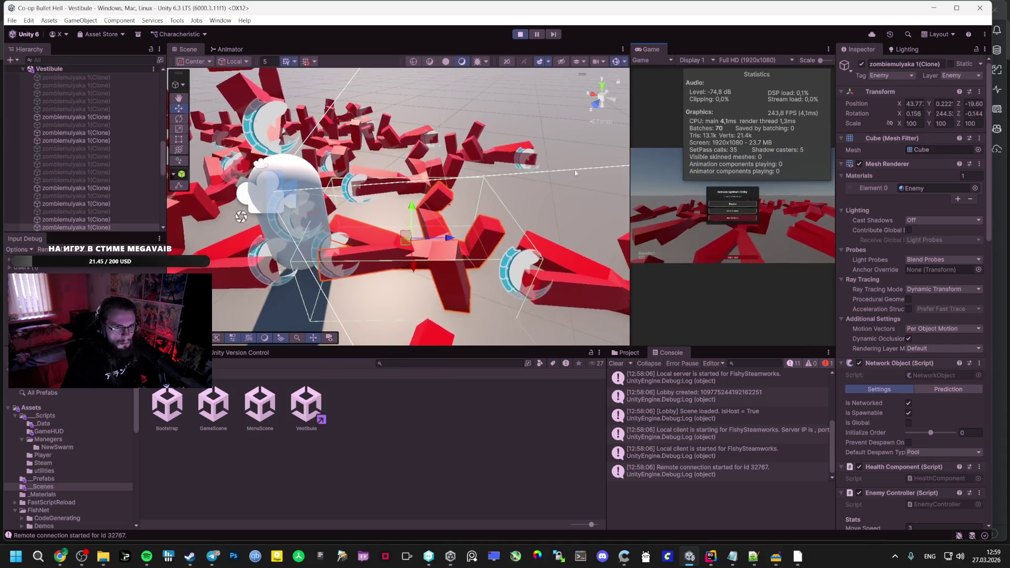
{"action": "left_click", "coordinate": [906, 74]}
{"action": "left_click", "coordinate": [899, 86]}
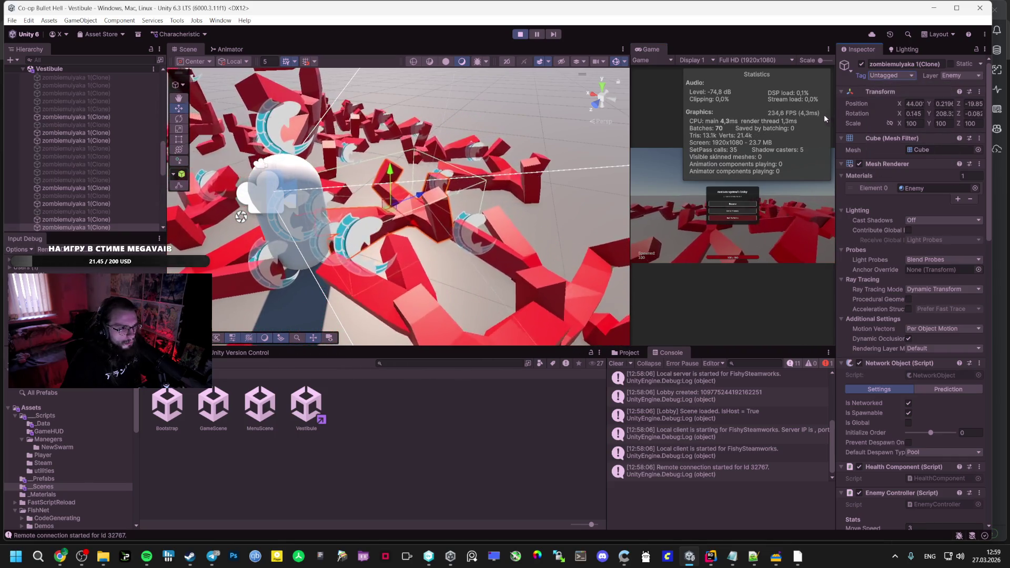
{"action": "left_click", "coordinate": [886, 77]}
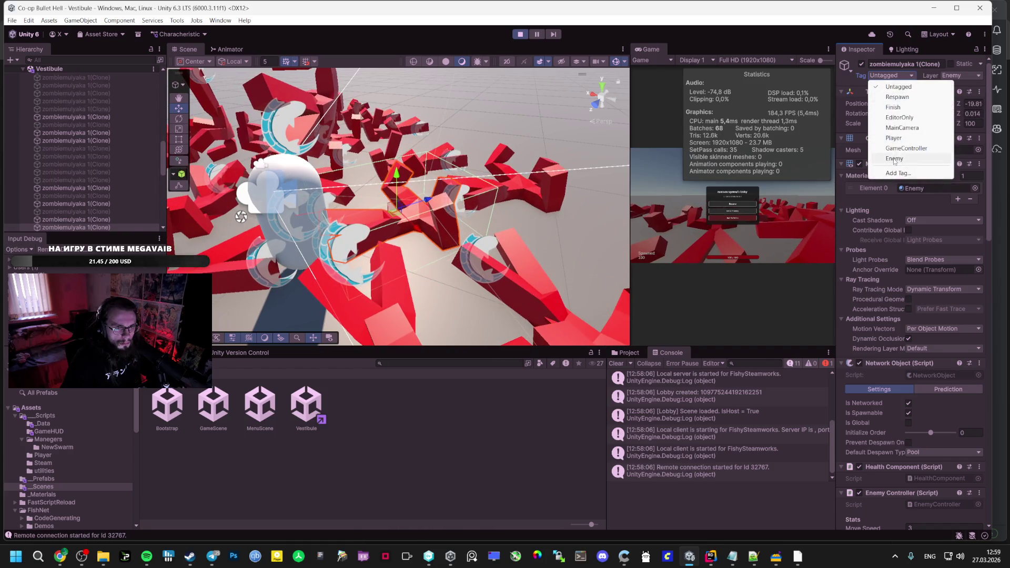
{"action": "left_click", "coordinate": [894, 160]}
{"action": "left_click", "coordinate": [951, 77]}
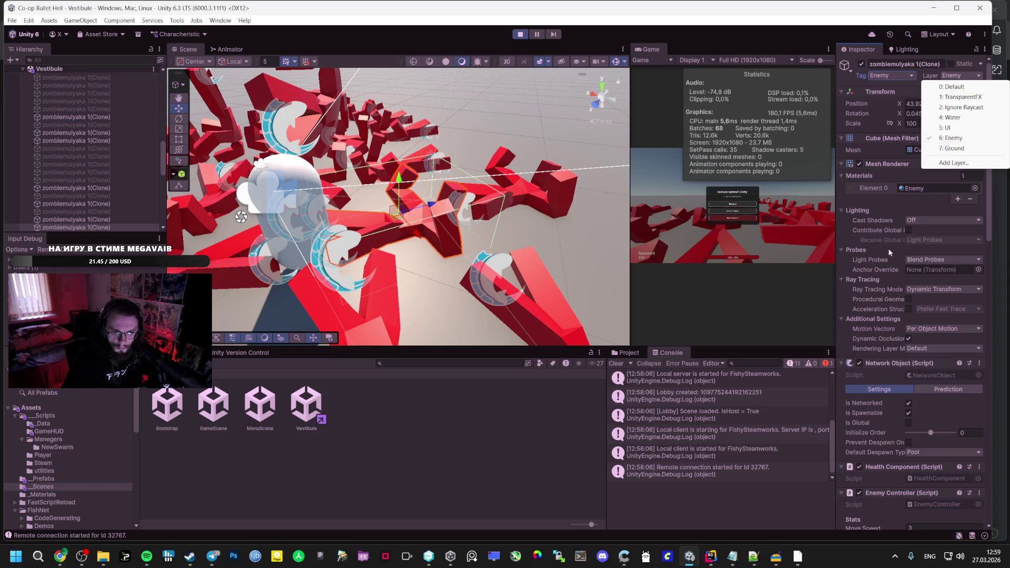
{"action": "left_click", "coordinate": [886, 482]}
Deal four 20-point DEBUG: Take 20 Damage hits to the zombie's Health Component
{"action": "right_click", "coordinate": [903, 466]}
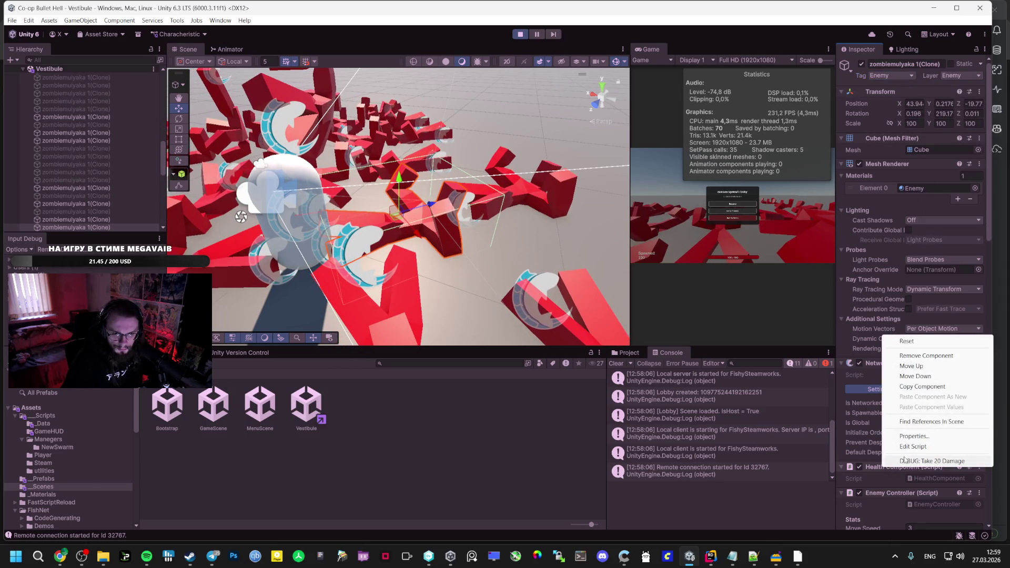
{"action": "left_click", "coordinate": [908, 461]}
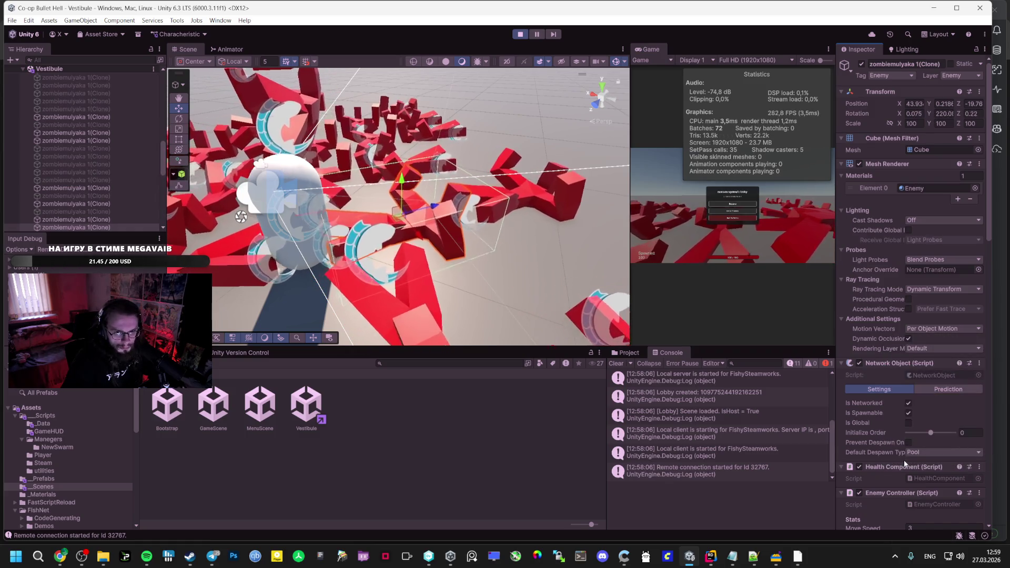
{"action": "scroll", "coordinate": [896, 452], "scroll_direction": "down", "scroll_amount": 8}
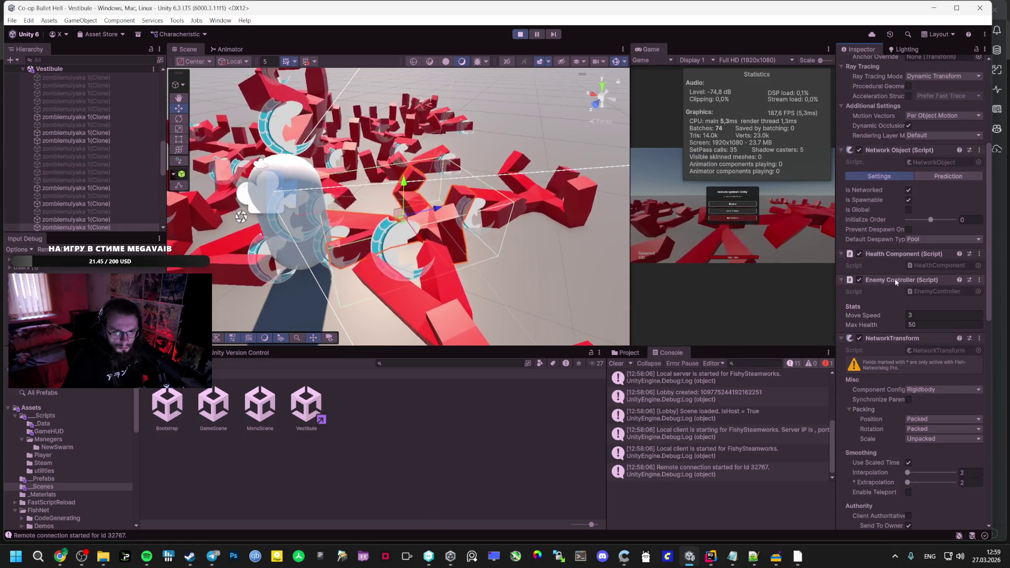
{"action": "right_click", "coordinate": [889, 257]}
{"action": "left_click", "coordinate": [916, 383]}
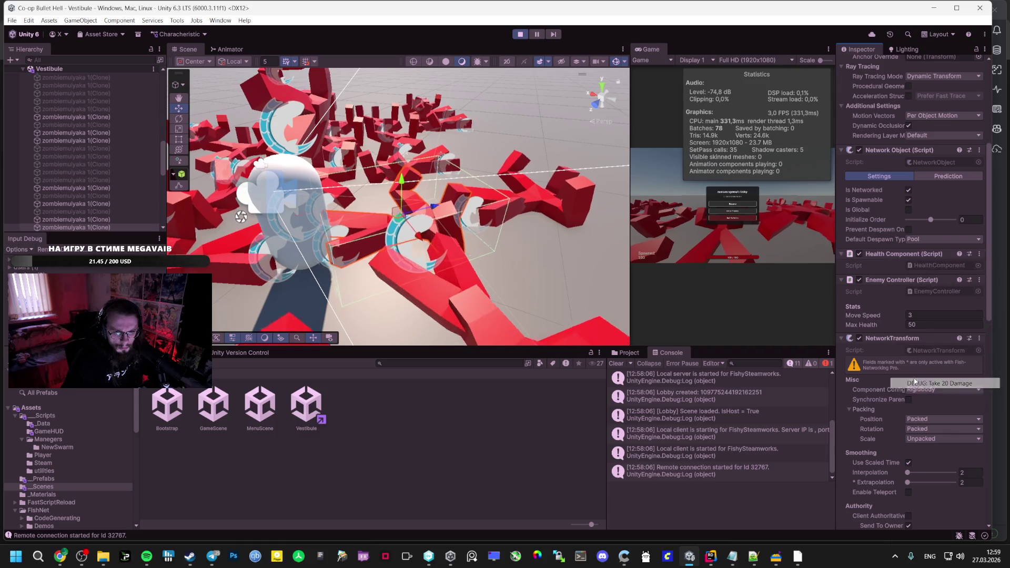
{"action": "right_click", "coordinate": [891, 257]}
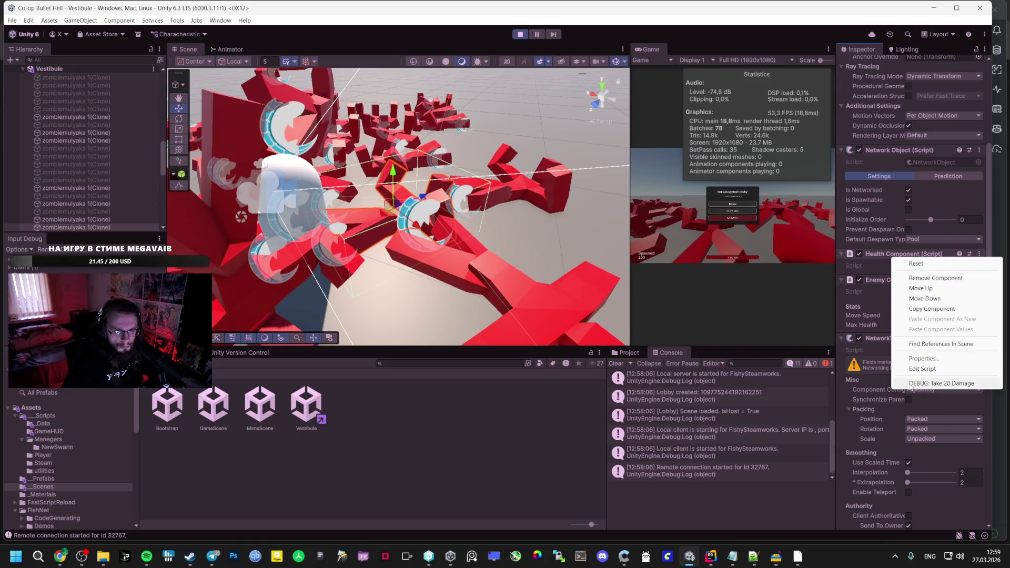
{"action": "left_click", "coordinate": [913, 384]}
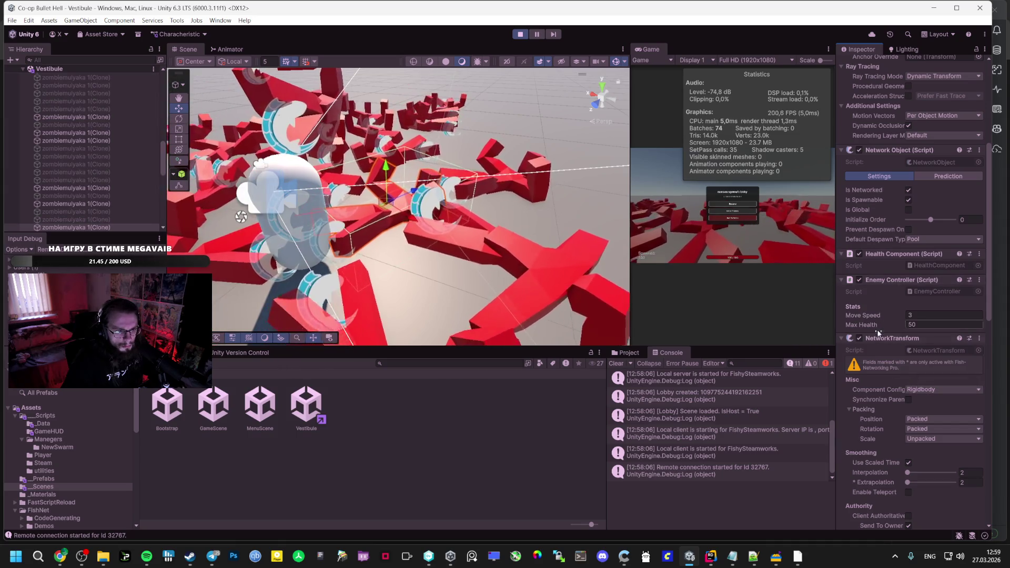
{"action": "right_click", "coordinate": [892, 254]}
{"action": "left_click", "coordinate": [914, 381]}
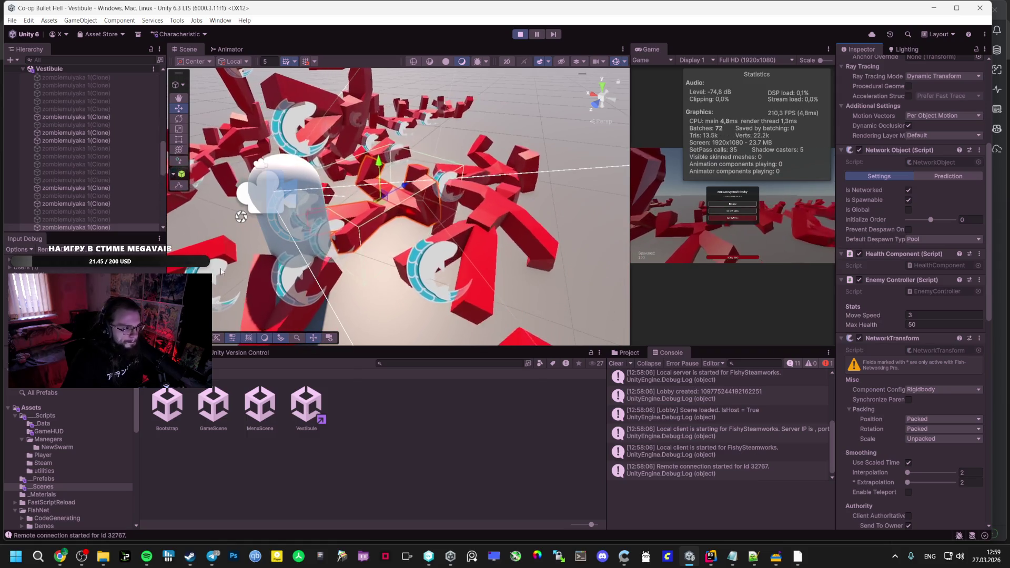
Inspect the player clone's components, including Auto Gun, then select the ground Plane
{"action": "scroll", "coordinate": [109, 191], "scroll_direction": "up", "scroll_amount": 5}
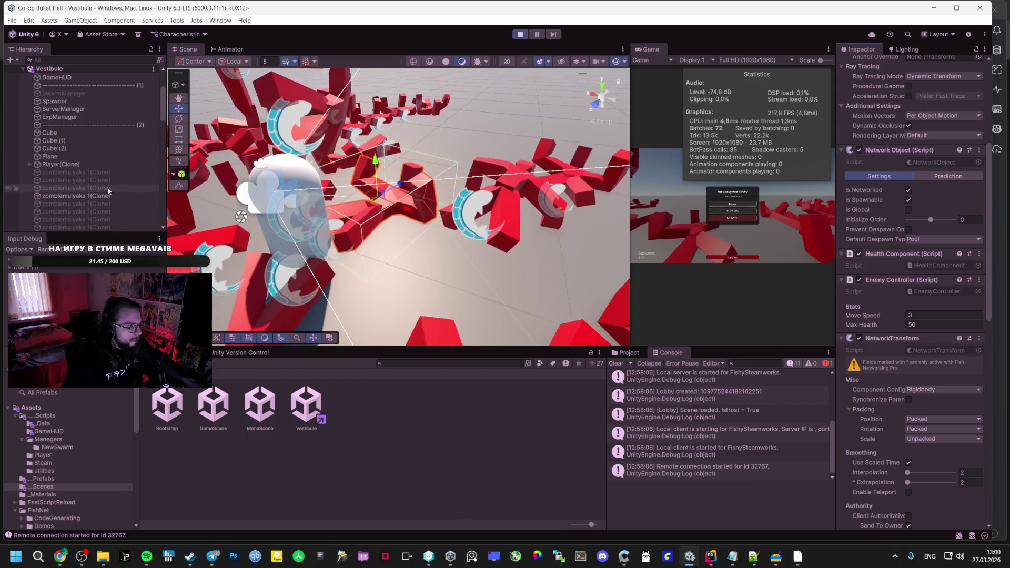
{"action": "scroll", "coordinate": [109, 191], "scroll_direction": "up", "scroll_amount": 2}
{"action": "left_click", "coordinate": [105, 191]}
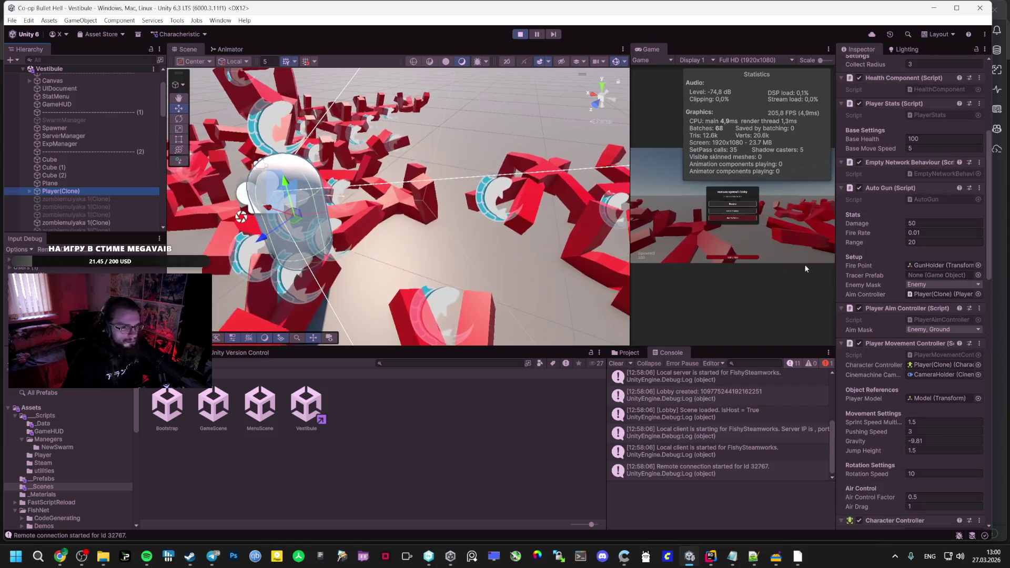
{"action": "scroll", "coordinate": [102, 209], "scroll_direction": "down", "scroll_amount": 10}
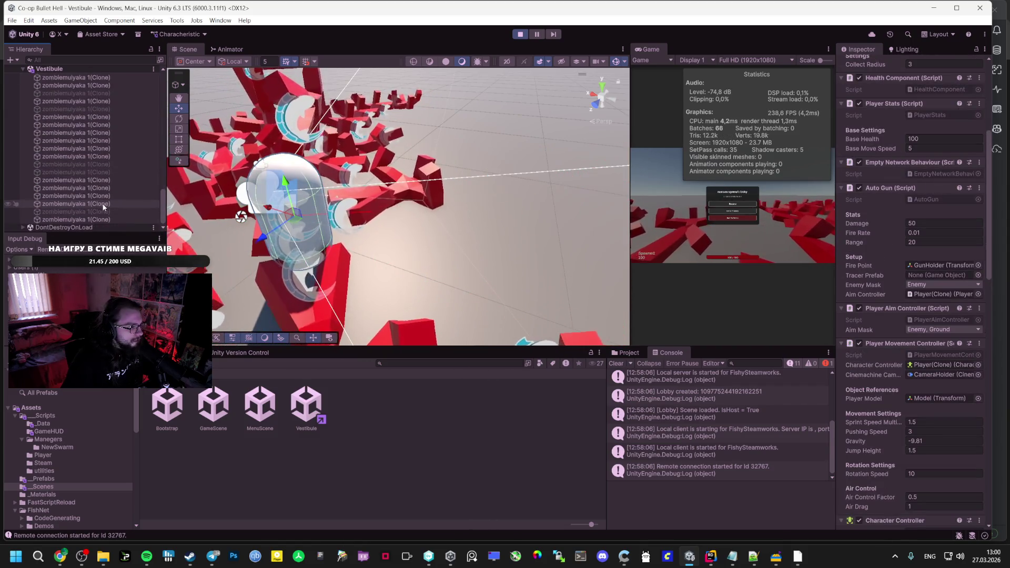
{"action": "scroll", "coordinate": [104, 207], "scroll_direction": "up", "scroll_amount": 5}
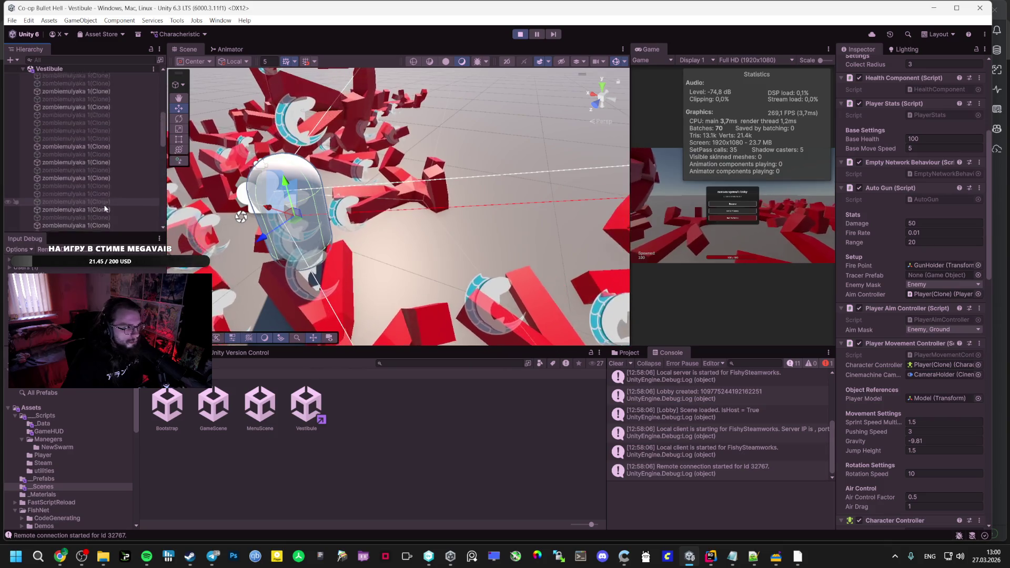
{"action": "scroll", "coordinate": [104, 204], "scroll_direction": "up", "scroll_amount": 3}
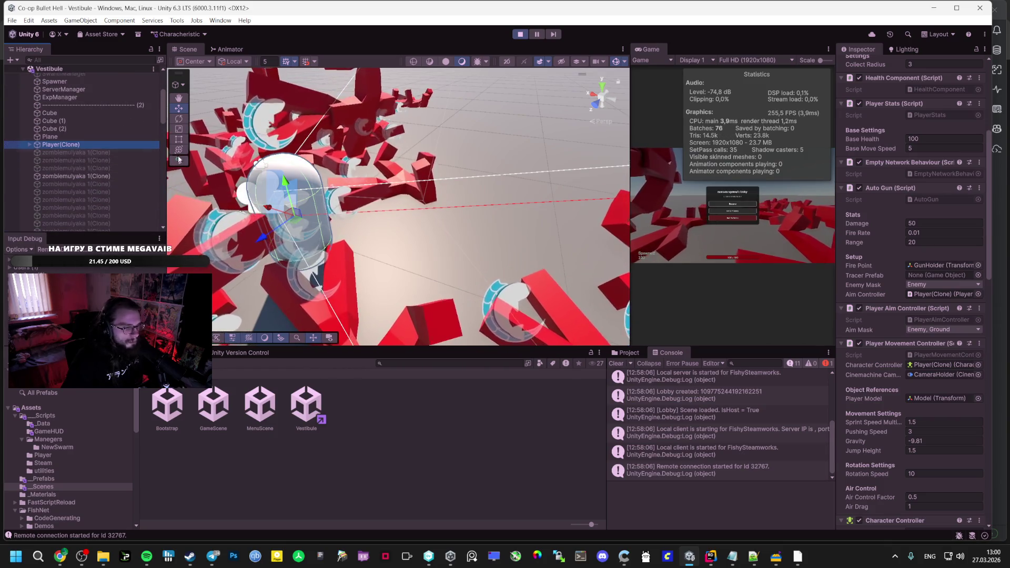
{"action": "right_click", "coordinate": [877, 198]}
{"action": "left_click", "coordinate": [476, 192]}
{"action": "left_click", "coordinate": [477, 191]}
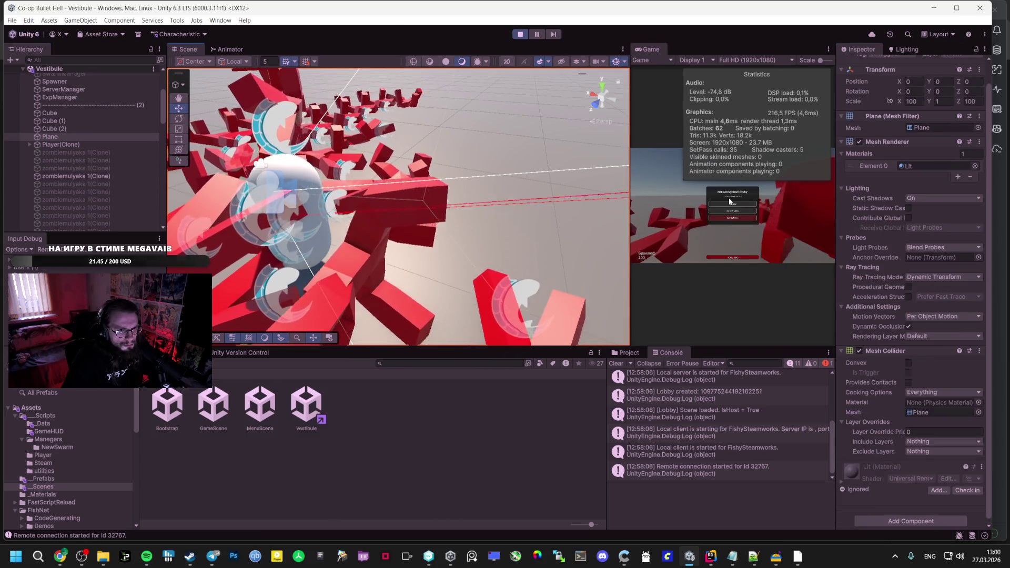
Resume gameplay, orbit the scene view around the arena, and switch to Rider
{"action": "left_click", "coordinate": [729, 202]}
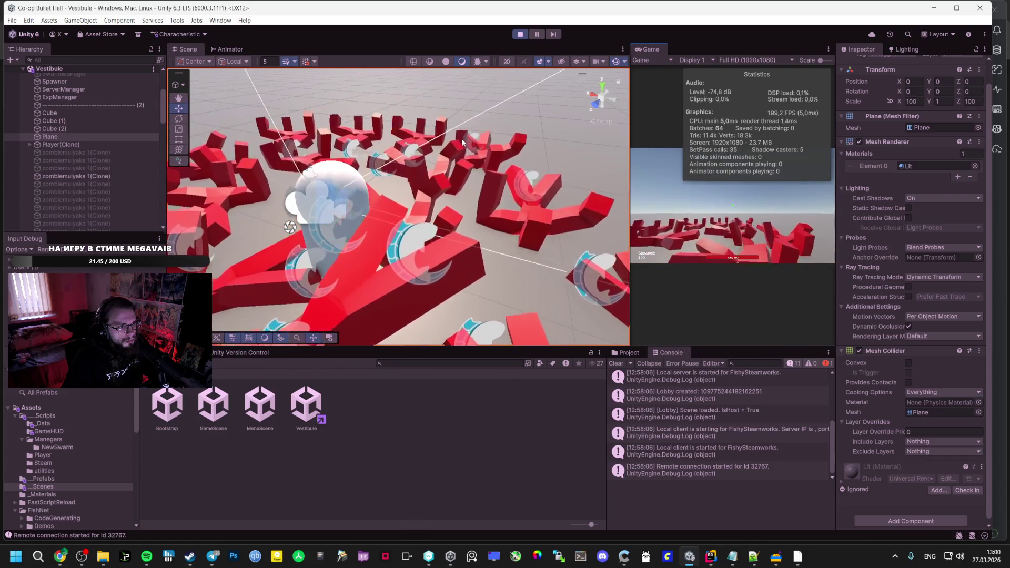
{"action": "mouse_move", "coordinate": [468, 146]}
{"action": "left_mouse_down"}
{"action": "mouse_move", "coordinate": [333, 170]}
{"action": "mouse_move", "coordinate": [297, 148]}
{"action": "mouse_move", "coordinate": [310, 173]}
{"action": "left_mouse_up"}
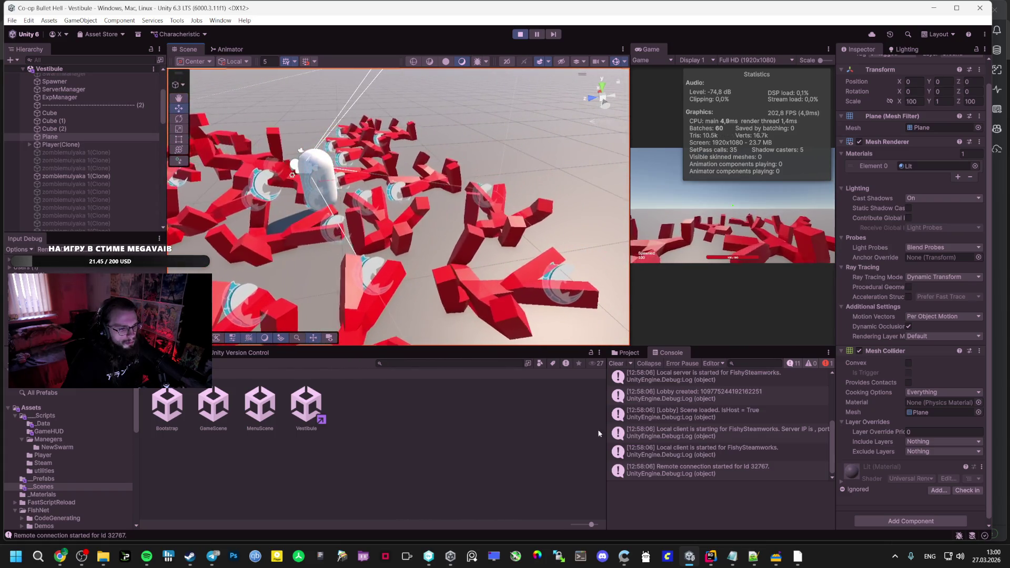
{"action": "key", "text": "alt+Tab"}
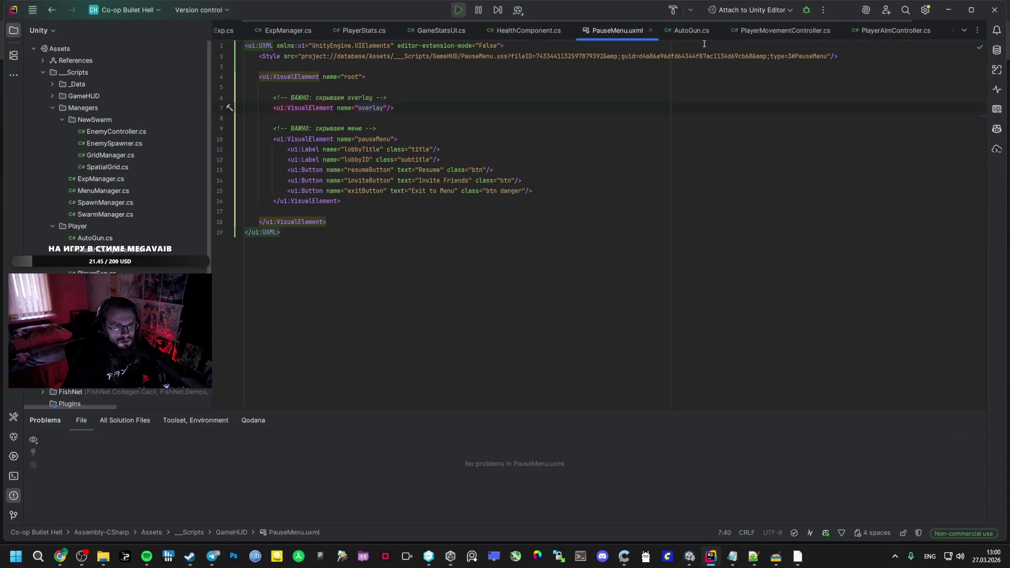
In AutoGun.cs, undo to view the old EnemyController damage code, restore the IDamageable version, return to Unity
{"action": "left_click", "coordinate": [692, 30]}
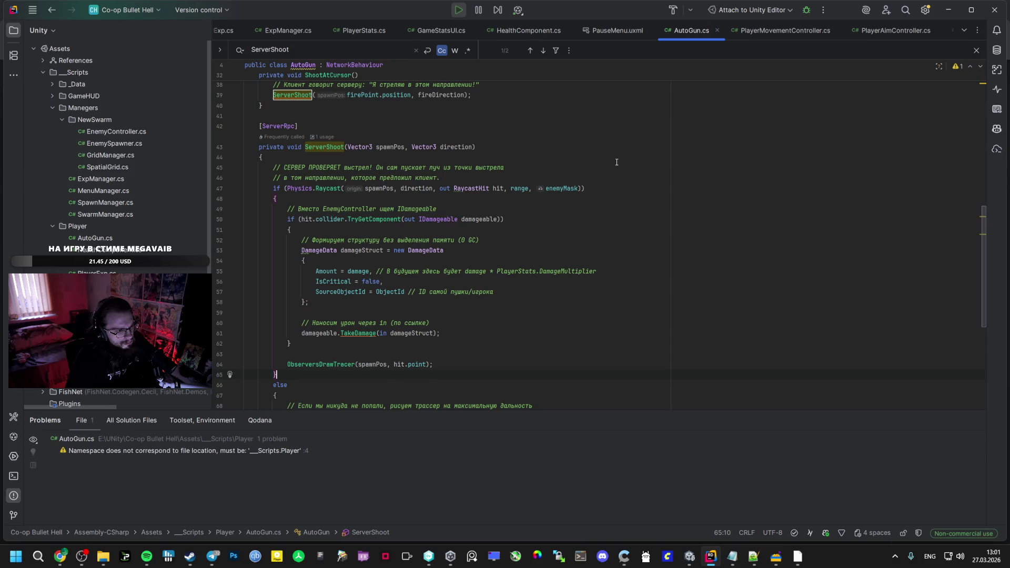
{"action": "key", "text": "ctrl+z"}
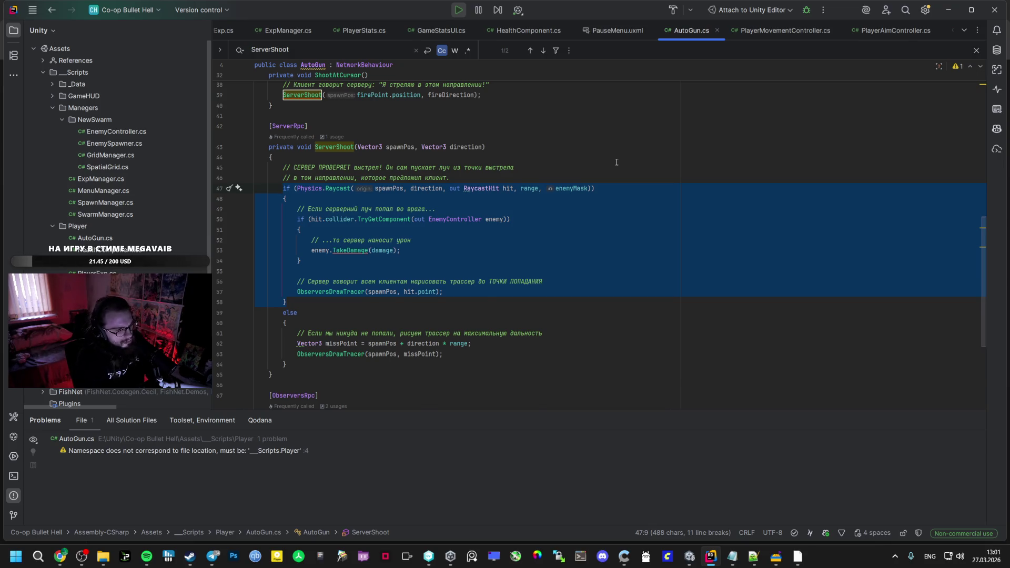
{"action": "type", "text": "if (Physics.Raycast(spawnPos, direction, out RaycastHit hit, range, enemyMask))         {             // Вместо EnemyController ищем IDamageable             if (hit.collider.TryGetComponent(out IDamageable damageable))             {                 // Формируем структуру без выделения памяти (0 GC)                 DamageData damageStruct = new DamageData                 {                     Amount = damage, // В будущем здесь будет damage * PlayerStats.DamageMultiplier                     IsCritical = false,                     SourceObjectId = ObjectId // ID самой пушки/игрока                 };                  // Наносим урон через in (по ссылке)                 damageable.TakeDamage(in damageStruct);             }              ObserversDrawTracer(spawnPos, hit.point);         }"}
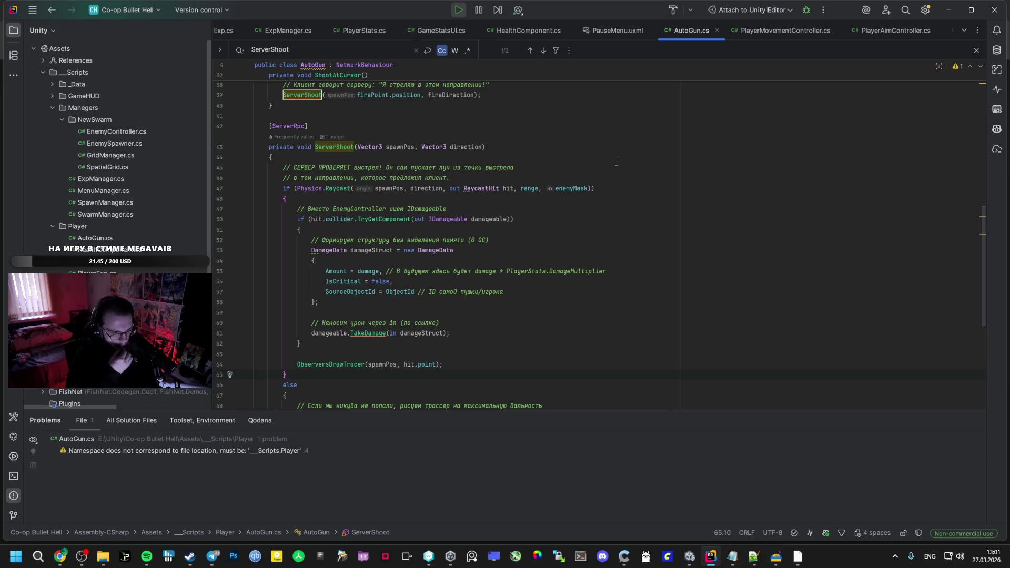
{"action": "key", "text": "alt+Tab"}
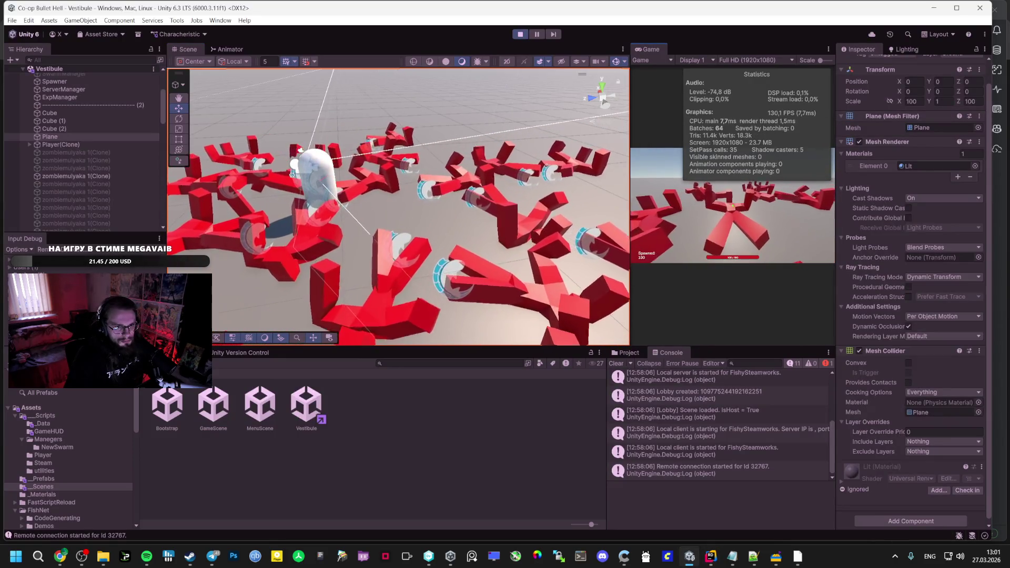
Cancel a screen capture, select a zombie clone, and resume play against the enemies
{"action": "key", "text": "super+shift+s"}
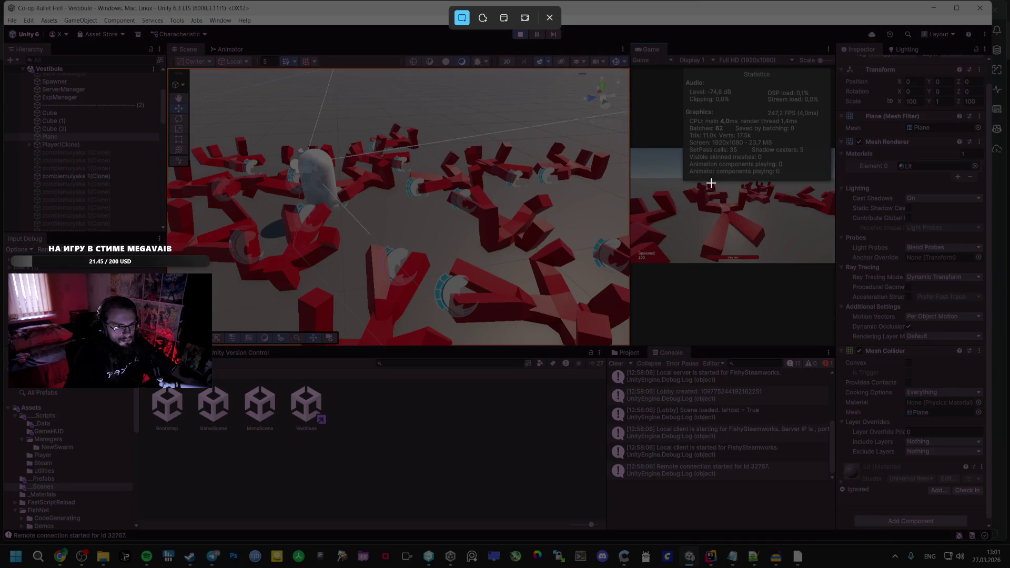
{"action": "key", "text": "Escape"}
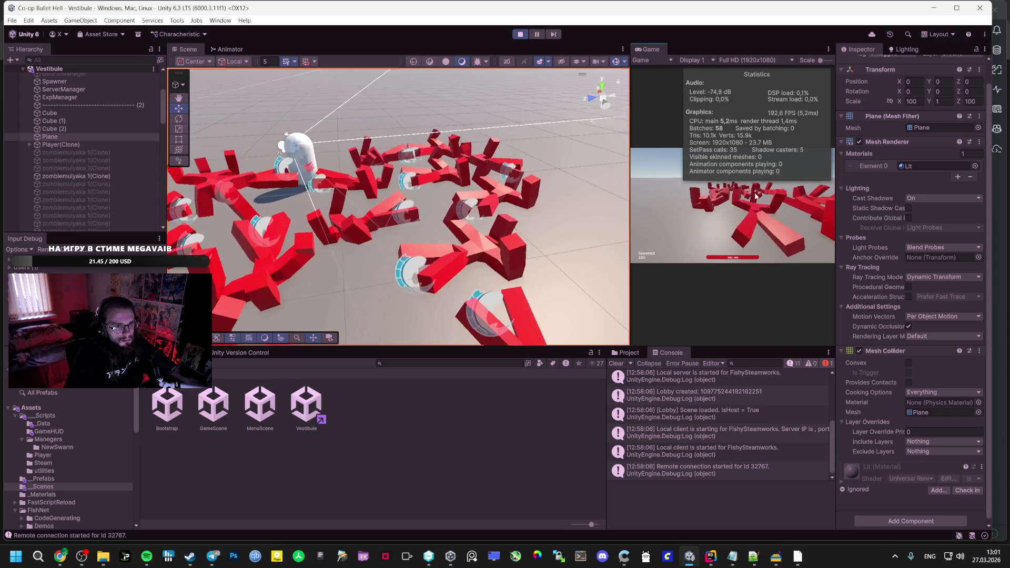
{"action": "key", "text": "Escape"}
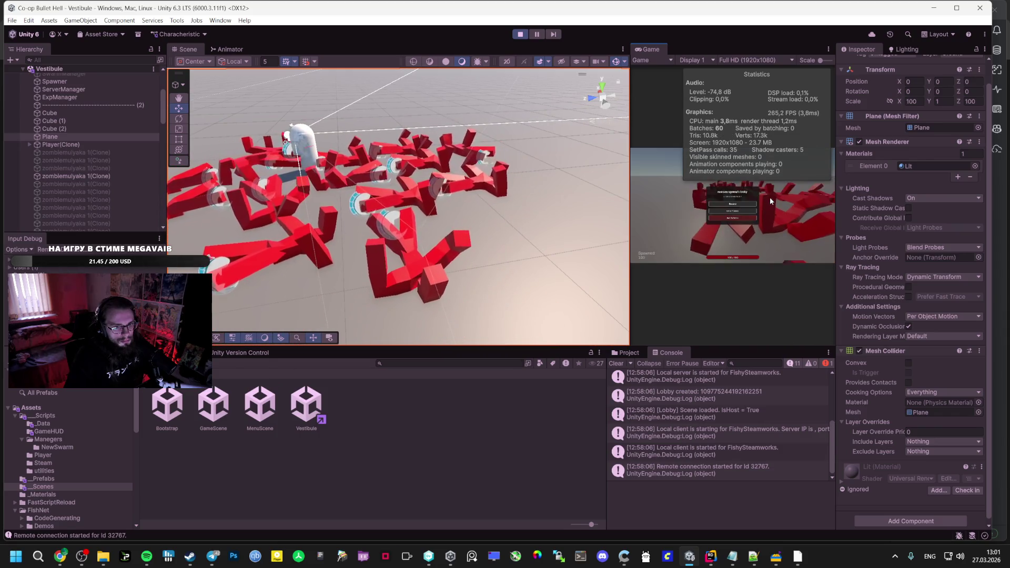
{"action": "left_click", "coordinate": [81, 177]}
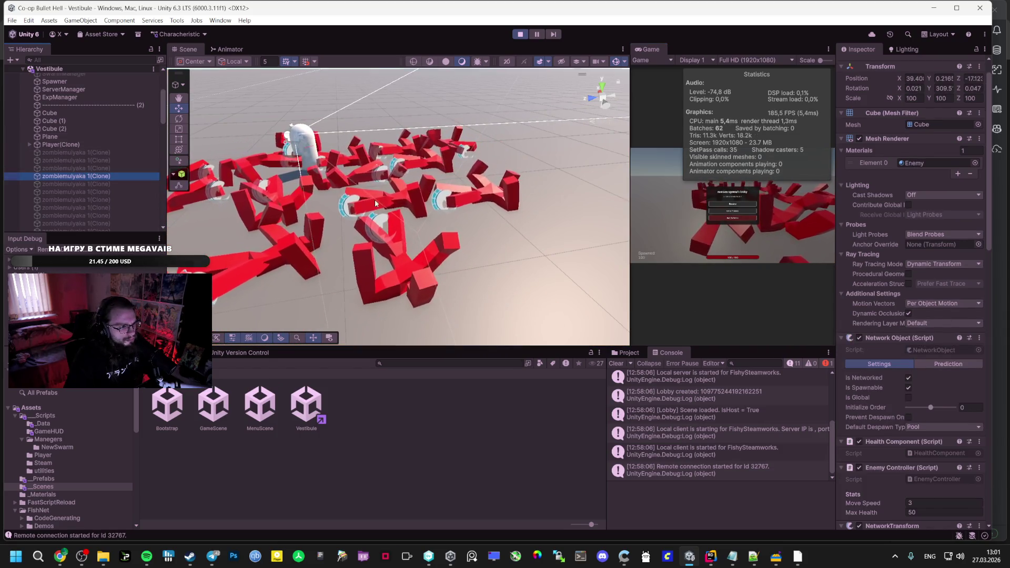
{"action": "left_click", "coordinate": [713, 187]}
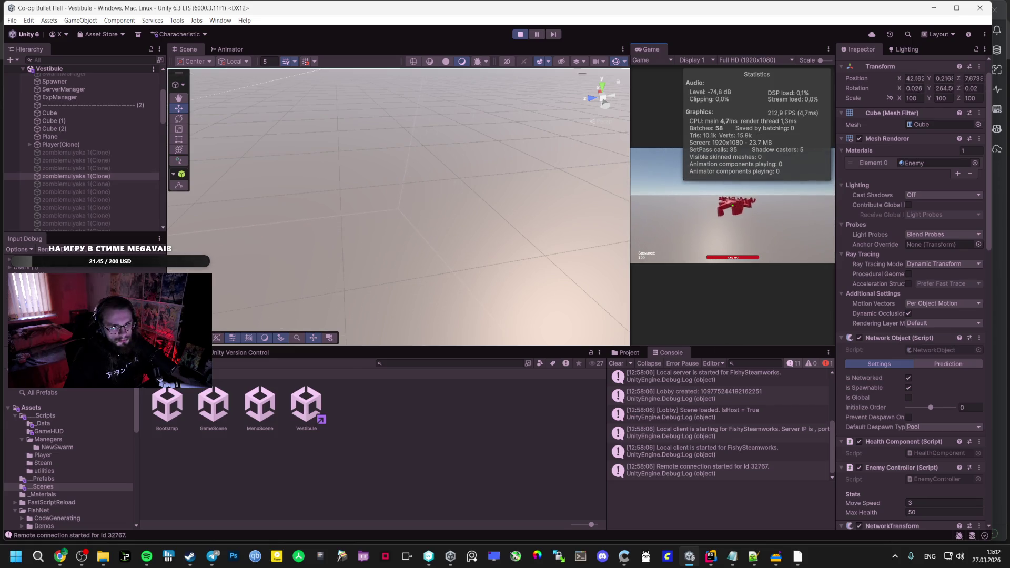
Pause the match and bring OBS Studio to the front
{"action": "key", "text": "Escape"}
{"action": "mouse_move", "coordinate": [82, 556]}
{"action": "left_click", "coordinate": [80, 506]}
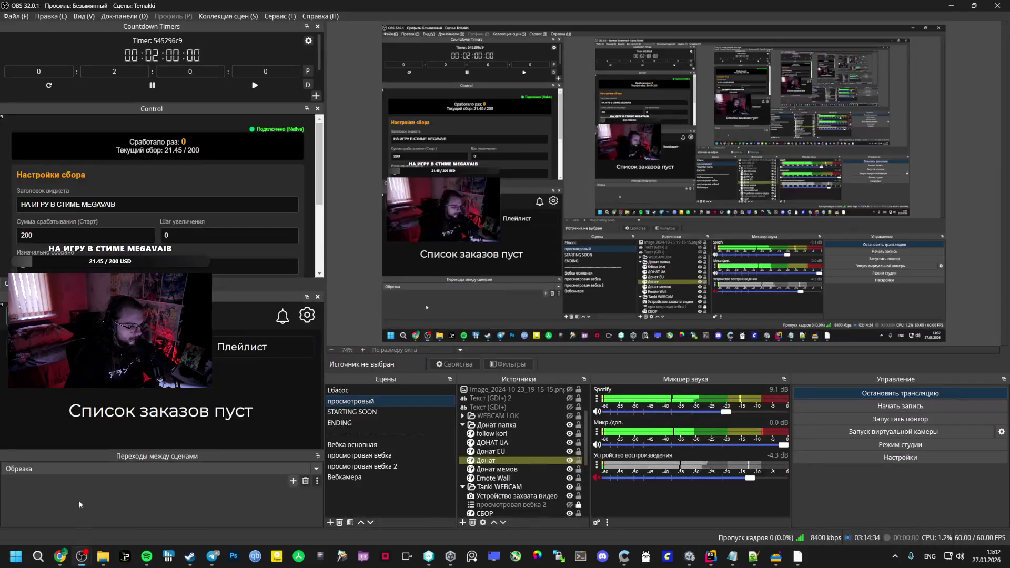
Scroll through Google AI Studio's suggested test steps and UI code, then bring Unity forward
{"action": "left_click", "coordinate": [61, 556]}
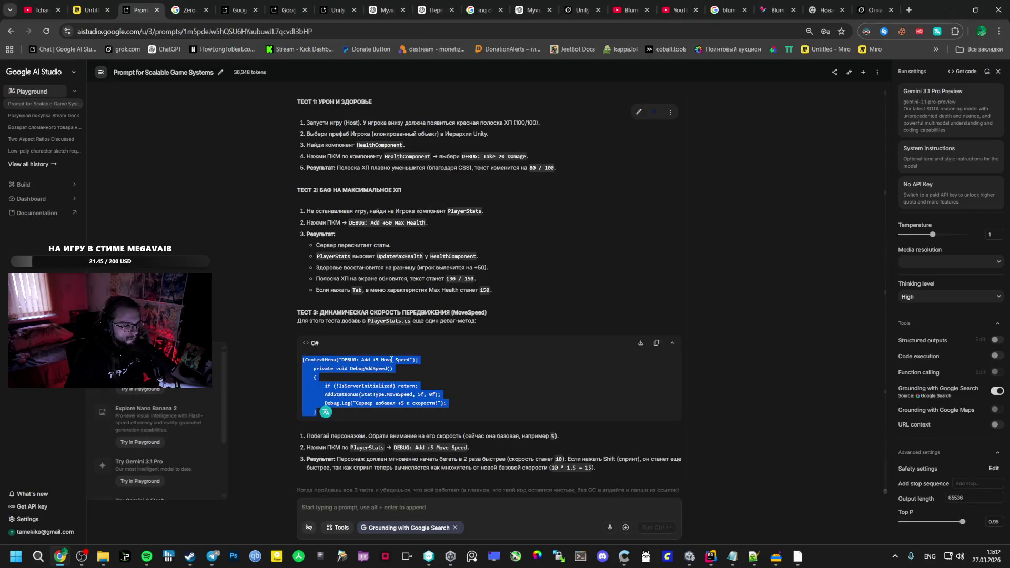
{"action": "scroll", "coordinate": [411, 347], "scroll_direction": "down", "scroll_amount": 2}
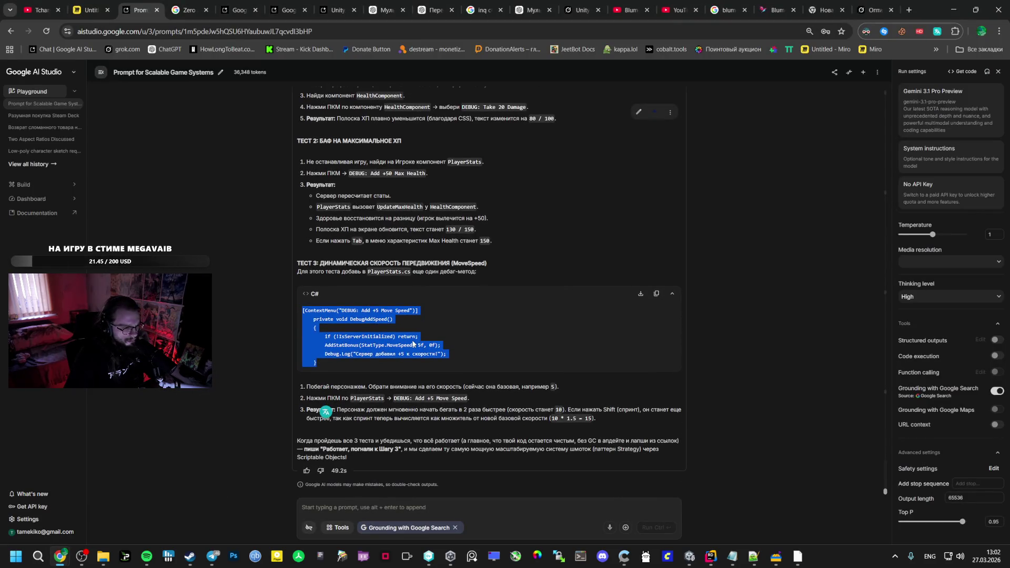
{"action": "scroll", "coordinate": [357, 355], "scroll_direction": "up", "scroll_amount": 10}
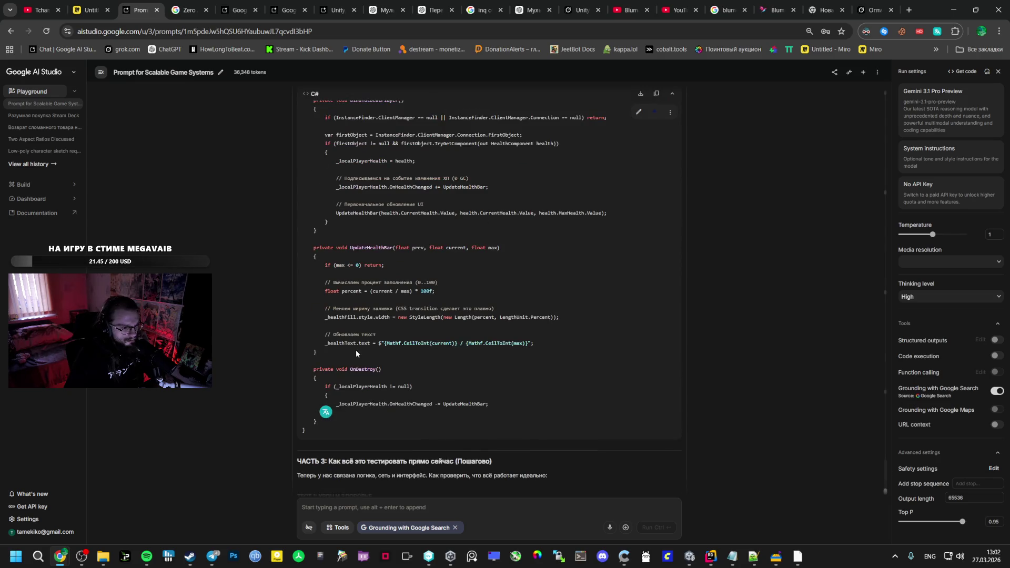
{"action": "scroll", "coordinate": [357, 353], "scroll_direction": "up", "scroll_amount": 12}
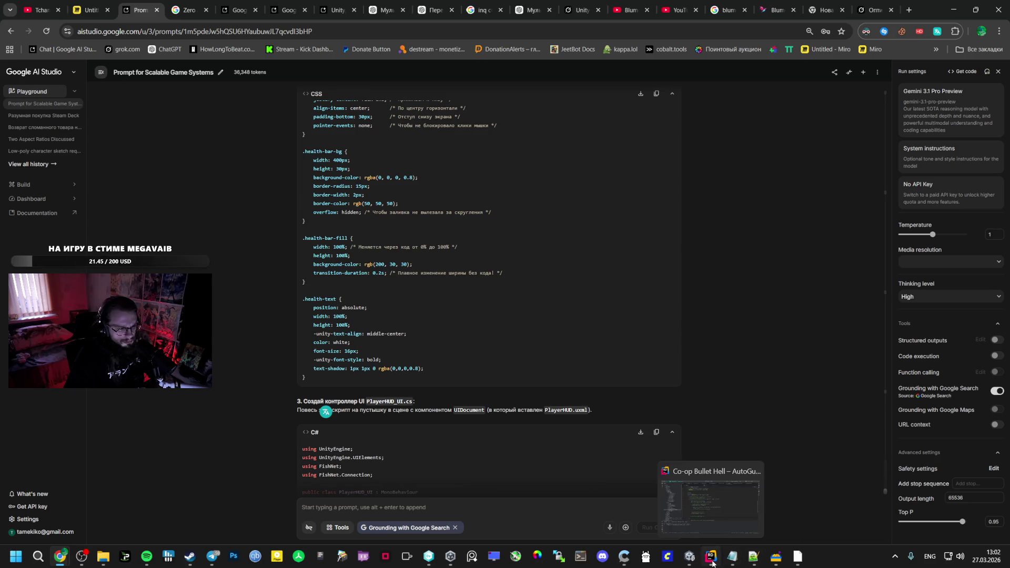
{"action": "left_click", "coordinate": [829, 505]}
{"action": "left_click", "coordinate": [693, 558]}
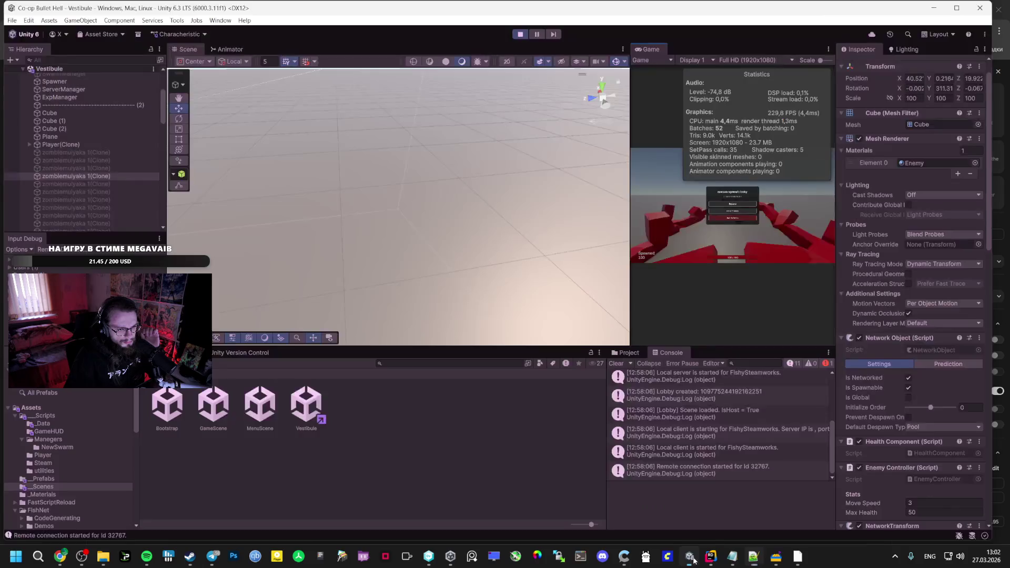
Select Player(Clone) and use Player Stats DEBUG: Add +50 Max Health, reaching 150/150
{"action": "left_click", "coordinate": [59, 144]}
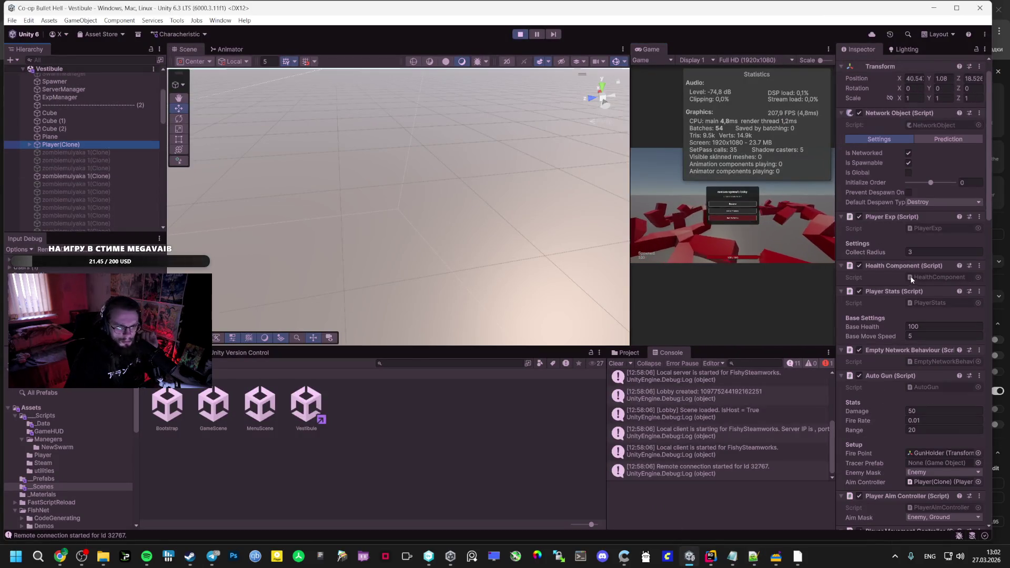
{"action": "right_click", "coordinate": [920, 295]}
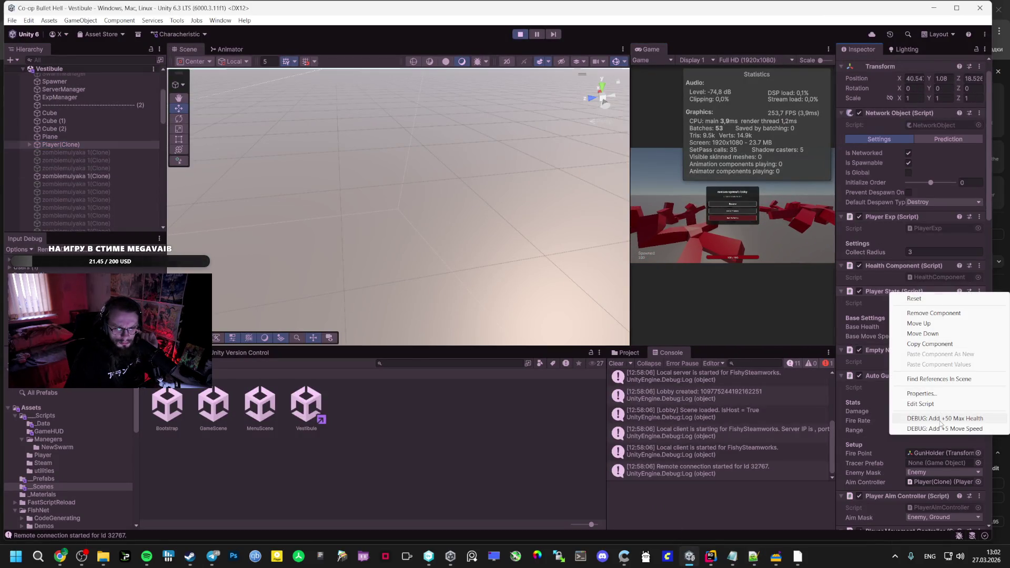
{"action": "left_click", "coordinate": [939, 421]}
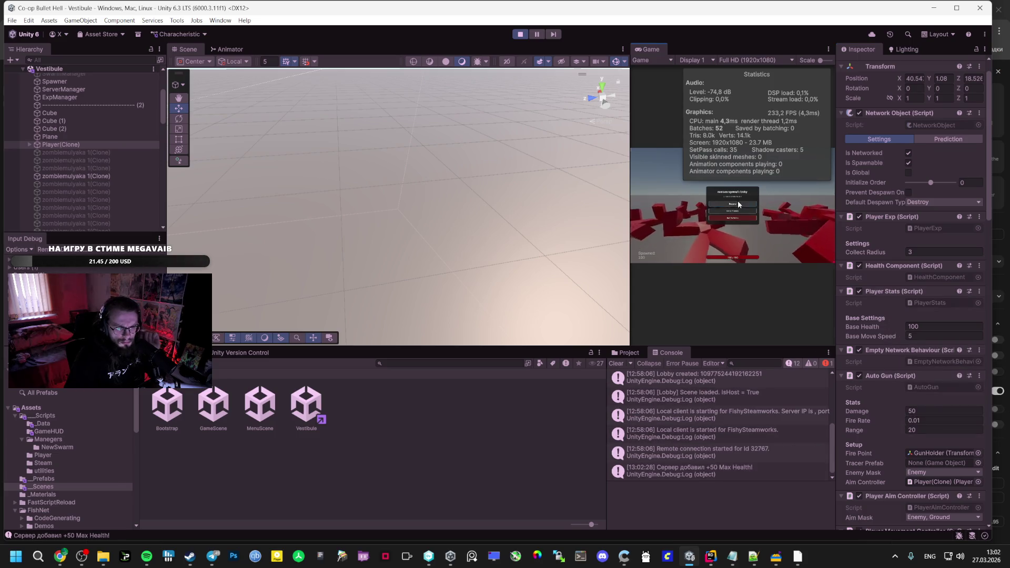
{"action": "key", "text": "Escape"}
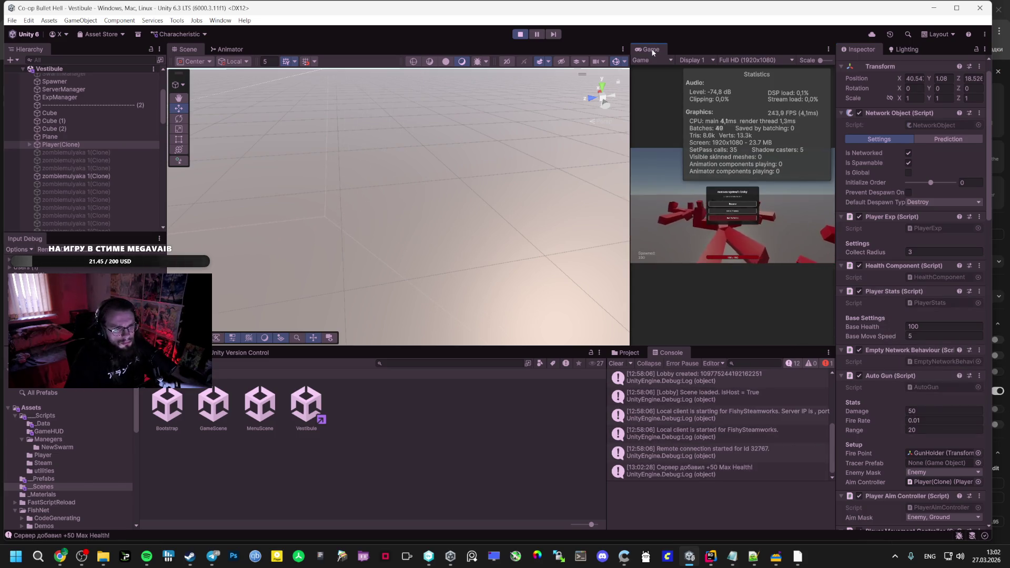
{"action": "key", "text": "shift+space"}
{"action": "key", "text": "Escape"}
{"action": "key", "text": "Escape"}
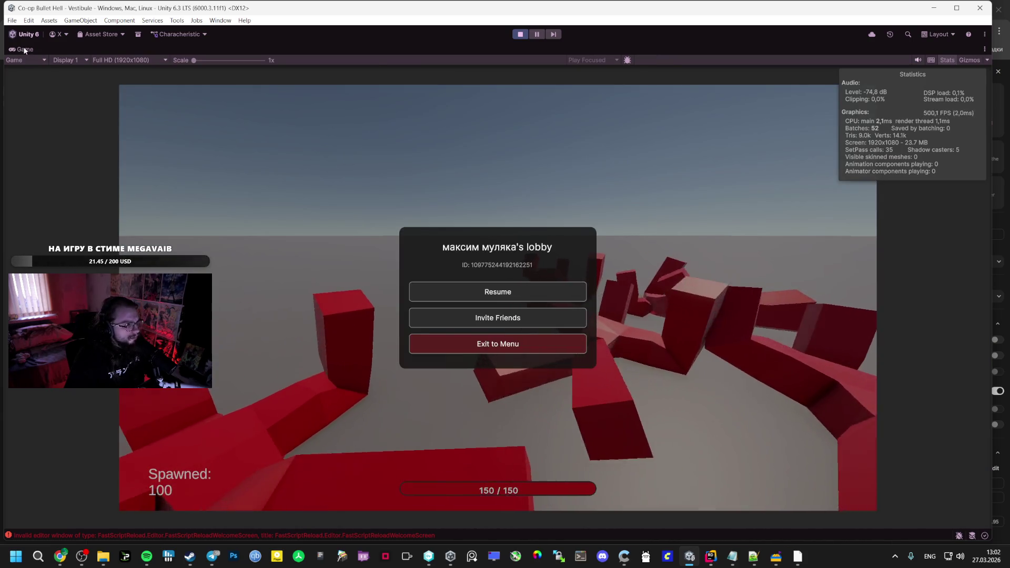
{"action": "key", "text": "shift+space"}
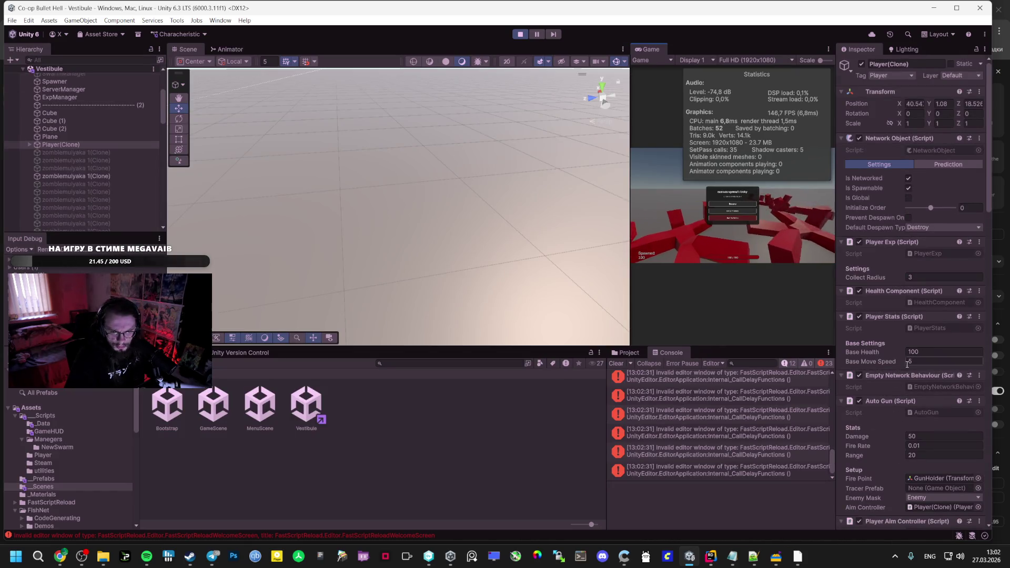
Apply DEBUG: Take 20 Damage to the player, then DEBUG: Add +5 Move Speed
{"action": "right_click", "coordinate": [898, 294]}
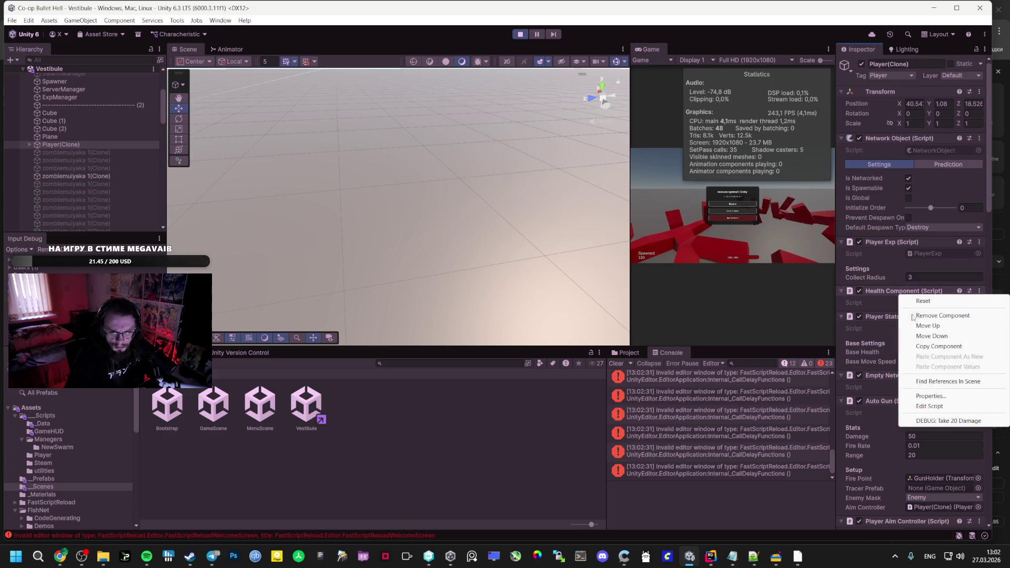
{"action": "left_click", "coordinate": [940, 421]}
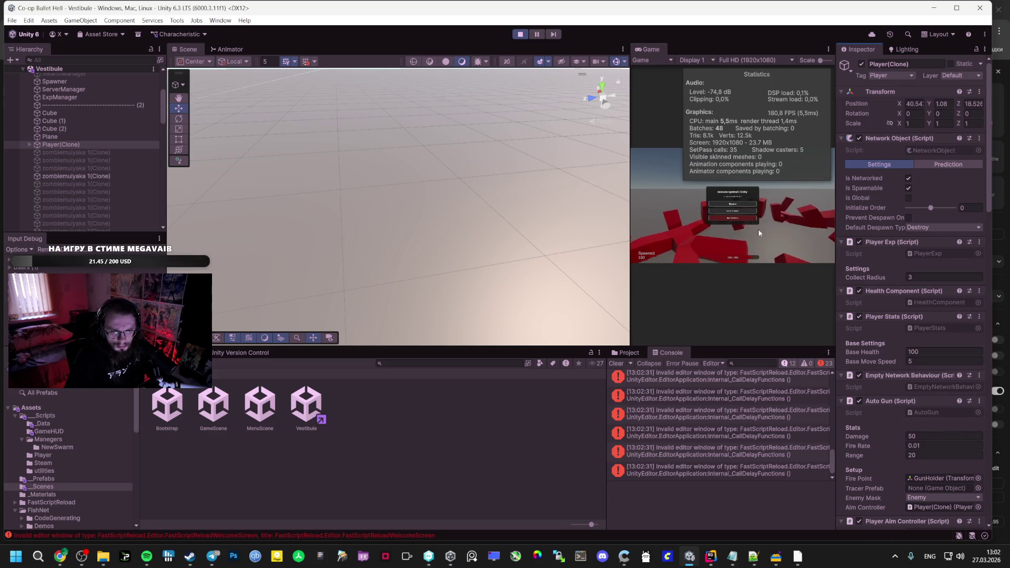
{"action": "left_click", "coordinate": [738, 207]}
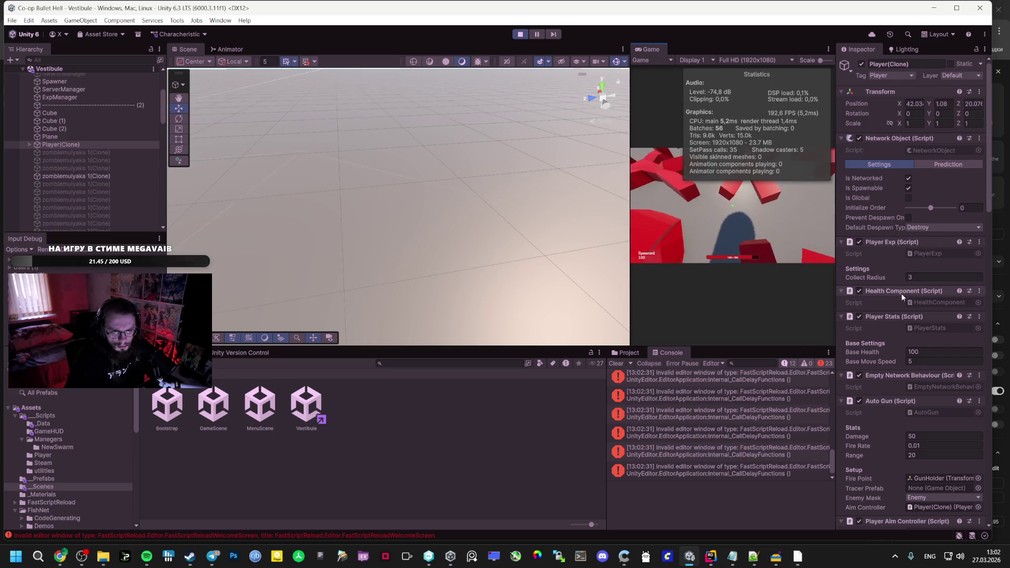
{"action": "right_click", "coordinate": [892, 319]}
{"action": "left_click", "coordinate": [937, 456]}
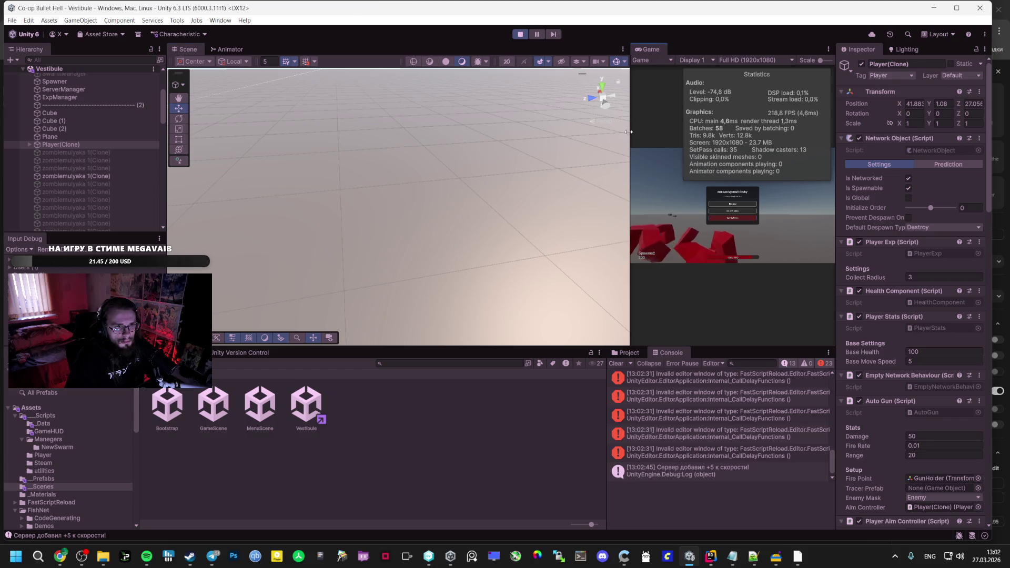
Widen the Game view, add another +5 move speed, and run around to test it
{"action": "left_click_drag", "start_coordinate": [631, 112], "coordinate": [297, 111]}
{"action": "key", "text": "Escape"}
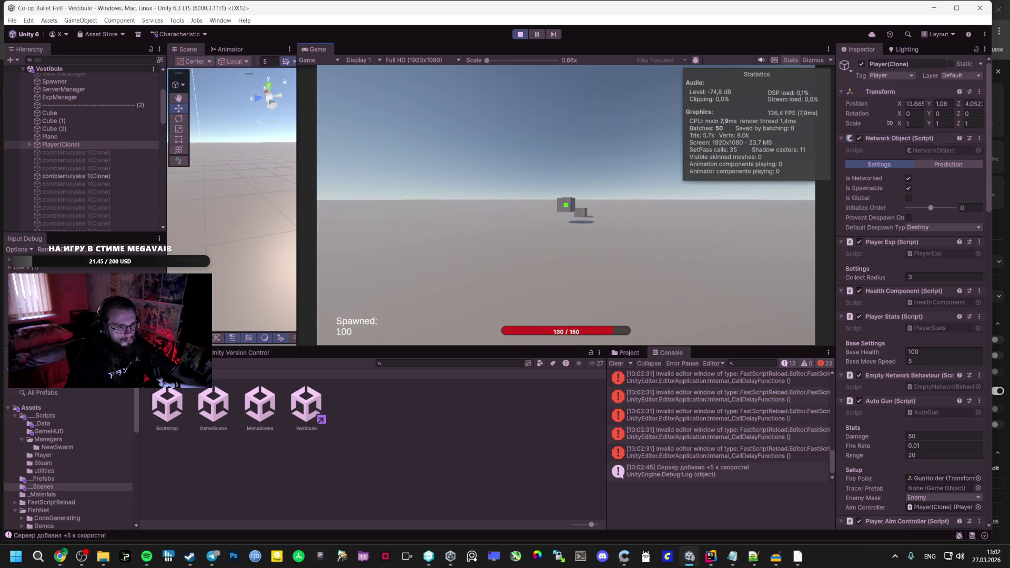
{"action": "key", "text": "Escape"}
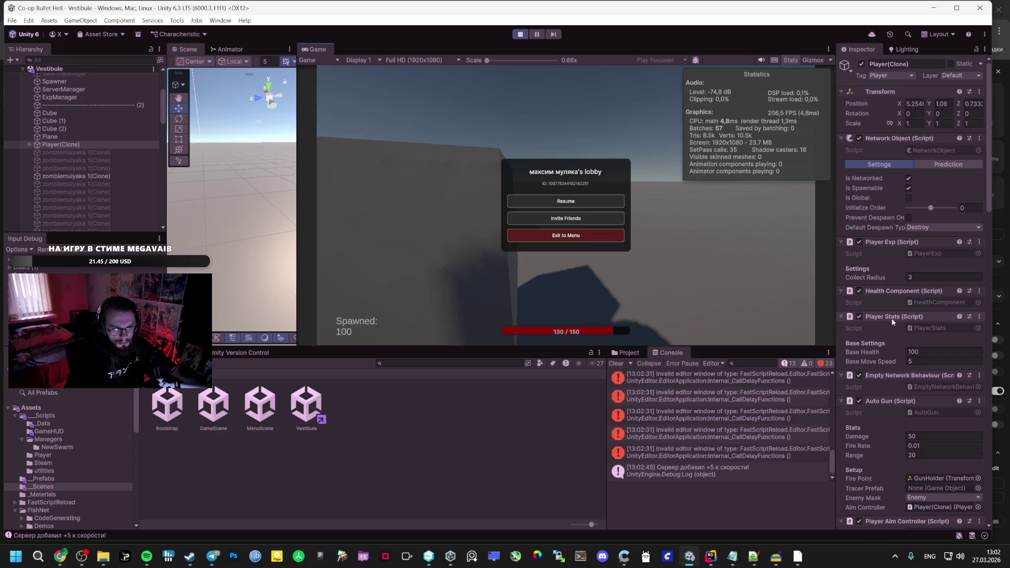
{"action": "right_click", "coordinate": [893, 322]}
{"action": "left_click", "coordinate": [925, 456]}
{"action": "left_click", "coordinate": [566, 201]}
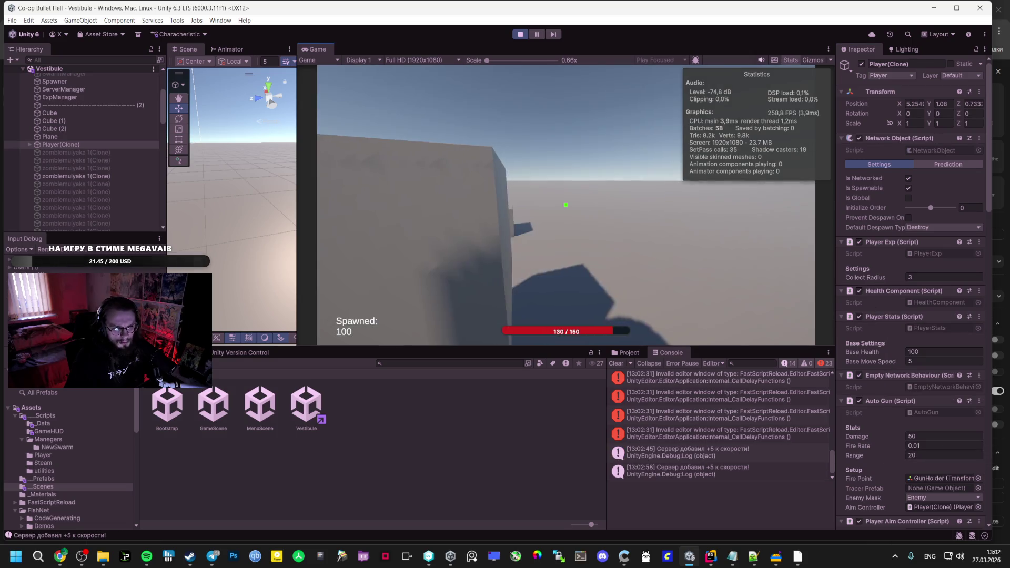
{"action": "key", "text": "w"}
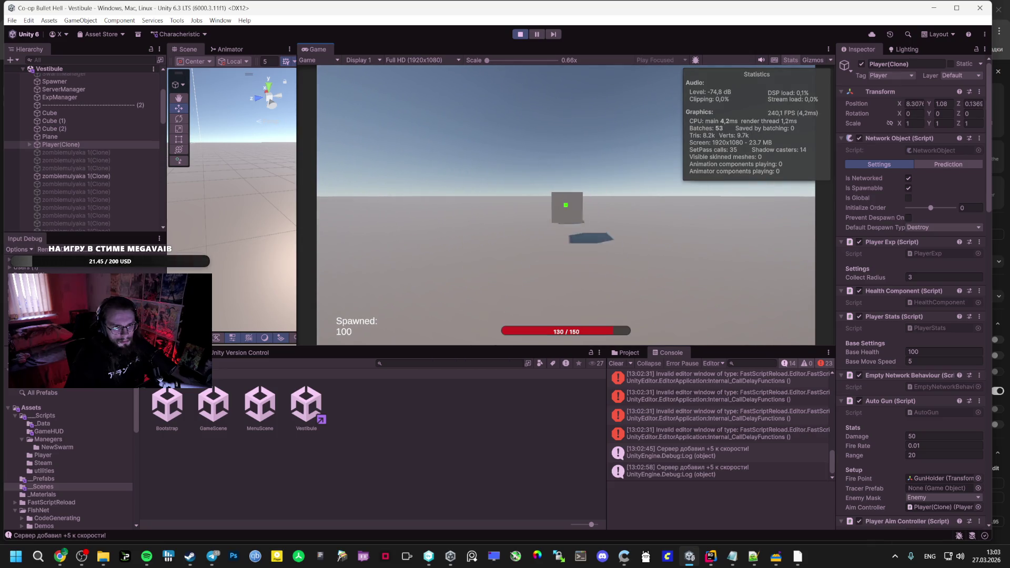
{"action": "key", "text": "Escape"}
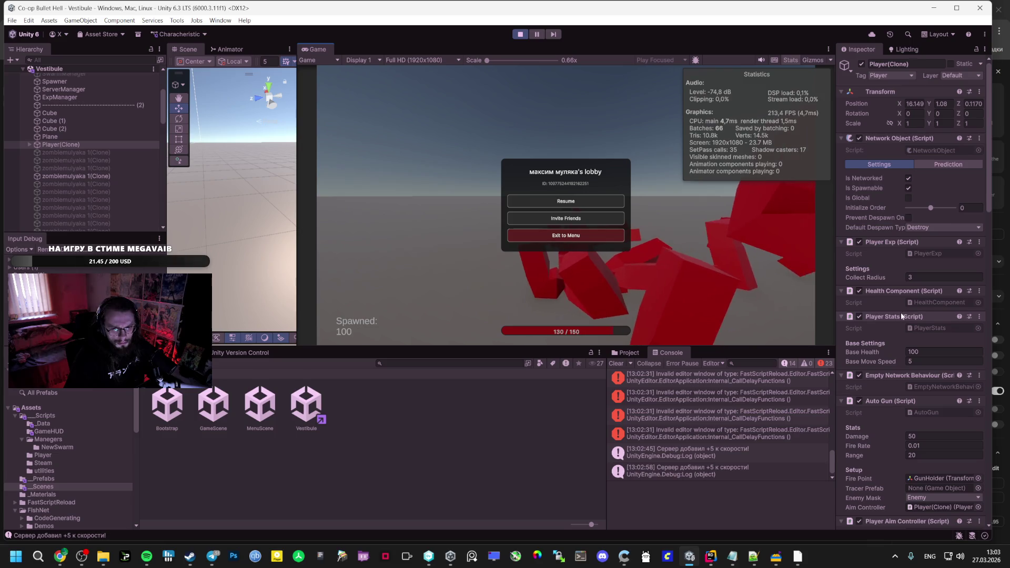
{"action": "left_click", "coordinate": [568, 201]}
Check the stats panel and raise move speed by another +5 to 20
{"action": "key", "text": "Tab"}
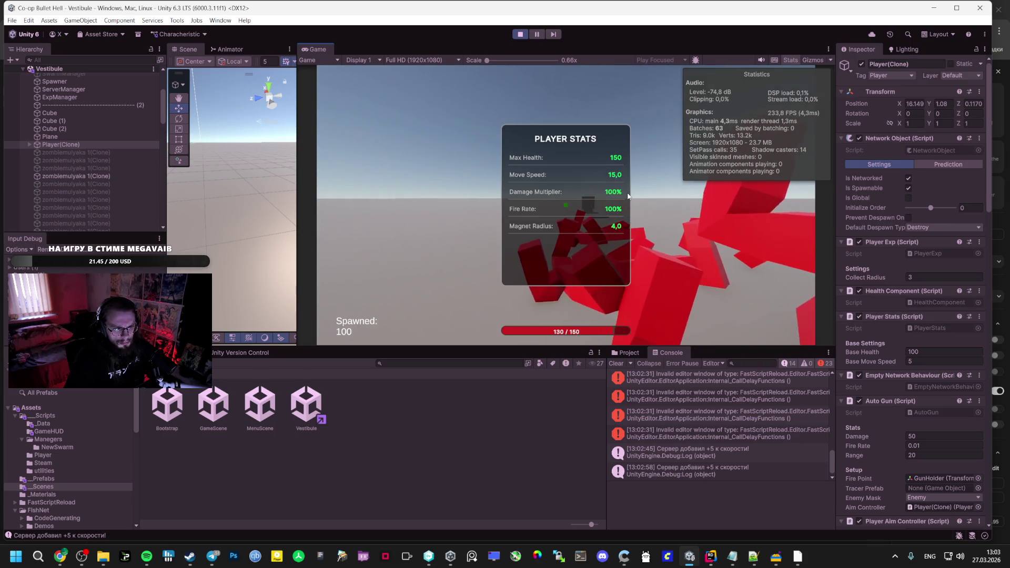
{"action": "key", "text": "Escape"}
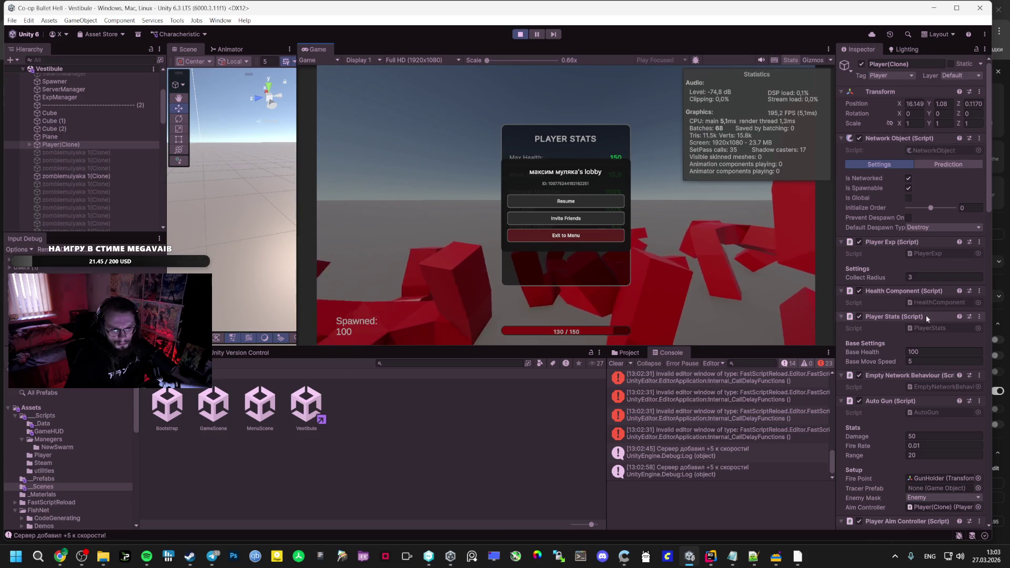
{"action": "right_click", "coordinate": [926, 317]}
{"action": "left_click", "coordinate": [941, 452]}
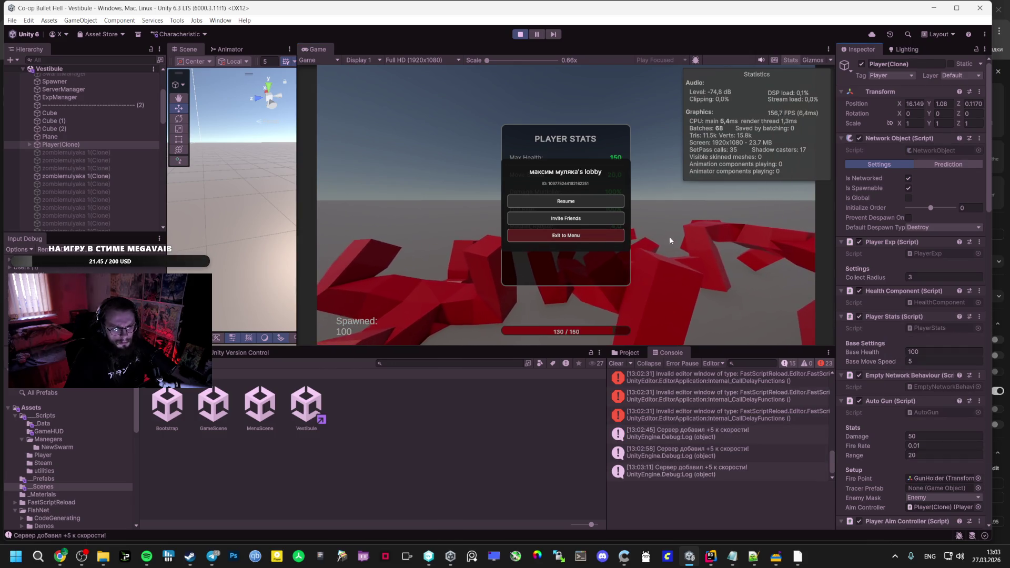
{"action": "left_click", "coordinate": [566, 202]}
{"action": "key", "text": "Tab"}
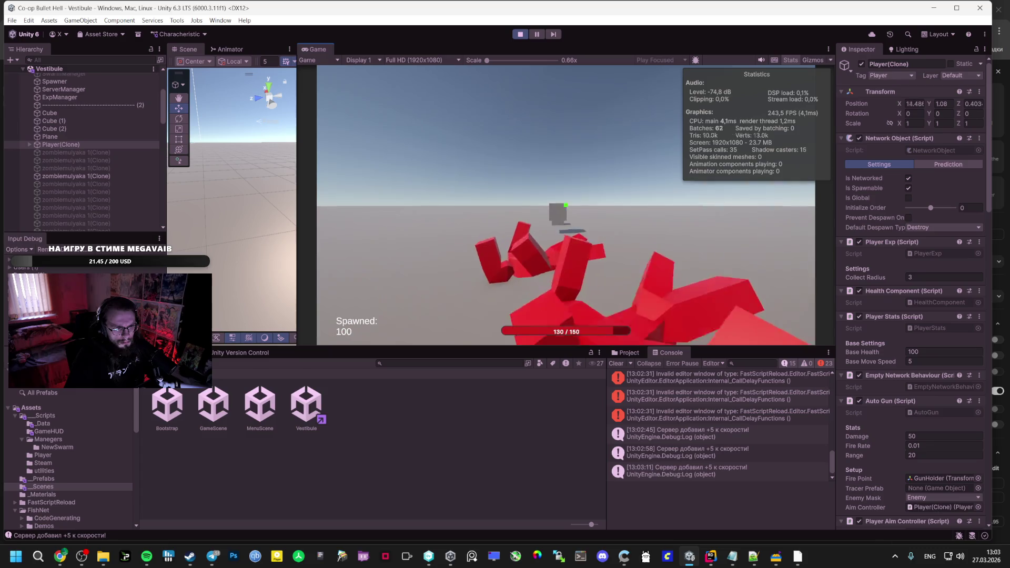
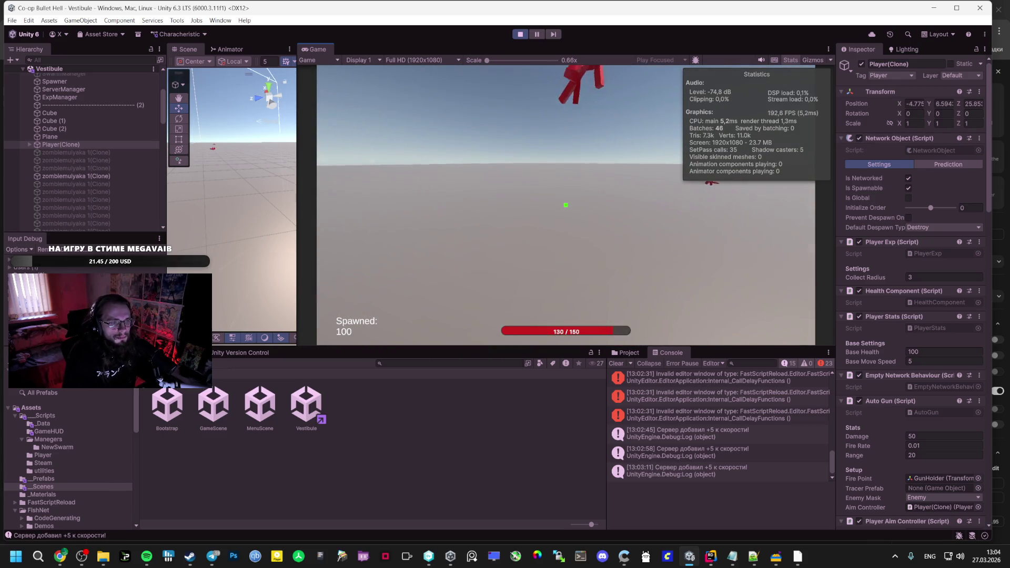
Stop the running play test, then bring the AI chat browser window forward
{"action": "key", "text": "Escape"}
{"action": "left_click_drag", "start_coordinate": [299, 181], "coordinate": [409, 181]}
{"action": "left_click", "coordinate": [522, 34]}
{"action": "mouse_move", "coordinate": [60, 556]}
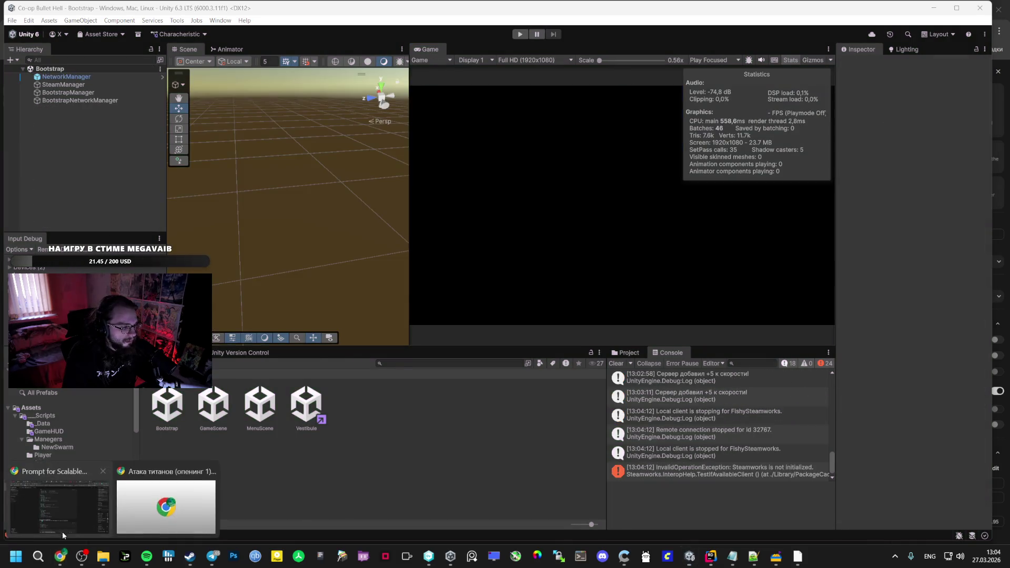
{"action": "left_click", "coordinate": [58, 490]}
Review Test 3 in the AI chat, draft a note that things no longer spawn, then replay
{"action": "scroll", "coordinate": [389, 358], "scroll_direction": "down", "scroll_amount": 5}
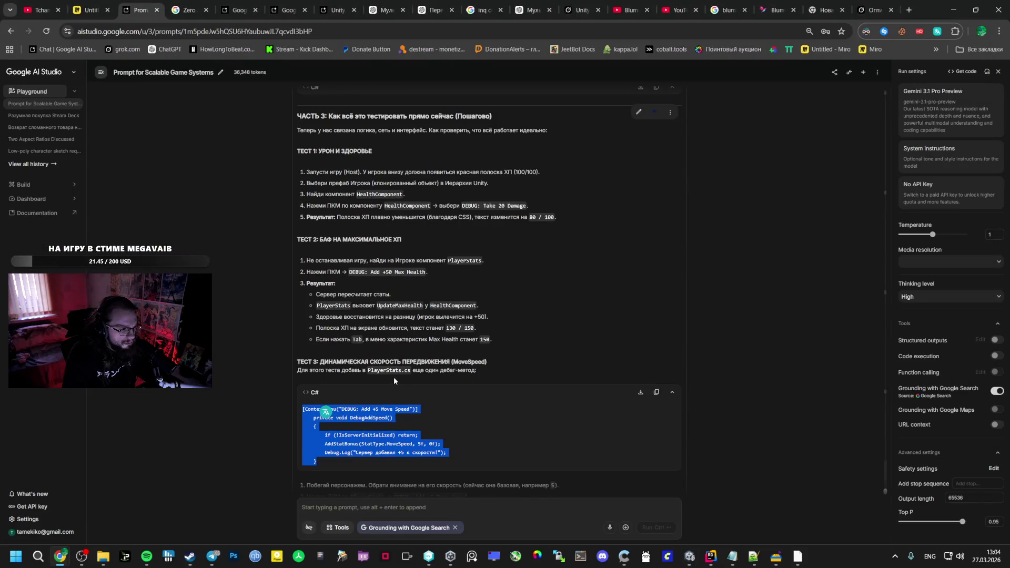
{"action": "scroll", "coordinate": [394, 377], "scroll_direction": "down", "scroll_amount": 1}
{"action": "scroll", "coordinate": [393, 377], "scroll_direction": "down", "scroll_amount": 1}
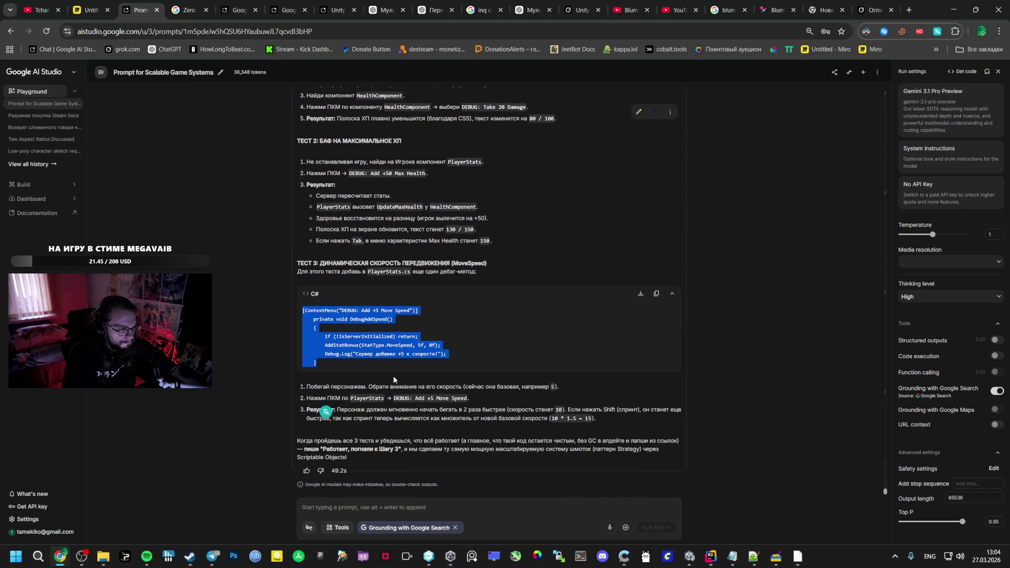
{"action": "left_click", "coordinate": [465, 408]}
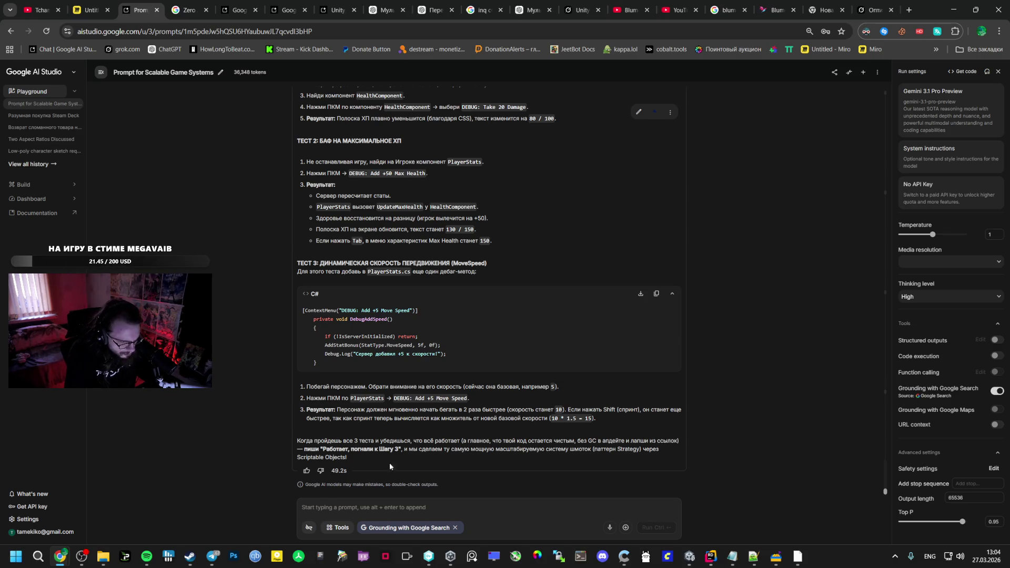
{"action": "type", "text": "Nfr"}
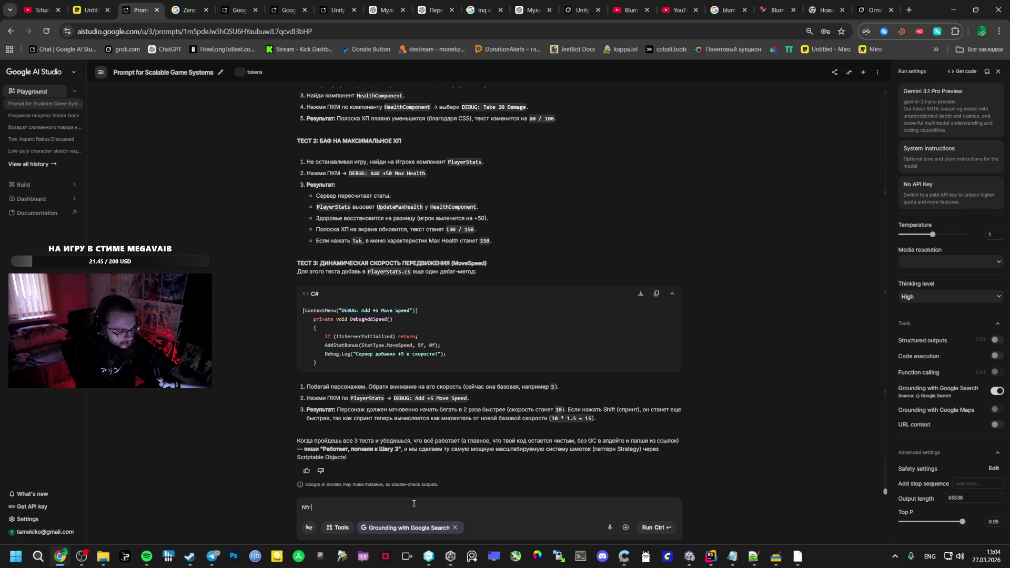
{"action": "type", "text": "Т"}
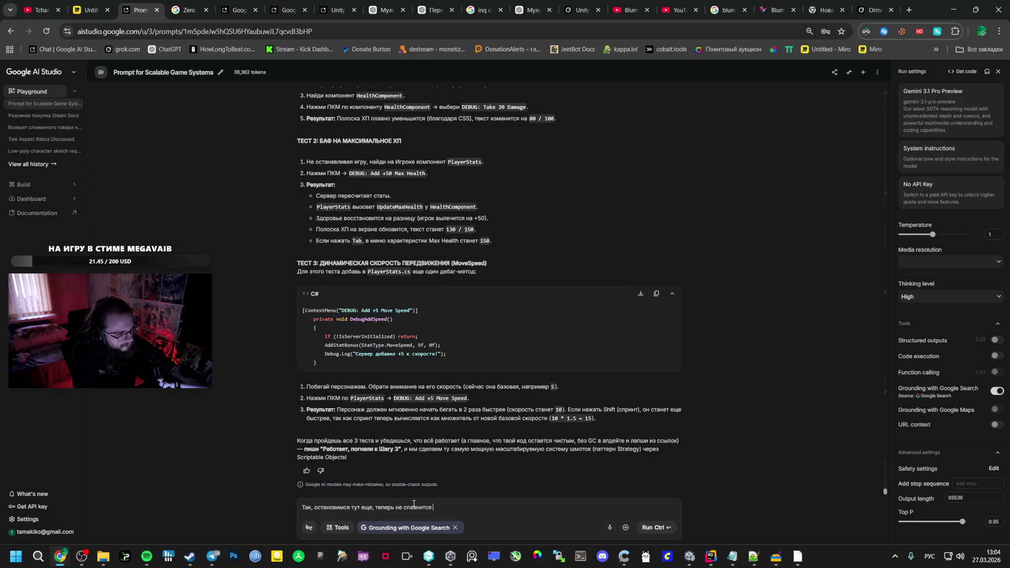
{"action": "key", "text": "alt+Tab"}
{"action": "left_click", "coordinate": [520, 34]}
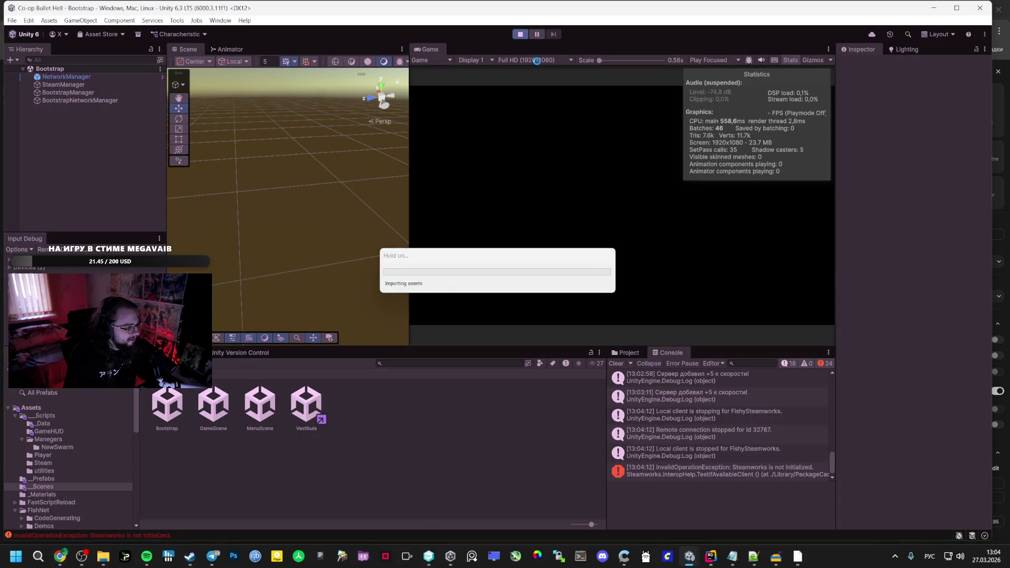
Open a followed Twitch channel's live stream in a new tab and browse its page
{"action": "key", "text": "alt+Tab"}
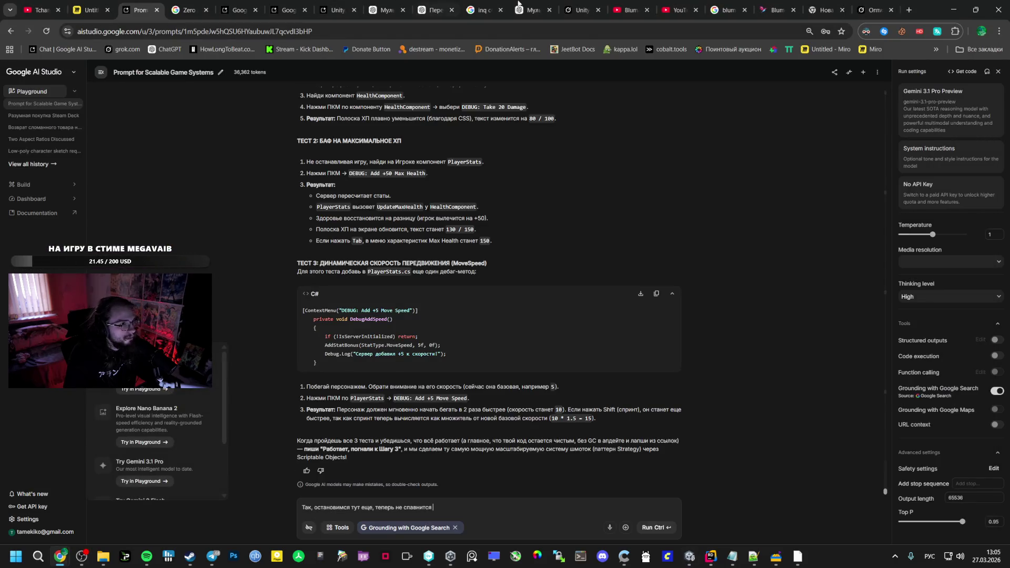
{"action": "left_click", "coordinate": [910, 9]}
{"action": "left_click", "coordinate": [367, 300]}
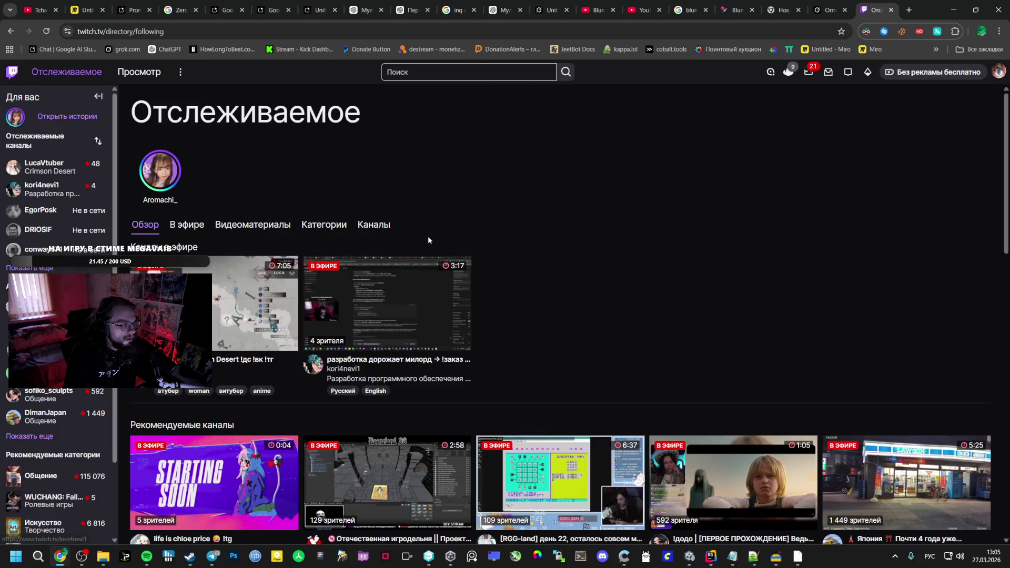
{"action": "left_click", "coordinate": [406, 285]}
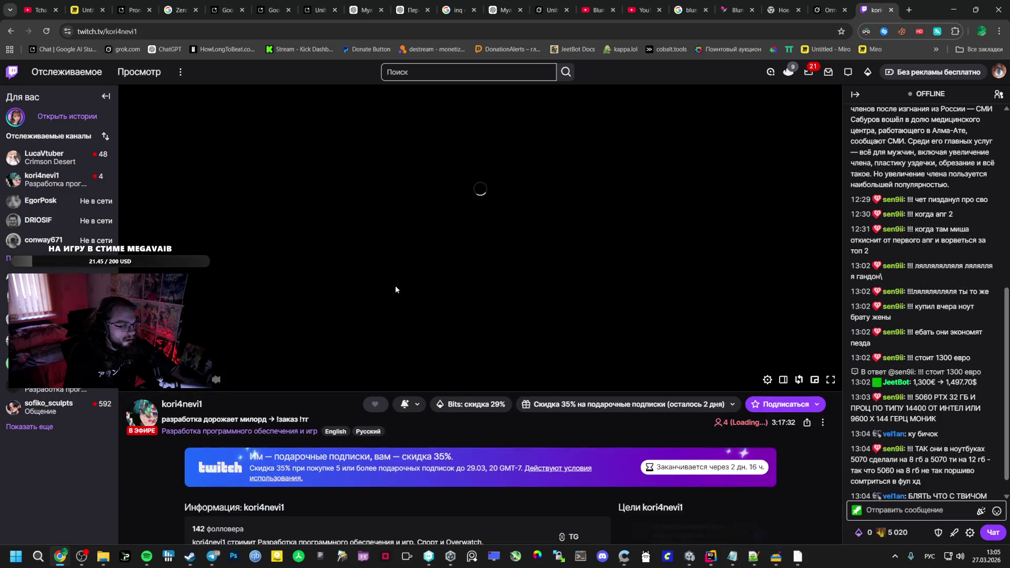
{"action": "scroll", "coordinate": [396, 286], "scroll_direction": "down", "scroll_amount": 5}
{"action": "scroll", "coordinate": [395, 286], "scroll_direction": "down", "scroll_amount": 5}
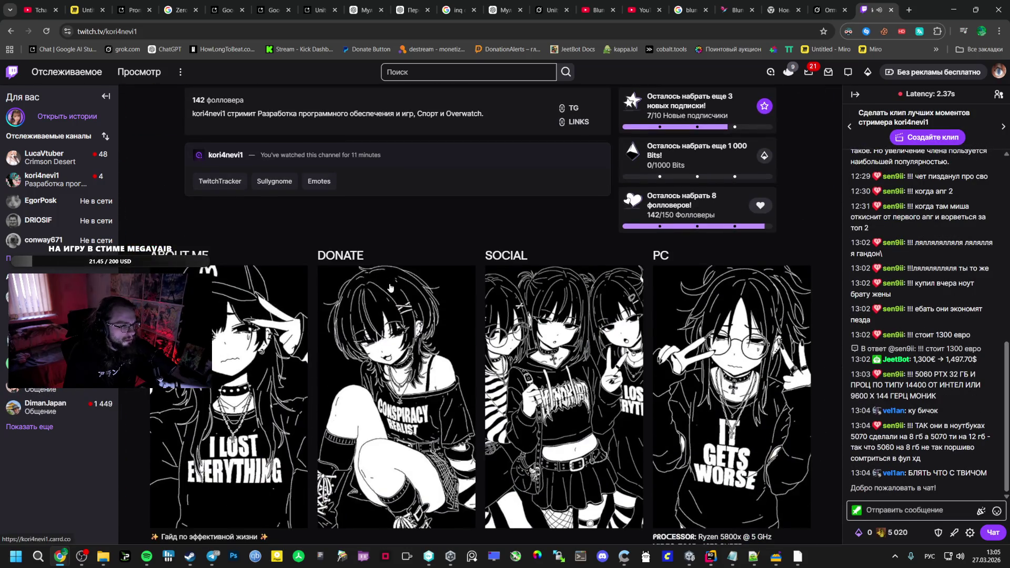
{"action": "scroll", "coordinate": [387, 286], "scroll_direction": "down", "scroll_amount": 5}
{"action": "scroll", "coordinate": [388, 286], "scroll_direction": "up", "scroll_amount": 15}
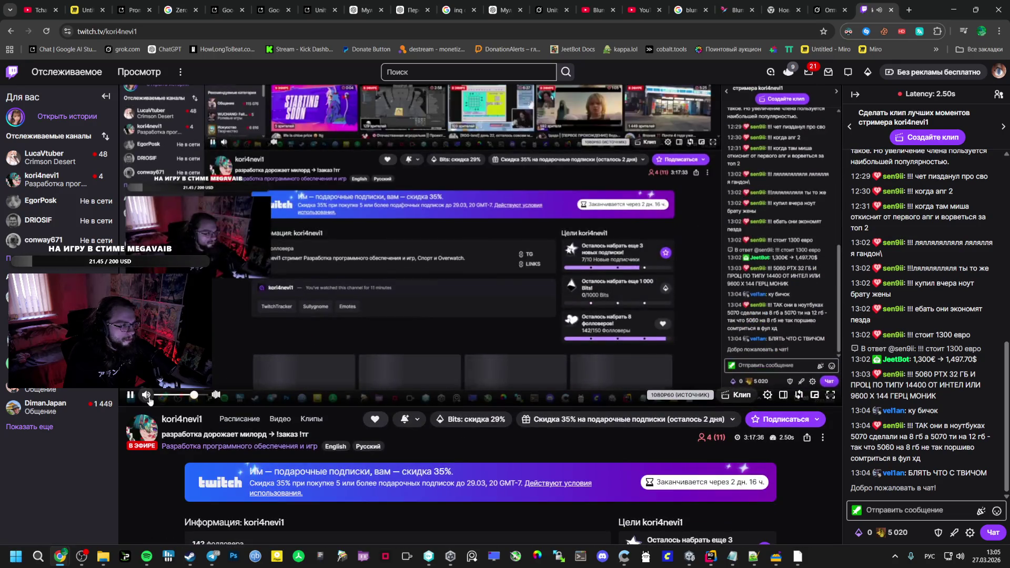
{"action": "key", "text": "alt+Tab"}
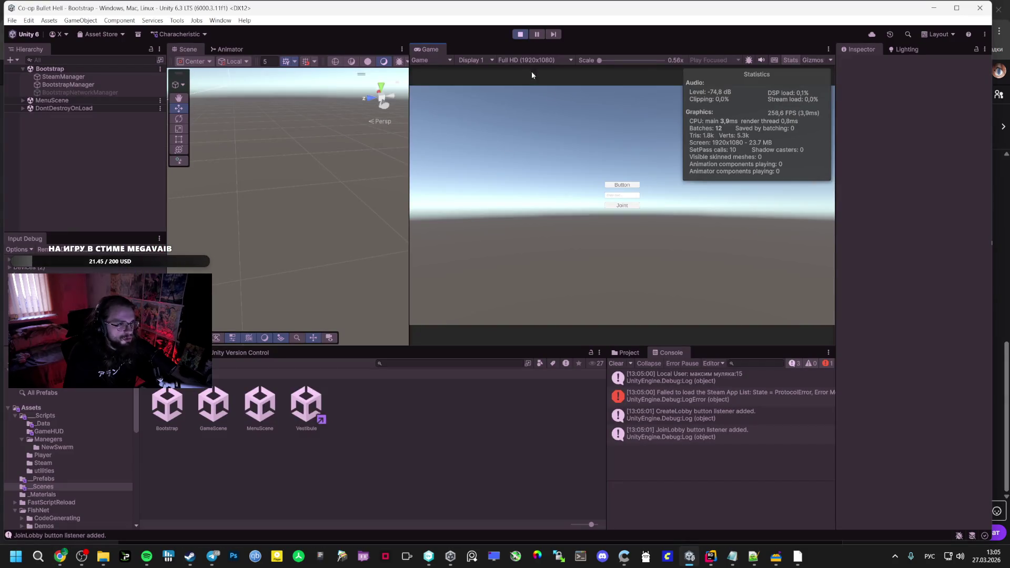
Host a game, open the player stats overview, and restore the full editor layout
{"action": "left_click", "coordinate": [621, 185]}
{"action": "key", "text": "Escape"}
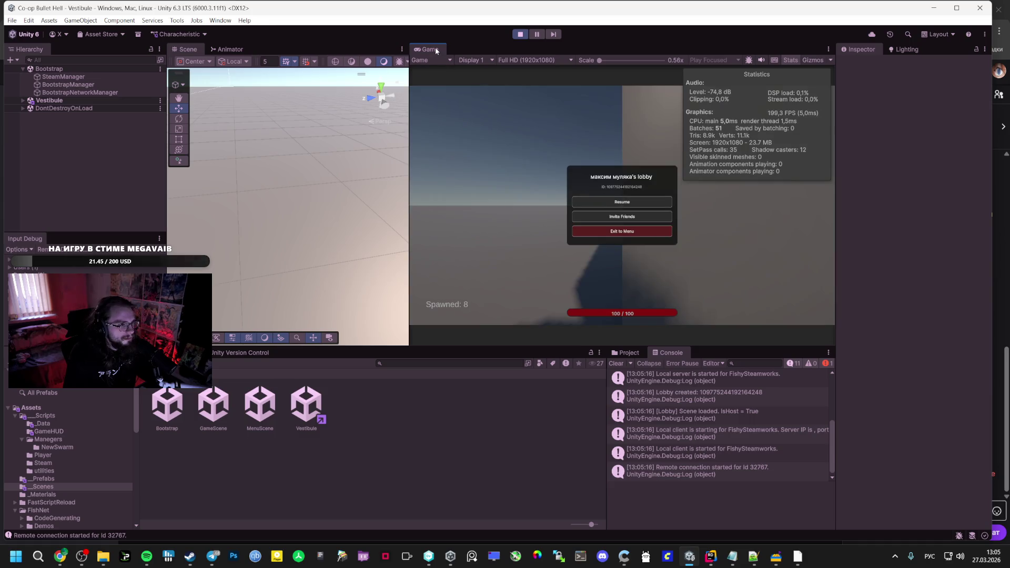
{"action": "key", "text": "shift+space"}
{"action": "key", "text": "Escape"}
{"action": "key", "text": "Tab"}
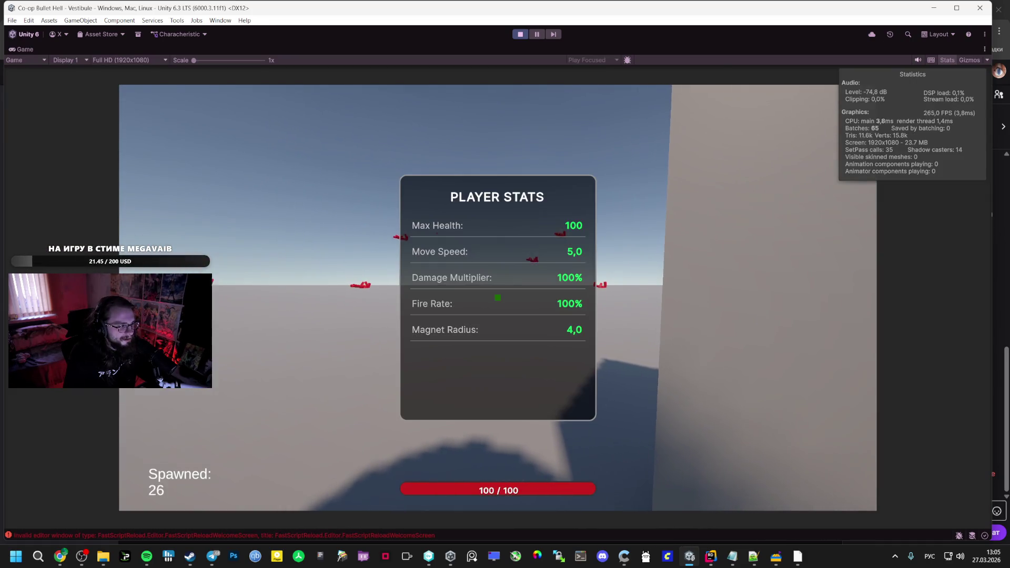
{"action": "key", "text": "Escape"}
{"action": "double_click", "coordinate": [21, 52]}
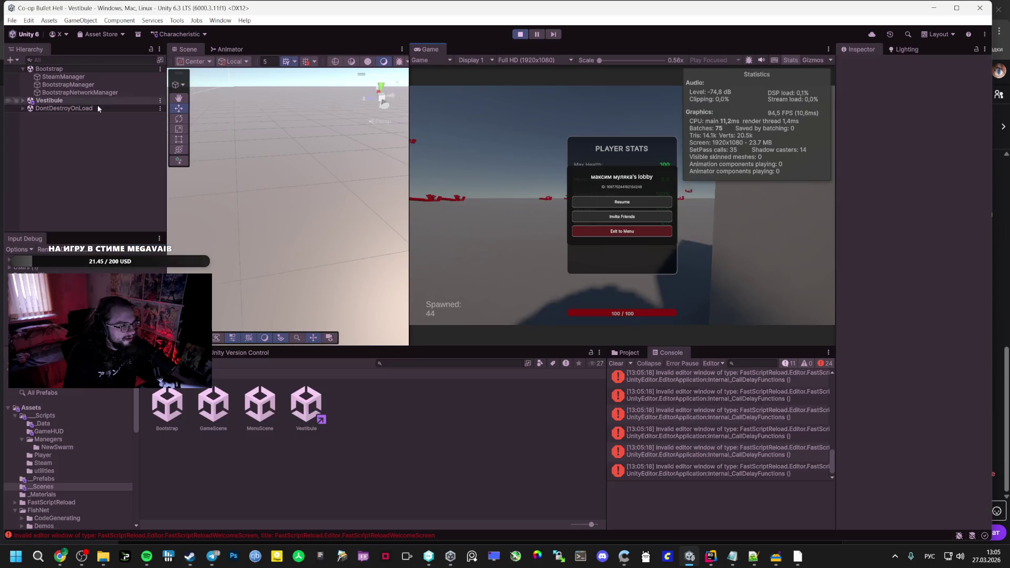
Give Player(Clone) three DEBUG +5 Move Speed boosts, then resume the game
{"action": "left_click", "coordinate": [52, 100]}
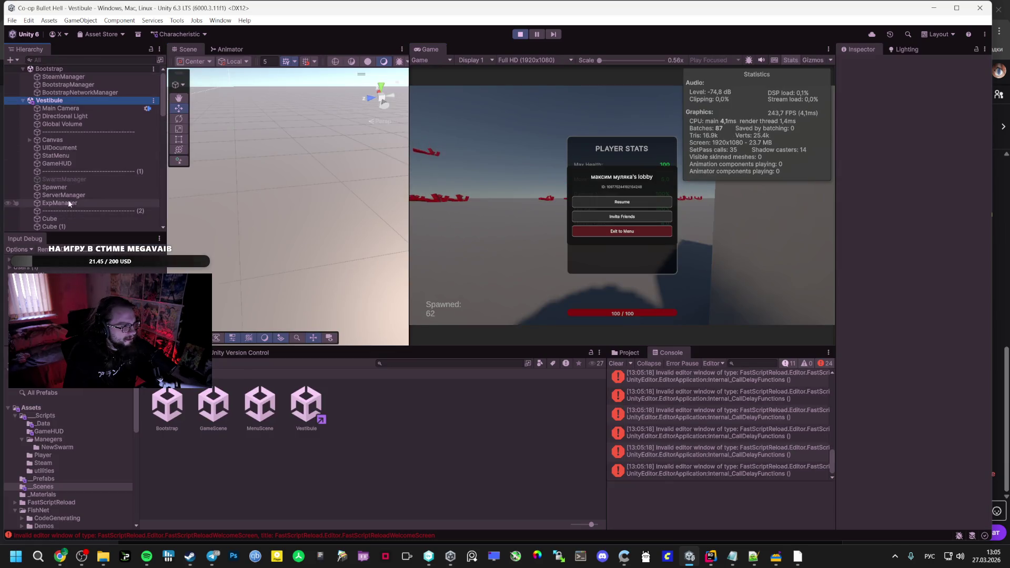
{"action": "scroll", "coordinate": [81, 174], "scroll_direction": "down", "scroll_amount": 5}
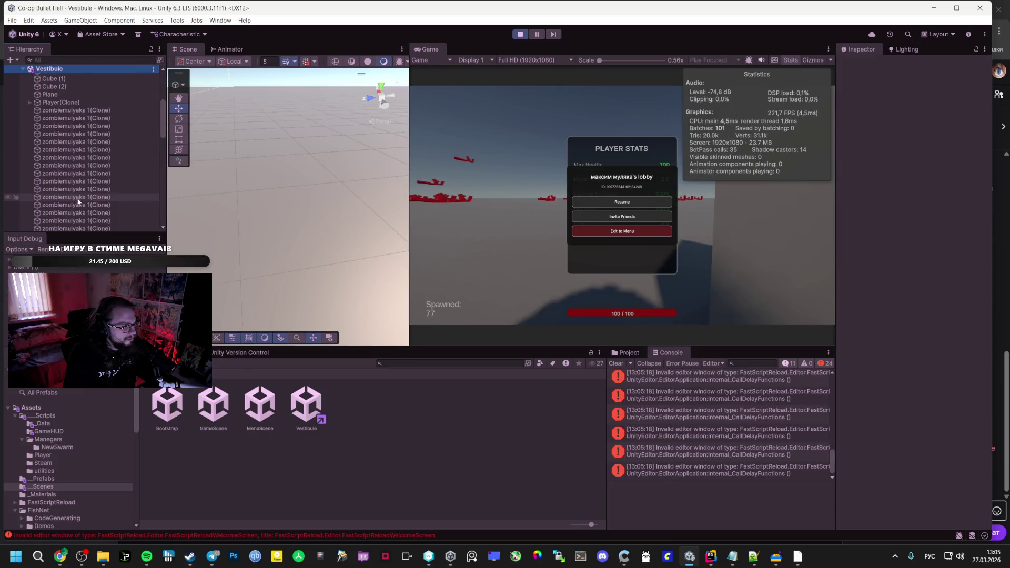
{"action": "left_click", "coordinate": [84, 103]}
{"action": "right_click", "coordinate": [914, 317]}
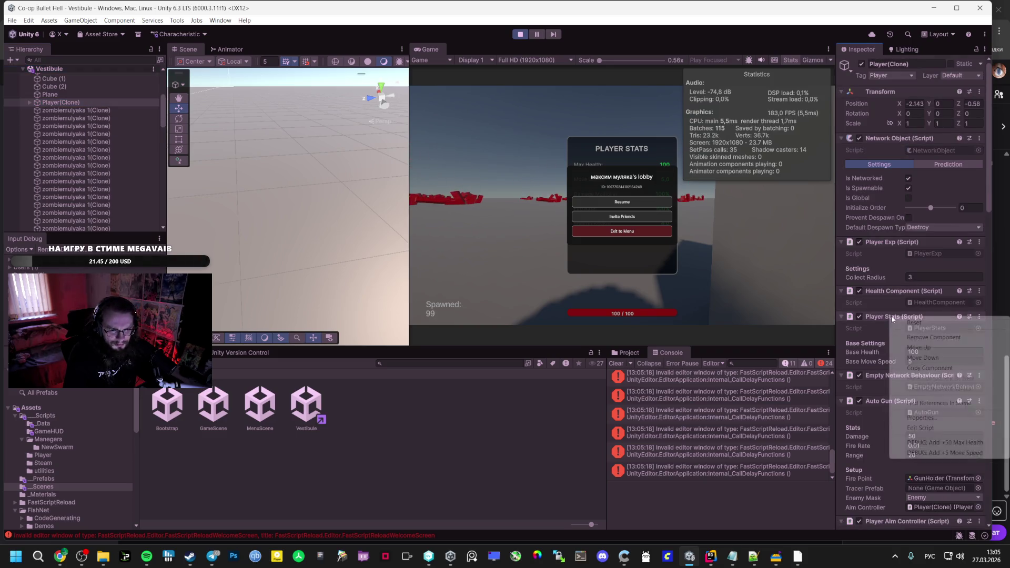
{"action": "left_click", "coordinate": [946, 454]}
{"action": "right_click", "coordinate": [921, 317]}
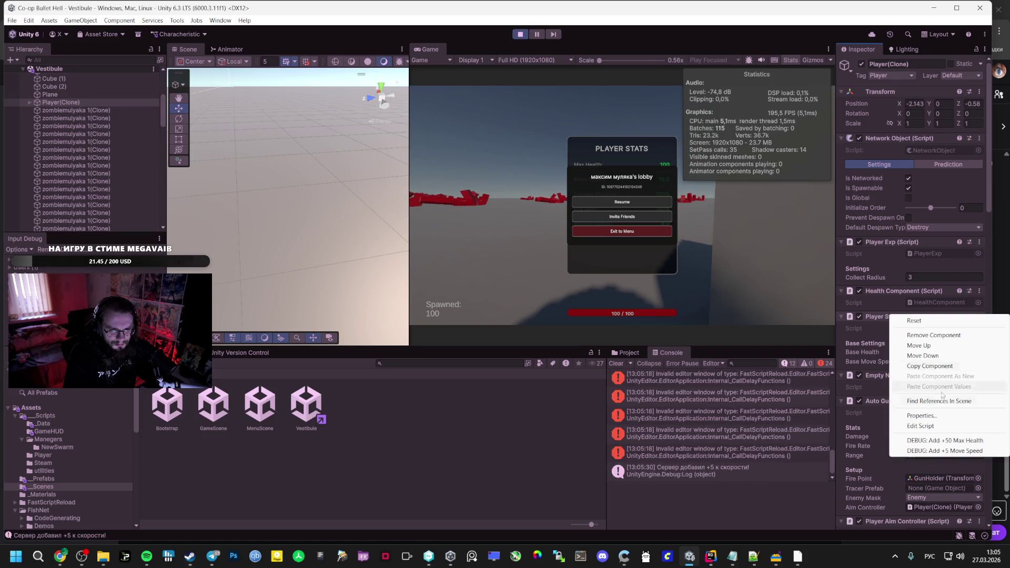
{"action": "left_click", "coordinate": [938, 451]}
{"action": "right_click", "coordinate": [913, 319]}
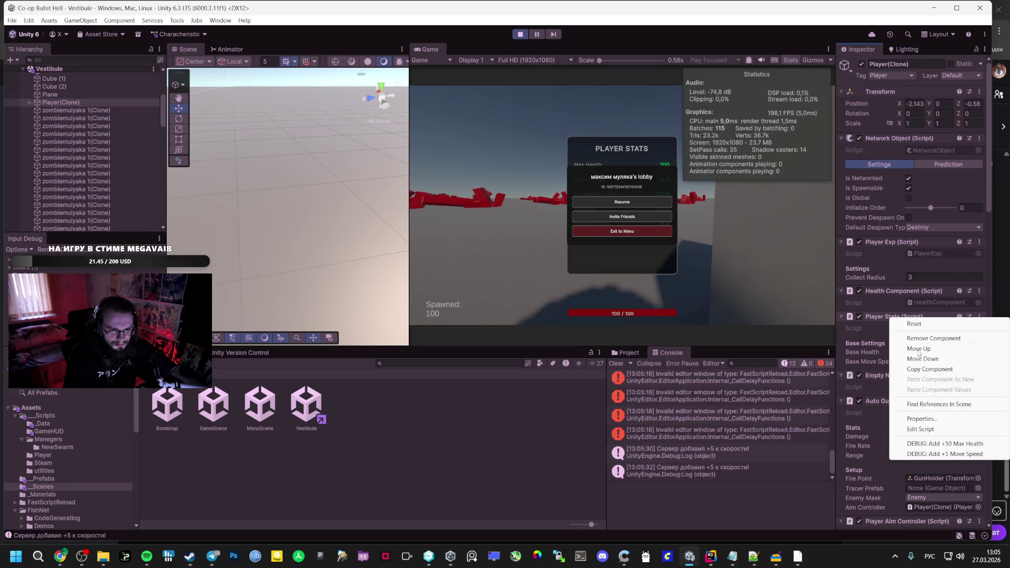
{"action": "left_click", "coordinate": [934, 454]}
{"action": "right_click", "coordinate": [918, 319]}
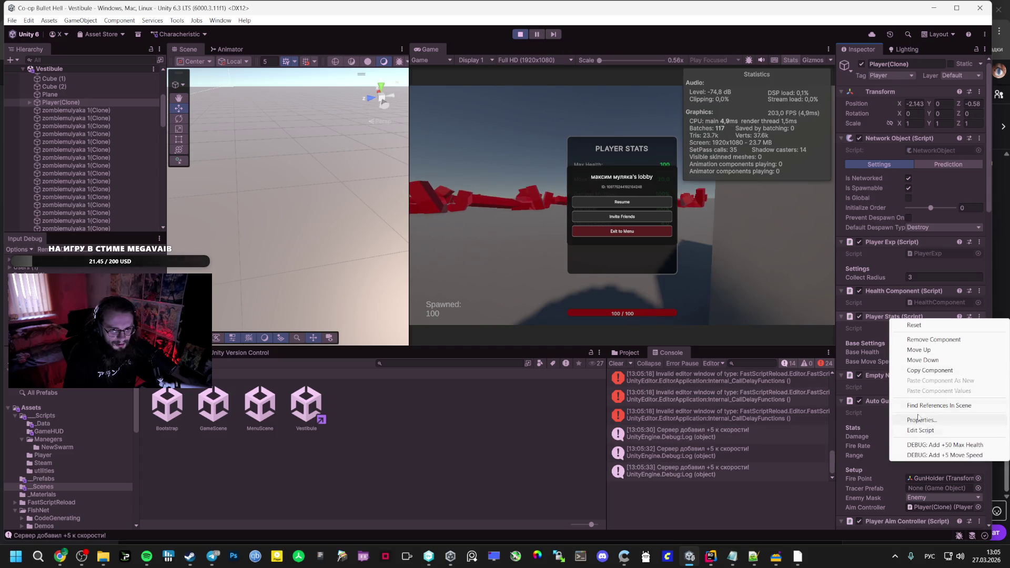
{"action": "left_click", "coordinate": [924, 430]}
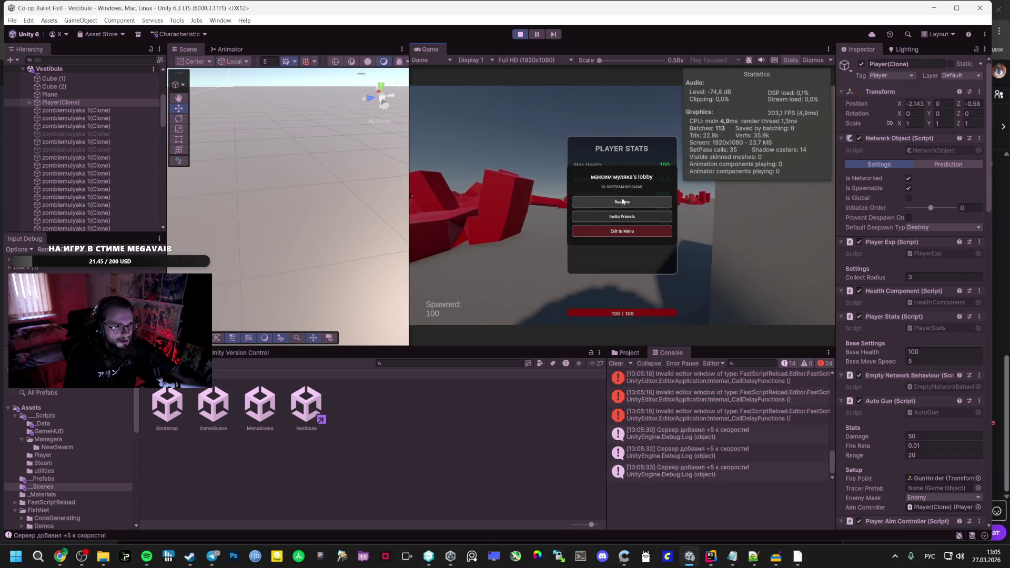
{"action": "left_click", "coordinate": [623, 202]}
{"action": "key", "text": "Tab"}
{"action": "key", "text": "Tab"}
{"action": "key", "text": "Tab"}
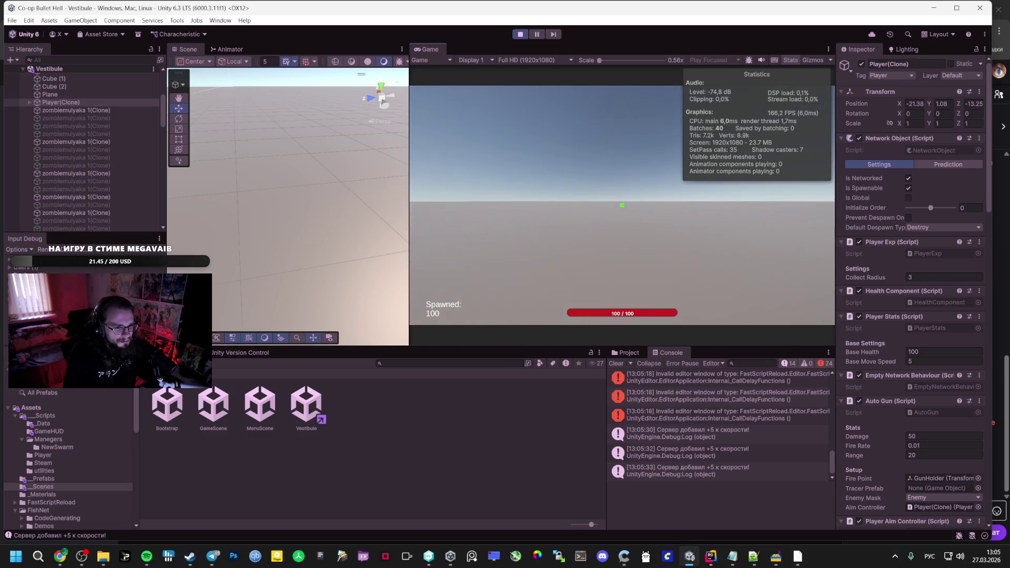
Maximize the game view and run the player toward the red enemy horde to test speed
{"action": "key", "text": "Escape"}
{"action": "double_click", "coordinate": [429, 51]}
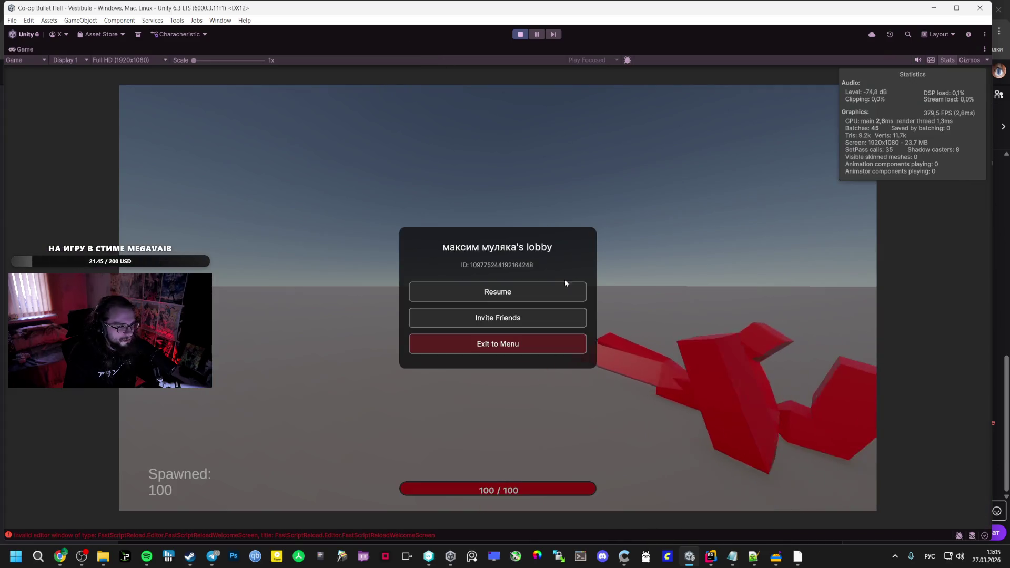
{"action": "left_click", "coordinate": [568, 281]}
{"action": "key", "text": "w"}
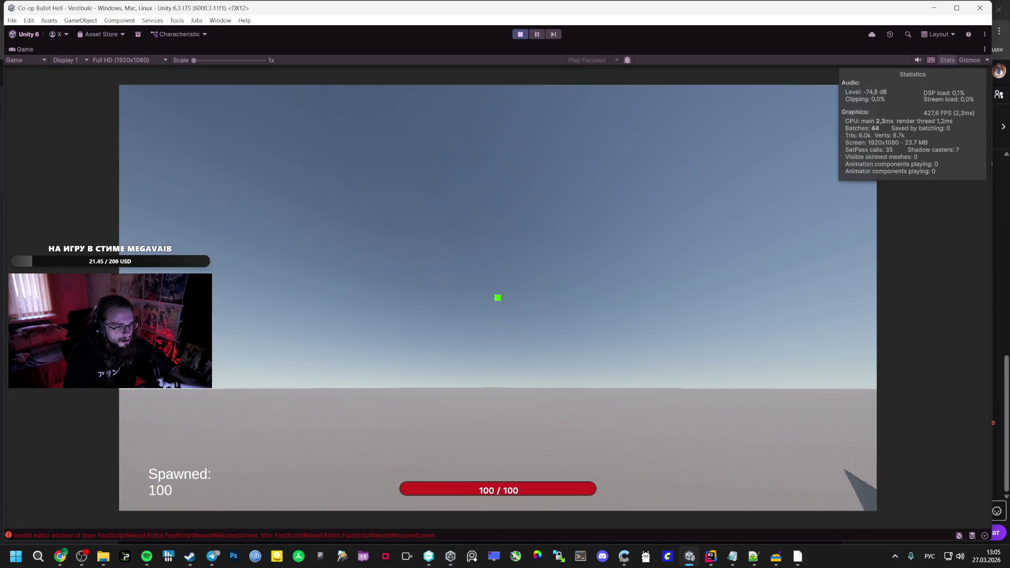
{"action": "key", "text": "w"}
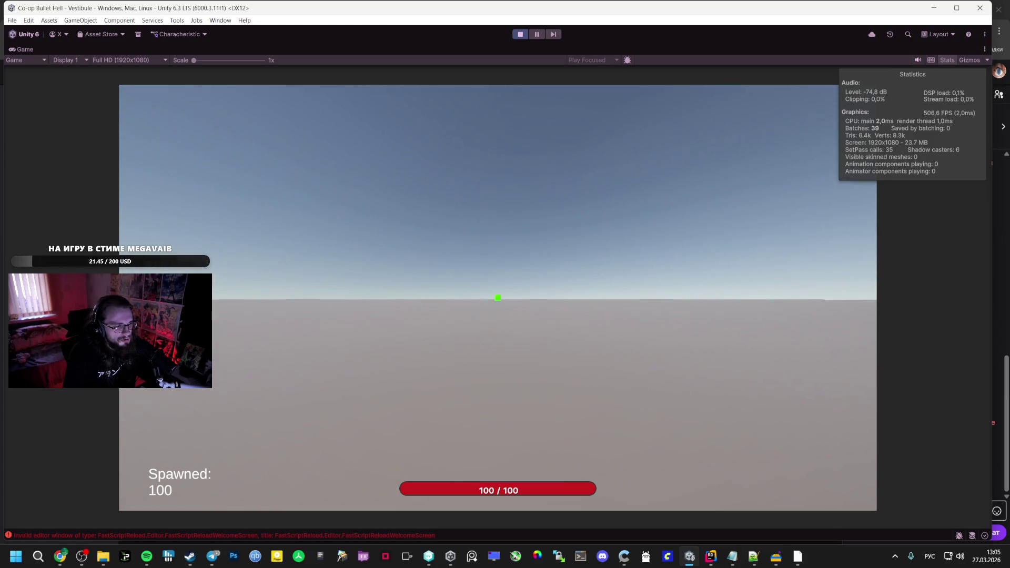
Pause, read a console error in the full layout, then stop the play test
{"action": "key", "text": "Escape"}
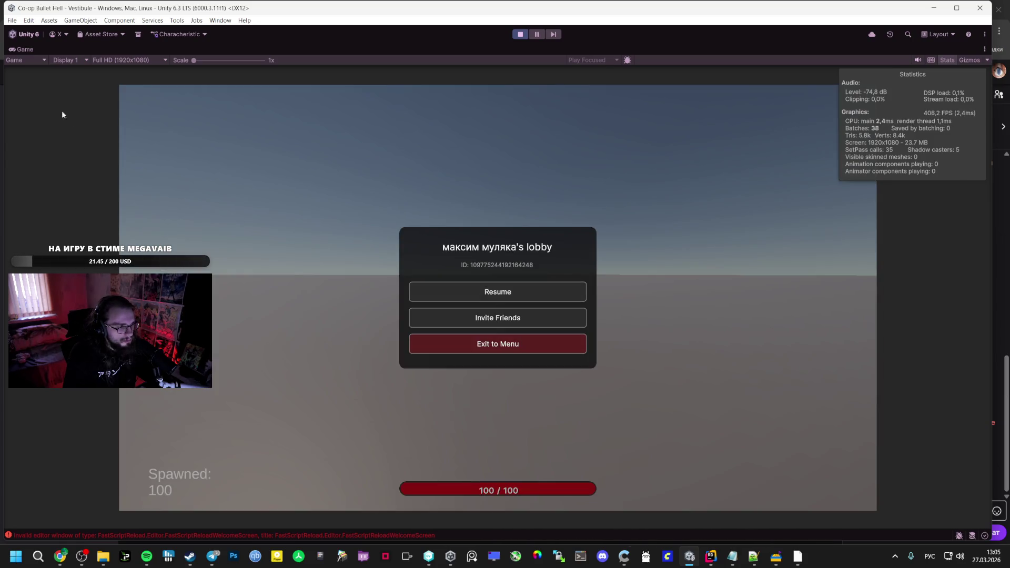
{"action": "double_click", "coordinate": [25, 50]}
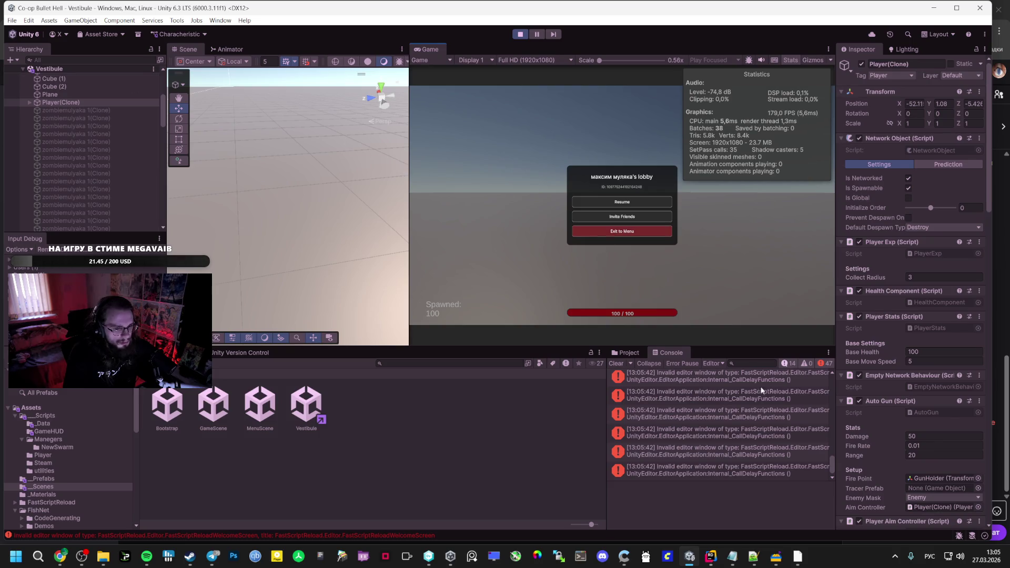
{"action": "left_click", "coordinate": [761, 431]}
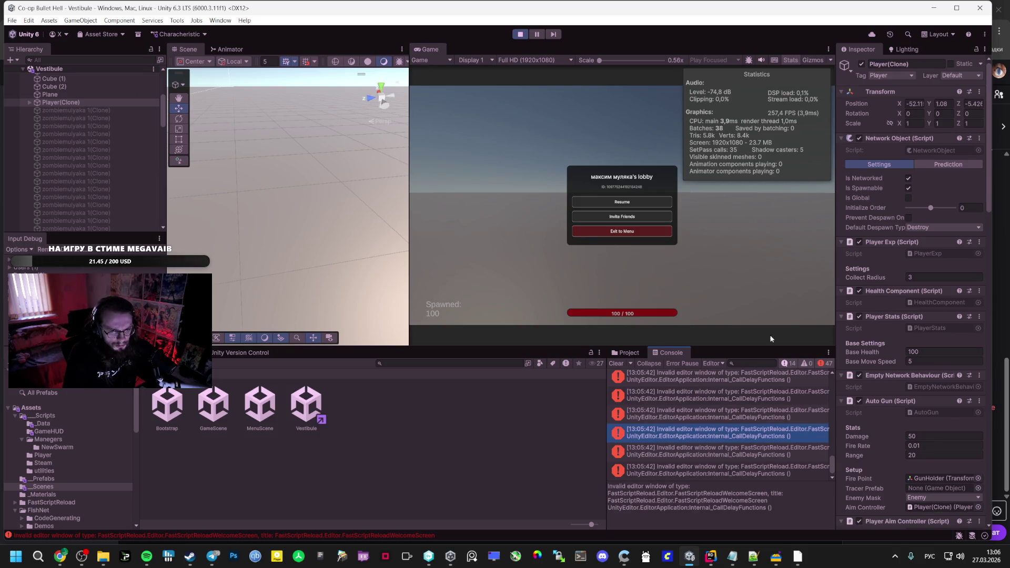
{"action": "left_click", "coordinate": [643, 202]}
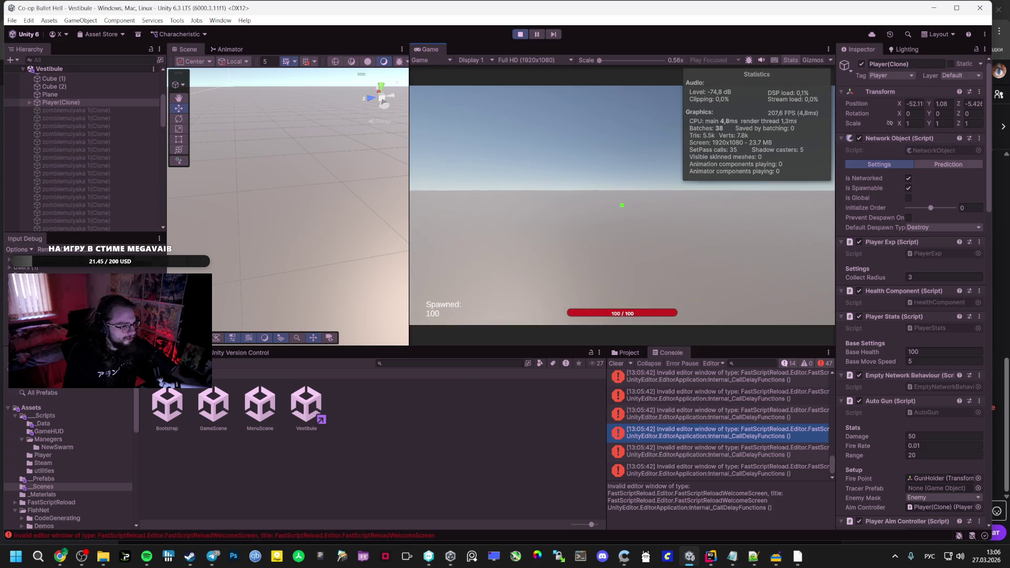
{"action": "key", "text": "Escape"}
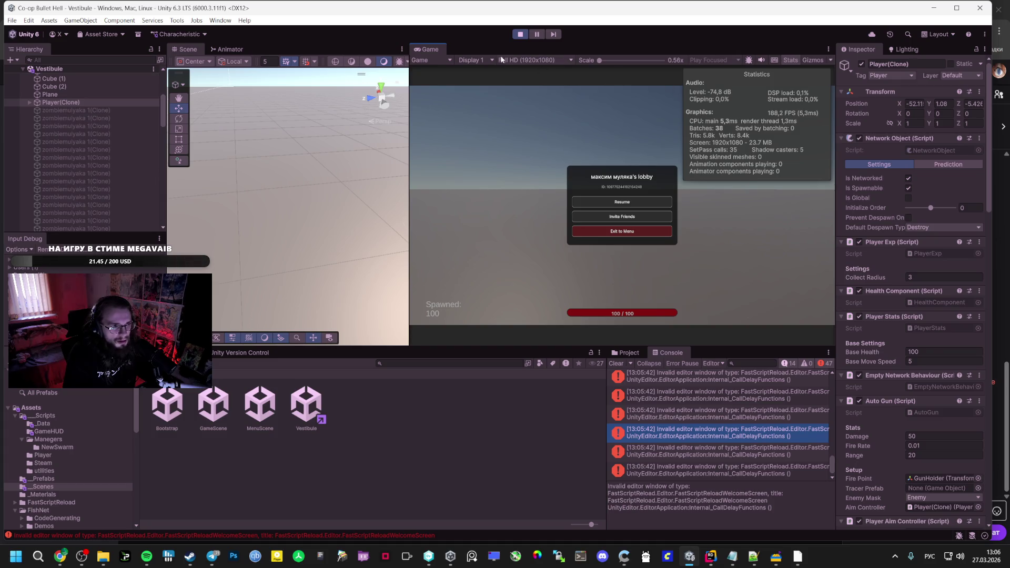
{"action": "left_click", "coordinate": [519, 33]}
Set the Player prefab's Auto Gun damage to 0, start Play mode, and bring up OBS stats
{"action": "left_click", "coordinate": [43, 479]}
{"action": "left_click", "coordinate": [166, 405]}
{"action": "scroll", "coordinate": [926, 356], "scroll_direction": "down", "scroll_amount": 3}
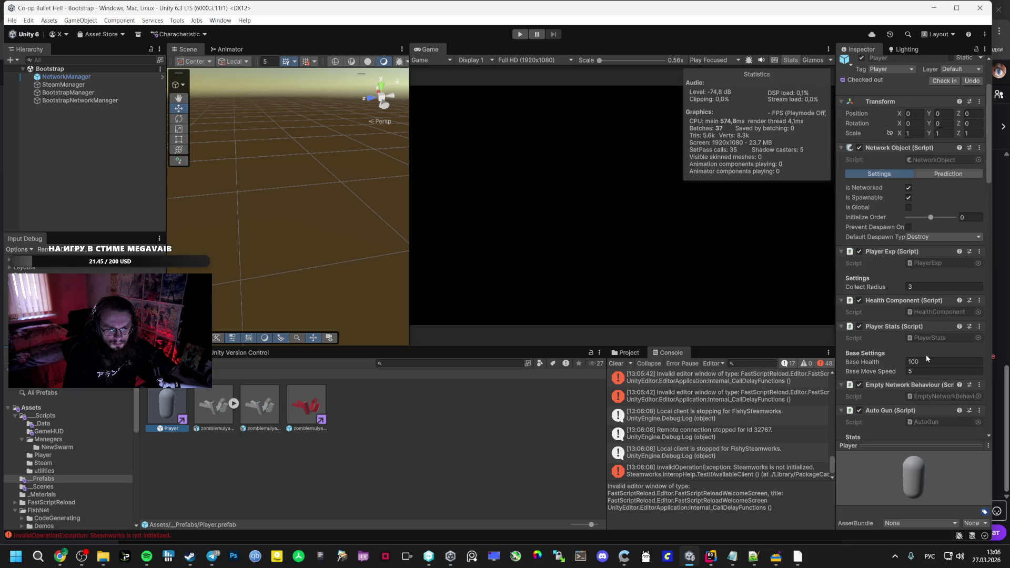
{"action": "scroll", "coordinate": [928, 351], "scroll_direction": "down", "scroll_amount": 5}
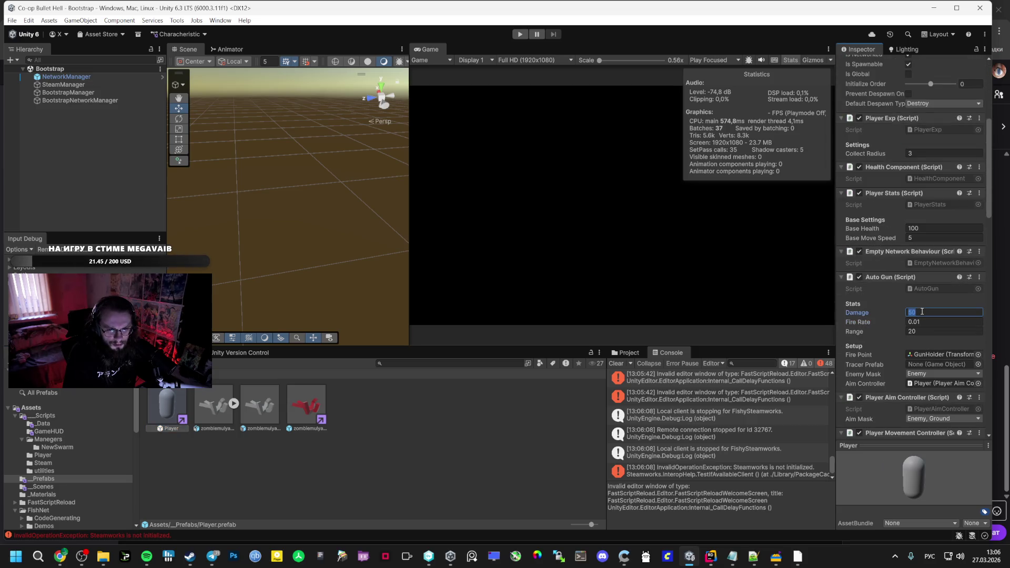
{"action": "type", "text": "0"}
{"action": "key", "text": "Return"}
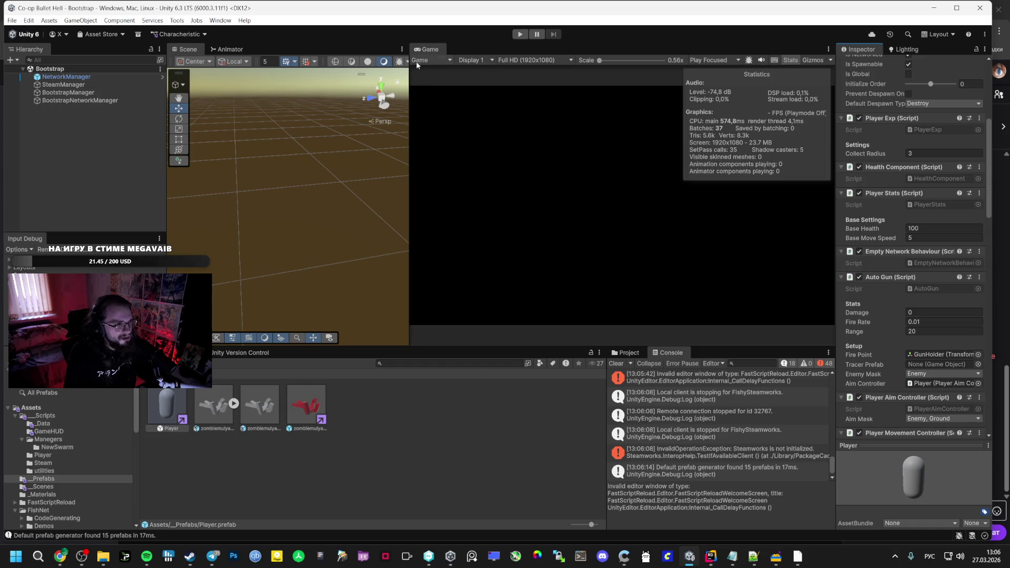
{"action": "left_click", "coordinate": [517, 35]}
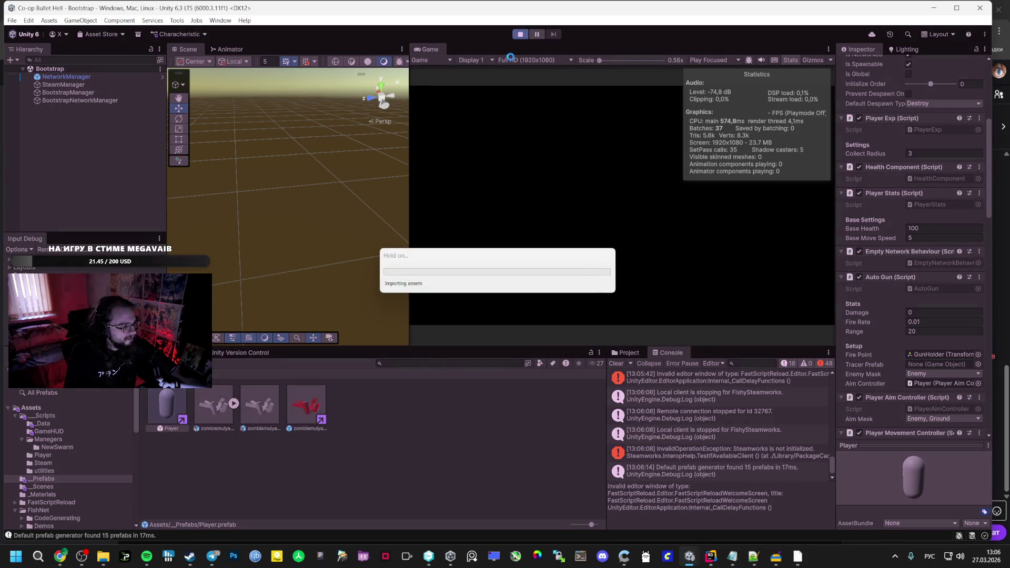
{"action": "key", "text": "alt+Tab"}
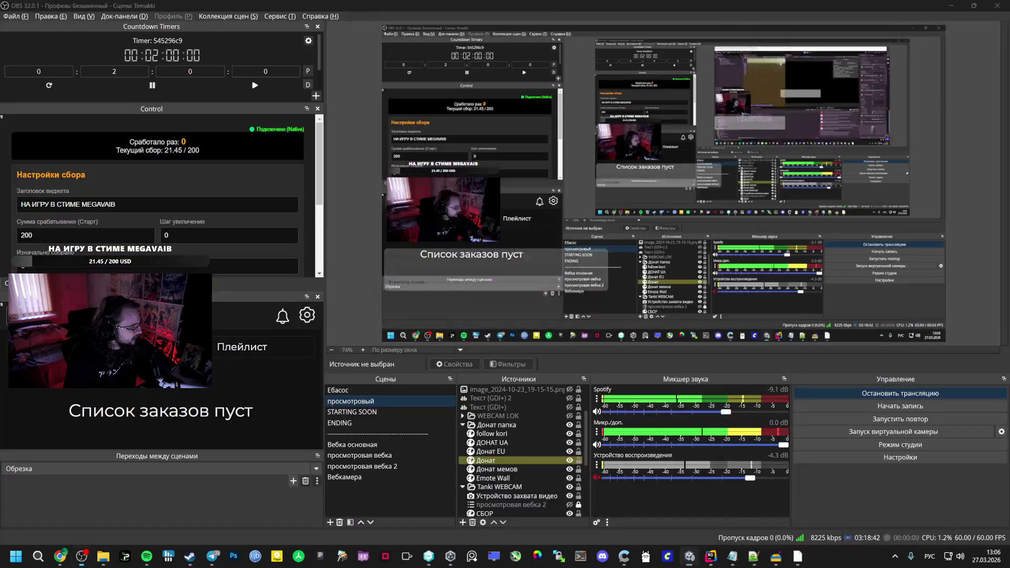
{"action": "left_click_drag", "start_coordinate": [444, 198], "coordinate": [540, 197]}
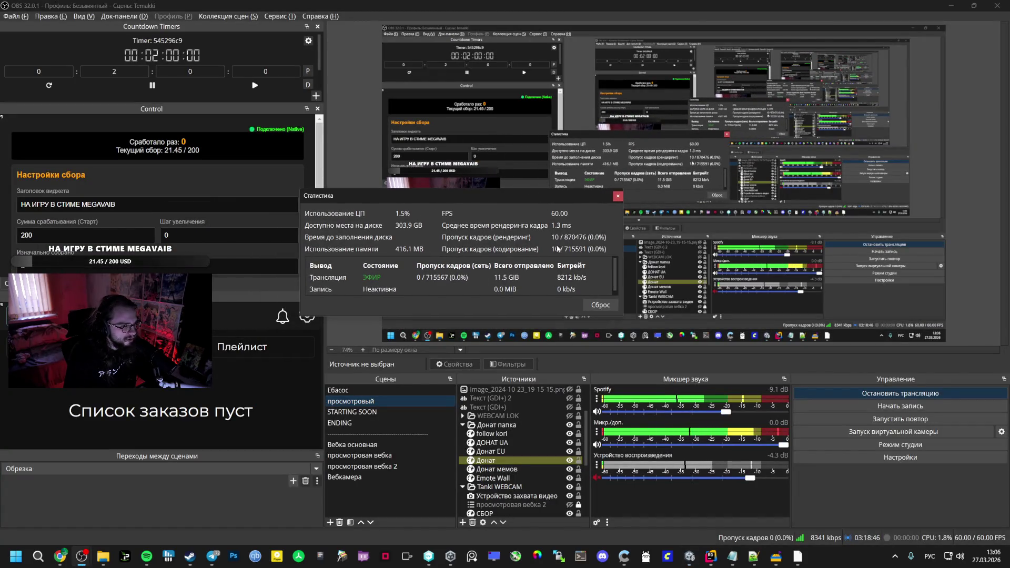
{"action": "key", "text": "Escape"}
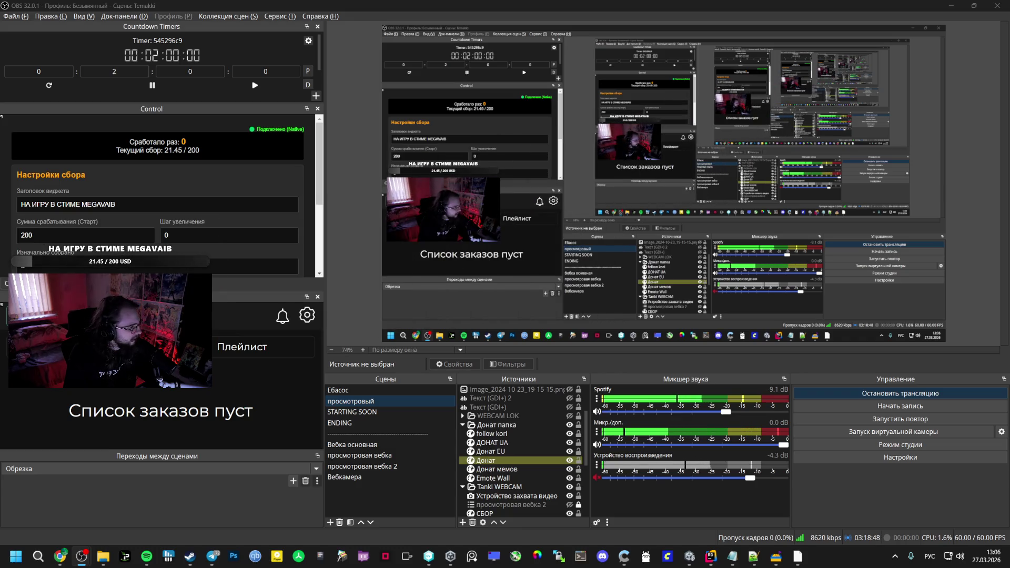
{"action": "key", "text": "alt+Tab"}
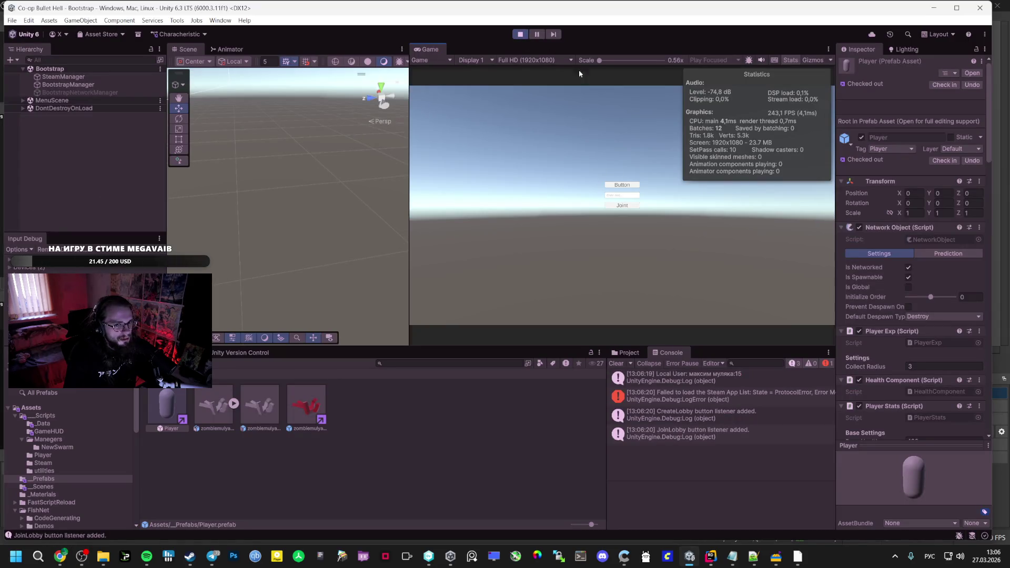
Open the Vestibule scene, set the Spawner's Max Enemies to 1000, and save it
{"action": "left_click", "coordinate": [43, 487]}
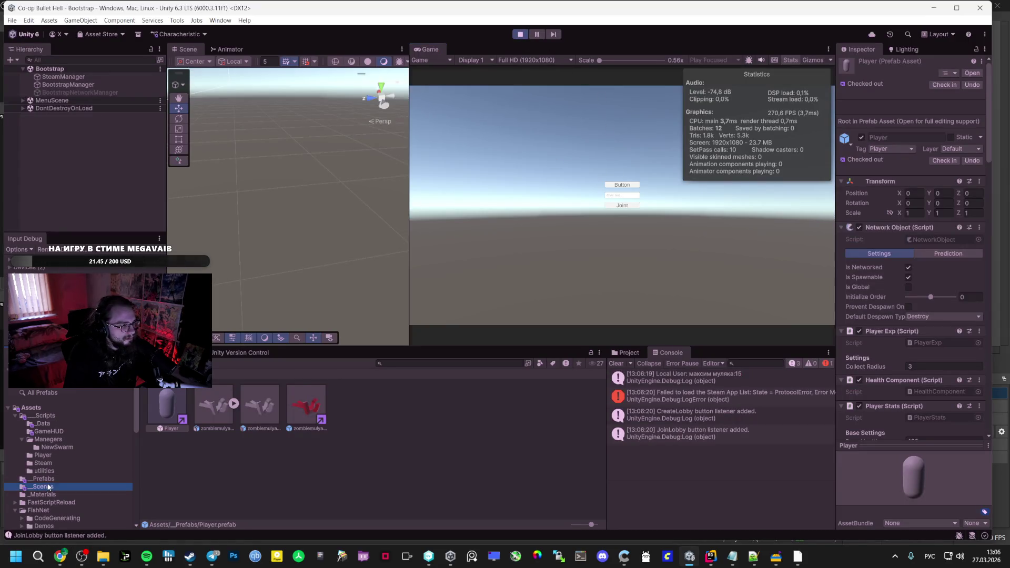
{"action": "left_click", "coordinate": [520, 35]}
{"action": "double_click", "coordinate": [306, 408]}
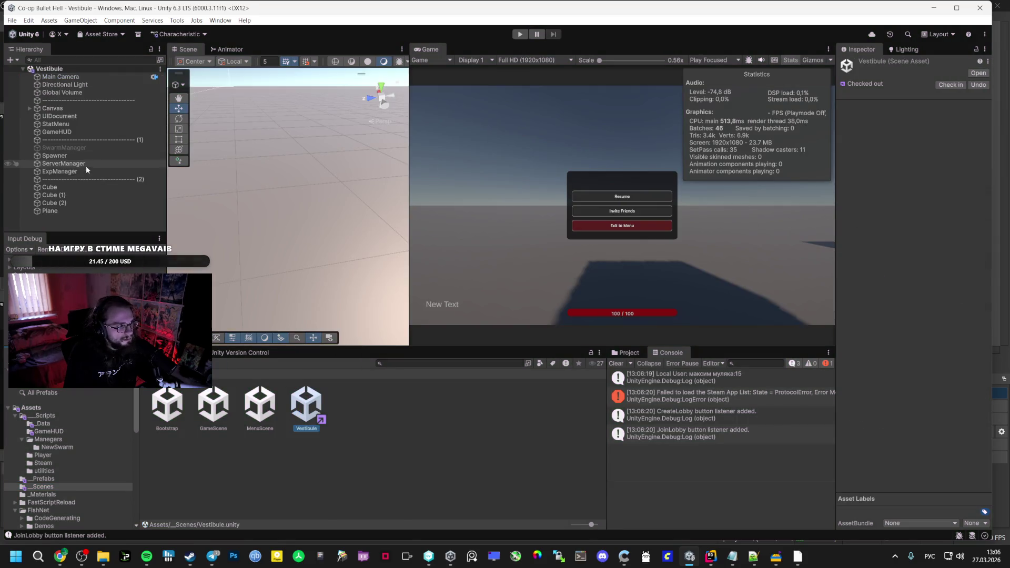
{"action": "left_click", "coordinate": [78, 156]}
{"action": "left_click", "coordinate": [944, 184]}
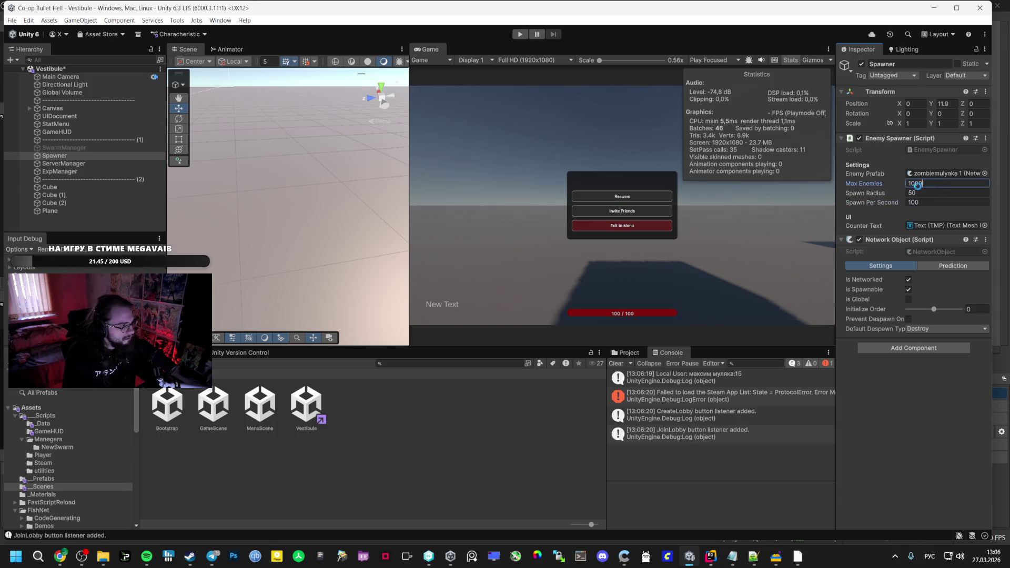
{"action": "key", "text": "ctrl+s"}
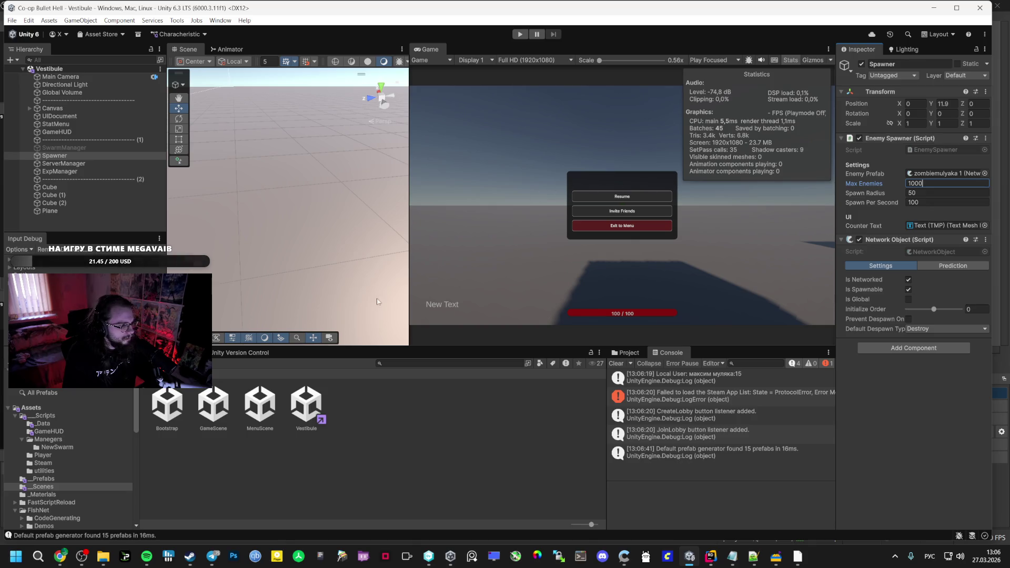
{"action": "left_click", "coordinate": [45, 480]}
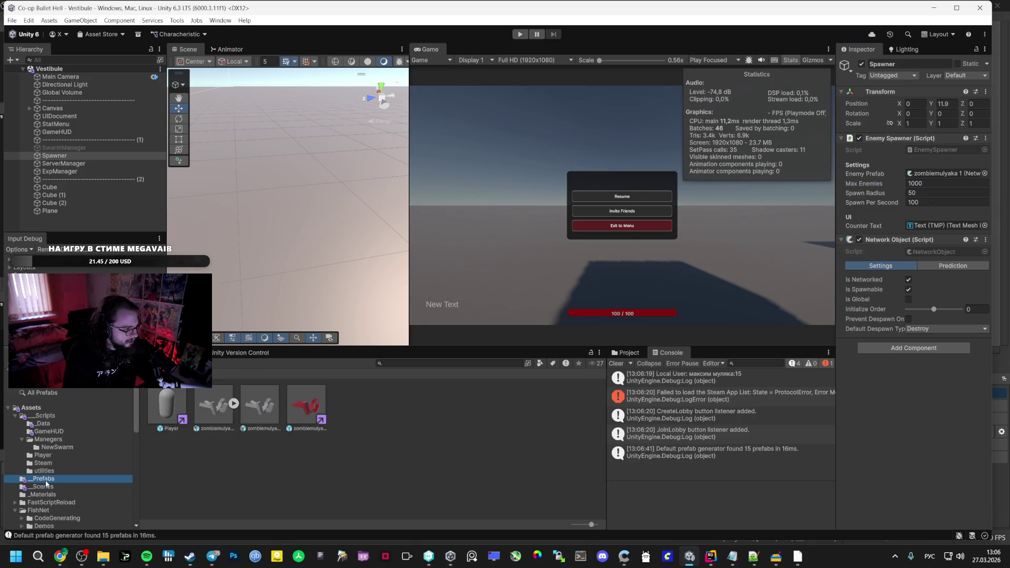
Open the Bootstrap scene, start Play mode, and create a lobby to load Vestibule
{"action": "left_click", "coordinate": [68, 486]}
{"action": "double_click", "coordinate": [167, 405]}
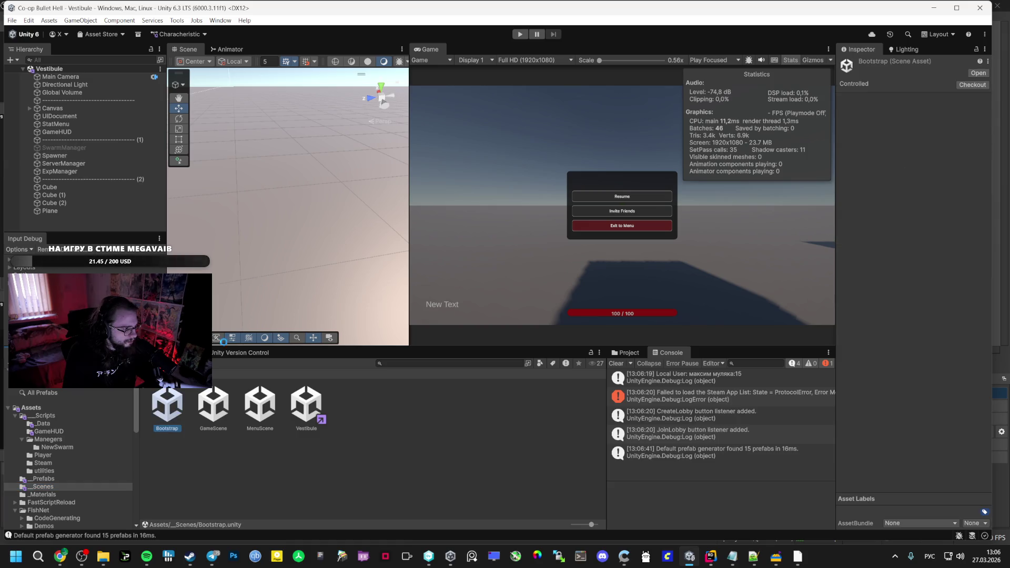
{"action": "left_click_drag", "start_coordinate": [408, 73], "coordinate": [459, 68]}
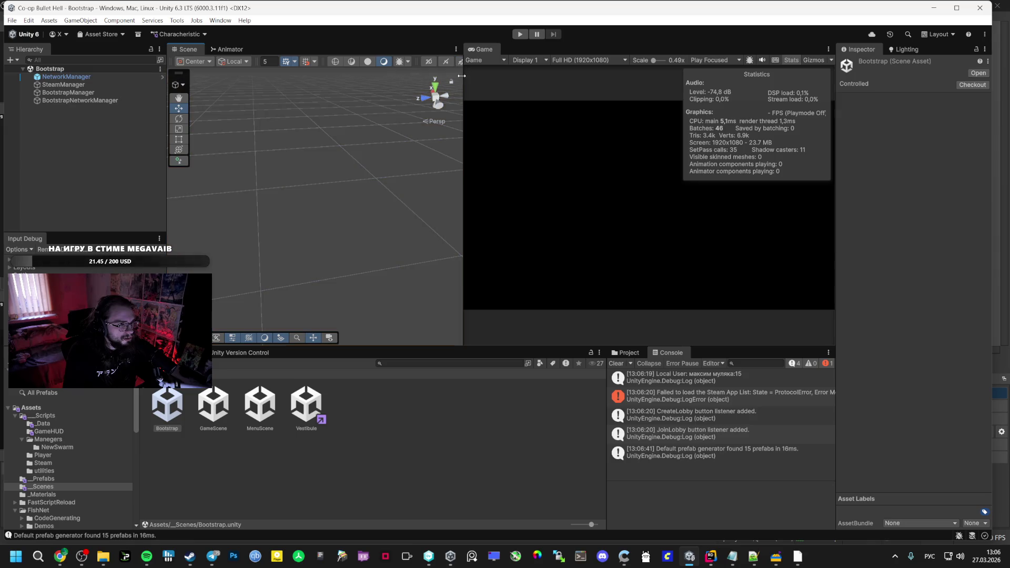
{"action": "key", "text": "ctrl+p"}
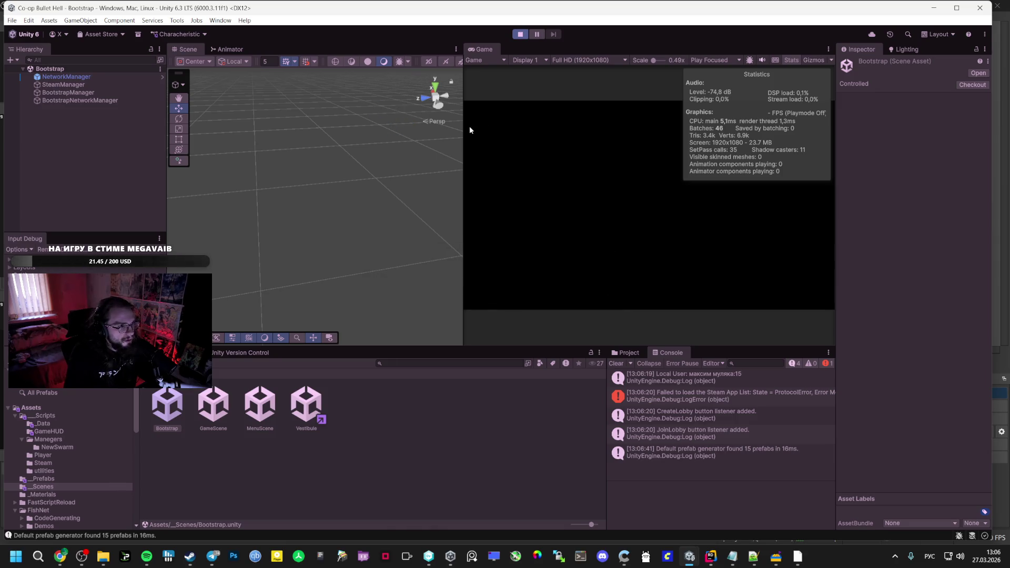
{"action": "left_click", "coordinate": [652, 186]}
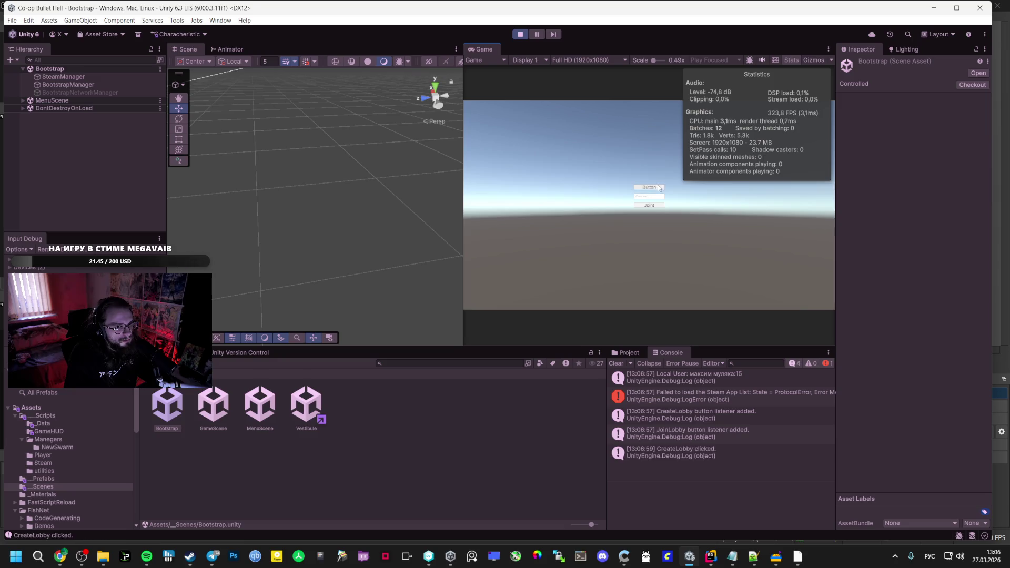
Pause and select the running Player(Clone) in the Vestibule hierarchy
{"action": "key", "text": "Escape"}
{"action": "left_click", "coordinate": [80, 92]}
{"action": "left_click", "coordinate": [23, 102]}
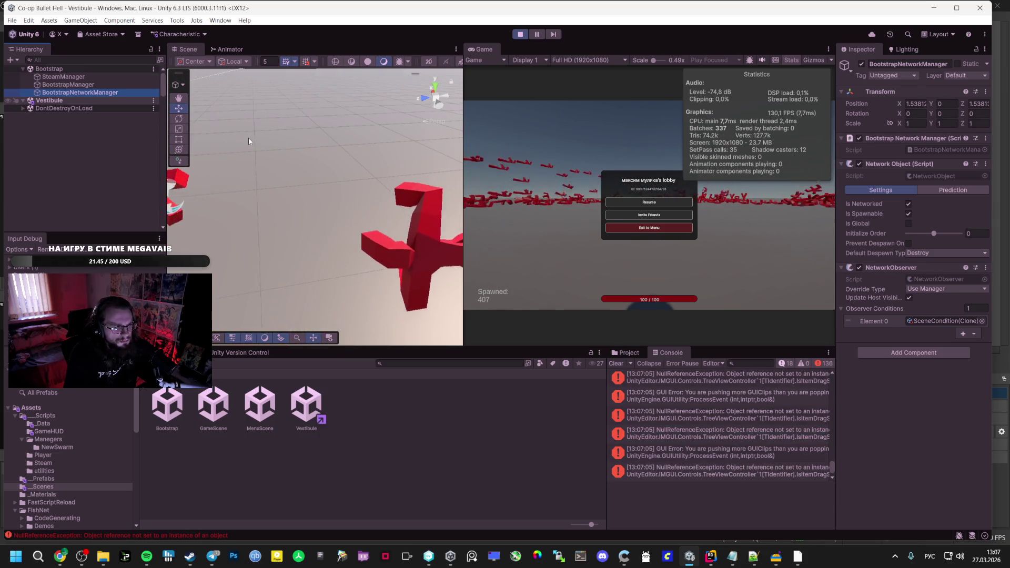
{"action": "left_click", "coordinate": [23, 100]}
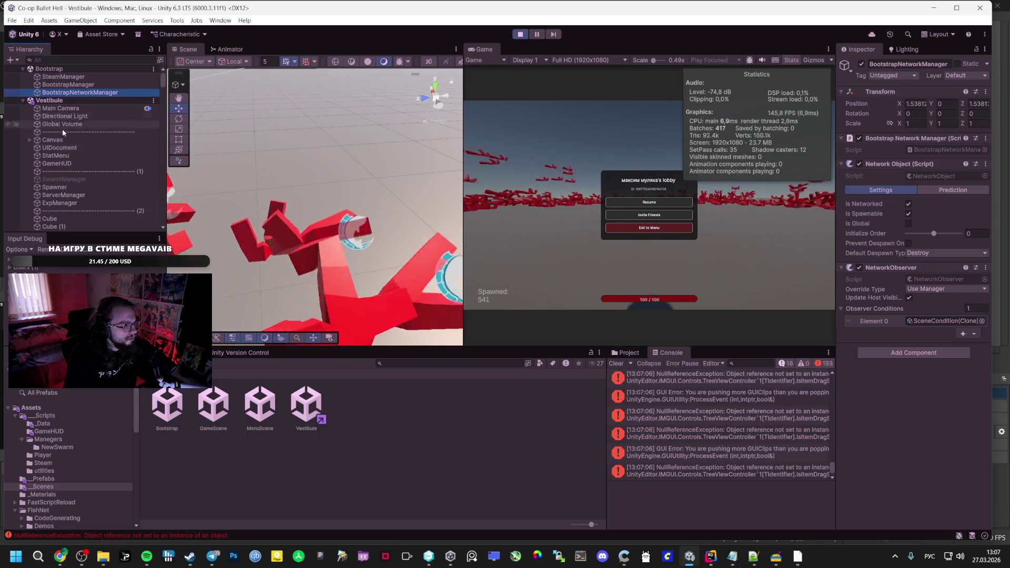
{"action": "scroll", "coordinate": [70, 189], "scroll_direction": "down", "scroll_amount": 3}
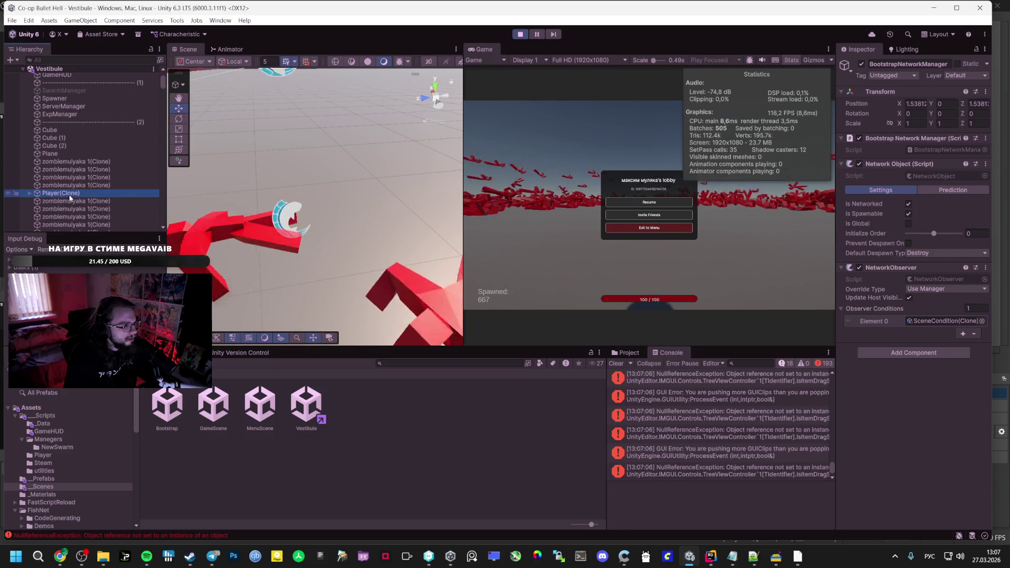
{"action": "left_click", "coordinate": [69, 194]}
Apply DEBUG +5 Move Speed four times to the player, then maximize the game view
{"action": "right_click", "coordinate": [921, 318]}
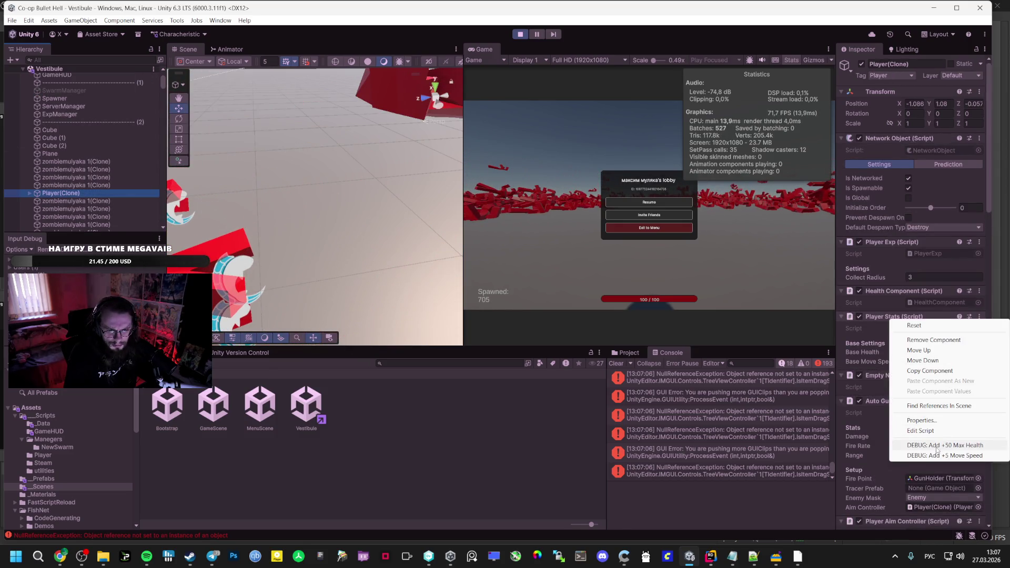
{"action": "left_click", "coordinate": [939, 456]}
{"action": "right_click", "coordinate": [908, 316]}
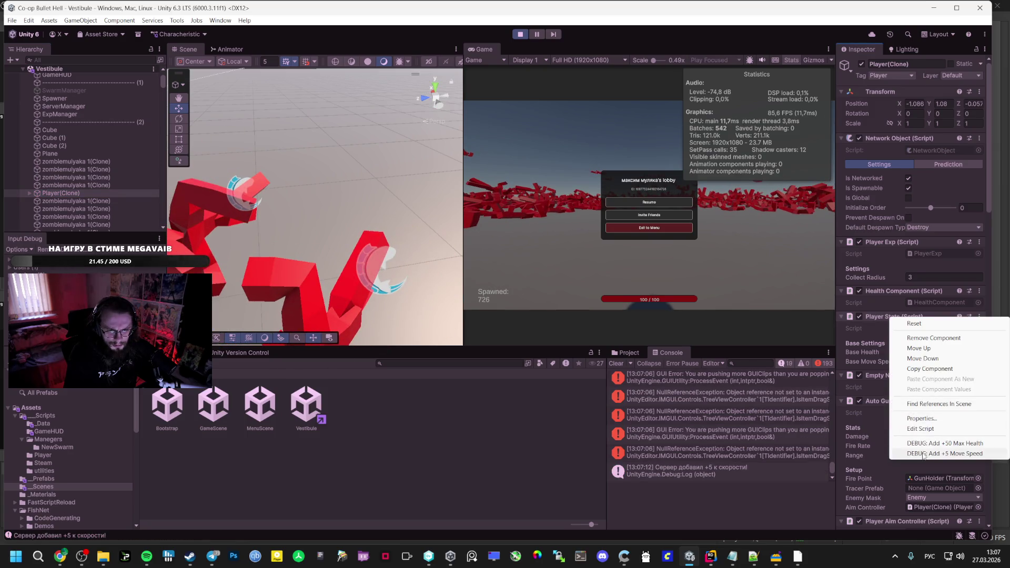
{"action": "left_click", "coordinate": [939, 453]}
{"action": "right_click", "coordinate": [888, 316]}
{"action": "left_click", "coordinate": [939, 455]}
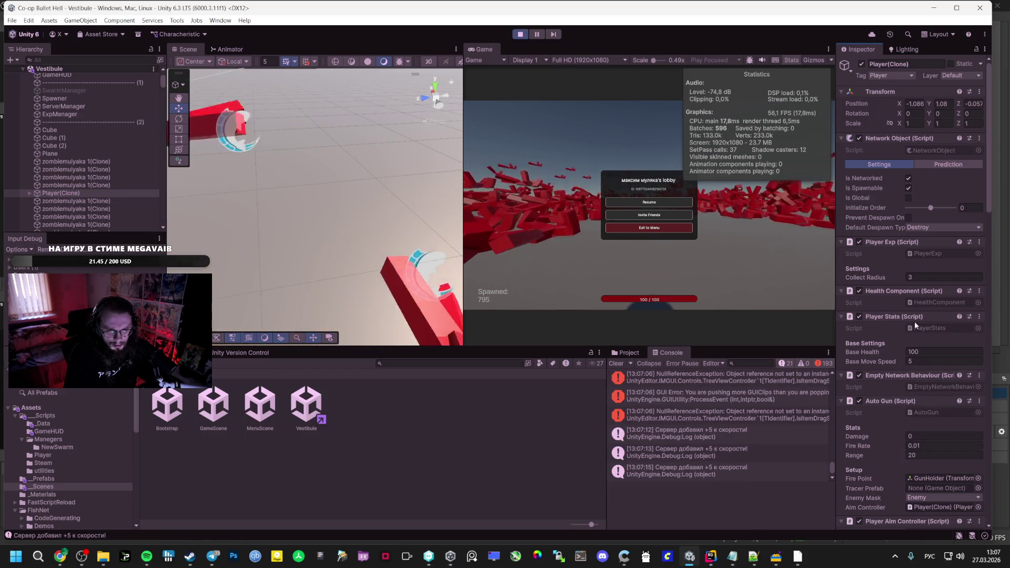
{"action": "right_click", "coordinate": [889, 317]}
{"action": "left_click", "coordinate": [930, 455]}
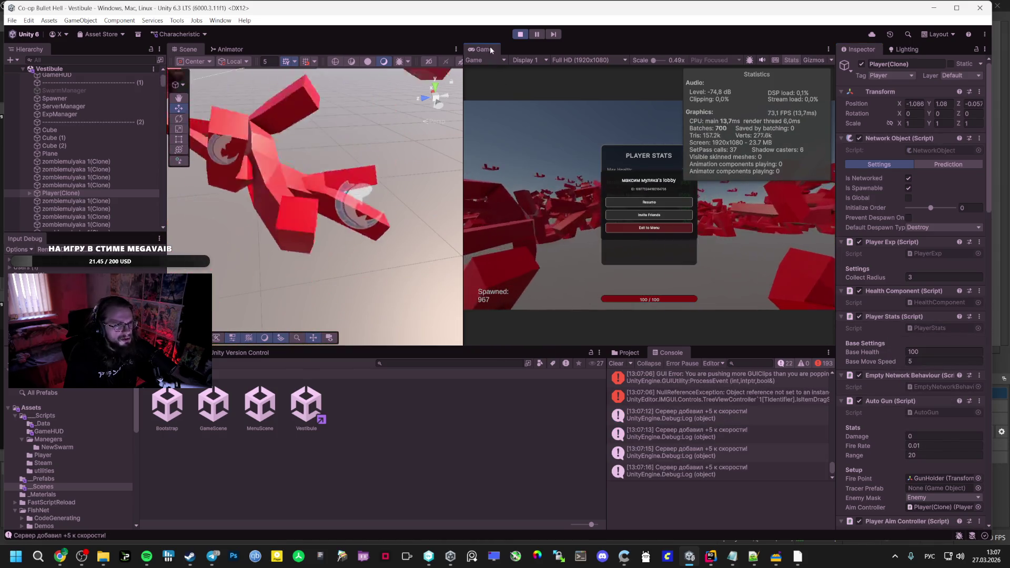
{"action": "key", "text": "shift+space"}
{"action": "key", "text": "Tab"}
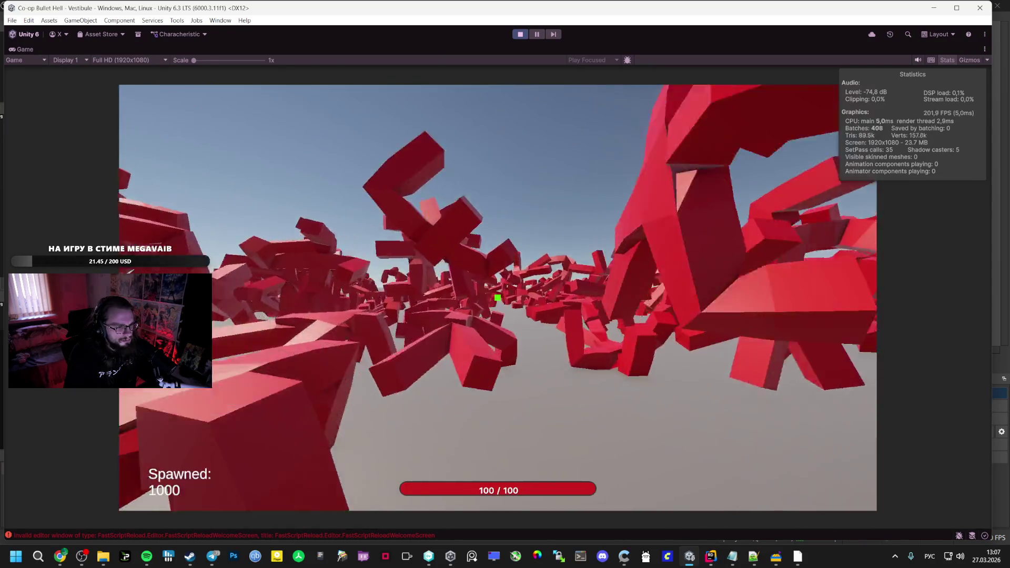
Run the faster player among the 1000 red enemies, then pause and stop the game
{"action": "key", "text": "Escape"}
{"action": "key", "text": "Escape"}
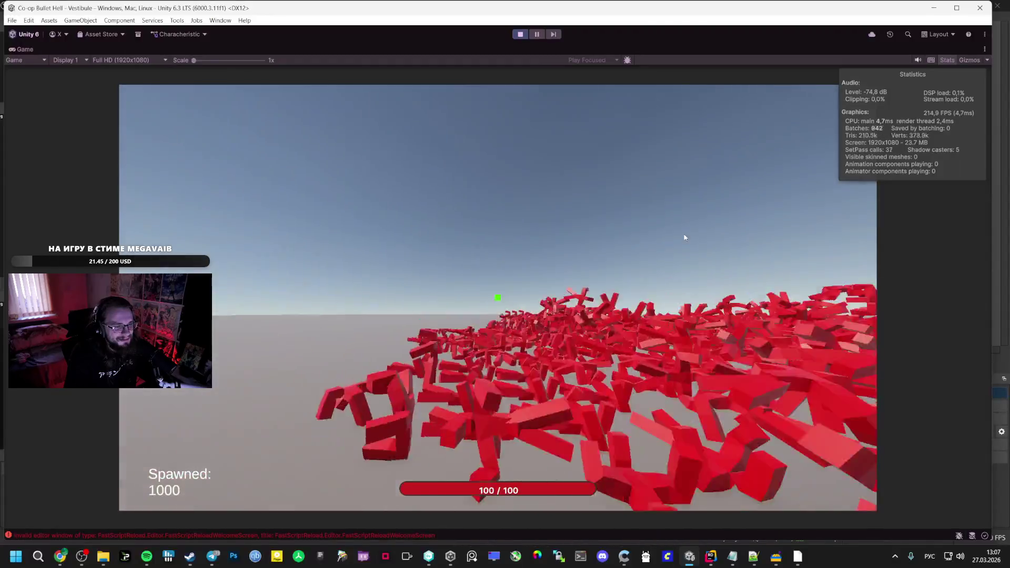
{"action": "key", "text": "Escape"}
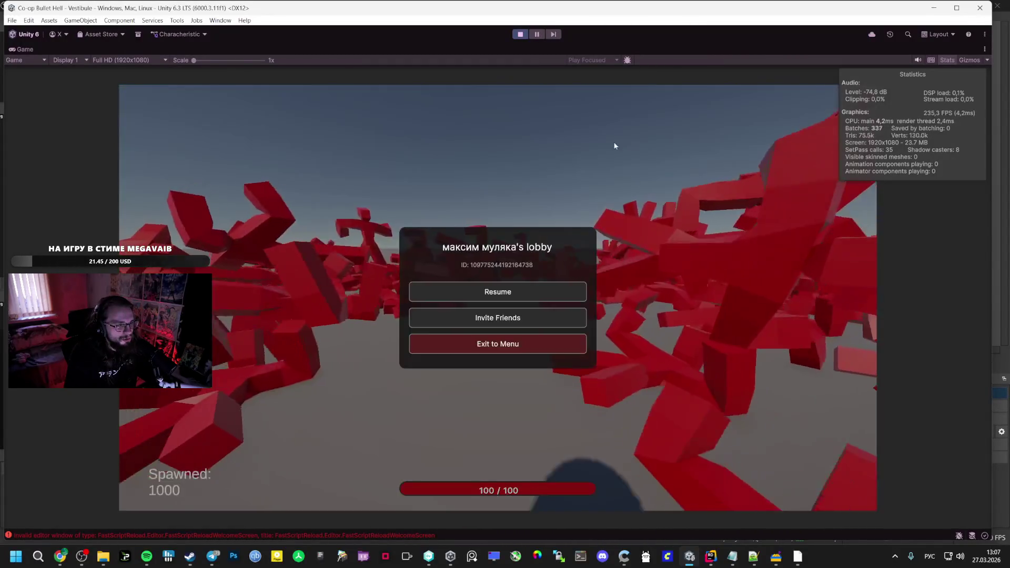
{"action": "left_click", "coordinate": [526, 35]}
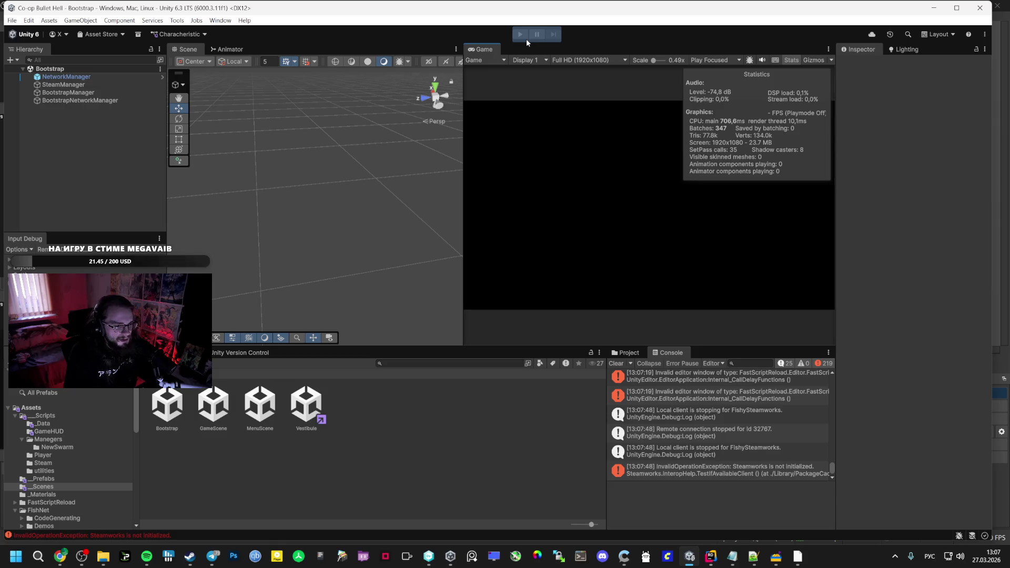
Set the Player prefab's AutoGun Damage to 0 and briefly test it in Play mode
{"action": "left_click", "coordinate": [43, 479]}
{"action": "left_click", "coordinate": [167, 405]}
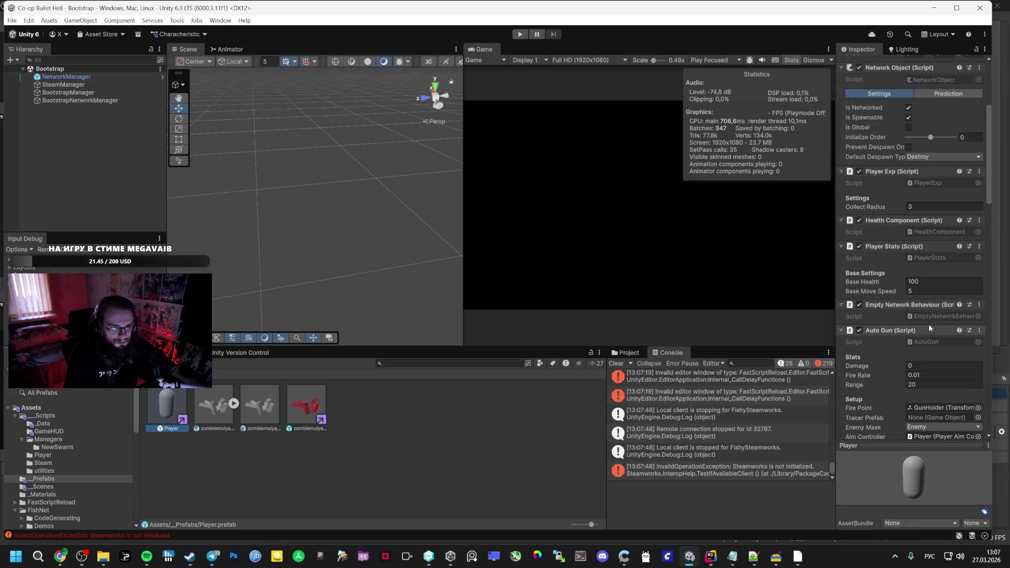
{"action": "left_click", "coordinate": [920, 365]}
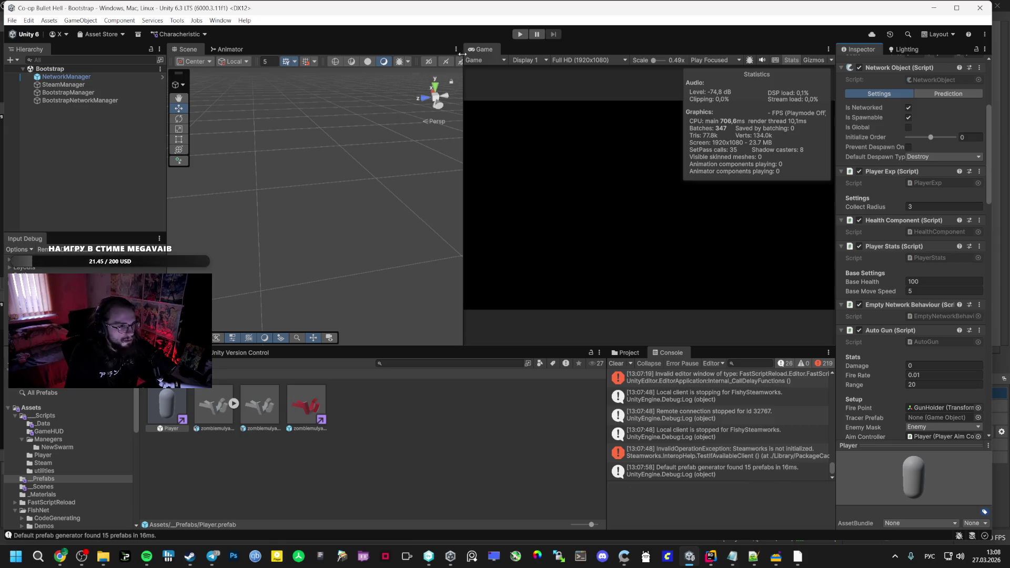
{"action": "left_click", "coordinate": [524, 35]}
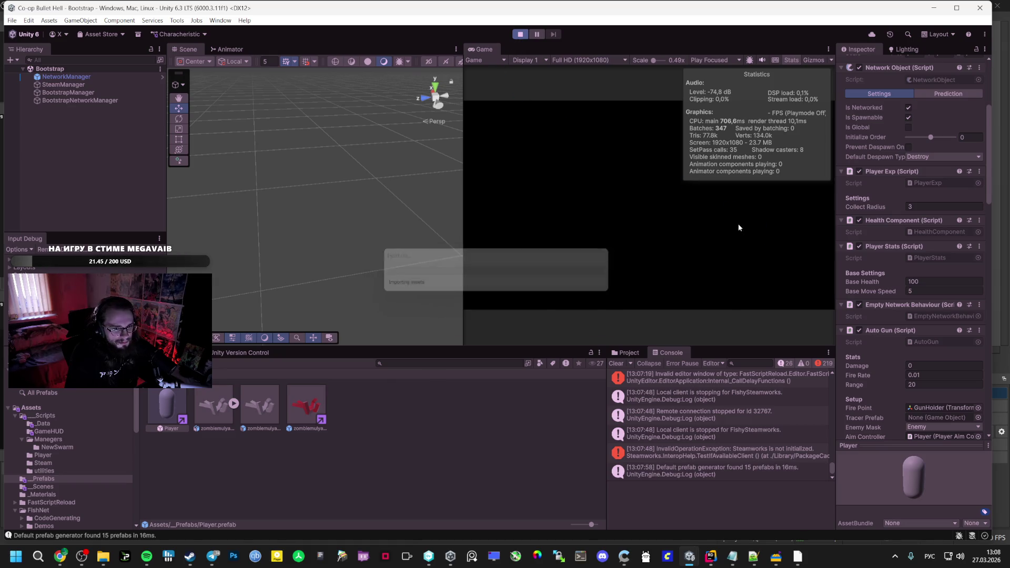
{"action": "key", "text": "ctrl+p"}
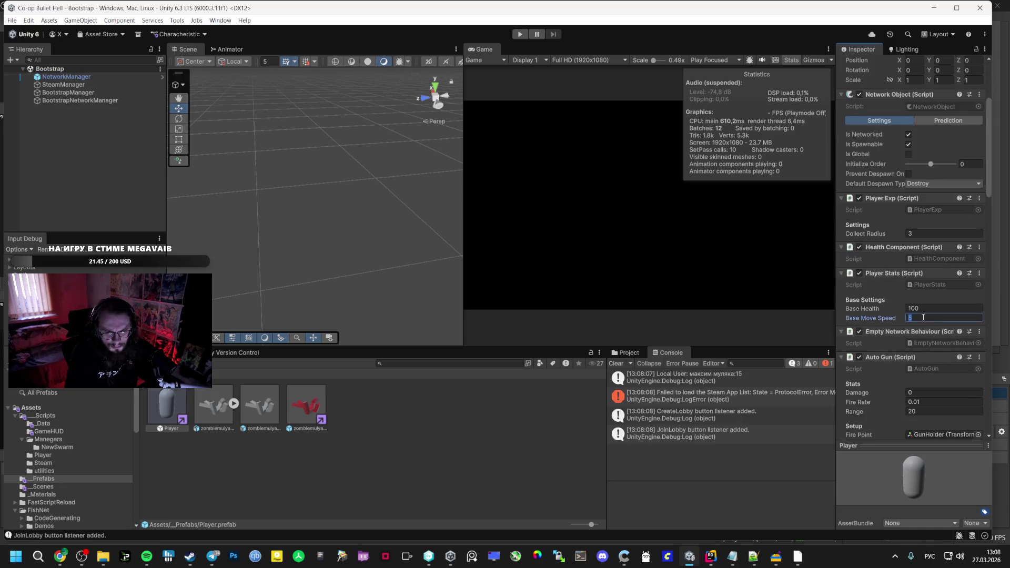
{"action": "type", "text": "20"}
Set Base Move Speed to 20, start the game, and create a lobby in Vestibule
{"action": "key", "text": "Return"}
{"action": "key", "text": "ctrl+p"}
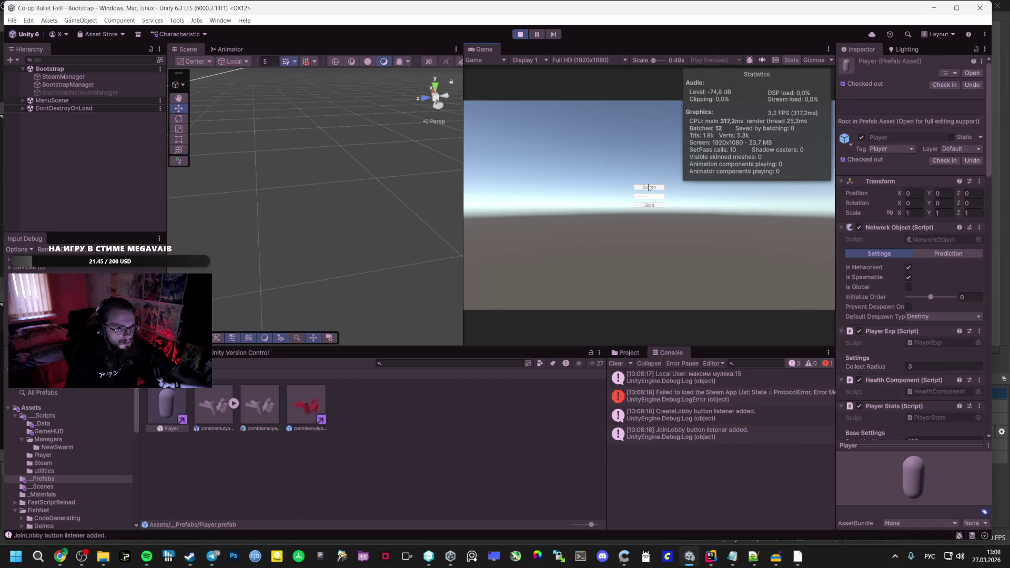
{"action": "left_click", "coordinate": [651, 189]}
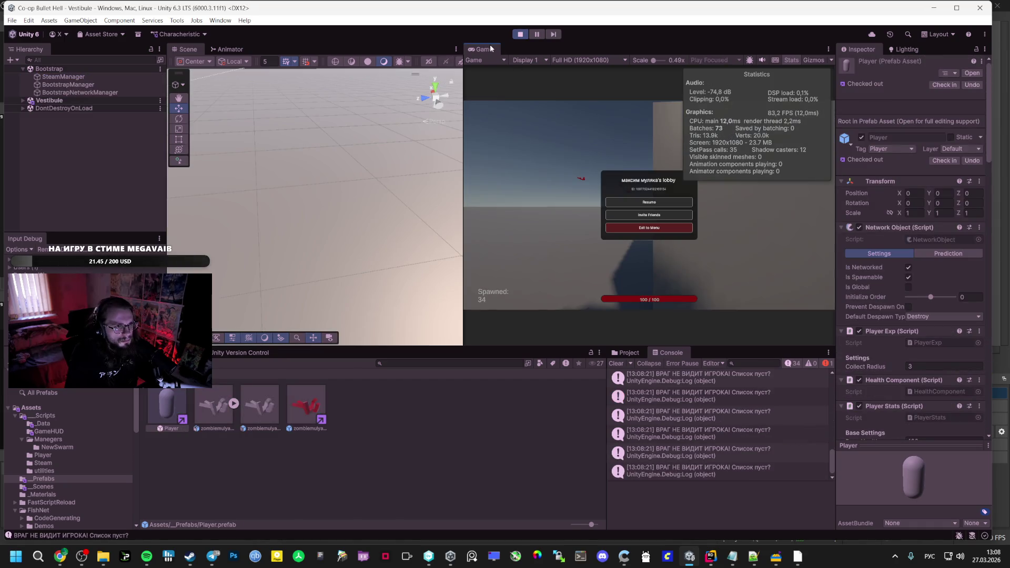
Maximize the Game view and resume the lobby playtest amid the enemy swarm, then exit Play mode
{"action": "double_click", "coordinate": [490, 49]}
{"action": "left_click", "coordinate": [532, 288]}
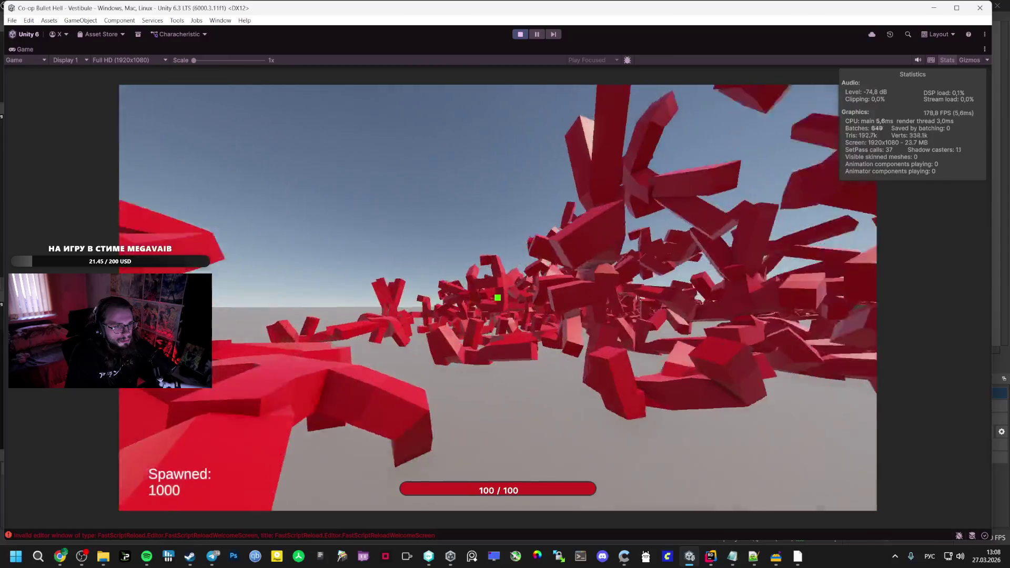
{"action": "key", "text": "Escape"}
{"action": "key", "text": "ctrl+p"}
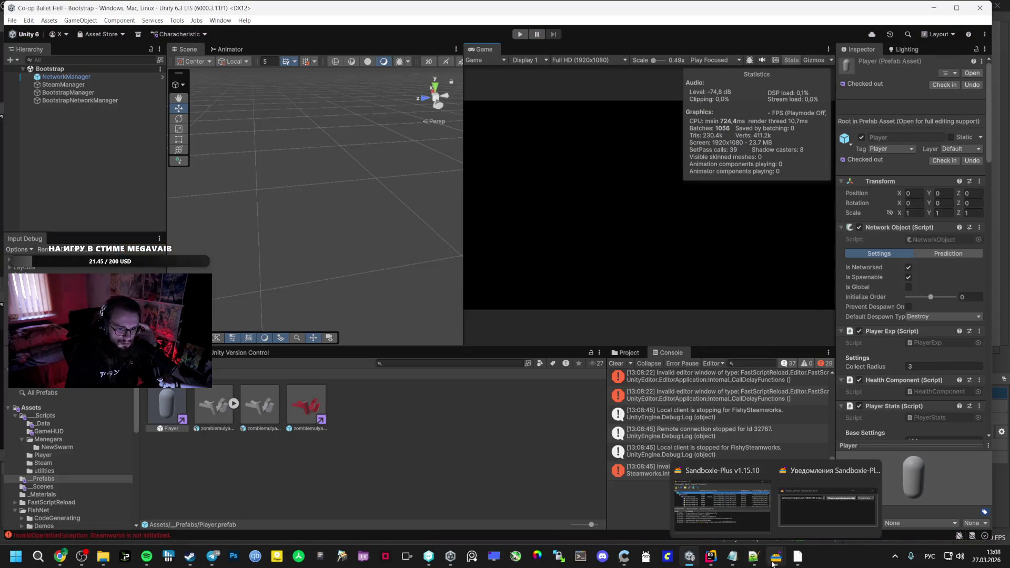
{"action": "left_click", "coordinate": [711, 556]}
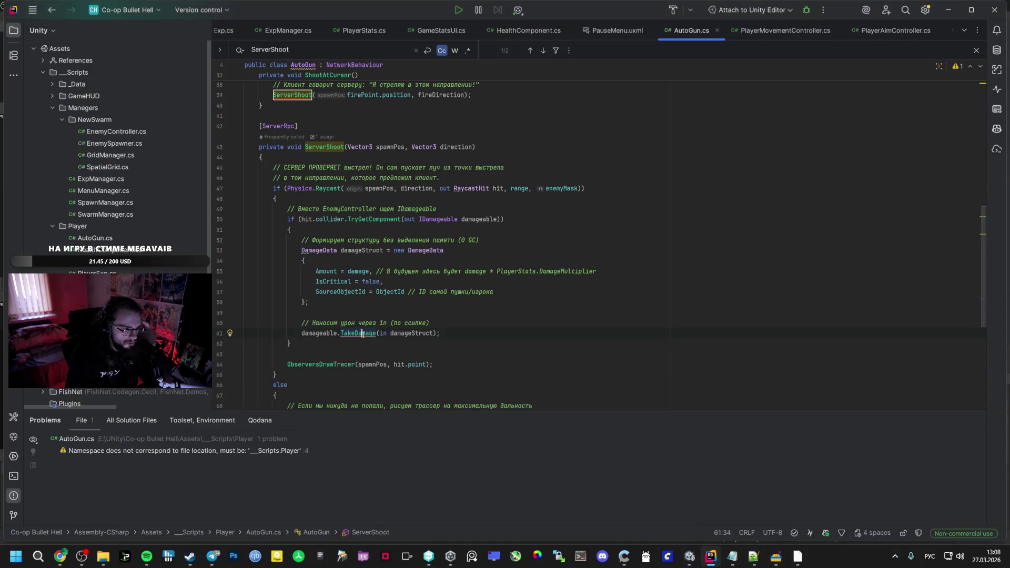
Step through every 'damage' match in AutoGun.cs, starting at damageStruct in the TakeDamage call
{"action": "double_click", "coordinate": [410, 333]}
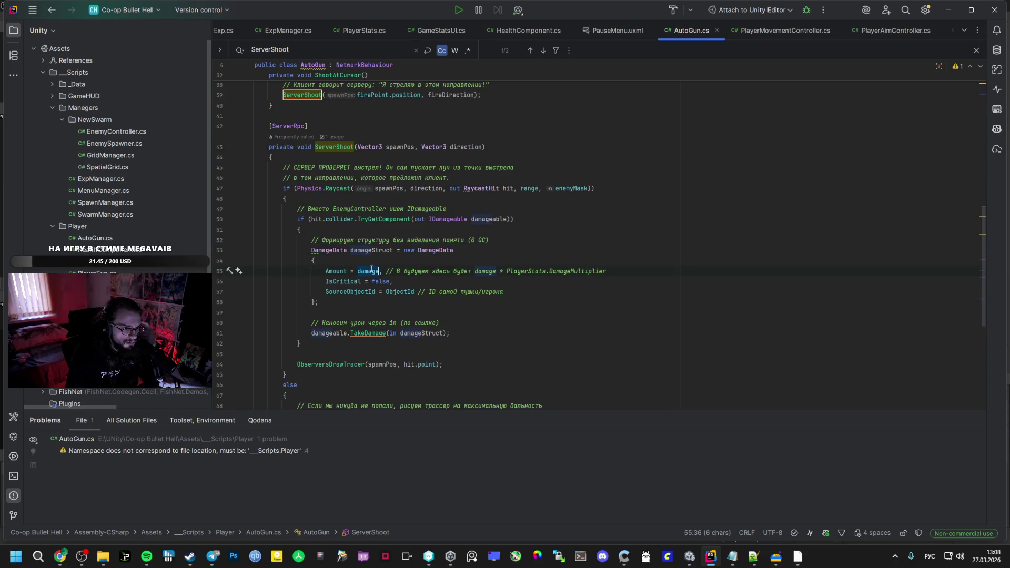
{"action": "scroll", "coordinate": [342, 268], "scroll_direction": "up", "scroll_amount": 10}
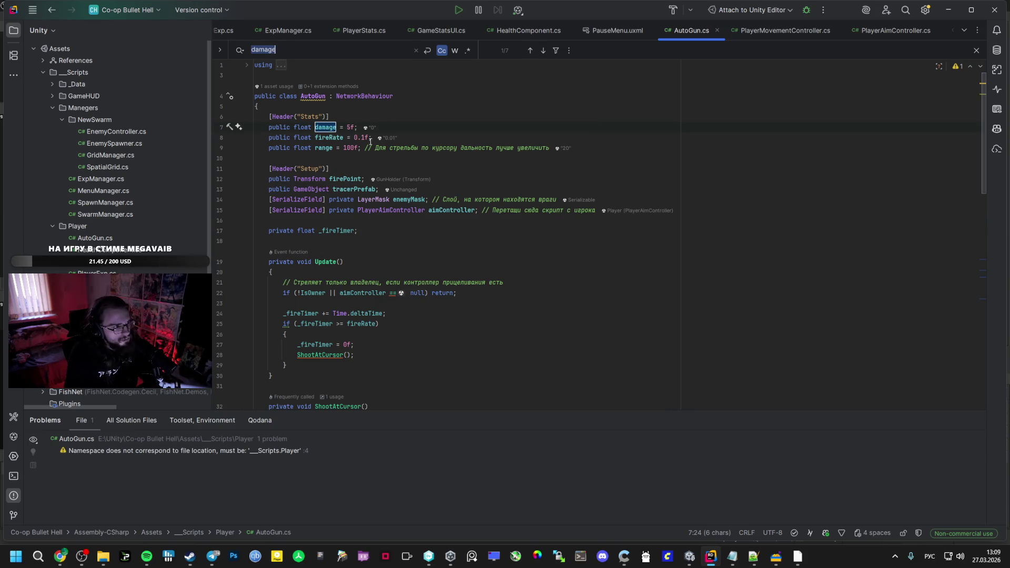
{"action": "left_click", "coordinate": [543, 51]}
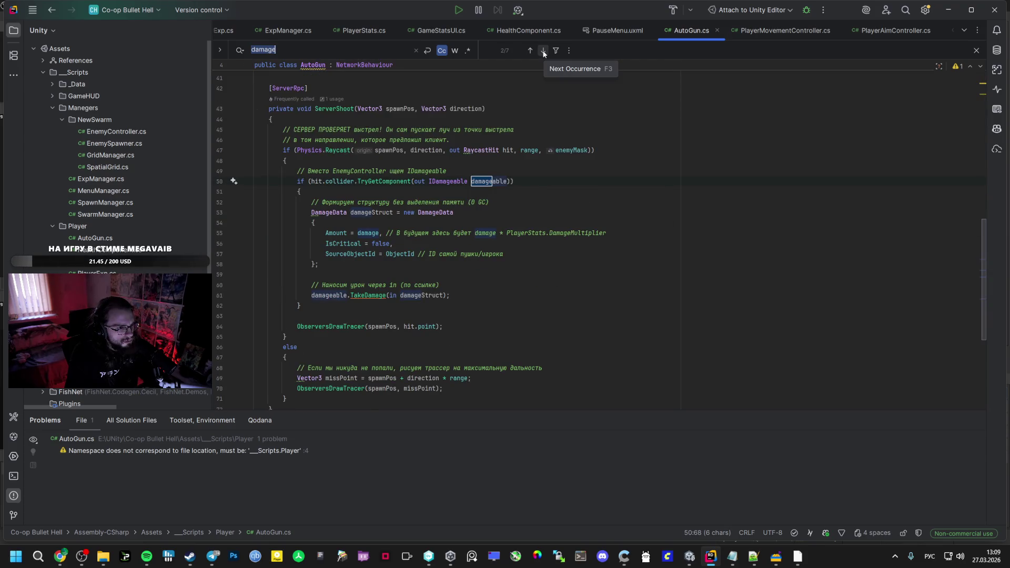
{"action": "left_click", "coordinate": [543, 51]}
{"action": "left_click", "coordinate": [543, 51]}
{"action": "left_click", "coordinate": [544, 51]}
{"action": "left_click", "coordinate": [544, 50]}
{"action": "left_click", "coordinate": [543, 50]}
Select the whole AutoGun.cs script and bring the browser with the Twitch stream forward
{"action": "key", "text": "ctrl+a"}
{"action": "mouse_move", "coordinate": [52, 554]}
{"action": "left_click", "coordinate": [59, 507]}
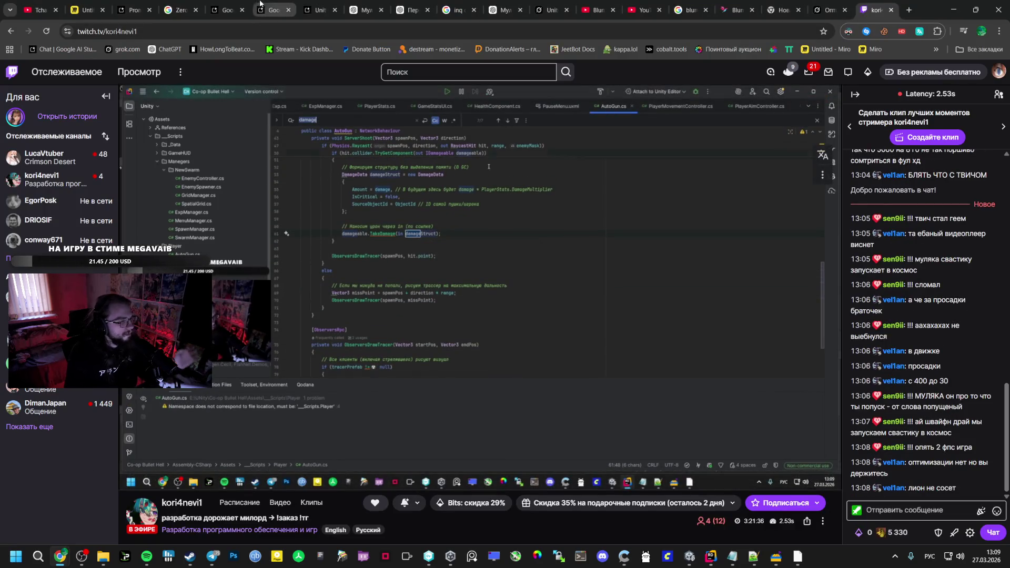
Ask ChatGPT why AutoGun still damages mobs with Damage 0 in the Inspector, pasting the script
{"action": "left_click", "coordinate": [308, 8]}
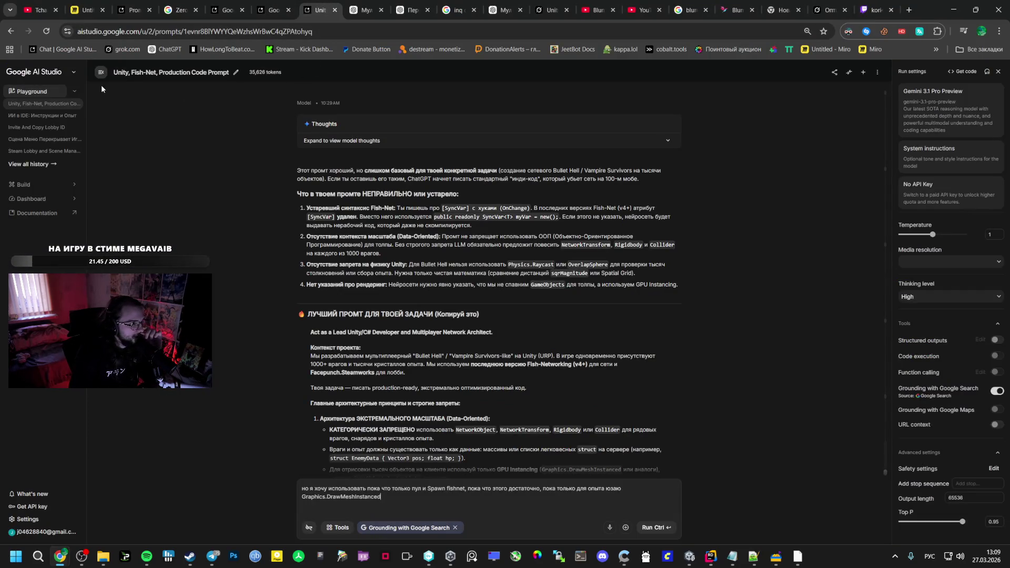
{"action": "middle_click", "coordinate": [164, 49]}
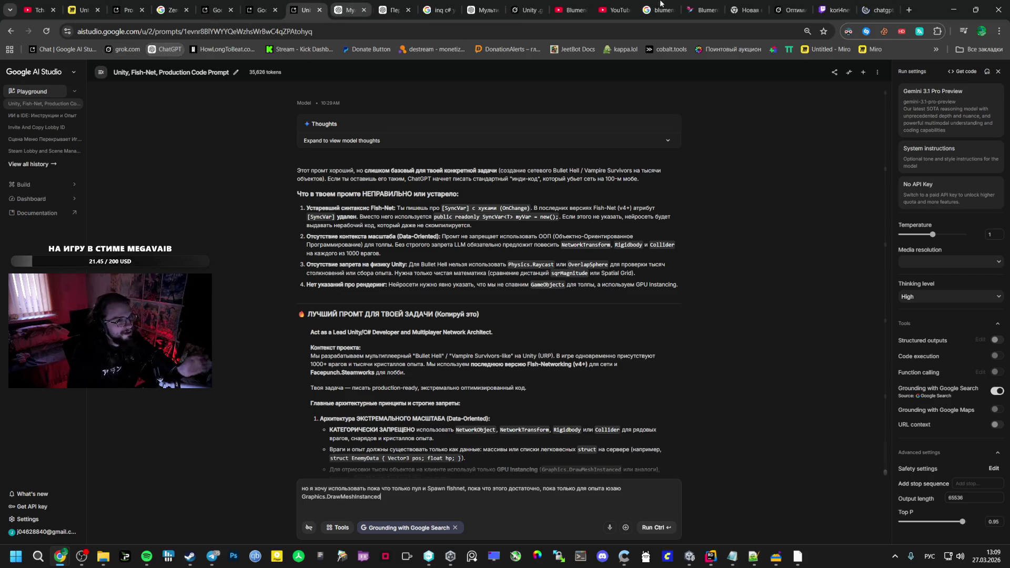
{"action": "left_click", "coordinate": [351, 4]}
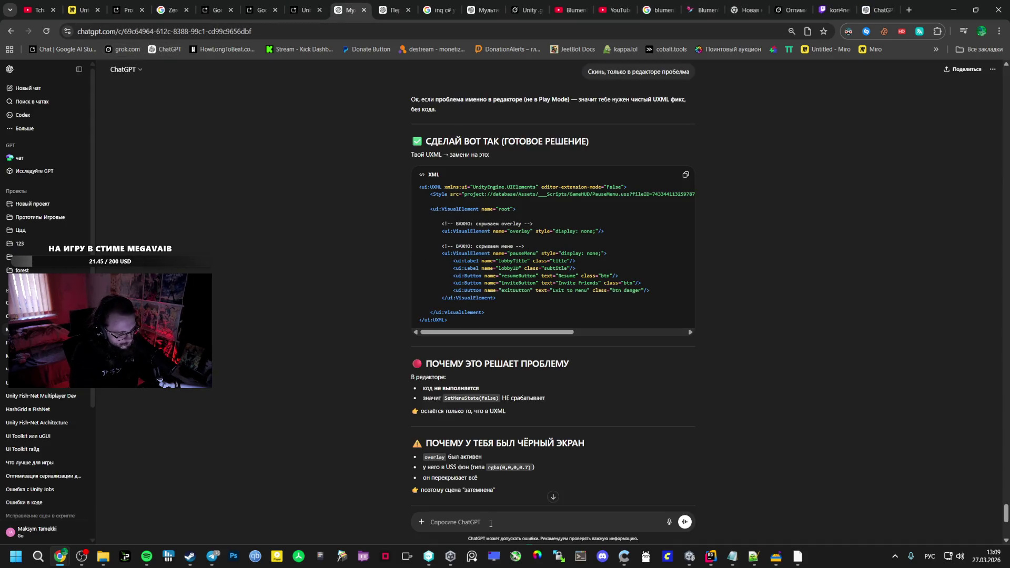
{"action": "type", "text": "почему"}
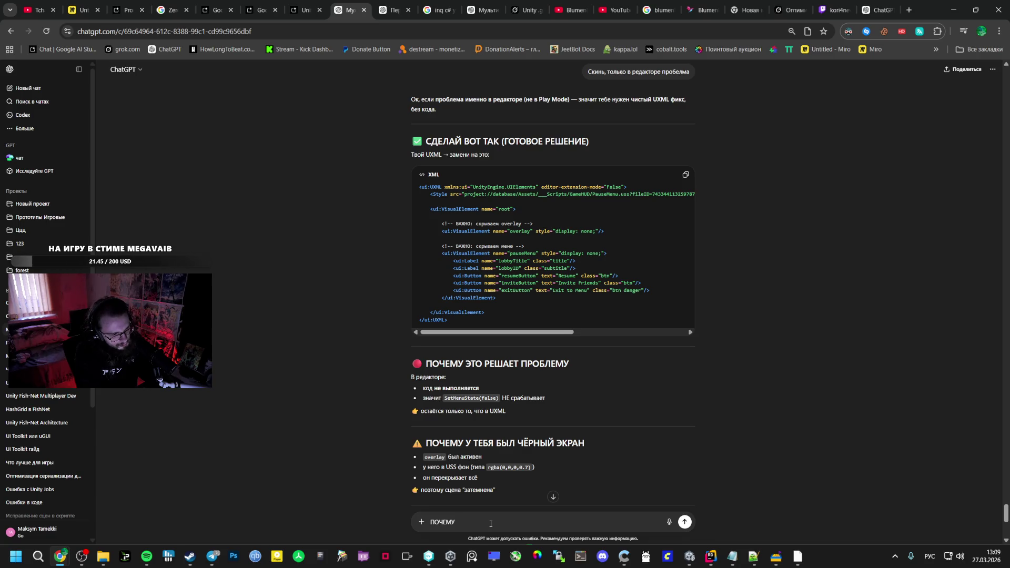
{"action": "type", "text": " УРОН проходит? Я ПОСТАВИ"}
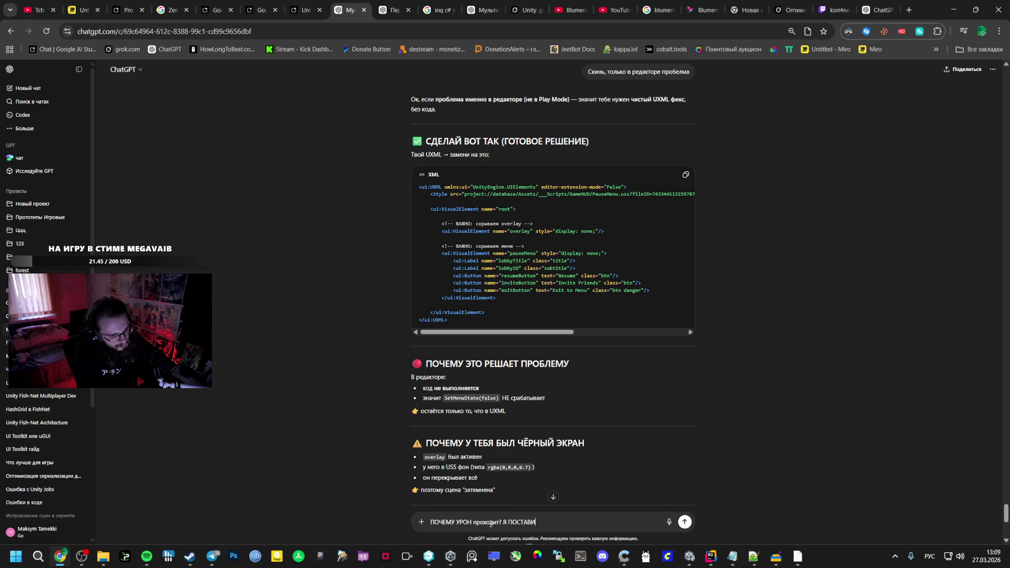
{"action": "type", "text": "Л 0 НА"}
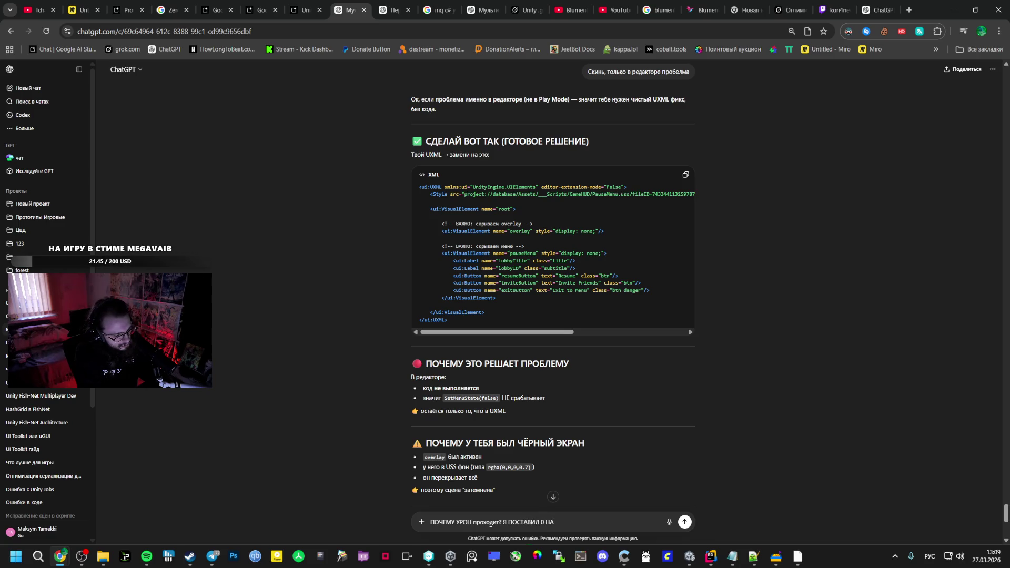
{"action": "key", "text": "BackSpace"}
{"action": "key", "text": "BackSpace"}
{"action": "type", "text": "В ИНСПЕ"}
{"action": "type", "text": "КТОРЕ"}
{"action": "key", "text": "shift+Return"}
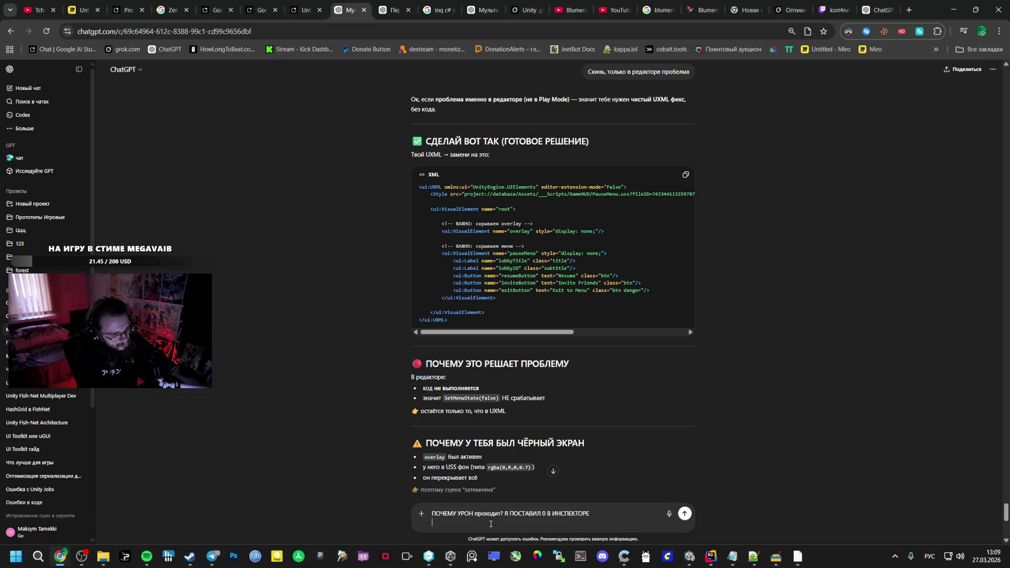
{"action": "key", "text": "ctrl+v"}
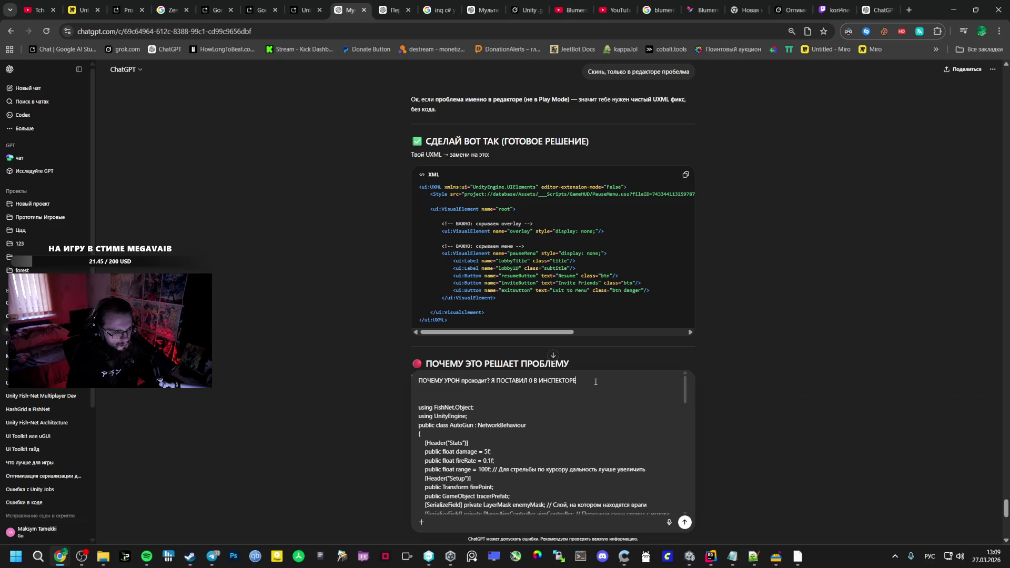
{"action": "left_click", "coordinate": [487, 379]}
{"action": "type", "text": "по мобам"}
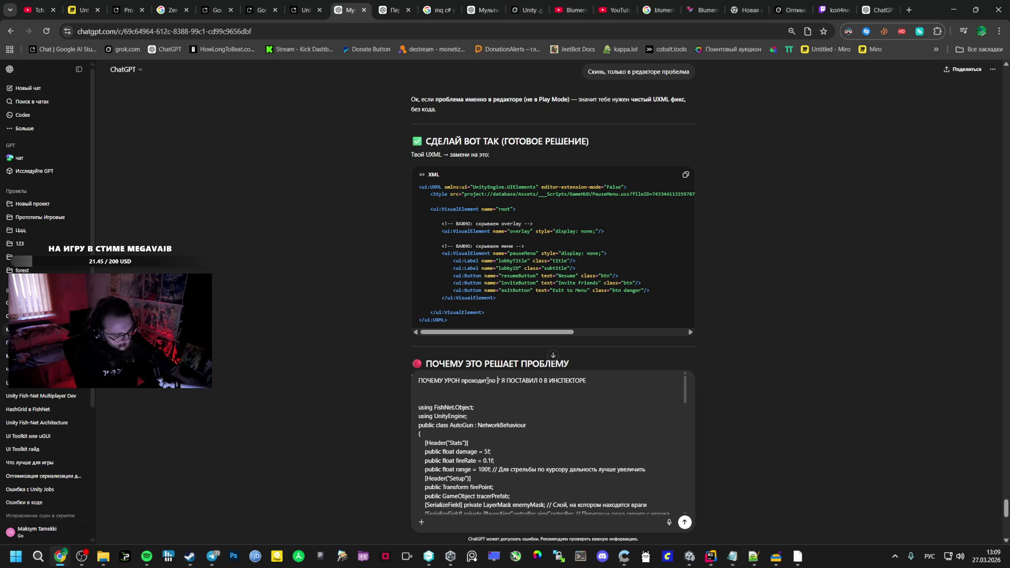
{"action": "key", "text": "Return"}
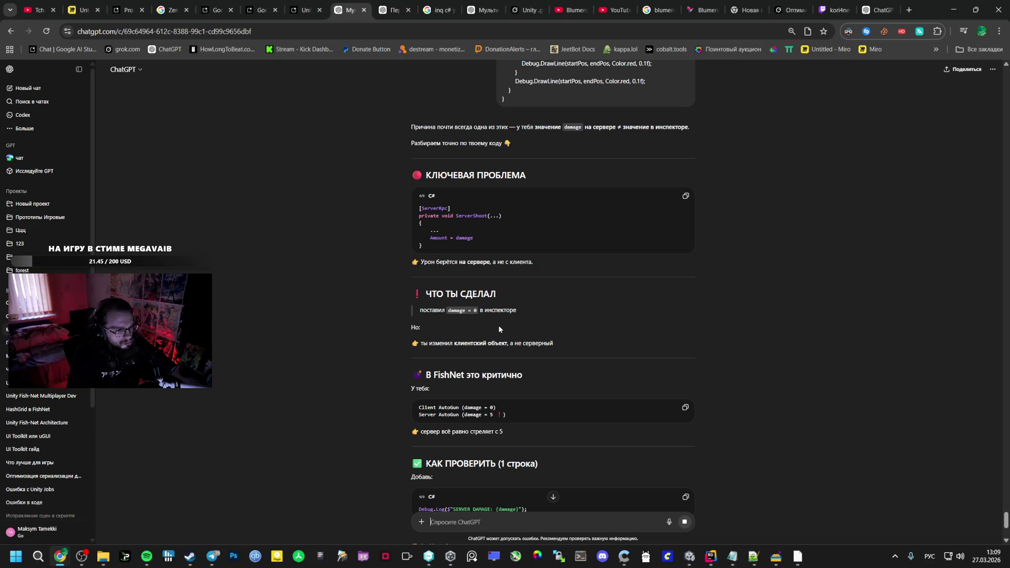
Read through ChatGPT's reply diagnosing that the server still uses damage 5
{"action": "scroll", "coordinate": [473, 410], "scroll_direction": "down", "scroll_amount": 2}
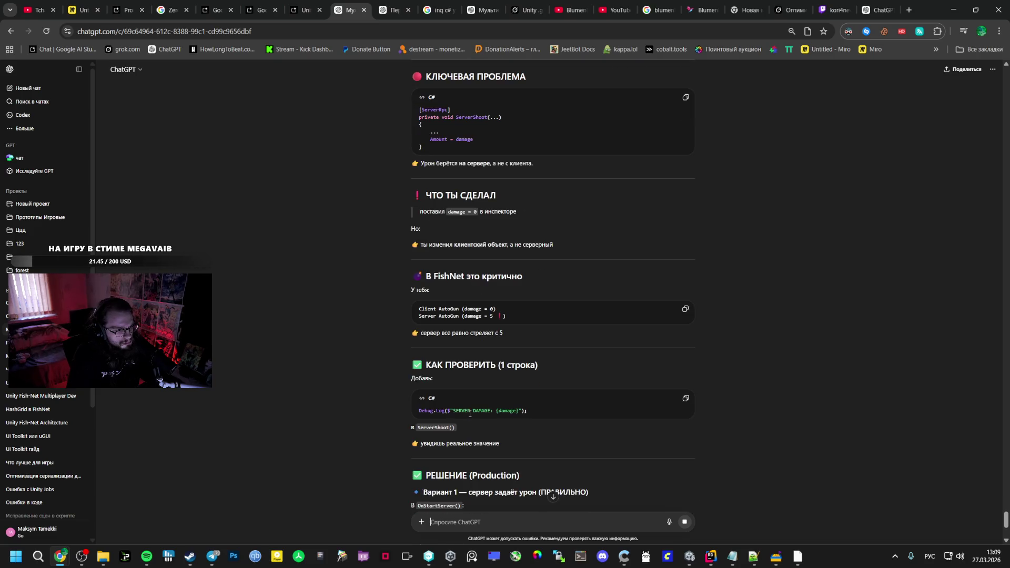
{"action": "scroll", "coordinate": [470, 407], "scroll_direction": "down", "scroll_amount": 2}
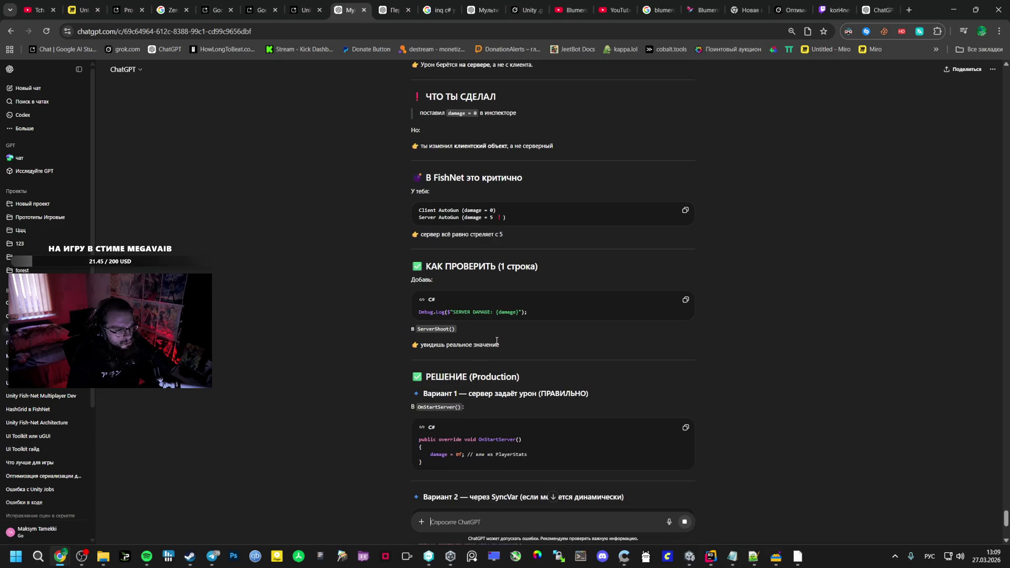
{"action": "scroll", "coordinate": [500, 326], "scroll_direction": "down", "scroll_amount": 3}
{"action": "scroll", "coordinate": [458, 329], "scroll_direction": "down", "scroll_amount": 3}
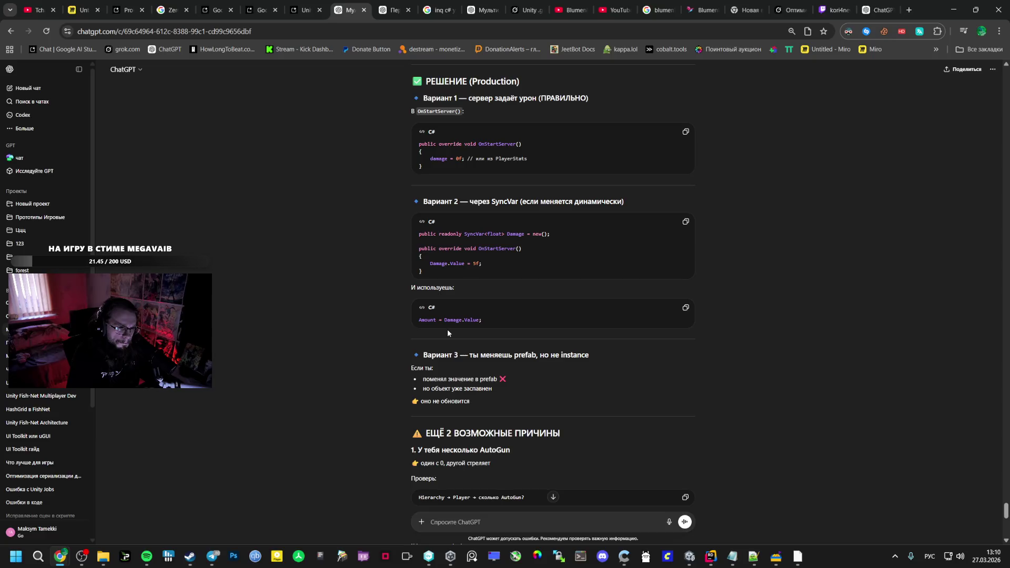
{"action": "scroll", "coordinate": [440, 331], "scroll_direction": "down", "scroll_amount": 8}
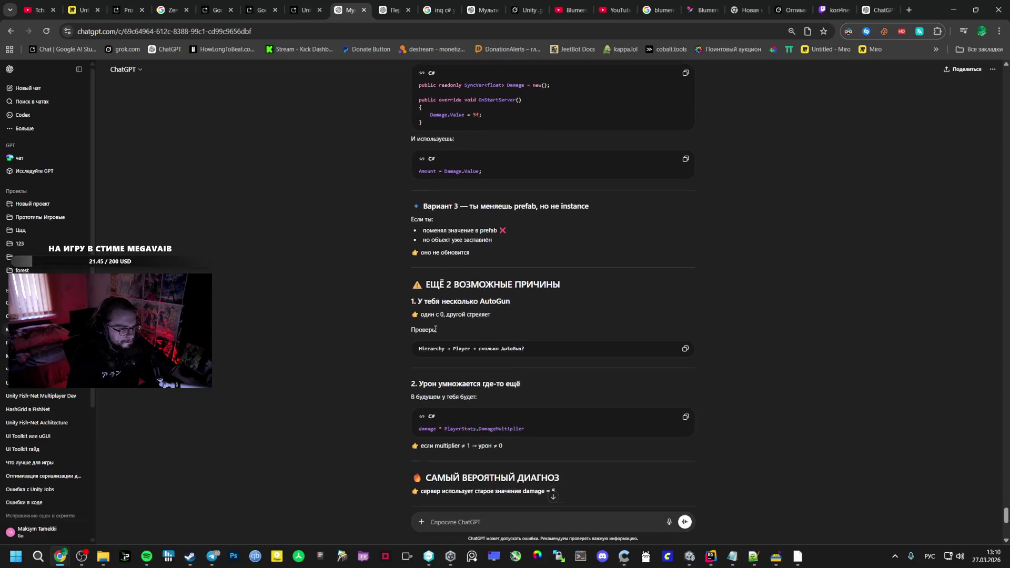
{"action": "scroll", "coordinate": [433, 329], "scroll_direction": "down", "scroll_amount": 3}
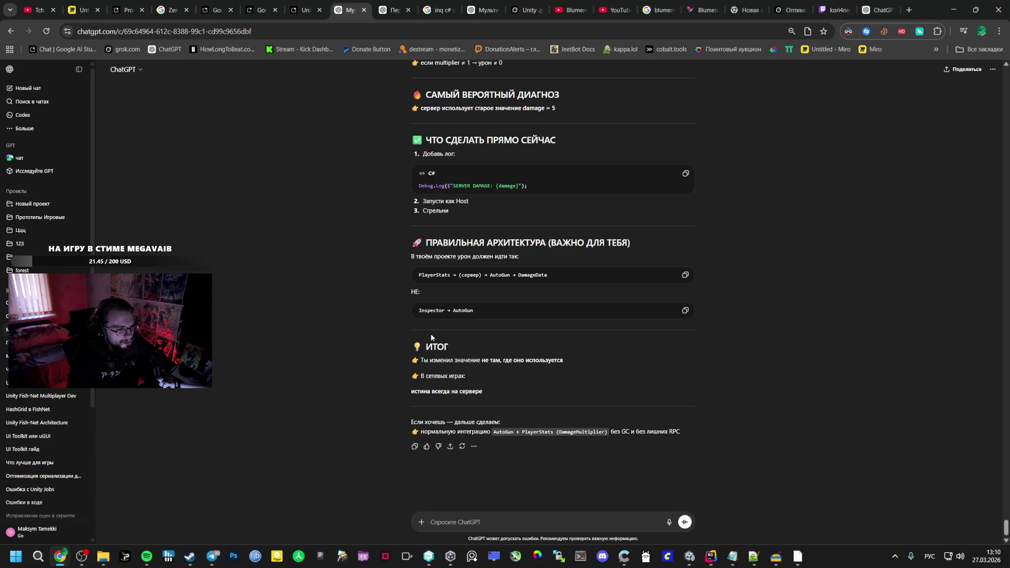
{"action": "left_click", "coordinate": [710, 557]}
Trace AutoGun's TakeDamage call to its declaration and the DamageData Amount field
{"action": "scroll", "coordinate": [499, 351], "scroll_direction": "down", "scroll_amount": 3}
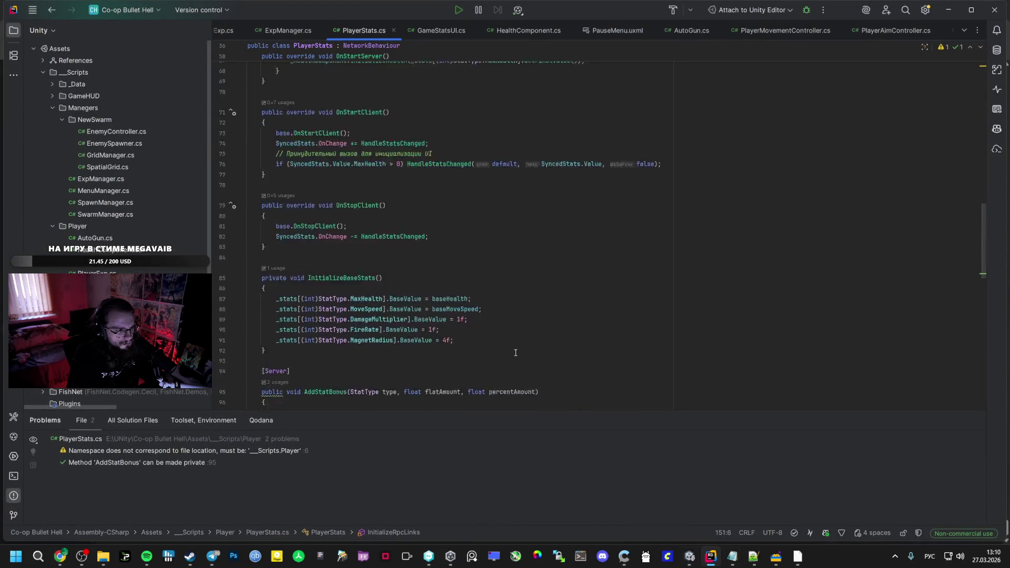
{"action": "scroll", "coordinate": [499, 352], "scroll_direction": "down", "scroll_amount": 5}
{"action": "scroll", "coordinate": [420, 336], "scroll_direction": "up", "scroll_amount": 4}
{"action": "scroll", "coordinate": [420, 336], "scroll_direction": "up", "scroll_amount": 5}
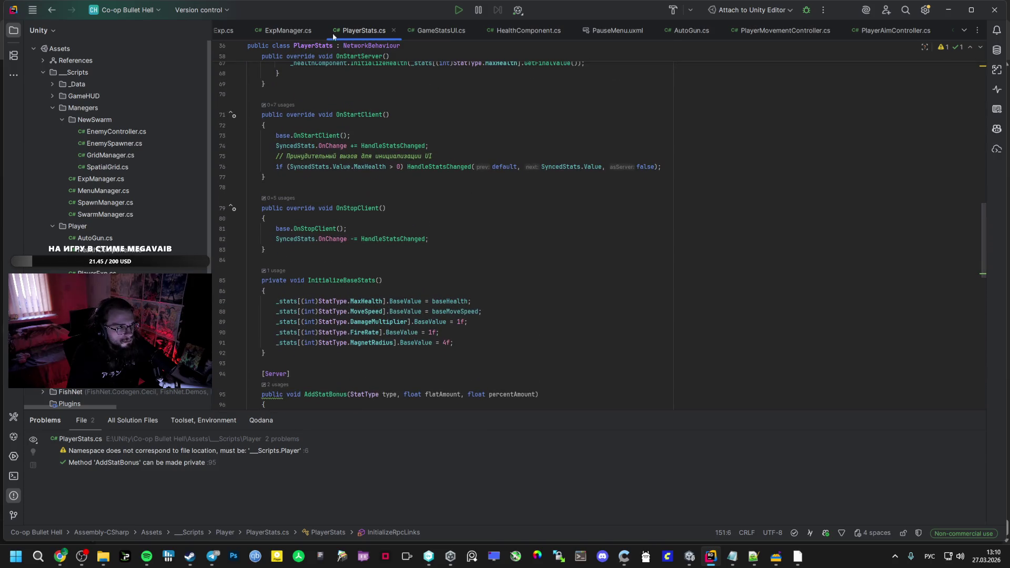
{"action": "left_click", "coordinate": [678, 33]}
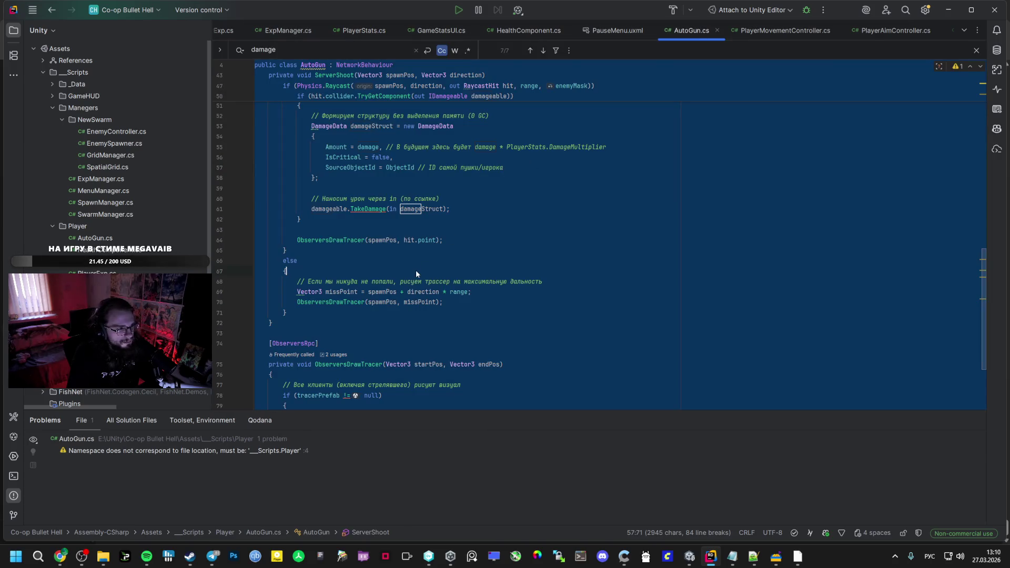
{"action": "left_click", "coordinate": [364, 271]}
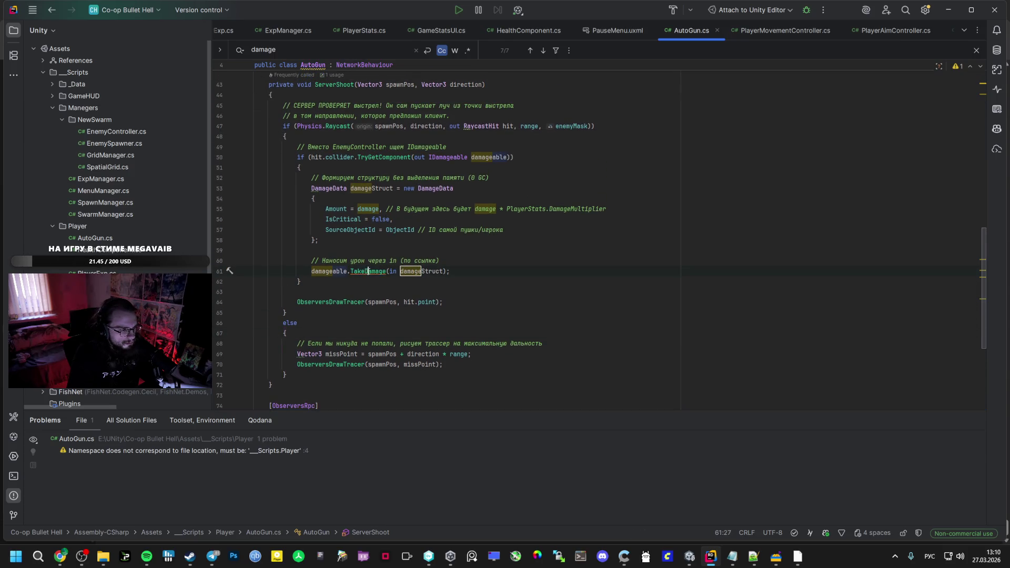
{"action": "left_click", "coordinate": [332, 274]}
{"action": "scroll", "coordinate": [378, 271], "scroll_direction": "up", "scroll_amount": 1}
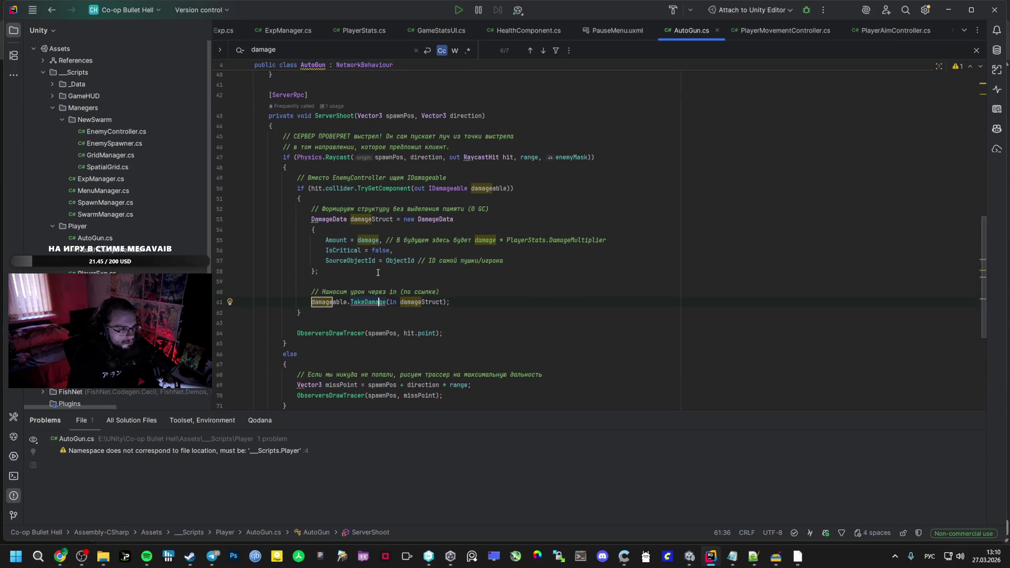
{"action": "left_click", "coordinate": [362, 305]}
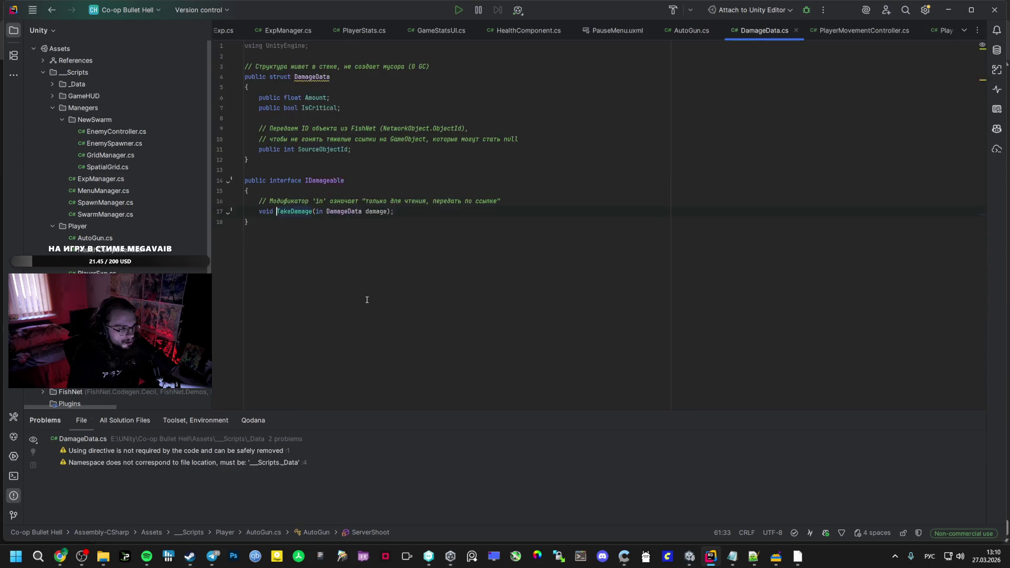
{"action": "left_click", "coordinate": [366, 297], "text": "ctrl"}
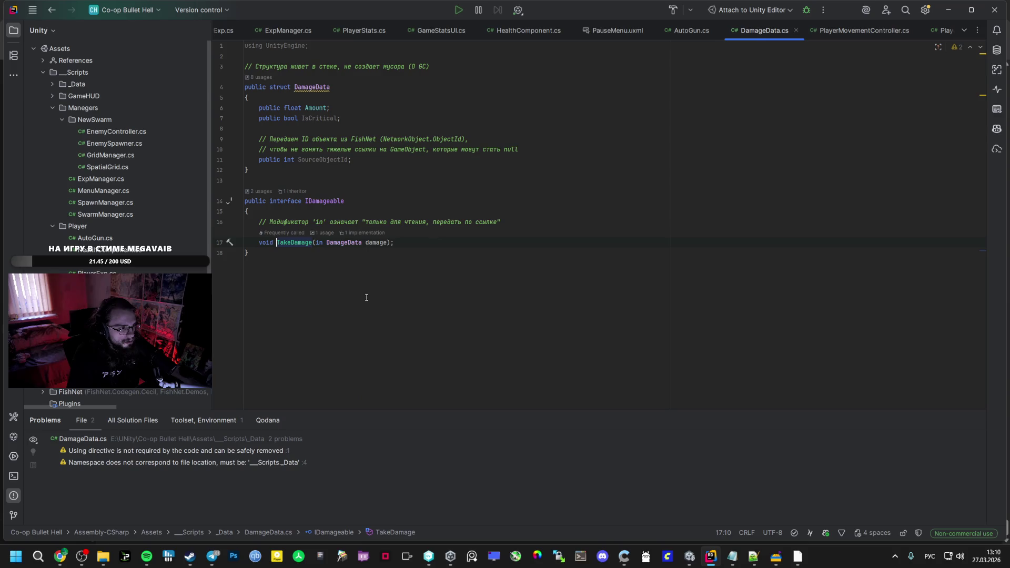
{"action": "left_click", "coordinate": [373, 243]}
{"action": "left_click", "coordinate": [373, 243], "text": "ctrl"}
{"action": "double_click", "coordinate": [320, 108]}
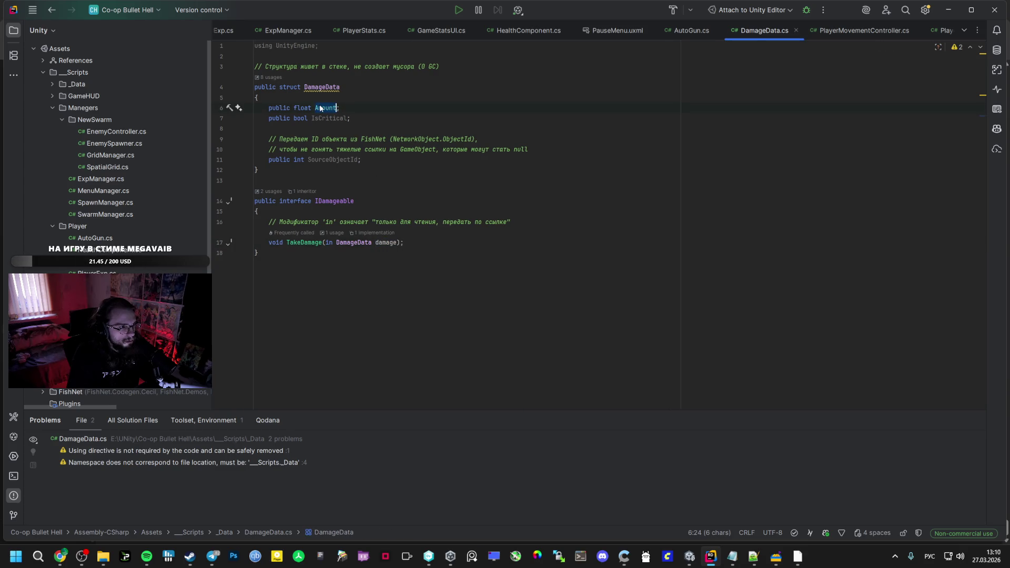
{"action": "left_click", "coordinate": [684, 30]}
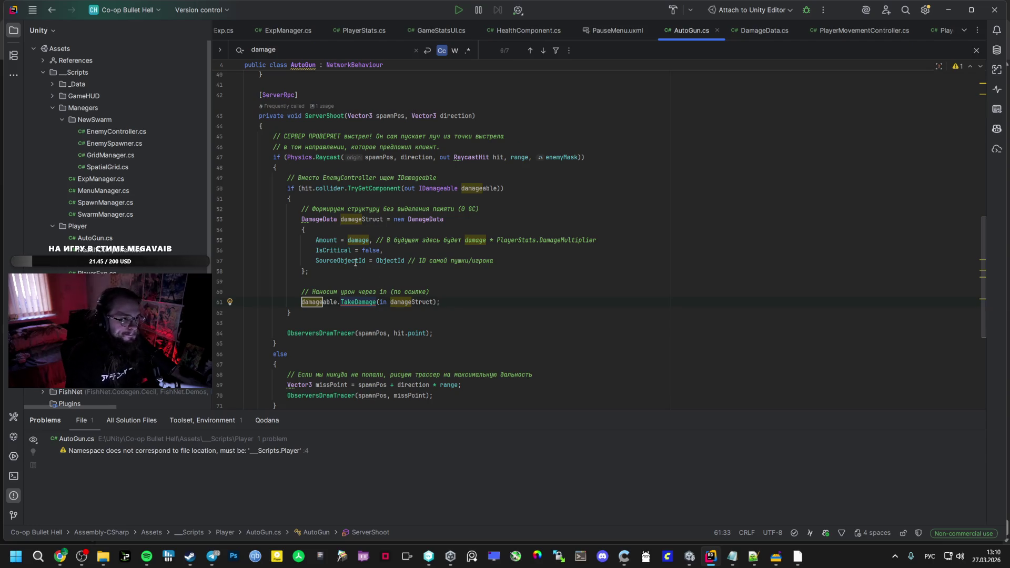
Change AutoGun's 'public float damage = 5f;' default to 0 and let Unity recompile
{"action": "key", "text": "shift+F3"}
{"action": "key", "text": "shift+F3"}
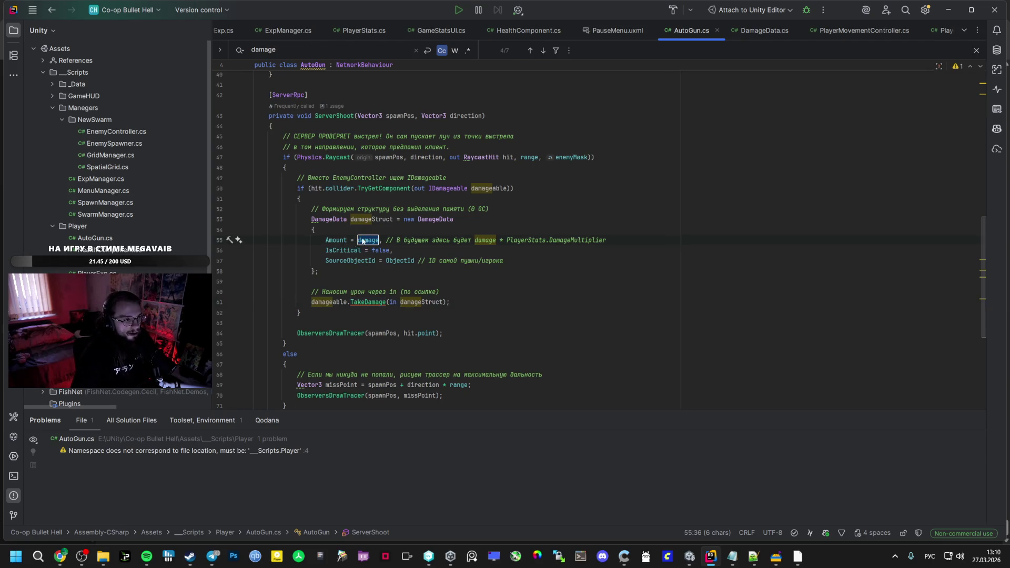
{"action": "scroll", "coordinate": [351, 236], "scroll_direction": "up", "scroll_amount": 9}
{"action": "scroll", "coordinate": [351, 236], "scroll_direction": "up", "scroll_amount": 4}
{"action": "left_click", "coordinate": [329, 127]}
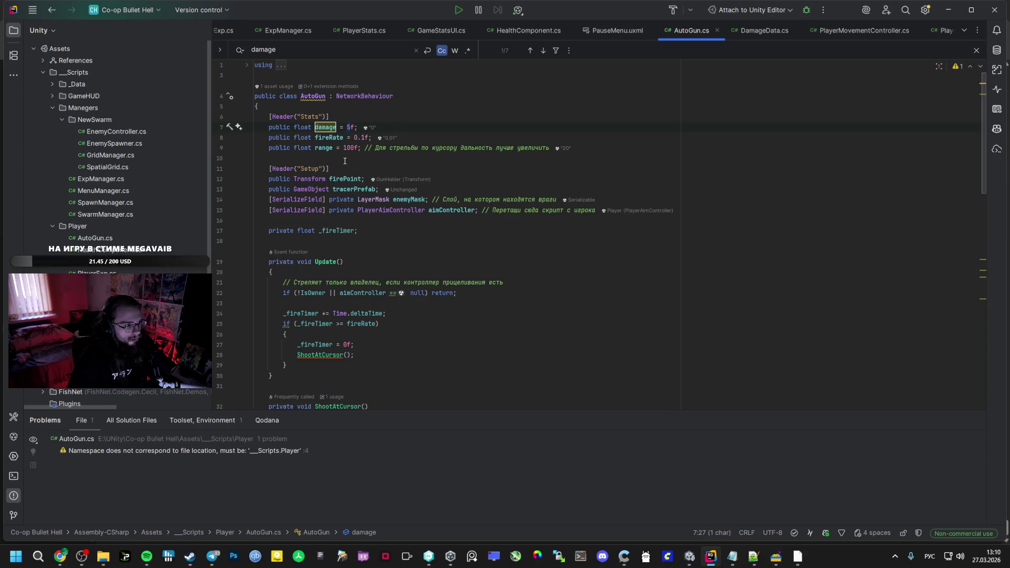
{"action": "scroll", "coordinate": [345, 160], "scroll_direction": "down", "scroll_amount": 6}
{"action": "scroll", "coordinate": [346, 163], "scroll_direction": "up", "scroll_amount": 6}
{"action": "type", "text": "0"}
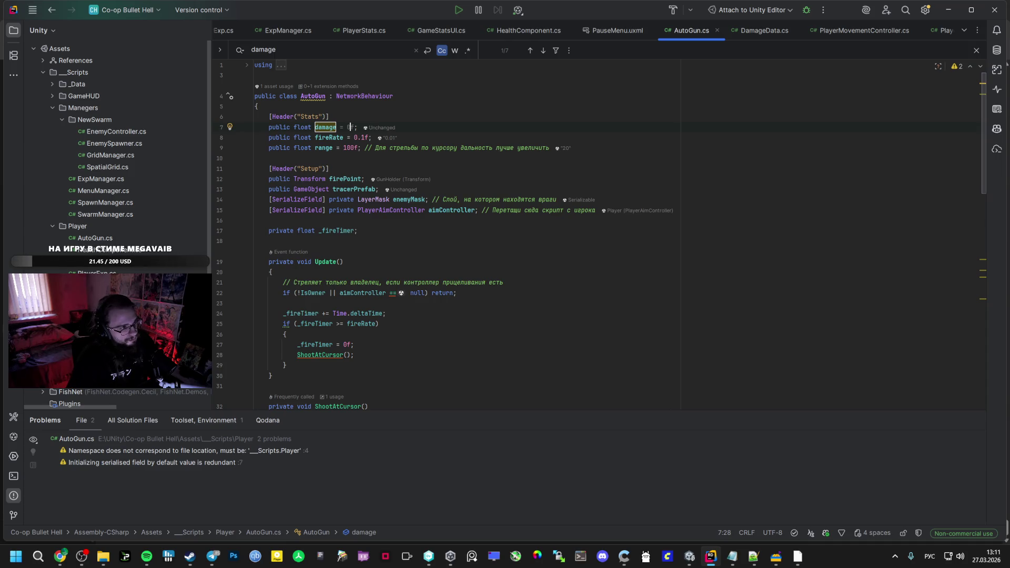
{"action": "left_click", "coordinate": [668, 529]}
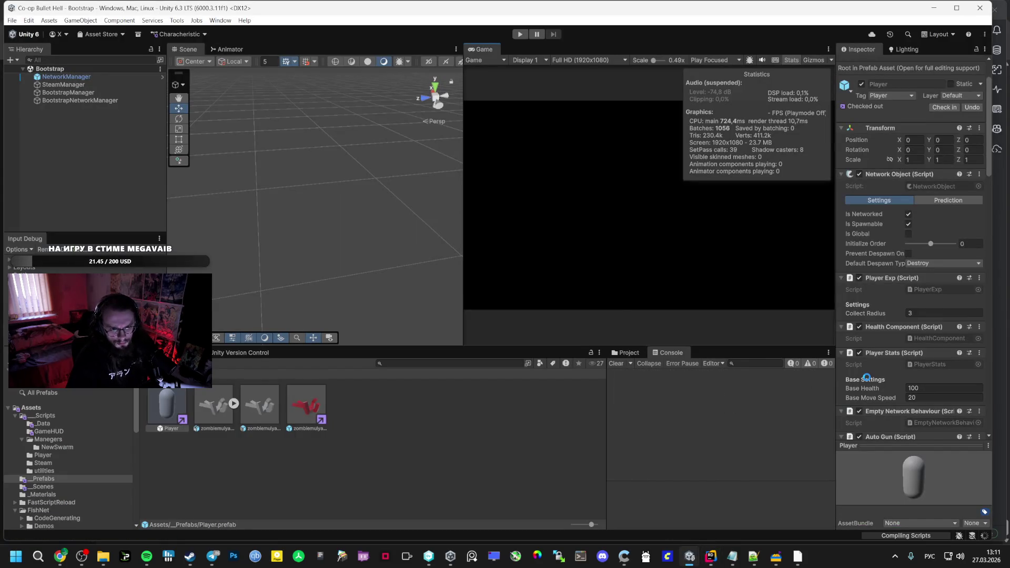
{"action": "key", "text": "alt+Tab"}
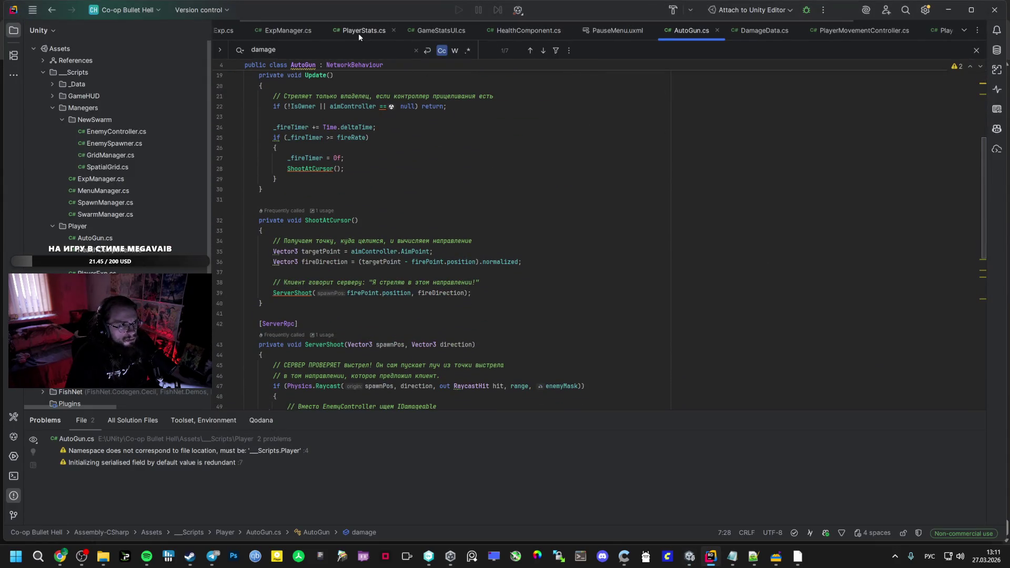
{"action": "left_click", "coordinate": [523, 32]}
{"action": "scroll", "coordinate": [421, 207], "scroll_direction": "up", "scroll_amount": 5}
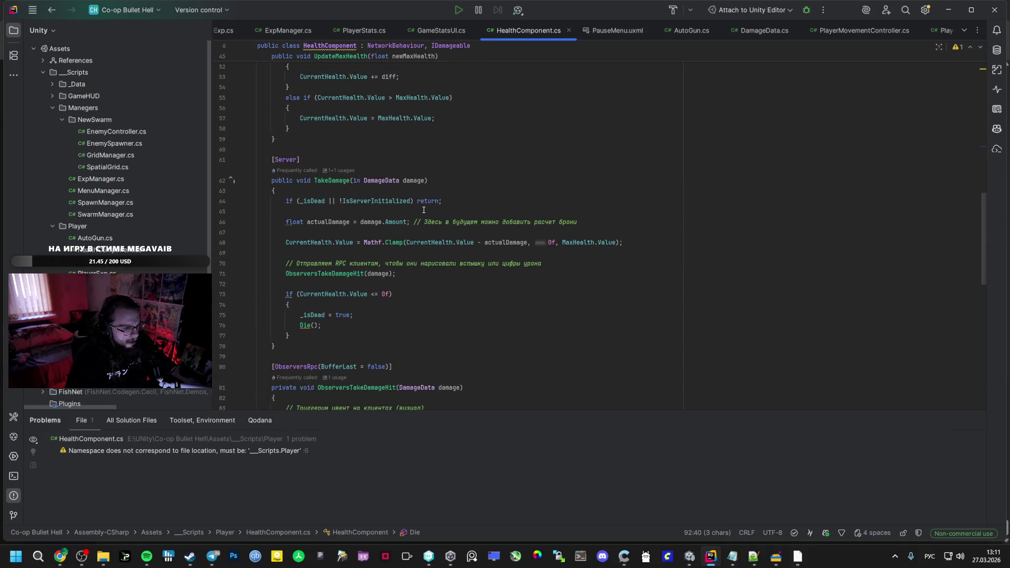
{"action": "scroll", "coordinate": [390, 241], "scroll_direction": "down", "scroll_amount": 10}
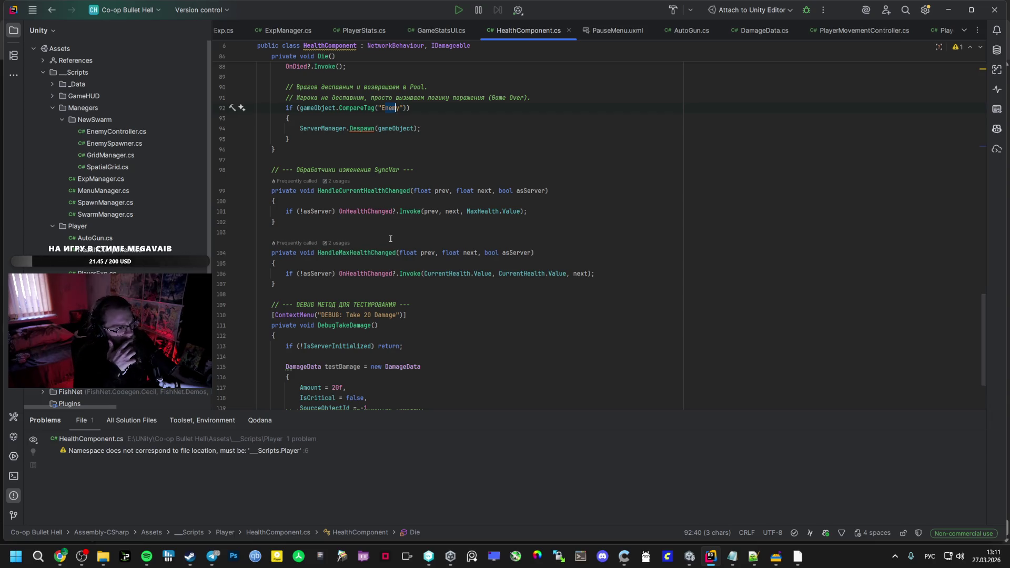
{"action": "scroll", "coordinate": [390, 239], "scroll_direction": "up", "scroll_amount": 8}
{"action": "left_click", "coordinate": [300, 172]}
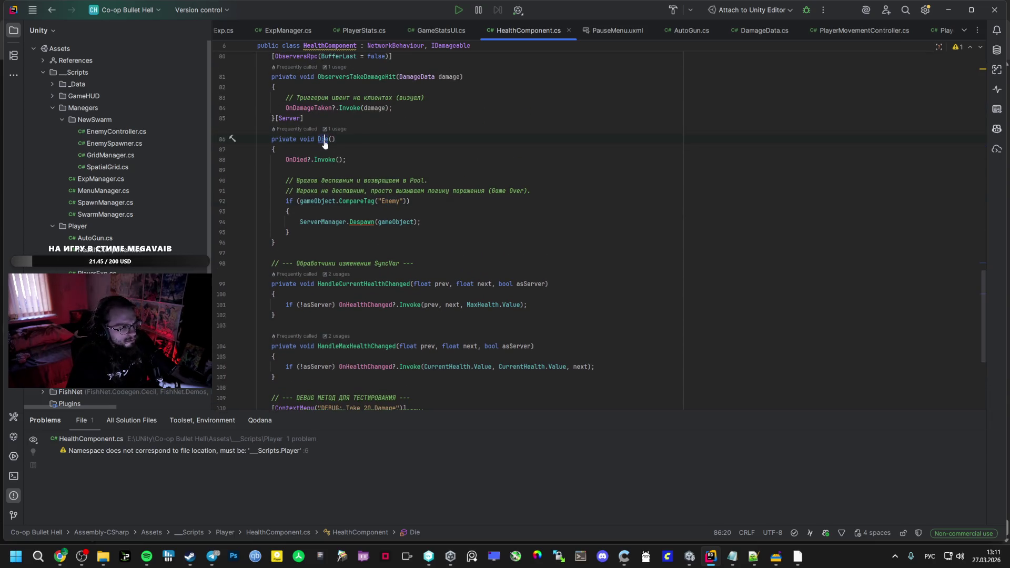
{"action": "scroll", "coordinate": [324, 141], "scroll_direction": "up", "scroll_amount": 4}
{"action": "left_click", "coordinate": [376, 283]}
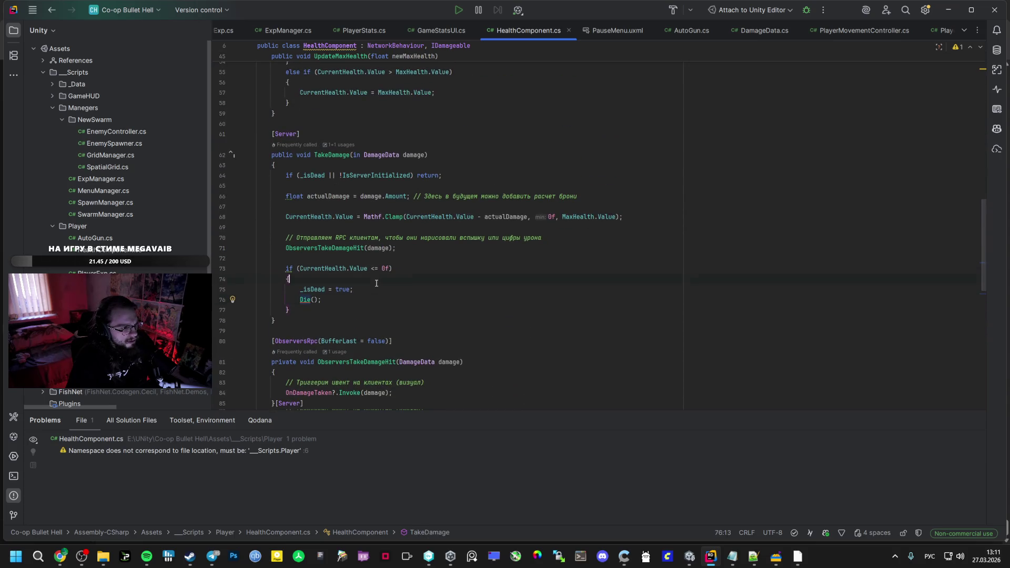
{"action": "left_click", "coordinate": [366, 269]}
{"action": "scroll", "coordinate": [325, 362], "scroll_direction": "up", "scroll_amount": 3}
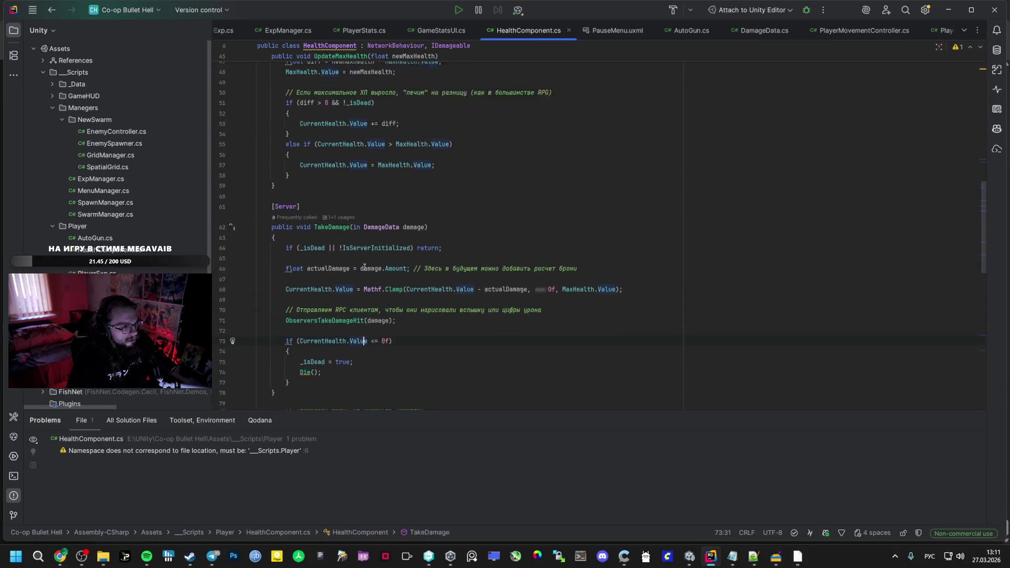
{"action": "scroll", "coordinate": [324, 362], "scroll_direction": "up", "scroll_amount": 13}
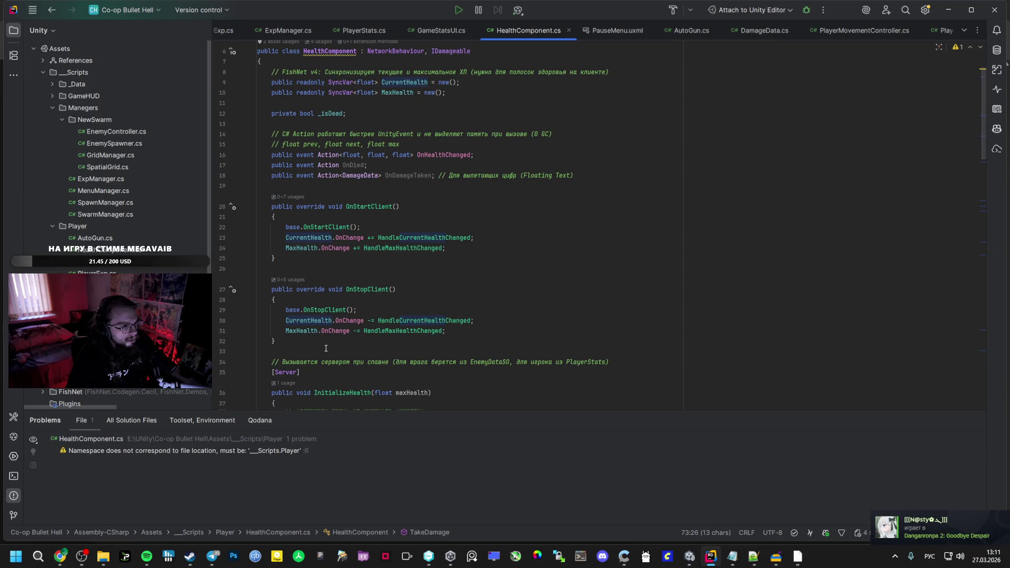
{"action": "key", "text": "alt+Tab"}
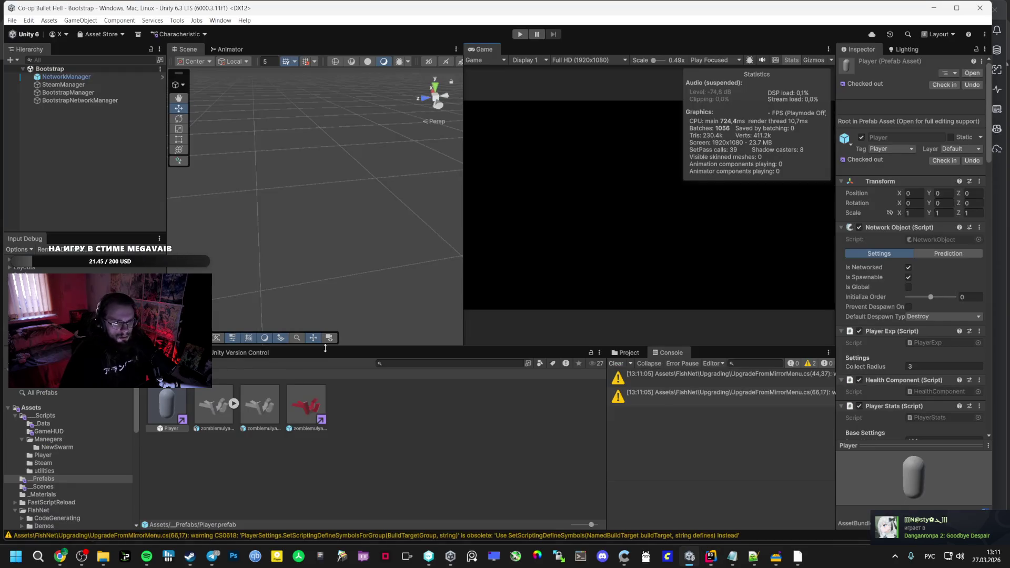
Send ChatGPT HealthComponent's DebugTakeDamage method, asking where enemies' base health is set
{"action": "scroll", "coordinate": [891, 361], "scroll_direction": "down", "scroll_amount": 3}
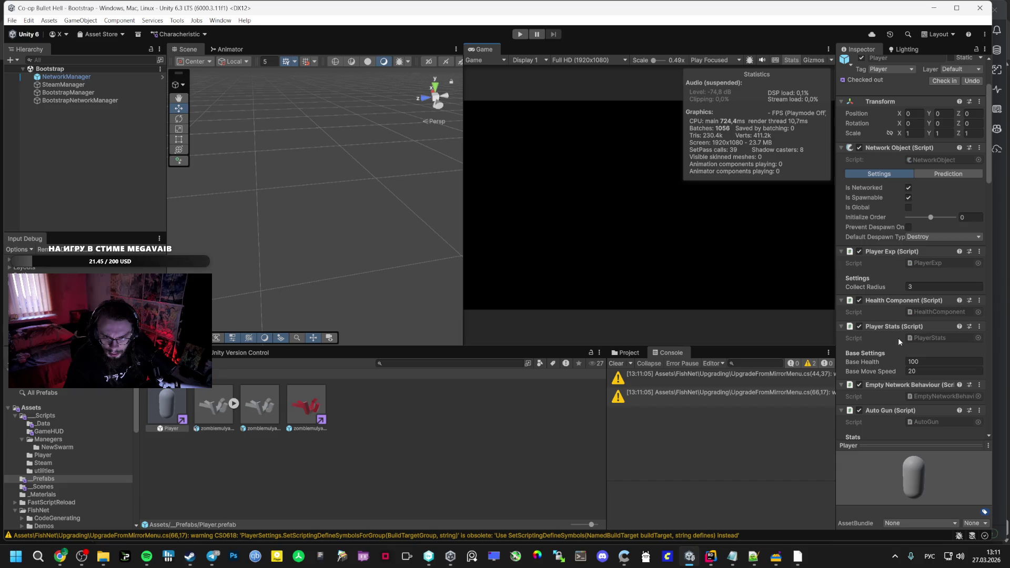
{"action": "double_click", "coordinate": [913, 312]}
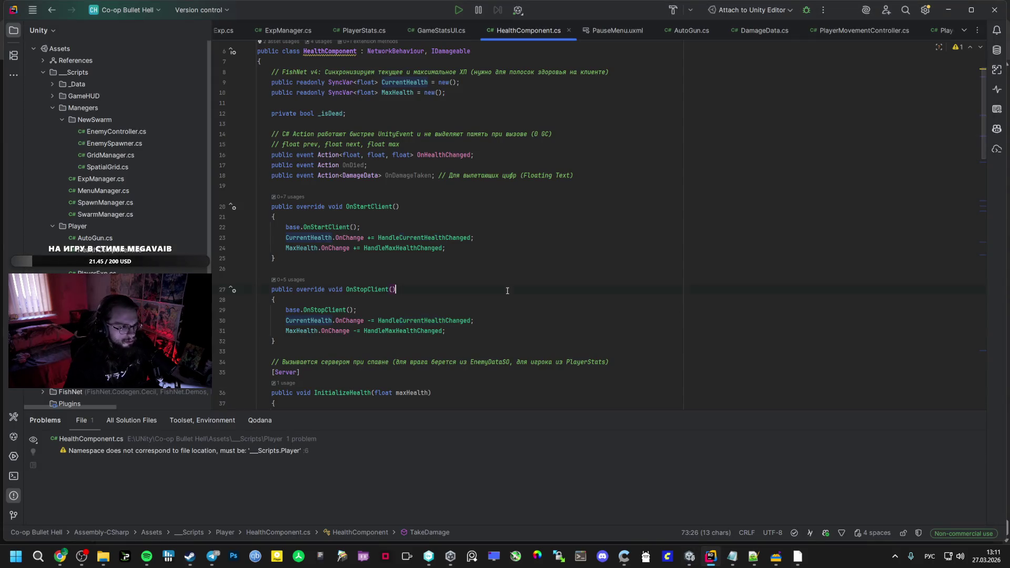
{"action": "key", "text": "alt+Tab"}
{"action": "key", "text": "alt+Tab"}
{"action": "key", "text": "alt+Tab"}
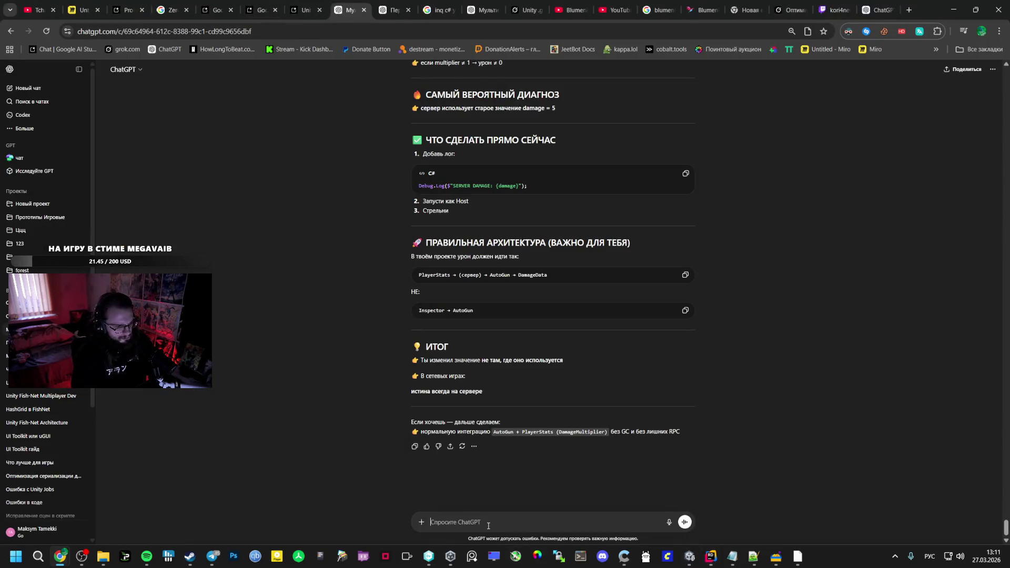
{"action": "key", "text": "ctrl+v"}
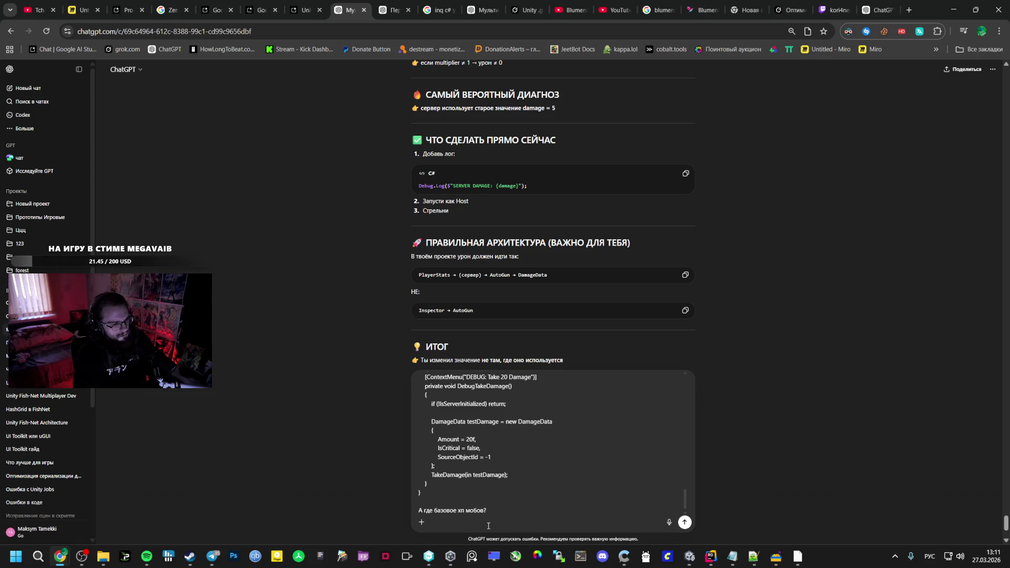
{"action": "key", "text": "Return"}
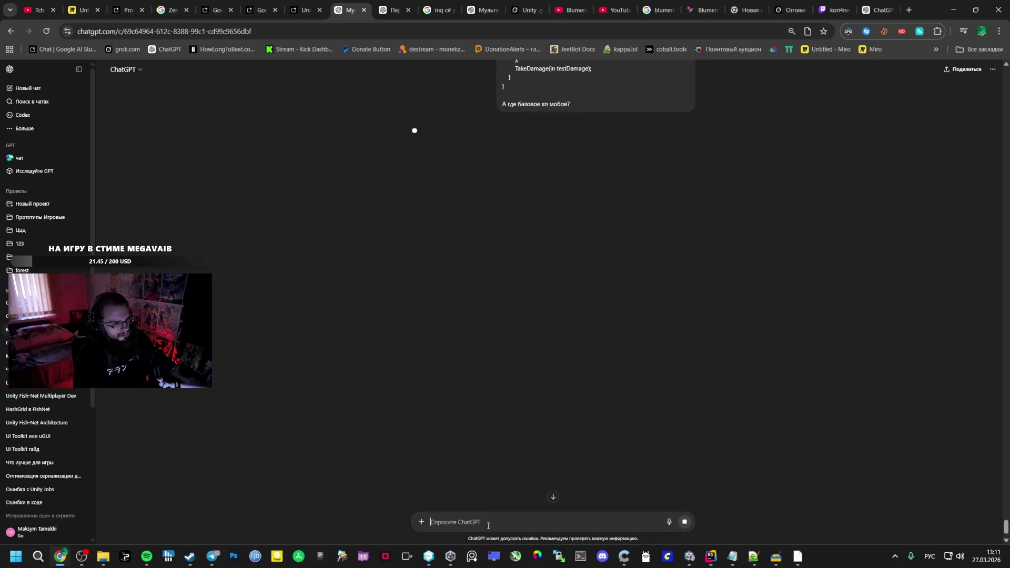
Inspect the zombiemulyaka 1 enemy prefab in Unity, then read ChatGPT's health-initialization answer
{"action": "key", "text": "alt+Tab"}
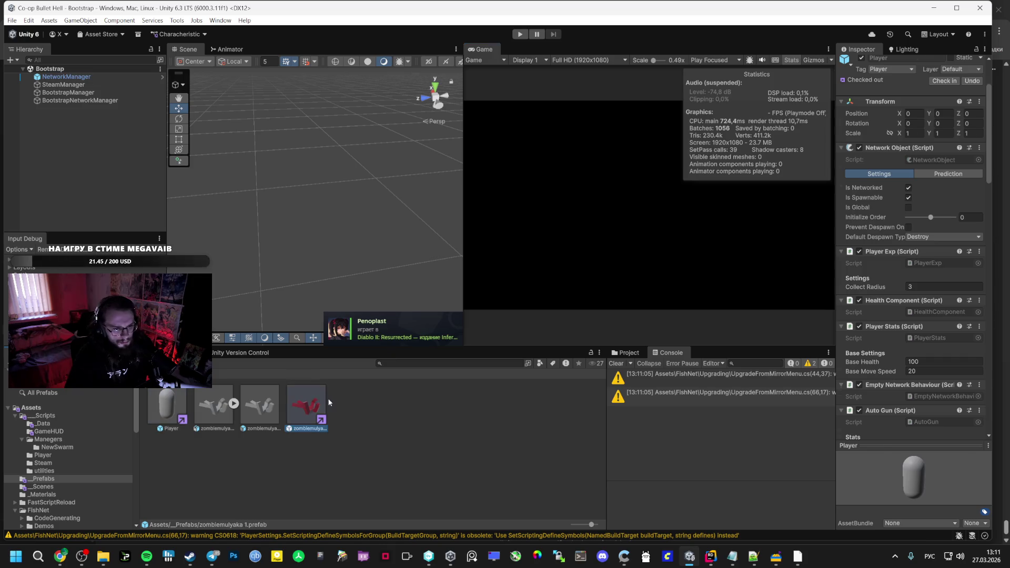
{"action": "left_click", "coordinate": [307, 405]}
{"action": "scroll", "coordinate": [906, 347], "scroll_direction": "down", "scroll_amount": 2}
{"action": "scroll", "coordinate": [894, 338], "scroll_direction": "down", "scroll_amount": 5}
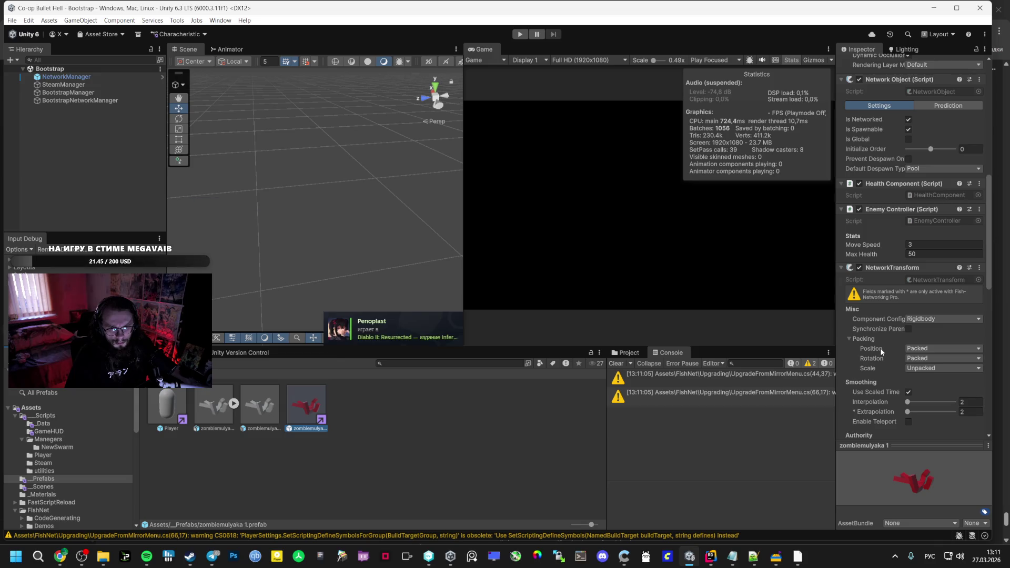
{"action": "key", "text": "alt+Tab"}
{"action": "scroll", "coordinate": [474, 406], "scroll_direction": "down", "scroll_amount": 5}
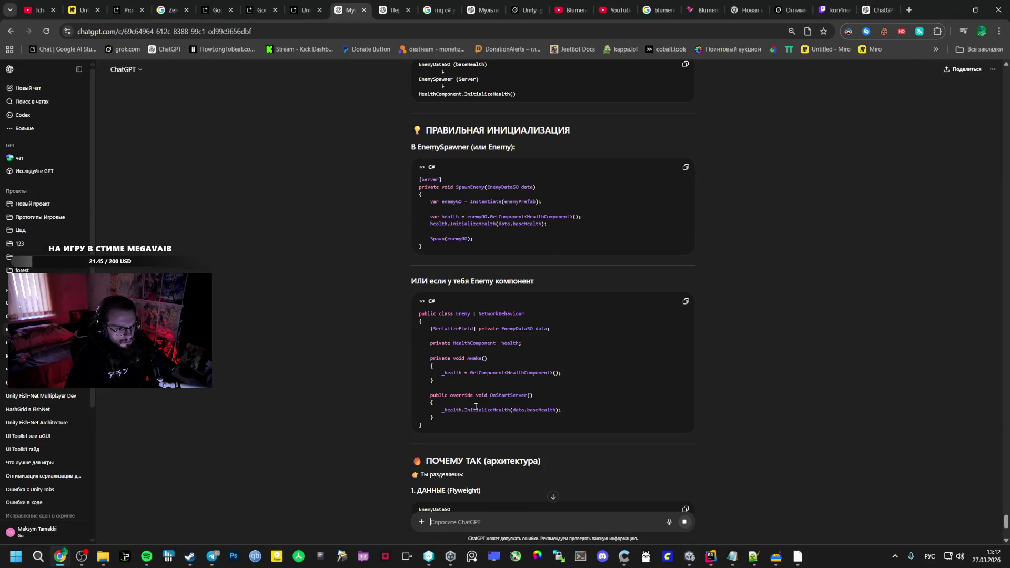
{"action": "scroll", "coordinate": [476, 402], "scroll_direction": "down", "scroll_amount": 4}
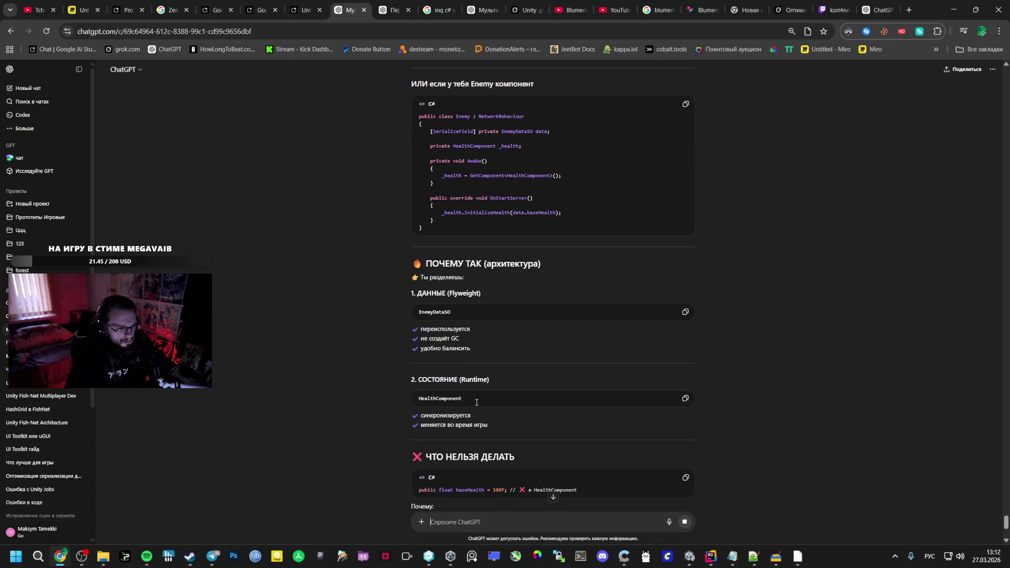
{"action": "left_click", "coordinate": [126, 9]}
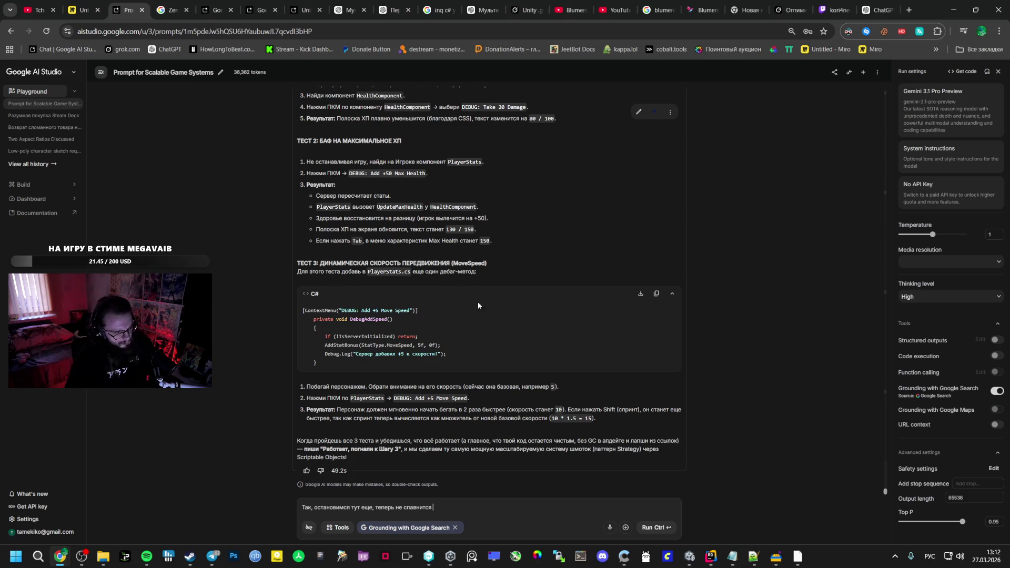
Rewrite the draft: AutoGun damage is 0 yet monsters still die; what stats/damage code to change?
{"action": "left_click_drag", "start_coordinate": [439, 507], "coordinate": [373, 509]}
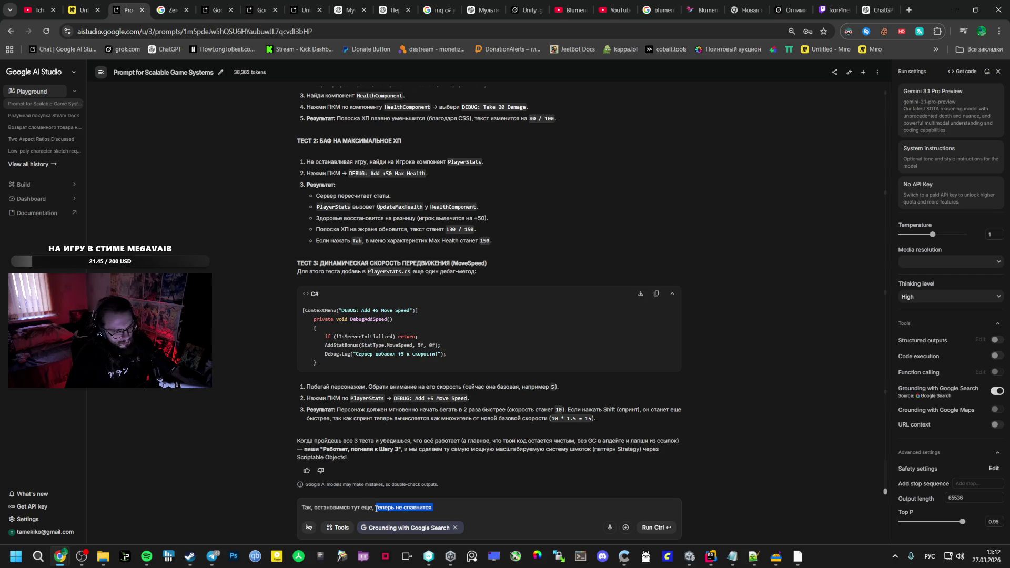
{"action": "key", "text": "BackSpace"}
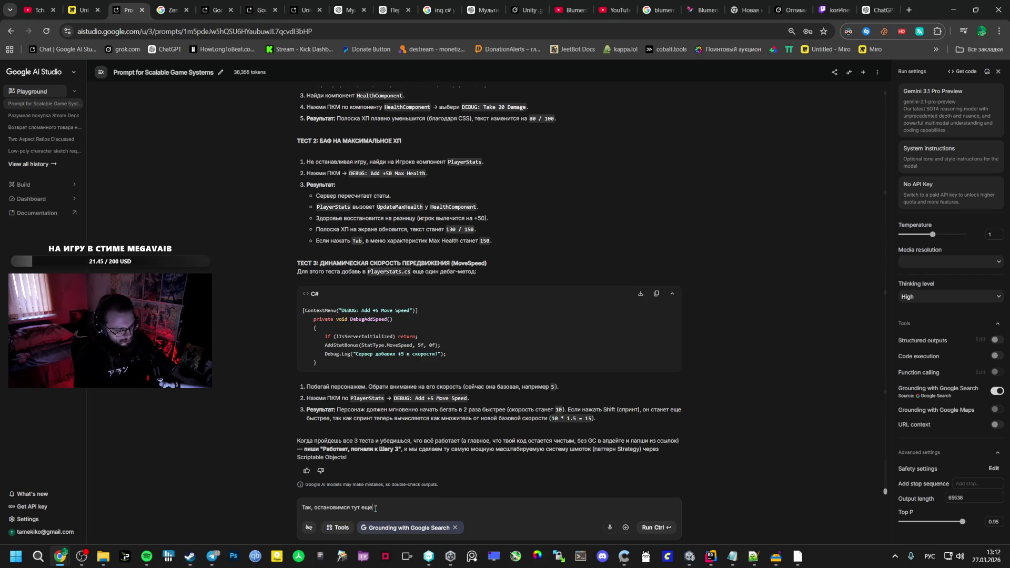
{"action": "type", "text": "я урон по"}
{"action": "type", "text": "ставил"}
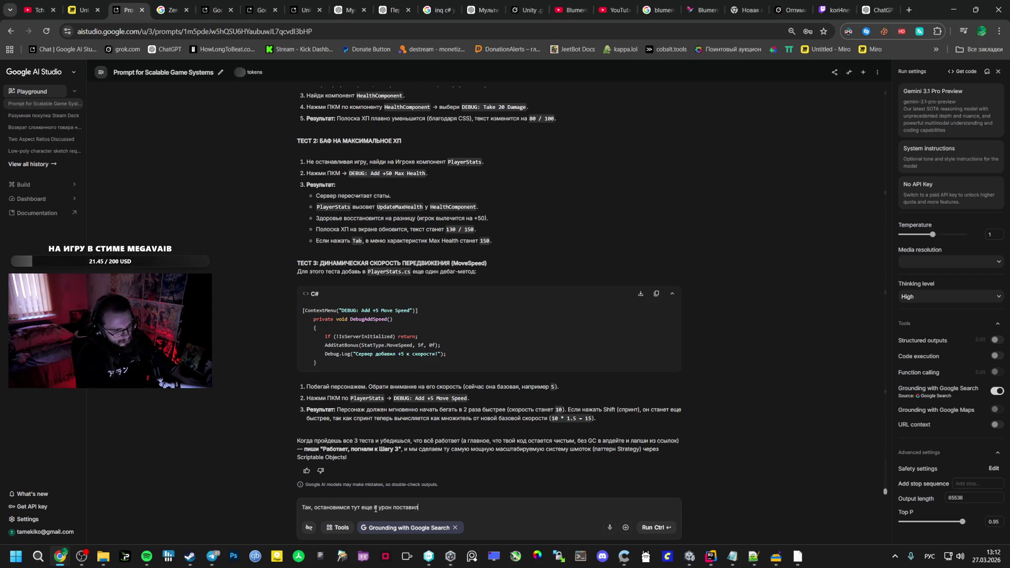
{"action": "type", "text": " 0 в инспекто"}
{"action": "type", "text": "ре в"}
{"action": "key", "text": "alt+shift"}
{"action": "type", "text": " aug"}
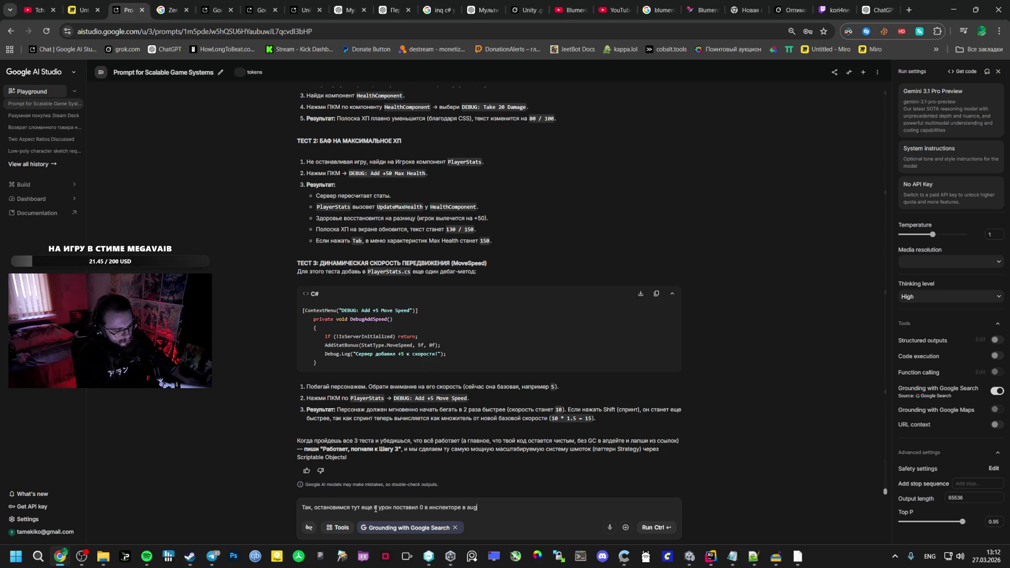
{"action": "type", "text": "togun "}
{"action": "type", "text": ", а"}
{"action": "type", "text": " монстры "}
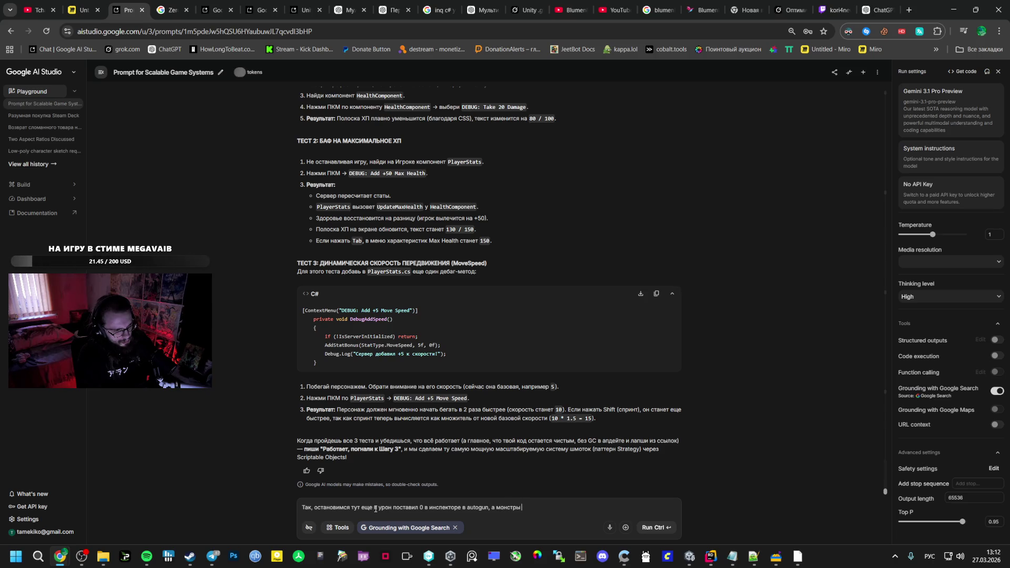
{"action": "type", "text": "все равно исчез"}
{"action": "type", "text": "ают когда"}
{"action": "type", "text": " наво"}
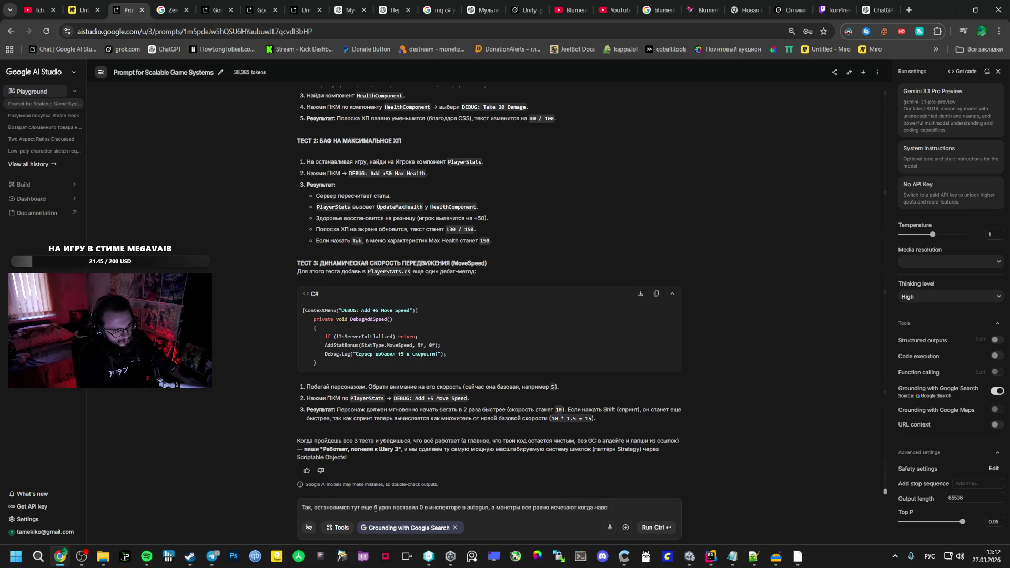
{"action": "type", "text": "жусь"}
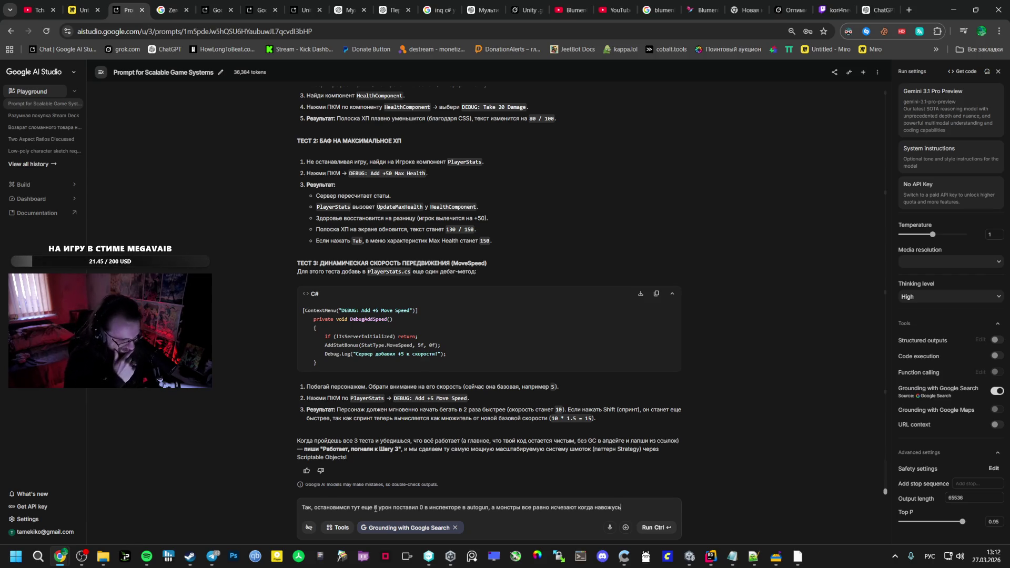
{"action": "type", "text": ","}
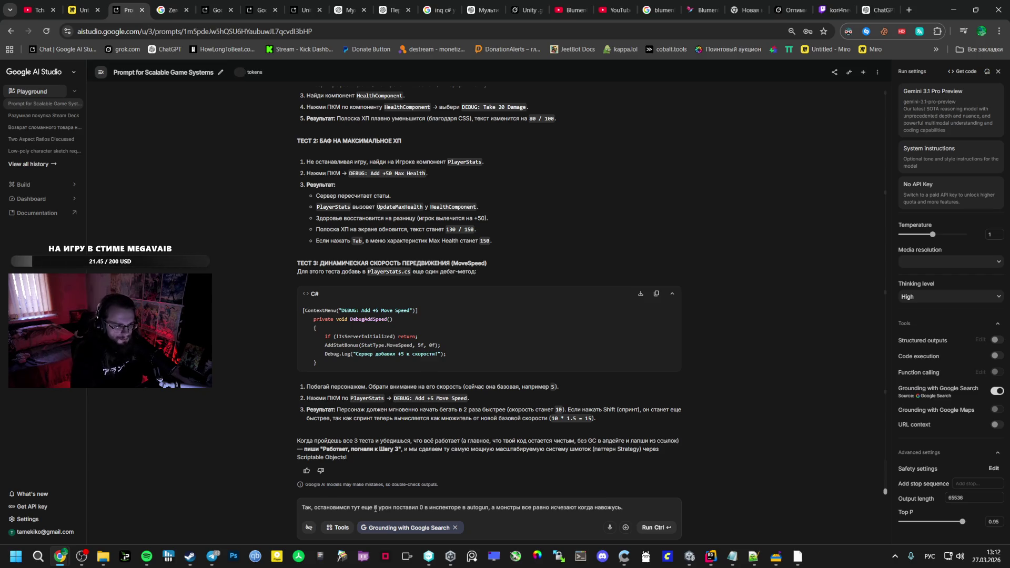
{"action": "type", "text": " Так же"}
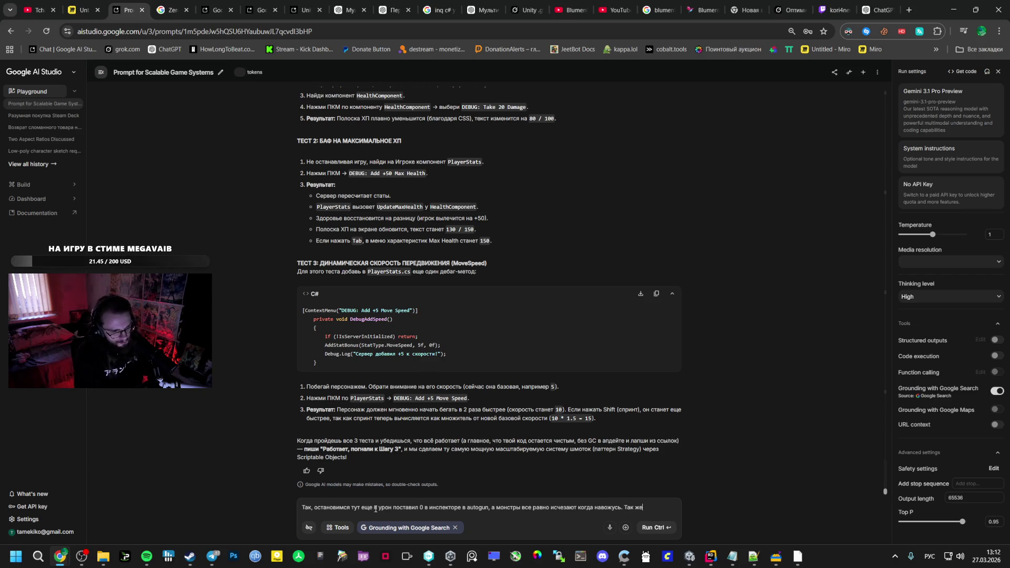
{"action": "type", "text": " что еще"}
{"action": "type", "text": " надо"}
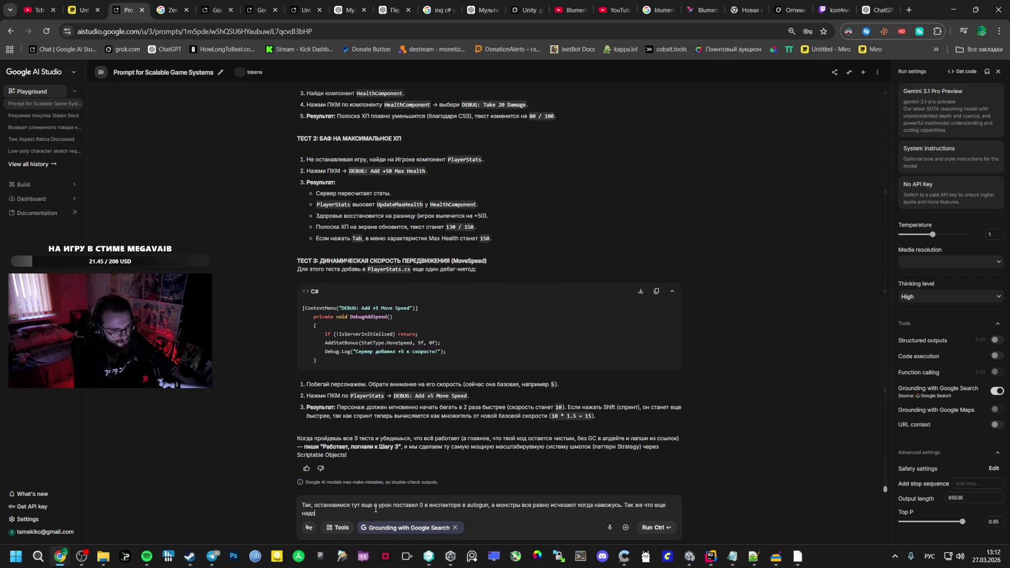
{"action": "type", "text": " поменять в те"}
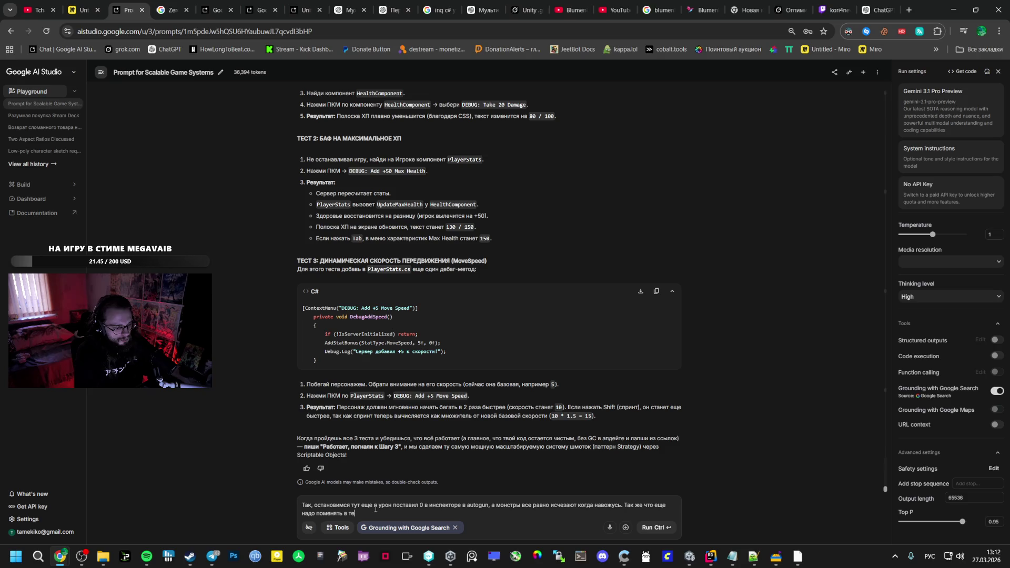
{"action": "type", "text": "кущем "}
{"action": "type", "text": "код"}
{"action": "key", "text": "ctrl+BackSpace"}
{"action": "type", "text": ", что связано"}
{"action": "type", "text": " со статами"}
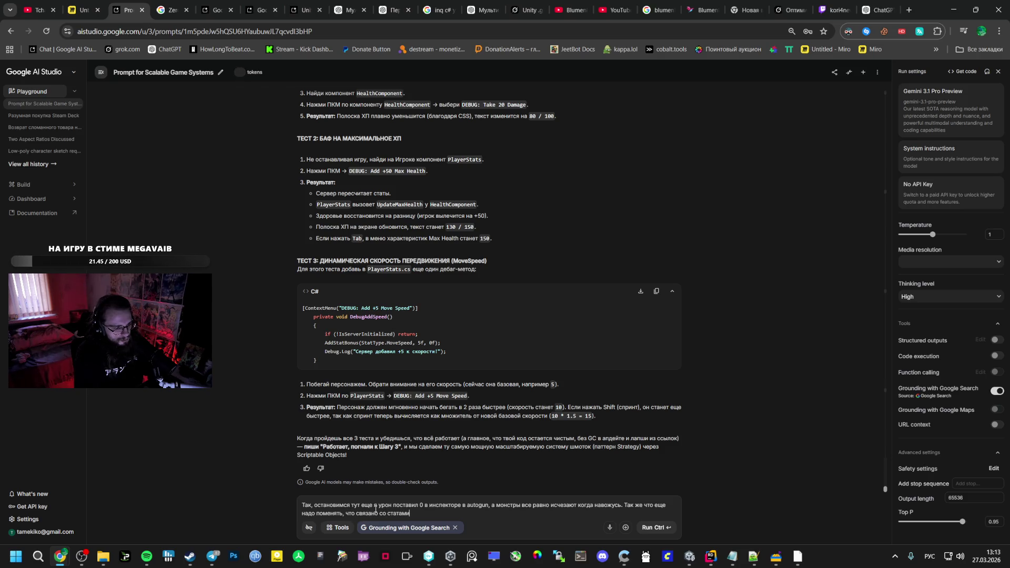
{"action": "type", "text": " и системой"}
{"action": "type", "text": " урона сей"}
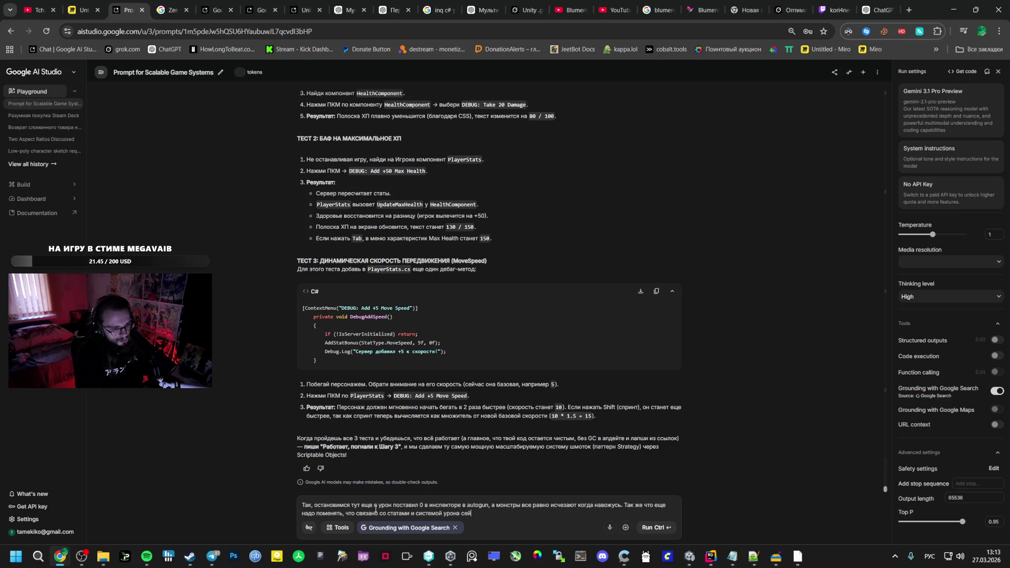
{"action": "type", "text": "час?"}
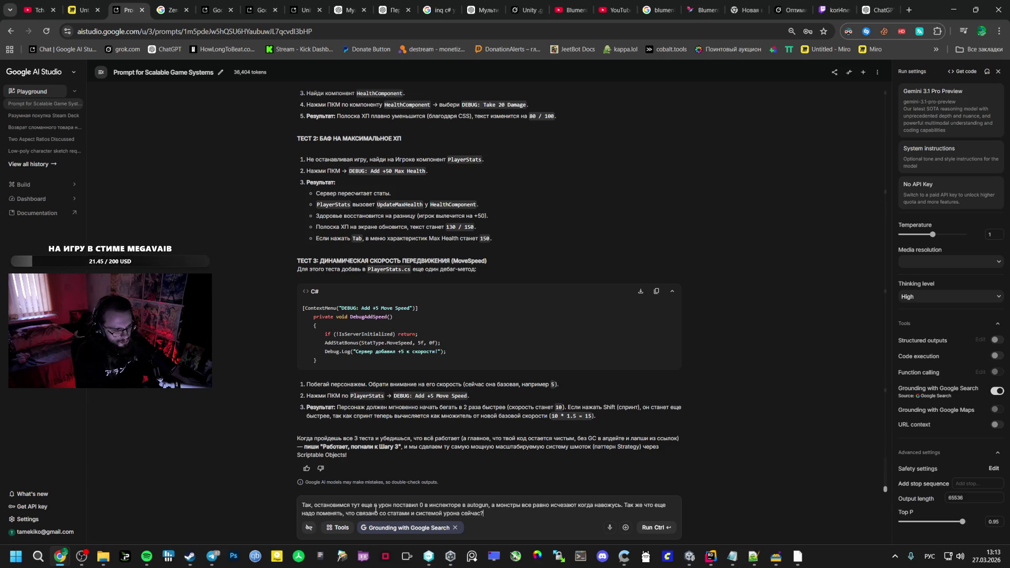
{"action": "key", "text": "alt+shift"}
{"action": "type", "text": " Ene"}
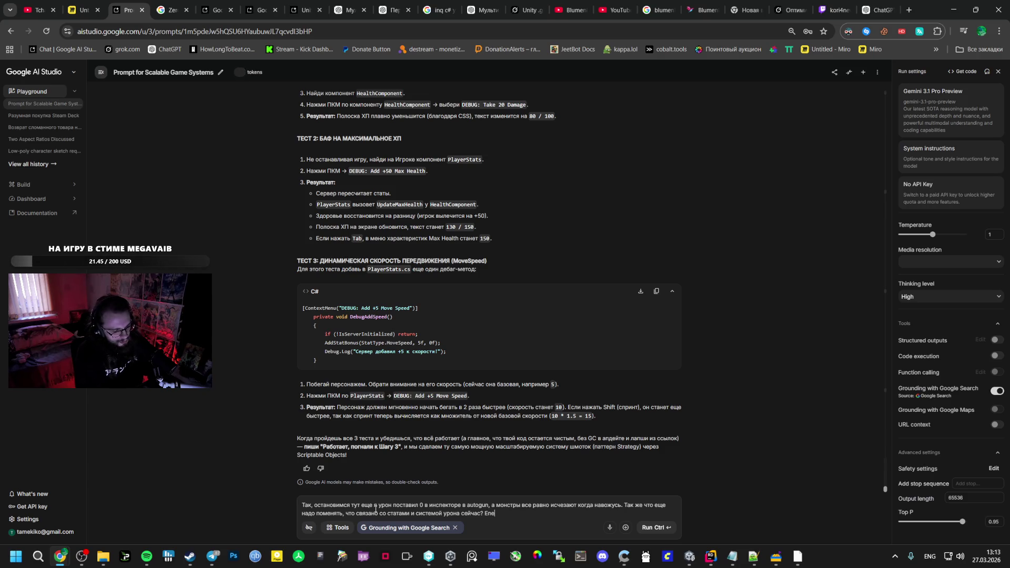
{"action": "type", "text": "myContro"}
{"action": "type", "text": "ller"}
{"action": "key", "text": "alt+shift"}
{"action": "type", "text": " ни"}
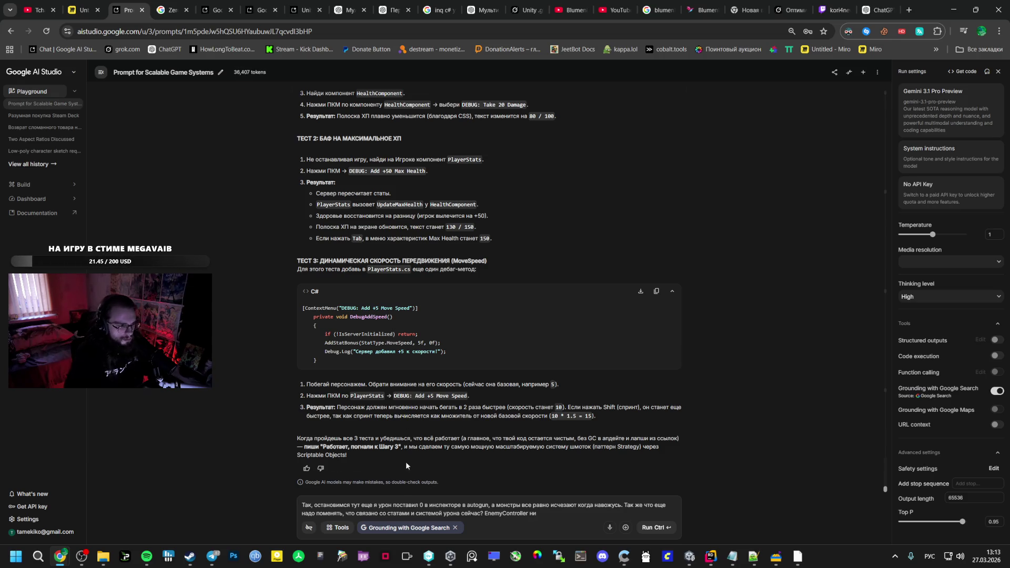
Quote the earlier EnemyController test step 2 in parentheses, send the follow-up, and skip the Spotify track
{"action": "scroll", "coordinate": [335, 266], "scroll_direction": "up", "scroll_amount": 8}
{"action": "scroll", "coordinate": [336, 266], "scroll_direction": "up", "scroll_amount": 15}
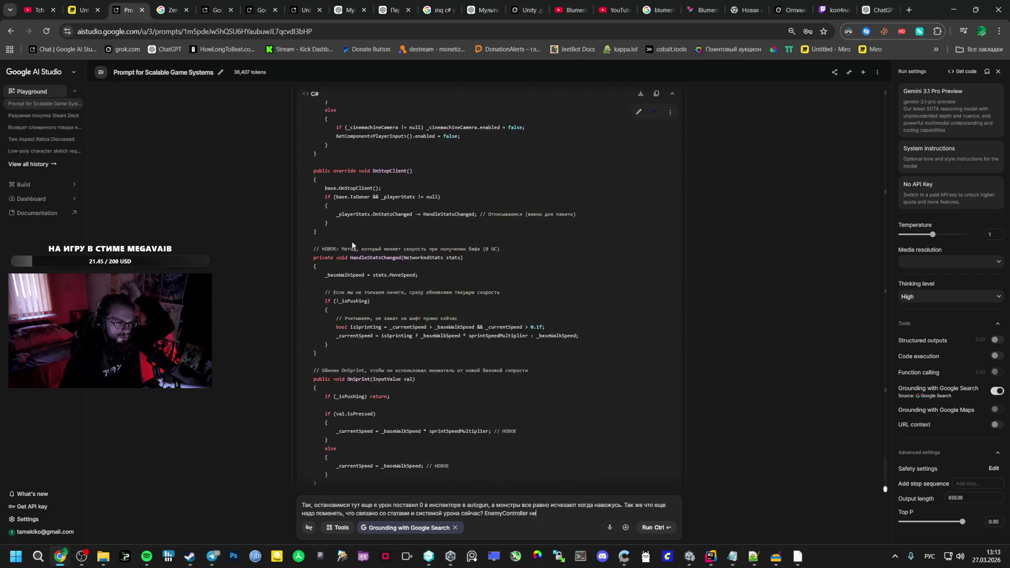
{"action": "scroll", "coordinate": [362, 252], "scroll_direction": "up", "scroll_amount": 4}
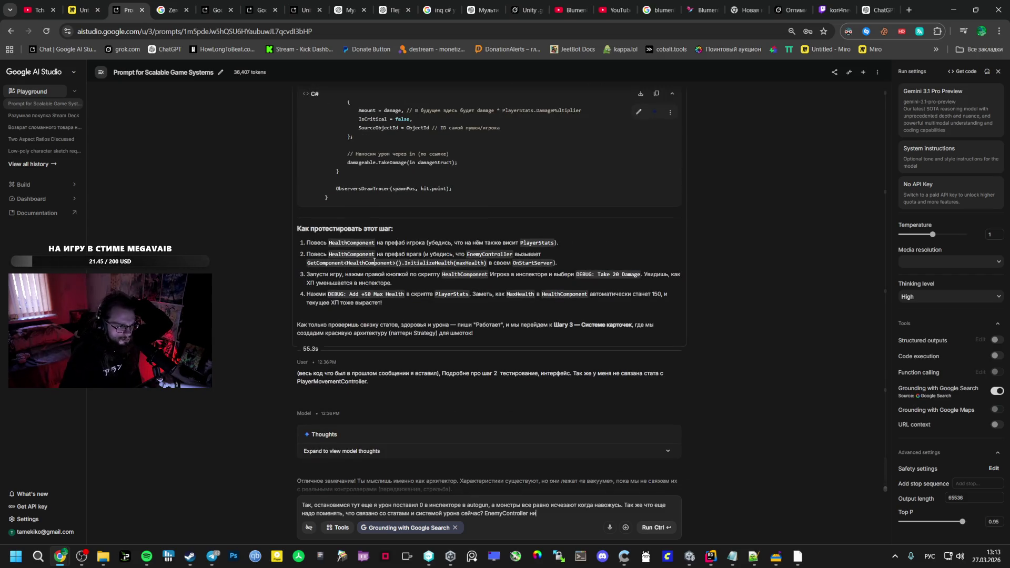
{"action": "left_click_drag", "start_coordinate": [307, 255], "coordinate": [558, 264]}
{"action": "key", "text": "ctrl+c"}
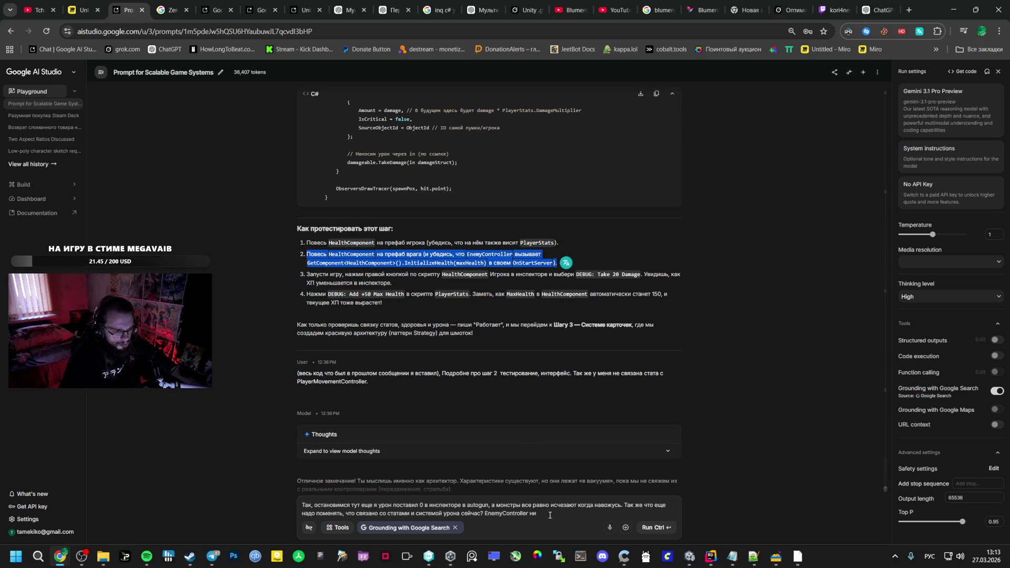
{"action": "left_click", "coordinate": [532, 514]}
{"action": "type", "text": "я"}
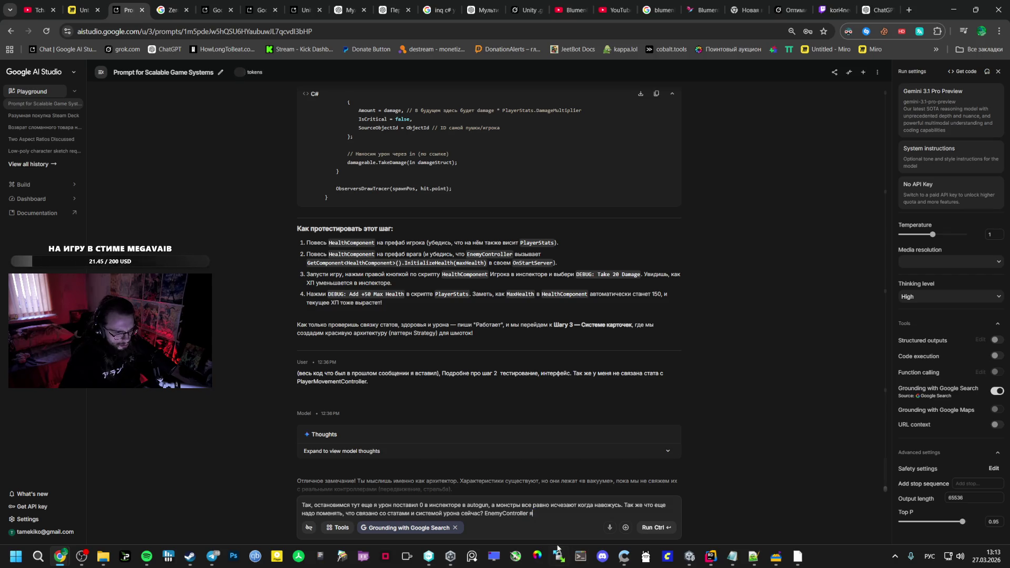
{"action": "type", "text": " не менял"}
{"action": "key", "text": "ctrl+v"}
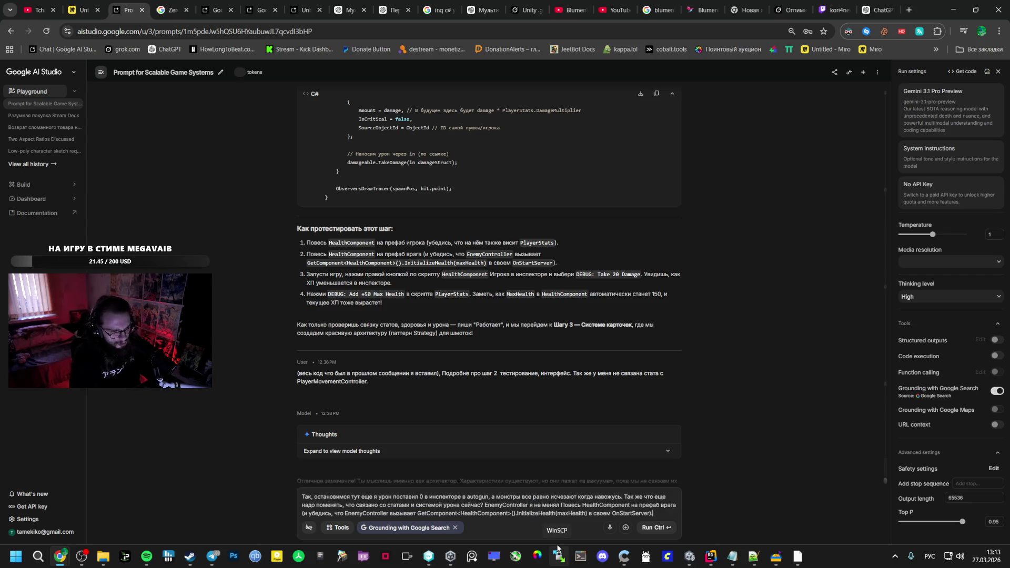
{"action": "left_click", "coordinate": [560, 506]}
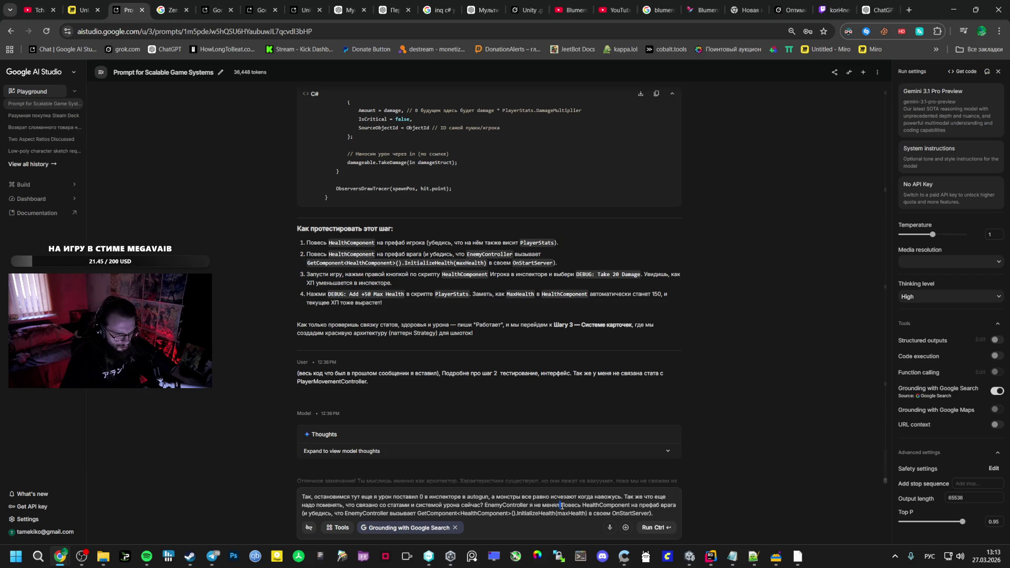
{"action": "type", "text": "("}
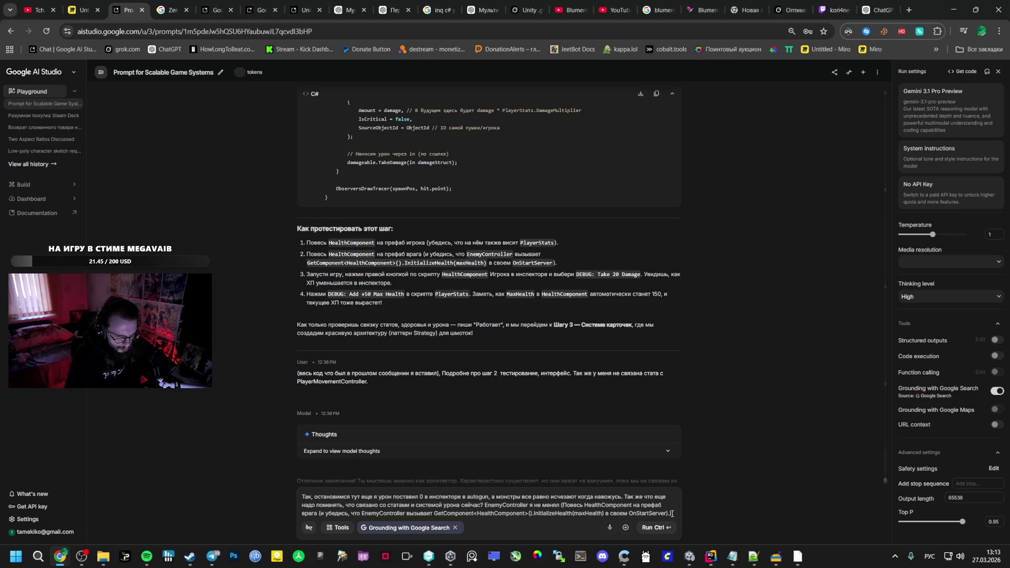
{"action": "left_click", "coordinate": [653, 527]}
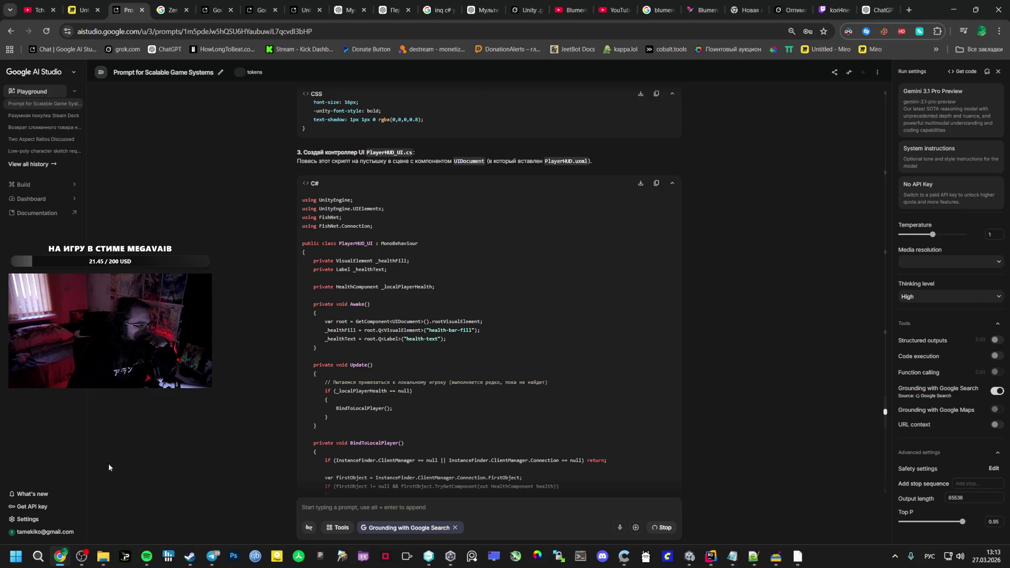
{"action": "left_click", "coordinate": [148, 556]}
{"action": "left_click", "coordinate": [438, 399]}
Skip to Titanium (feat. Sia), add it to Liked Songs and raise the volume
{"action": "left_click", "coordinate": [438, 399]}
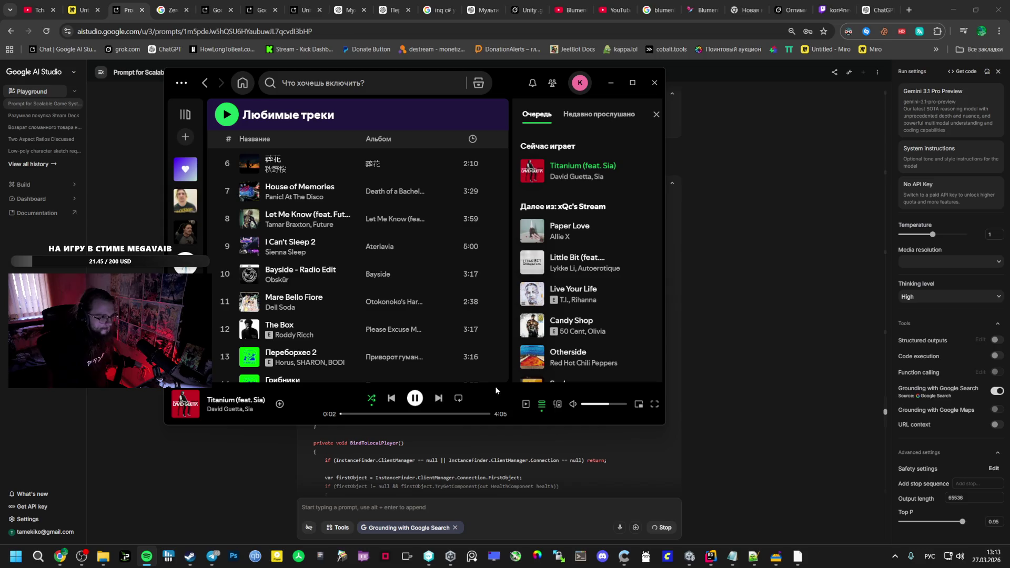
{"action": "left_click", "coordinate": [278, 404]}
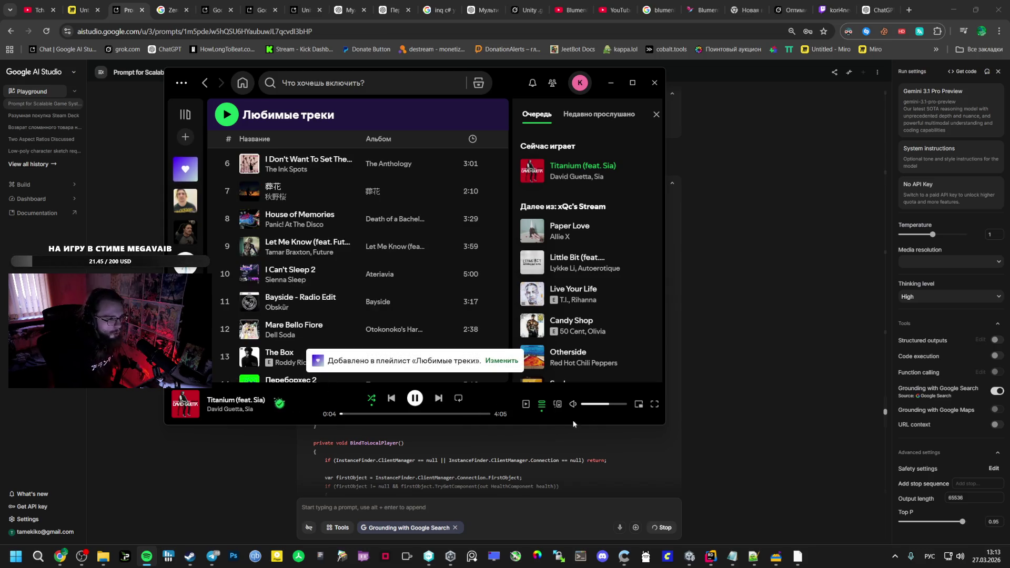
{"action": "left_click_drag", "start_coordinate": [609, 404], "coordinate": [623, 406]}
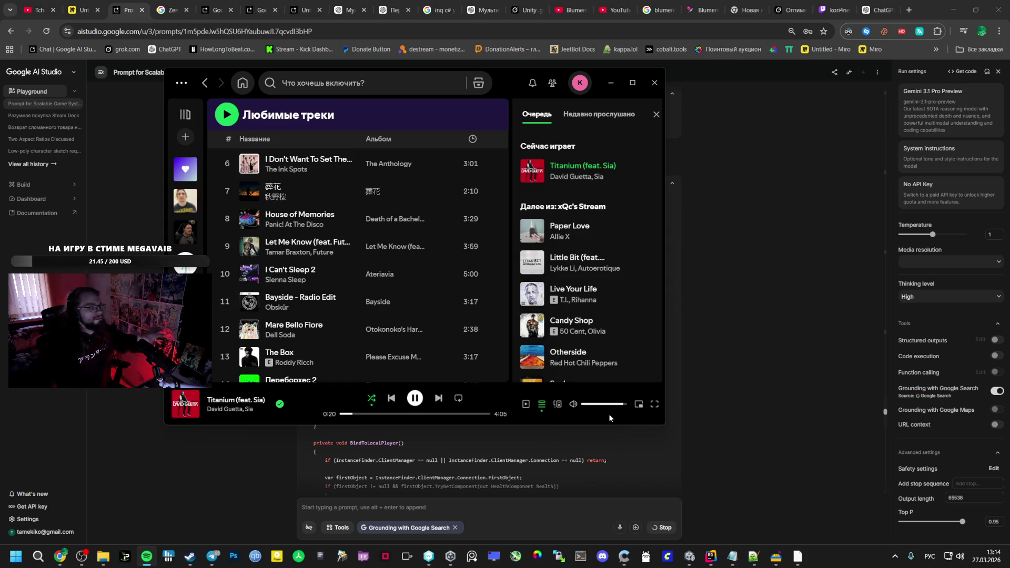
{"action": "left_click", "coordinate": [668, 405]}
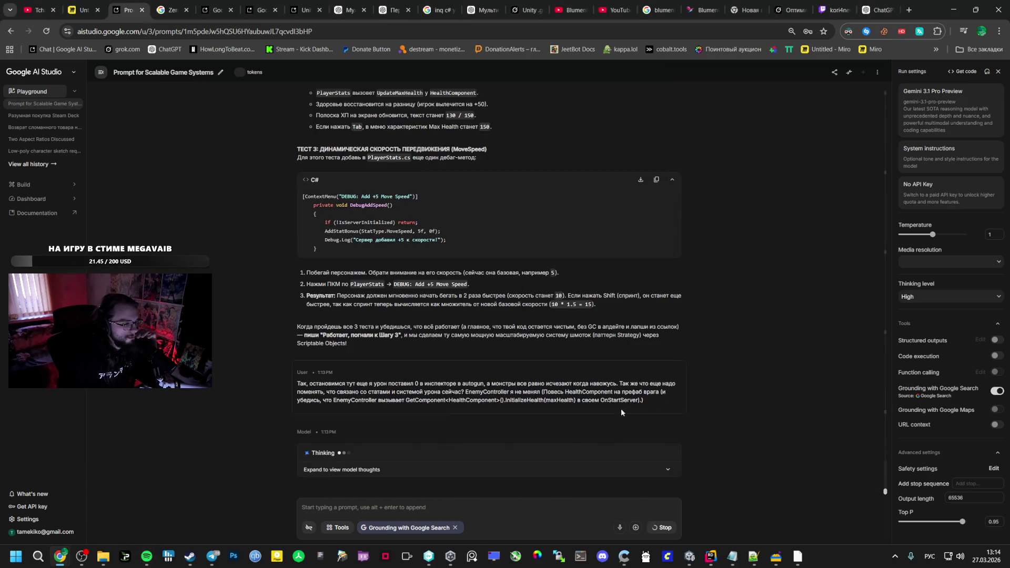
Scroll Gemini's reply to the 'ШАГ 1' section with HealthComponent's Die() code block
{"action": "mouse_move", "coordinate": [705, 562]}
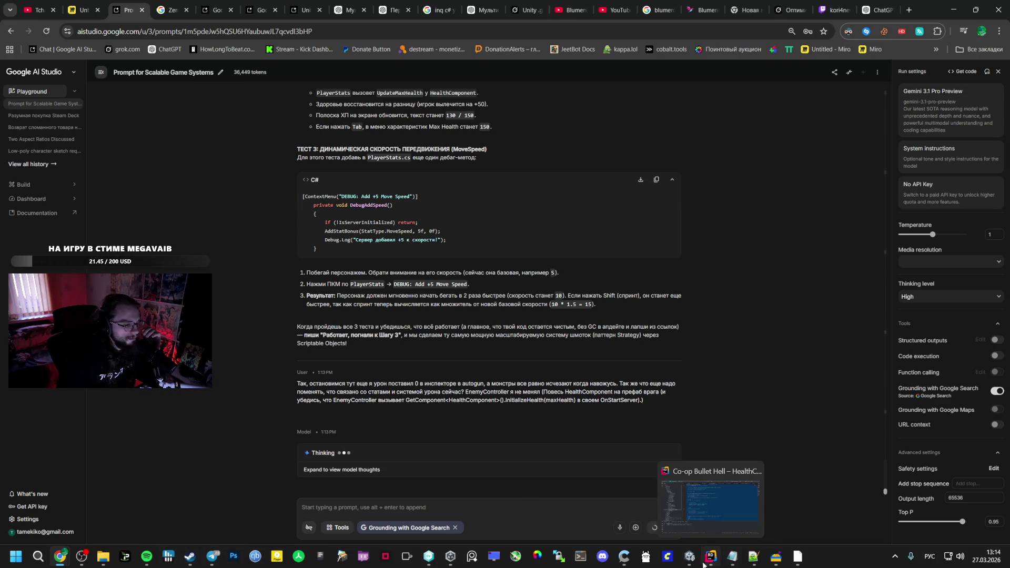
{"action": "mouse_move", "coordinate": [205, 559]}
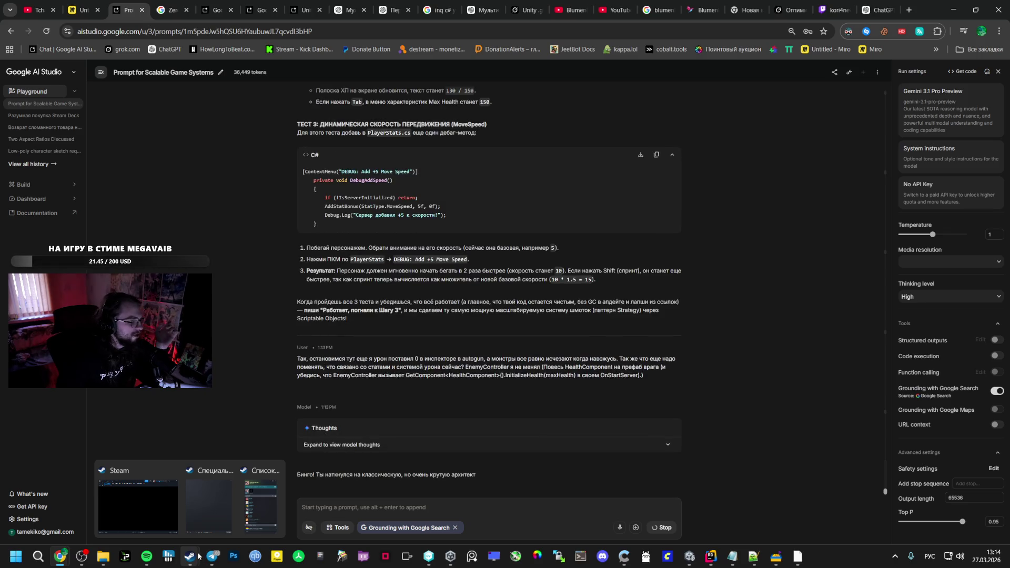
{"action": "scroll", "coordinate": [287, 418], "scroll_direction": "up", "scroll_amount": 2}
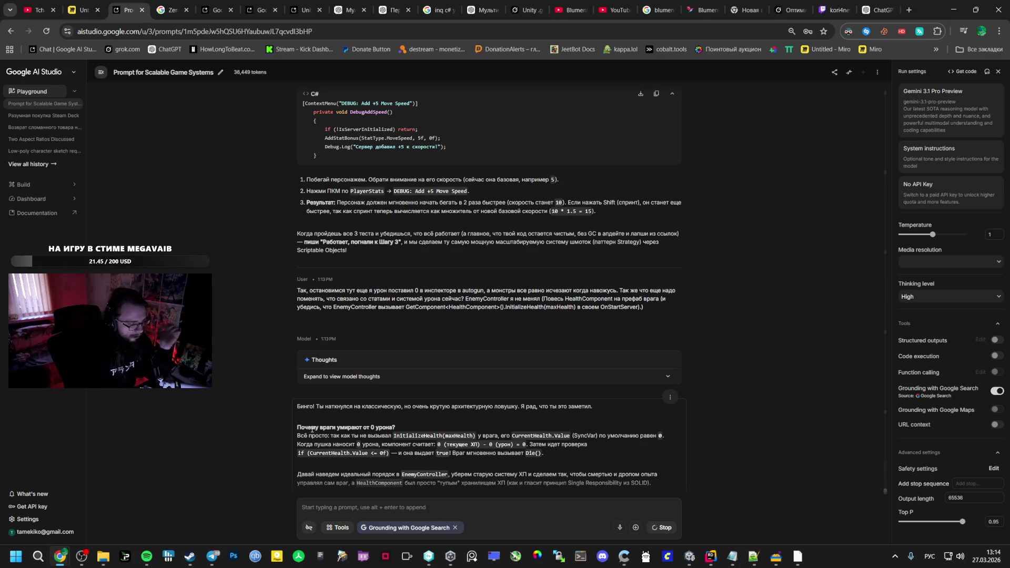
{"action": "scroll", "coordinate": [470, 396], "scroll_direction": "down", "scroll_amount": 4}
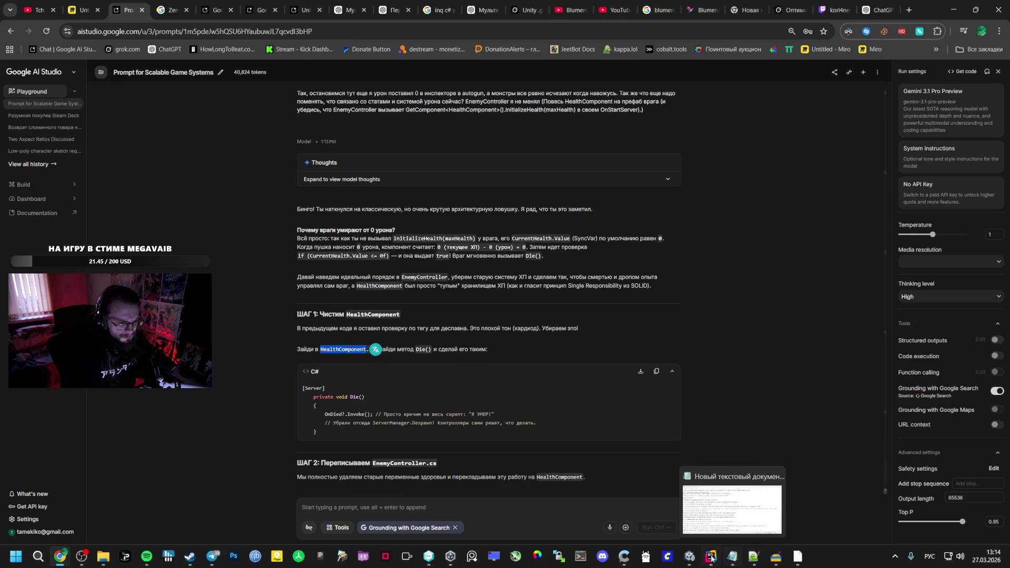
{"action": "left_click", "coordinate": [674, 497]}
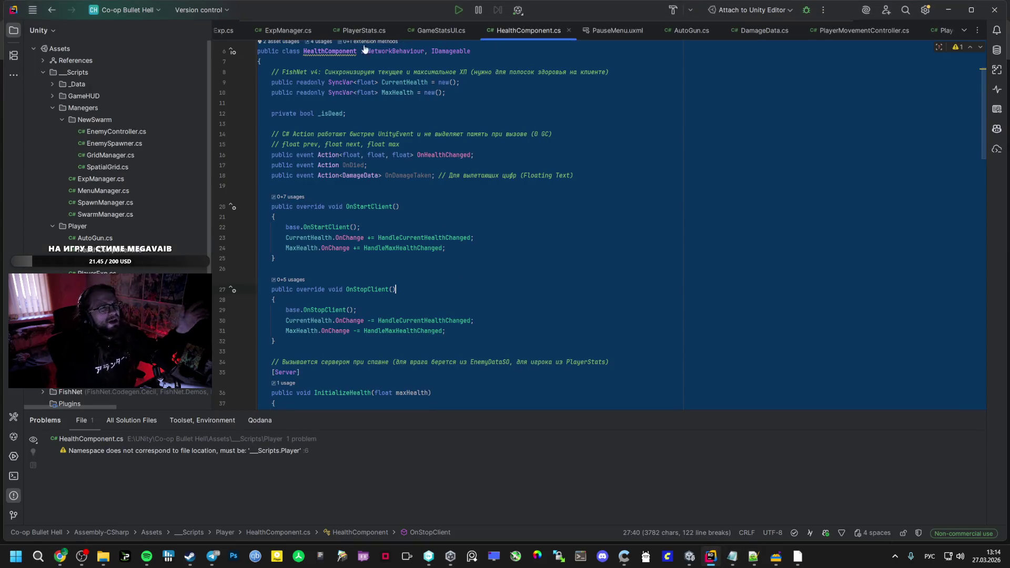
Locate the Die() call inside HealthComponent's TakeDamage in Rider
{"action": "scroll", "coordinate": [478, 254], "scroll_direction": "down", "scroll_amount": 10}
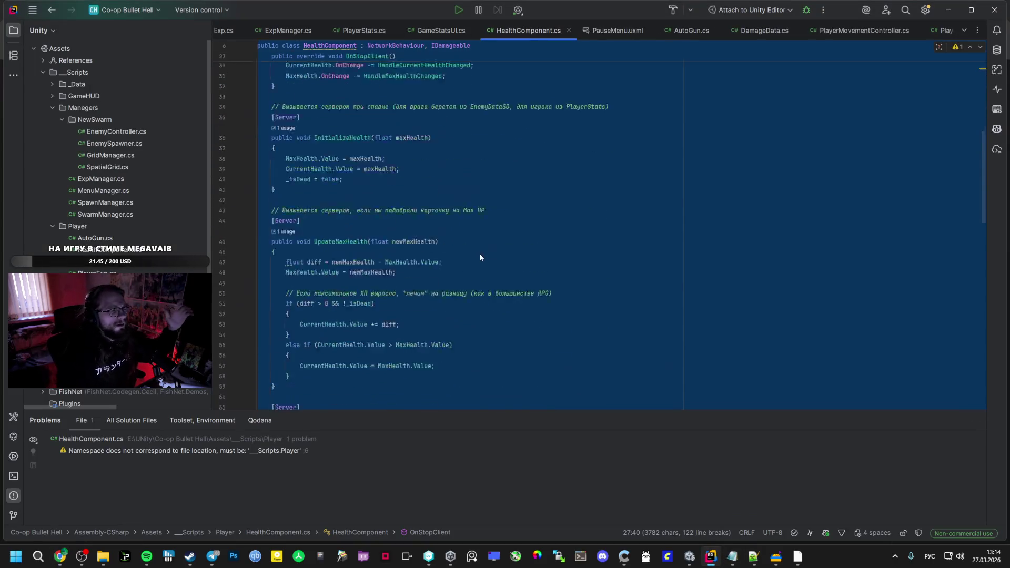
{"action": "scroll", "coordinate": [484, 235], "scroll_direction": "down", "scroll_amount": 4}
{"action": "left_click", "coordinate": [412, 206]}
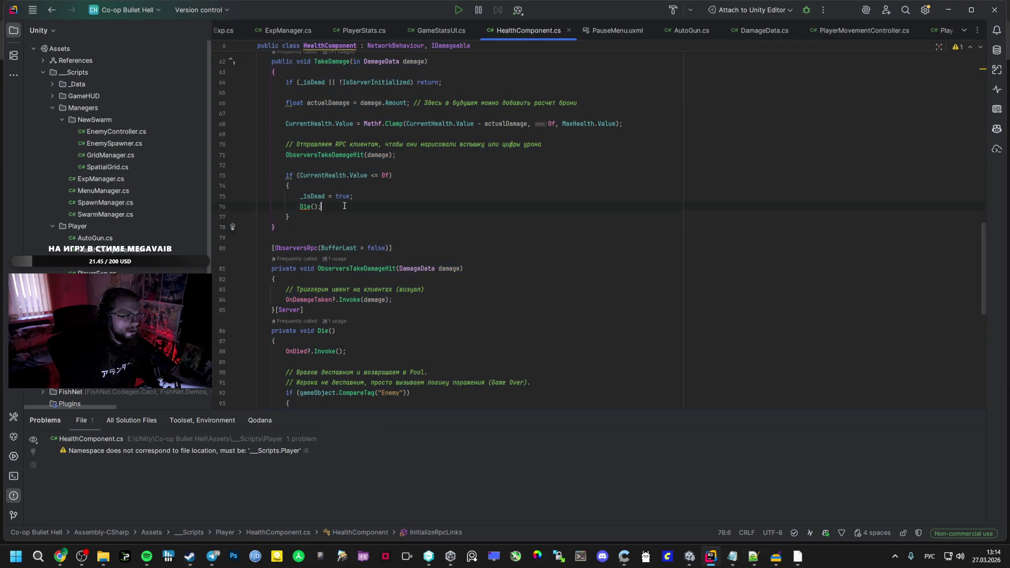
{"action": "scroll", "coordinate": [368, 226], "scroll_direction": "up", "scroll_amount": 3}
{"action": "scroll", "coordinate": [332, 240], "scroll_direction": "down", "scroll_amount": 5}
{"action": "scroll", "coordinate": [332, 240], "scroll_direction": "down", "scroll_amount": 3}
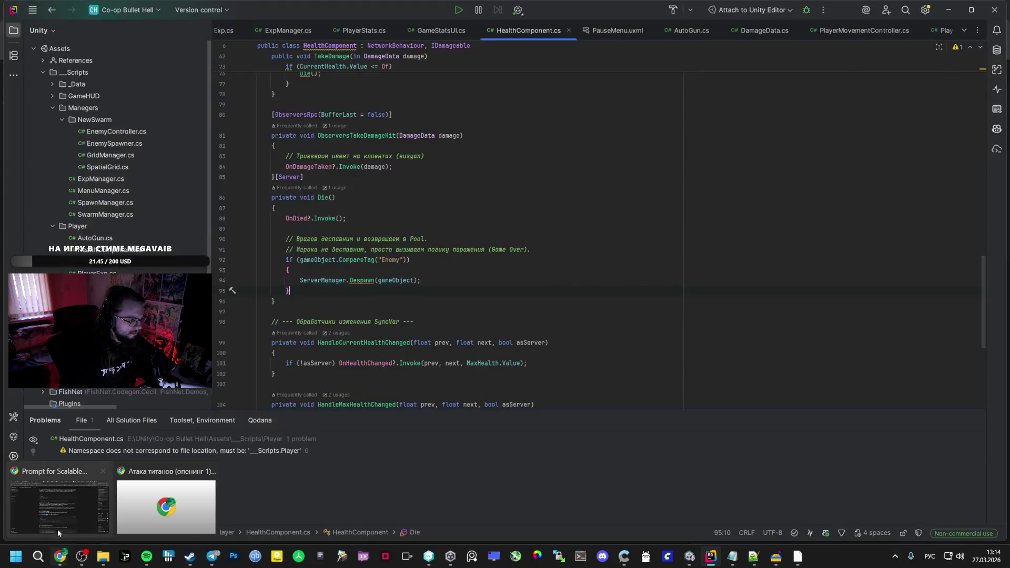
Replace Die() with Gemini's OnDied-only code, keeping a single [Server] on its own line
{"action": "left_click", "coordinate": [58, 529]}
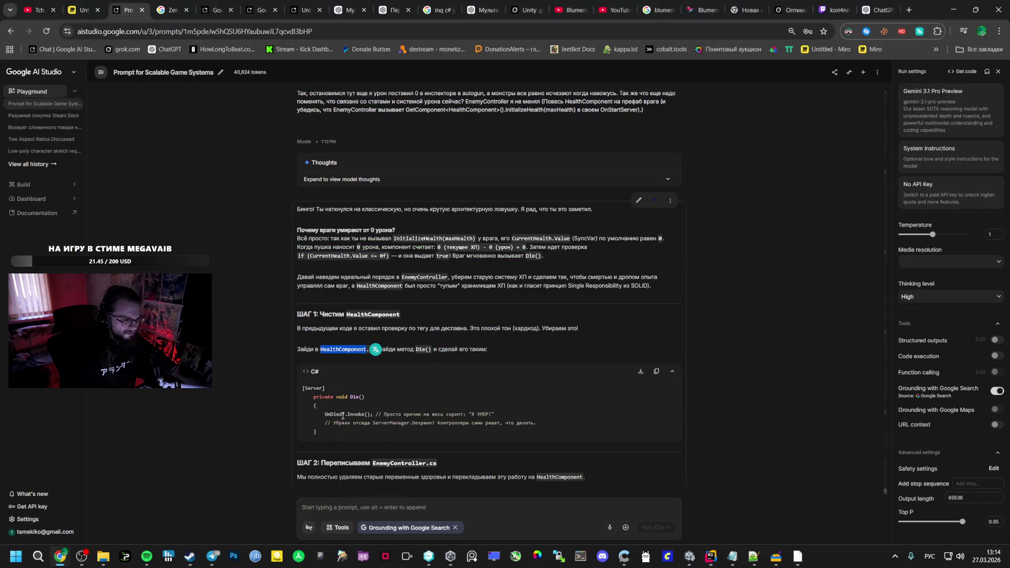
{"action": "triple_click", "coordinate": [316, 403]}
{"action": "key", "text": "ctrl+c"}
{"action": "key", "text": "alt+Tab"}
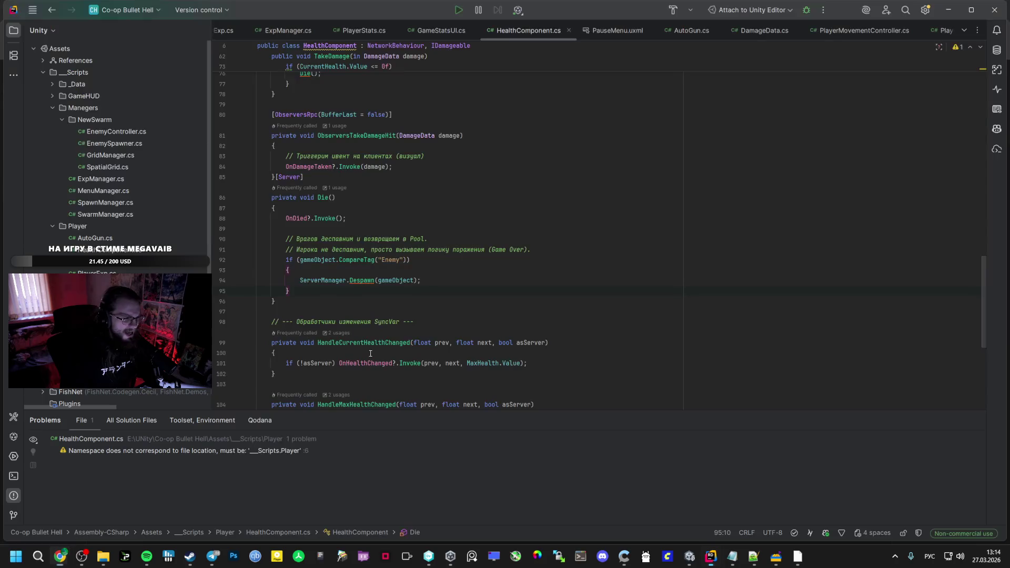
{"action": "left_click_drag", "start_coordinate": [288, 243], "coordinate": [283, 218]}
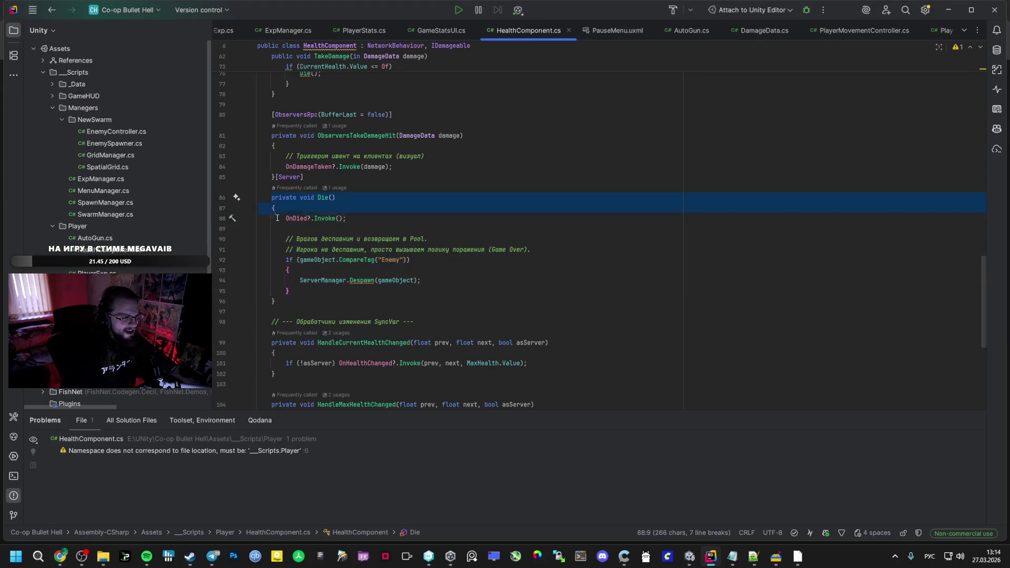
{"action": "key", "text": "ctrl+v"}
{"action": "triple_click", "coordinate": [270, 187]}
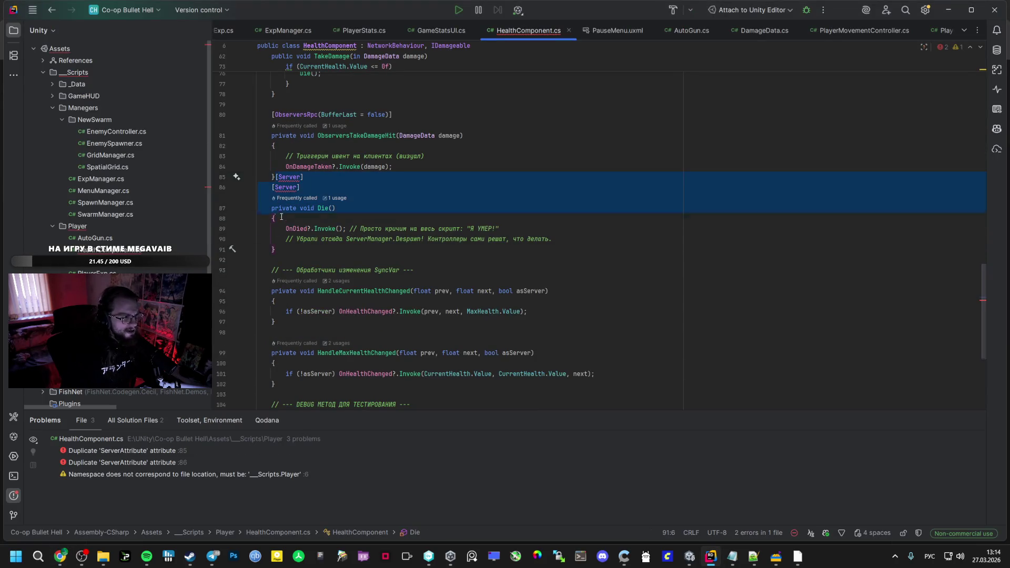
{"action": "key", "text": "Delete"}
{"action": "left_click", "coordinate": [276, 167]}
{"action": "key", "text": "Return"}
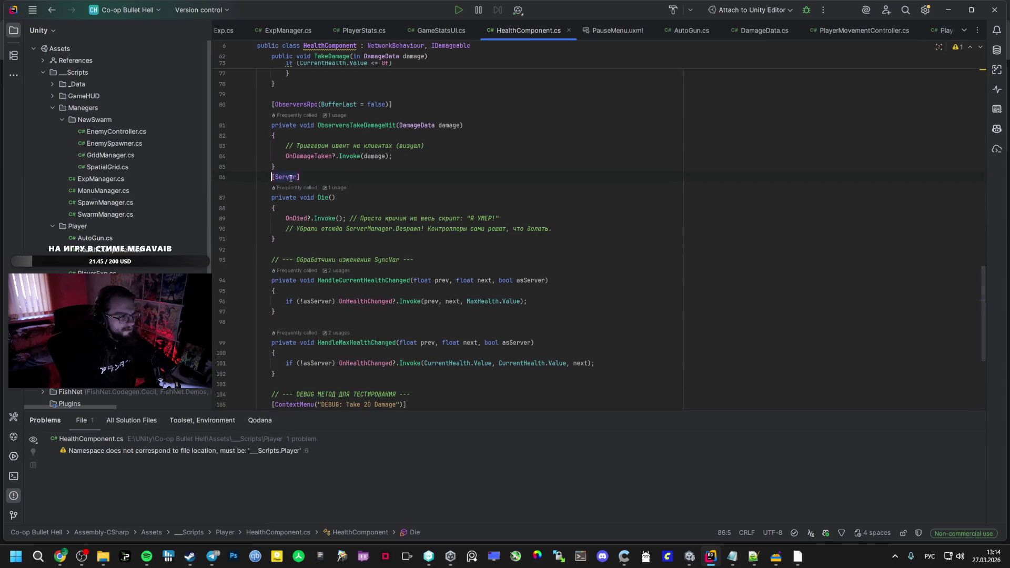
Expand Gemini's Step 2 EnemyController code block and select its opening lines
{"action": "key", "text": "alt+Tab"}
{"action": "scroll", "coordinate": [507, 334], "scroll_direction": "down", "scroll_amount": 5}
{"action": "left_click", "coordinate": [384, 268]}
{"action": "left_click", "coordinate": [382, 273]}
{"action": "left_click_drag", "start_coordinate": [302, 291], "coordinate": [310, 352]}
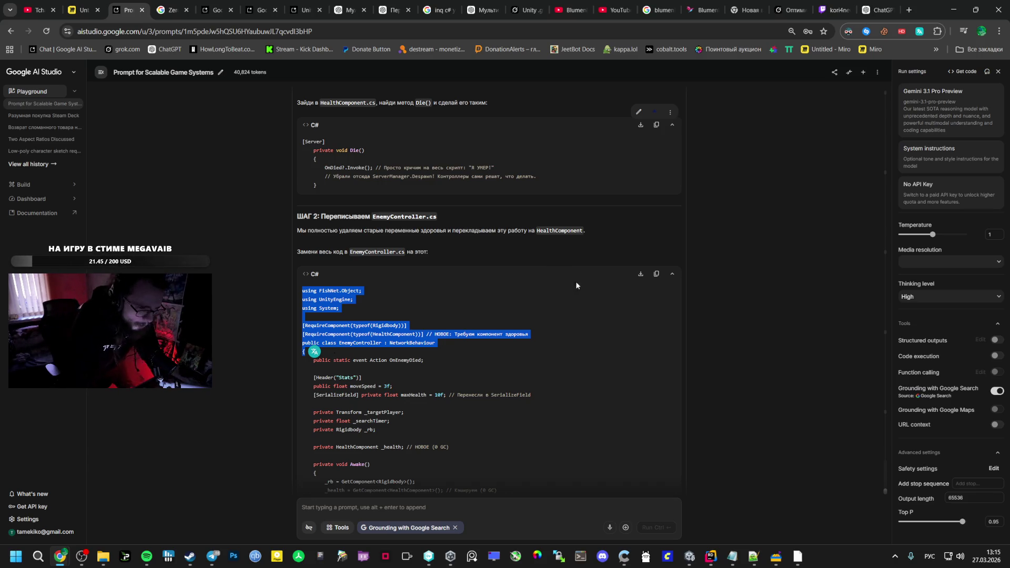
Copy the EnemyController code block and review its new RequireComponent(HealthComponent) line
{"action": "left_click", "coordinate": [656, 274]}
{"action": "scroll", "coordinate": [540, 412], "scroll_direction": "down", "scroll_amount": 5}
{"action": "scroll", "coordinate": [494, 364], "scroll_direction": "up", "scroll_amount": 4}
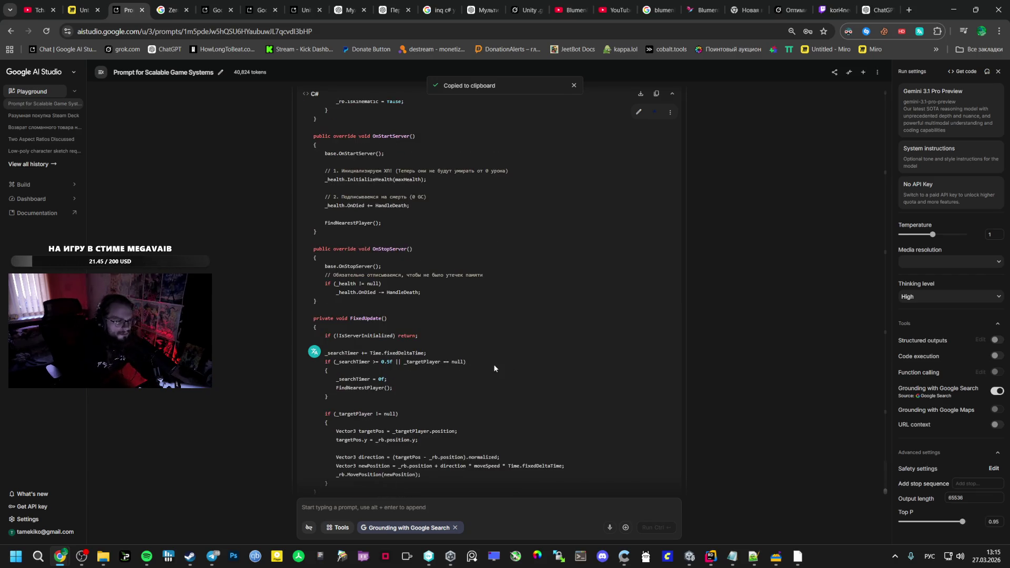
{"action": "left_click_drag", "start_coordinate": [553, 289], "coordinate": [303, 284]}
{"action": "scroll", "coordinate": [373, 312], "scroll_direction": "down", "scroll_amount": 1}
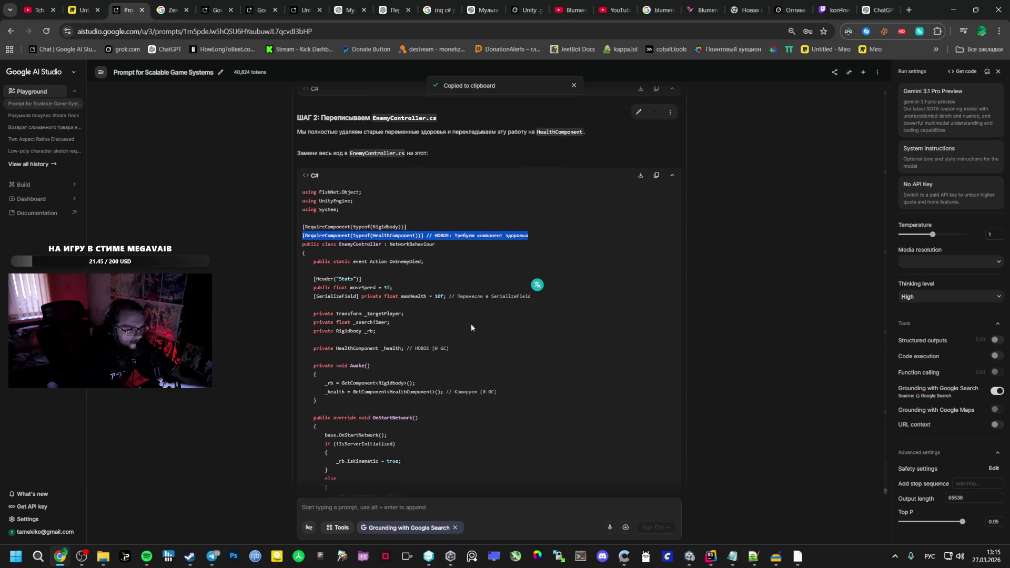
{"action": "left_click", "coordinate": [494, 300]}
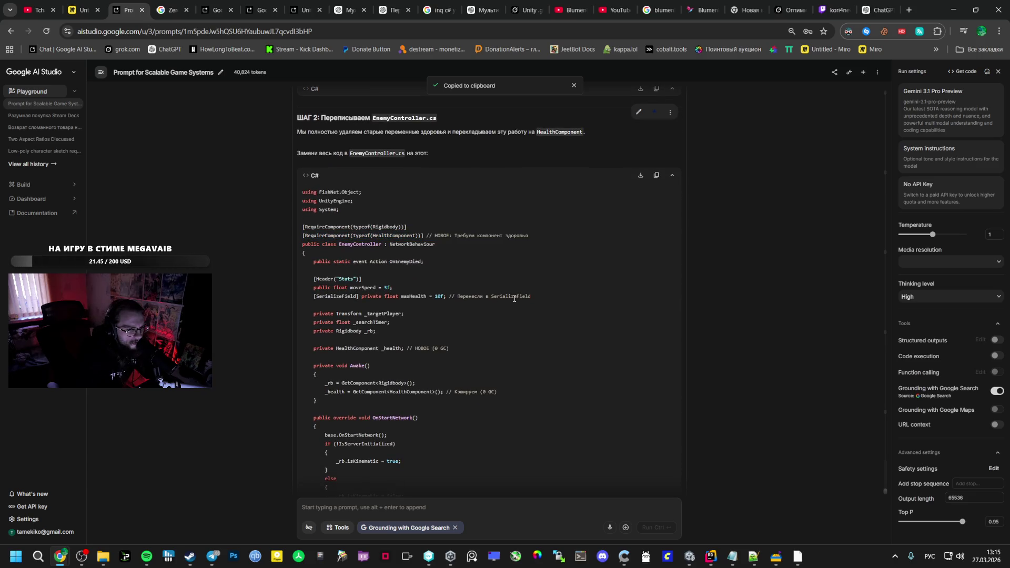
{"action": "scroll", "coordinate": [368, 298], "scroll_direction": "down", "scroll_amount": 1}
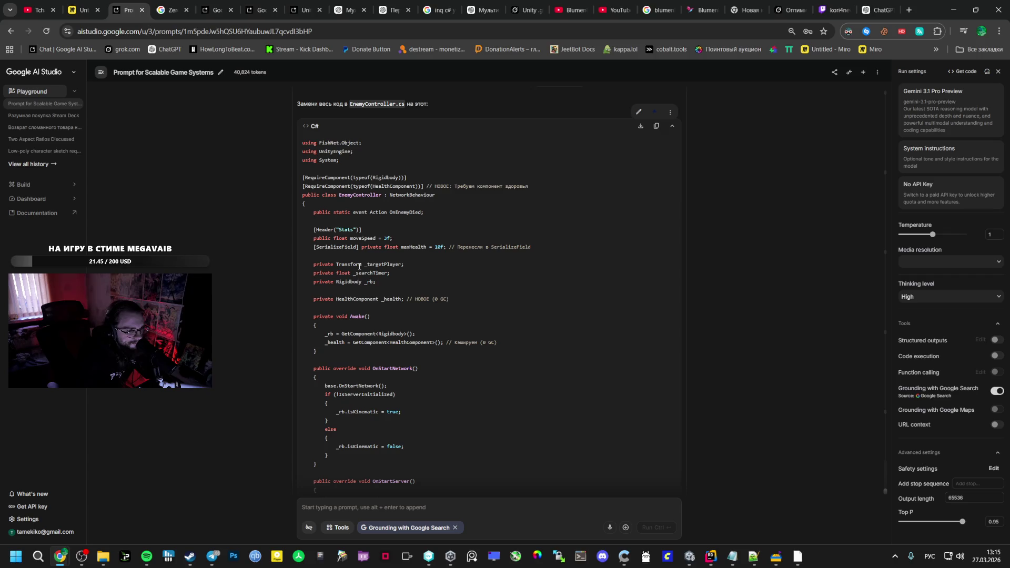
{"action": "scroll", "coordinate": [359, 266], "scroll_direction": "down", "scroll_amount": 10}
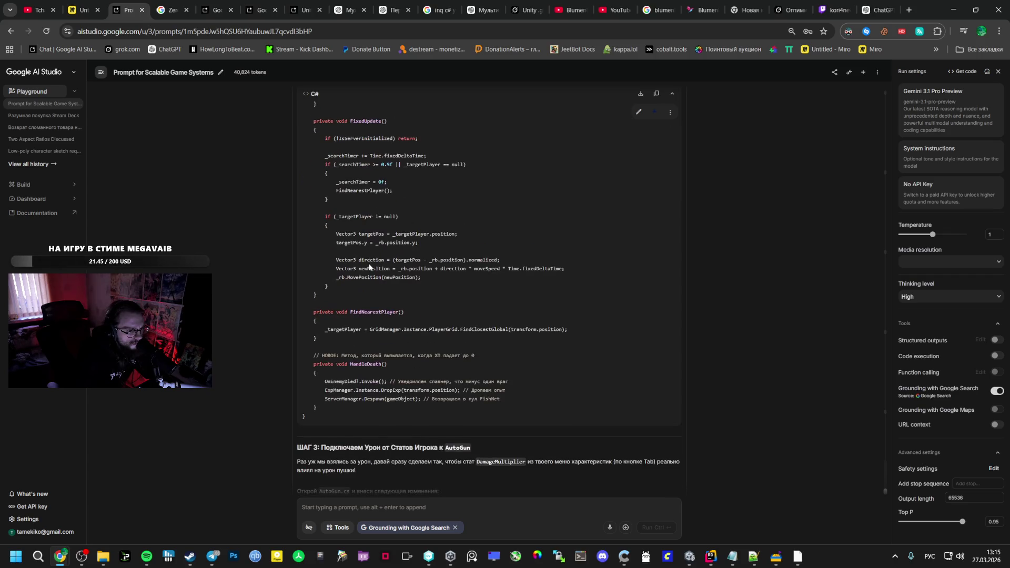
Copy the full EnemyController replacement code again and return to Rider
{"action": "left_click", "coordinate": [656, 93]}
{"action": "scroll", "coordinate": [522, 280], "scroll_direction": "down", "scroll_amount": 1}
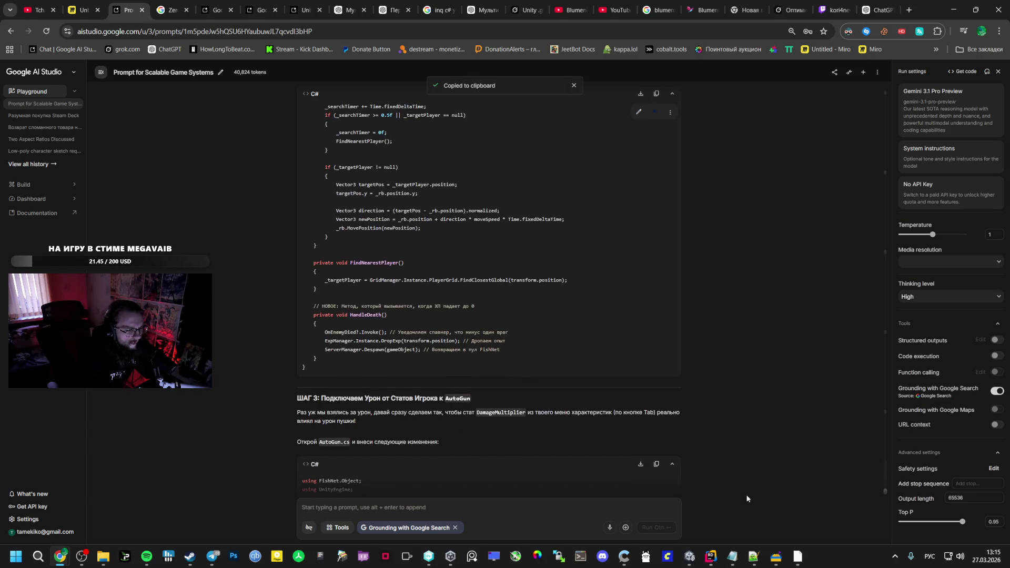
{"action": "left_click", "coordinate": [710, 557]}
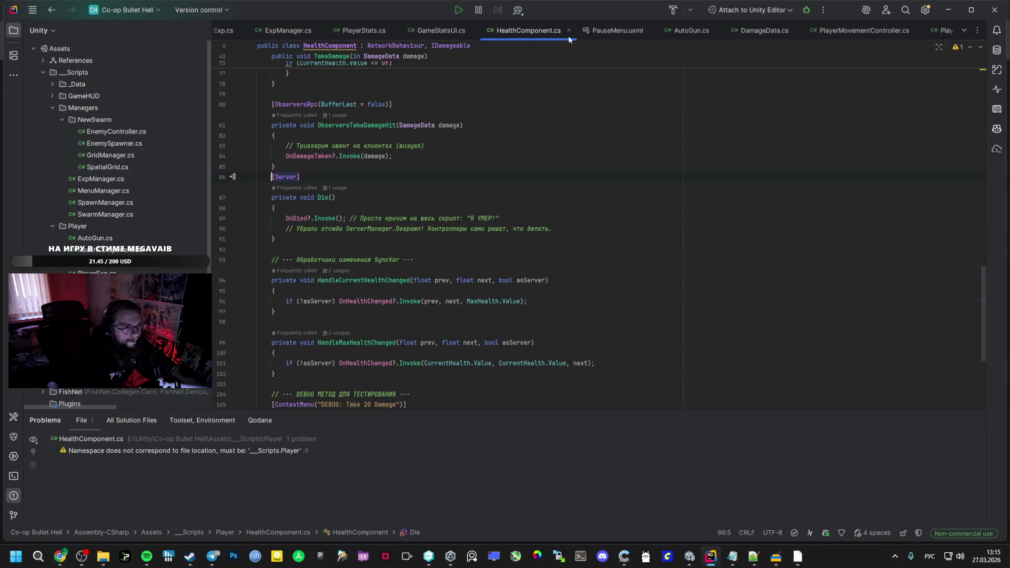
{"action": "key", "text": "alt+Tab"}
{"action": "scroll", "coordinate": [450, 265], "scroll_direction": "up", "scroll_amount": 5}
{"action": "scroll", "coordinate": [454, 264], "scroll_direction": "up", "scroll_amount": 5}
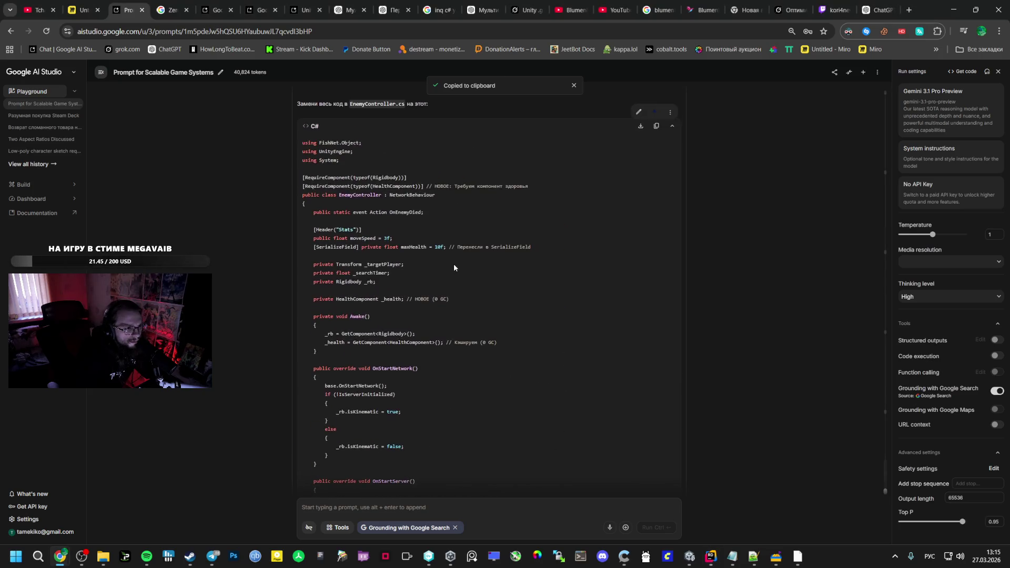
{"action": "key", "text": "alt+Tab"}
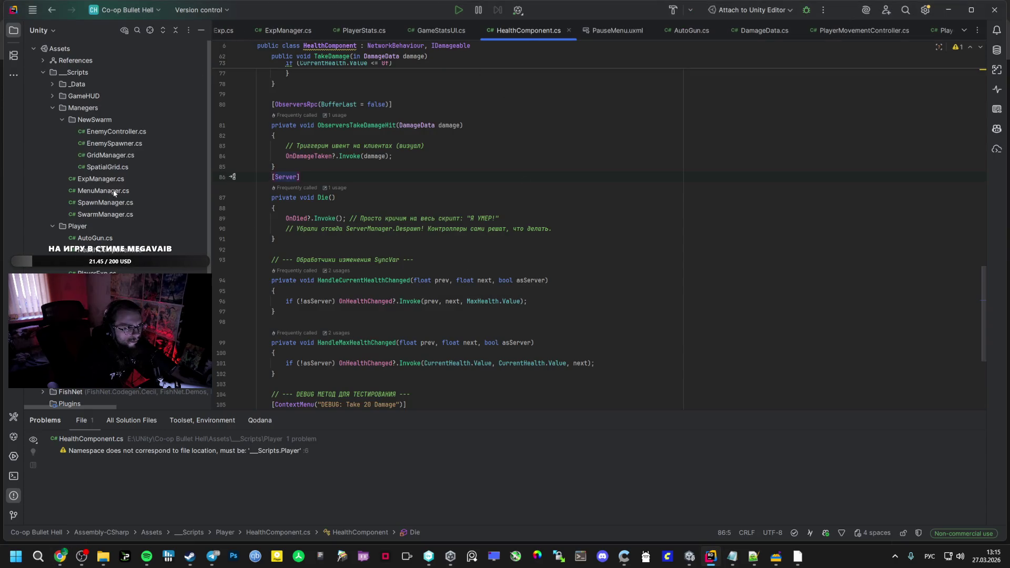
Replace all of EnemyController.cs with the new HandleDeath version
{"action": "double_click", "coordinate": [132, 133]}
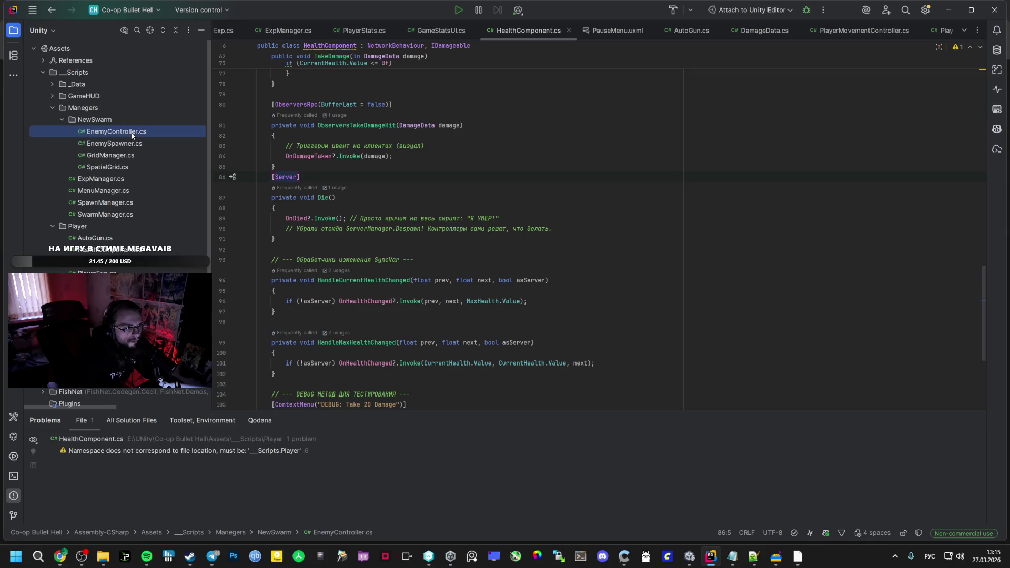
{"action": "key", "text": "ctrl+a"}
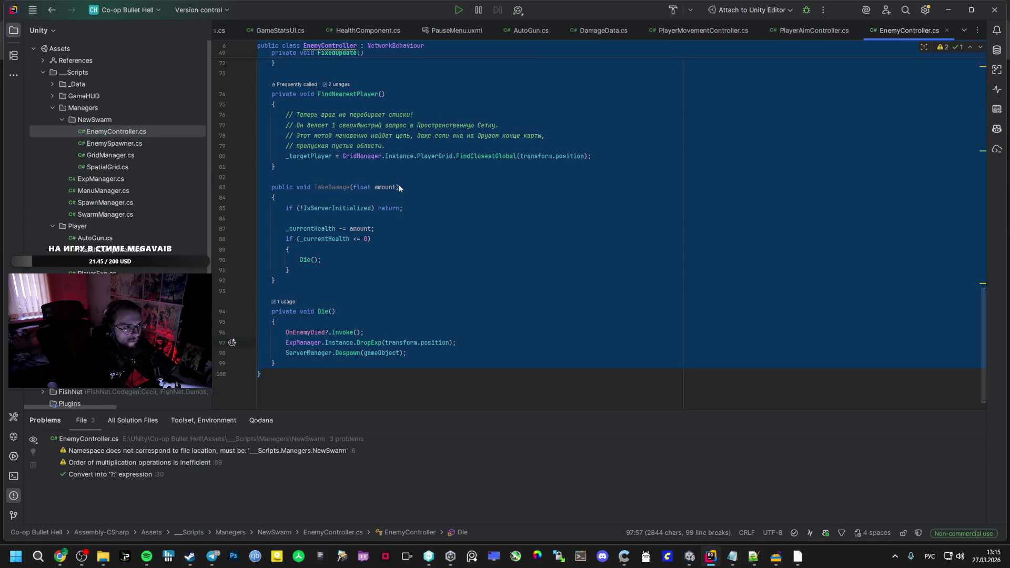
{"action": "key", "text": "ctrl+v"}
Compare the pasted EnemyController code against the AI Studio reply, scrolling on toward Step 3
{"action": "key", "text": "alt+Tab"}
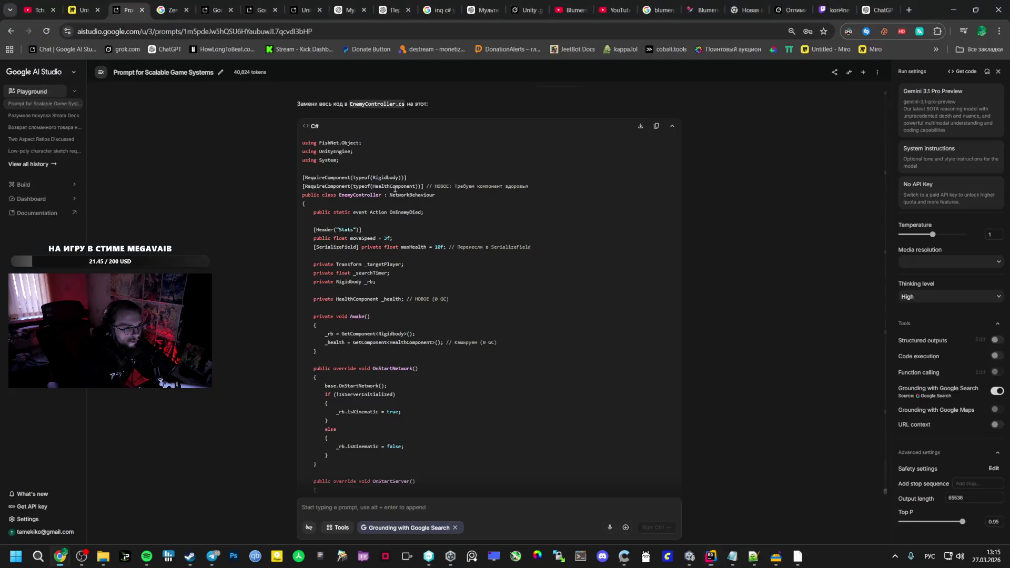
{"action": "scroll", "coordinate": [437, 317], "scroll_direction": "down", "scroll_amount": 5}
{"action": "scroll", "coordinate": [409, 306], "scroll_direction": "down", "scroll_amount": 3}
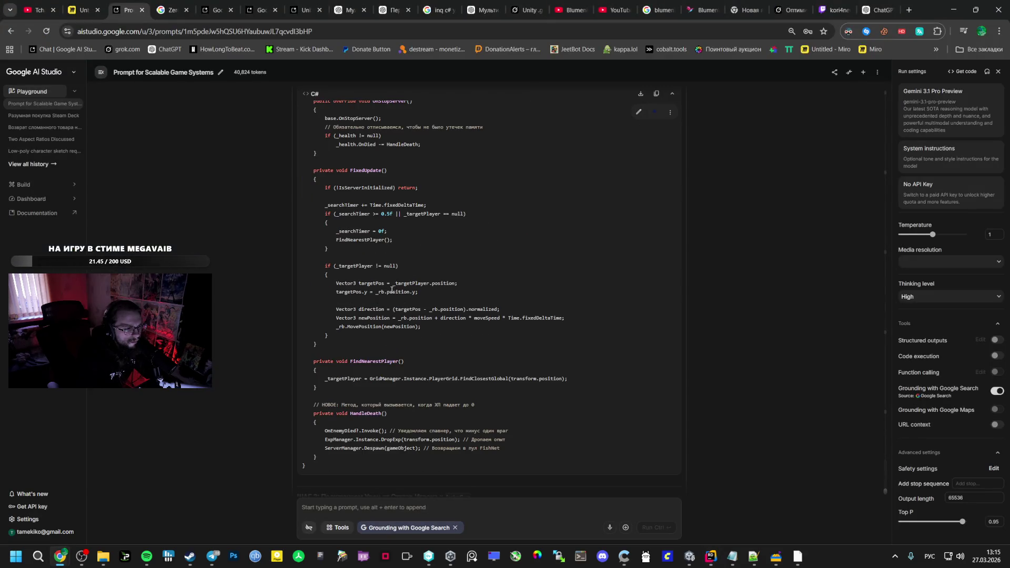
{"action": "key", "text": "alt+Tab"}
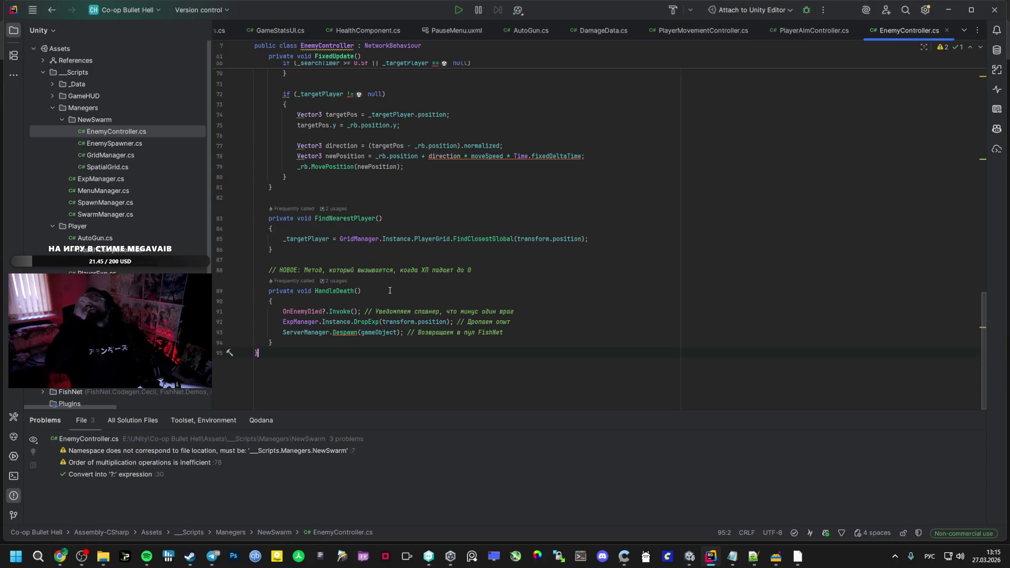
{"action": "key", "text": "alt+Tab"}
{"action": "scroll", "coordinate": [390, 291], "scroll_direction": "down", "scroll_amount": 5}
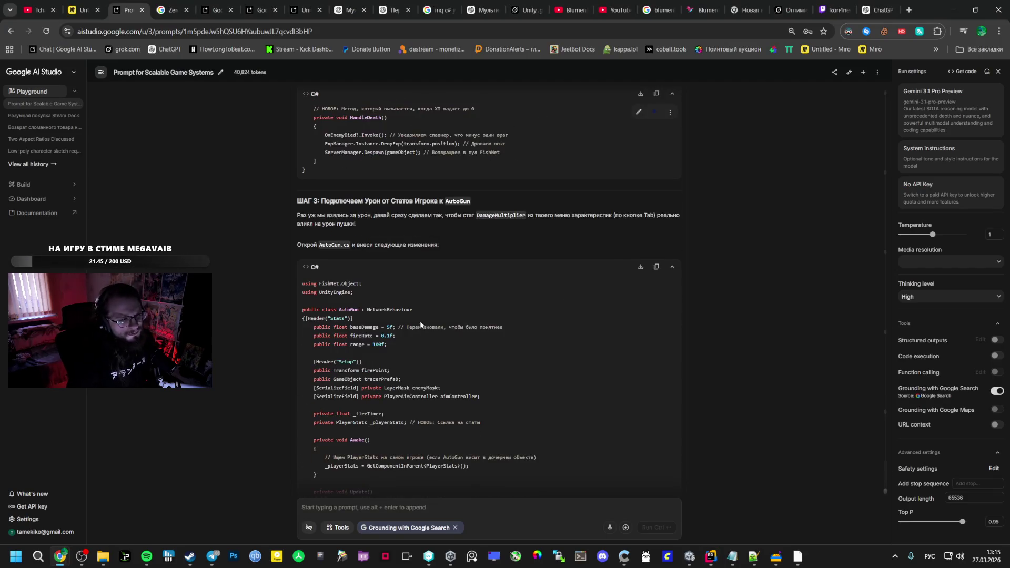
Select Step 3's AutoGun.cs code, which ties shot damage to DamageMultiplier, from its using lines down
{"action": "left_click_drag", "start_coordinate": [375, 215], "coordinate": [530, 219]}
{"action": "left_click", "coordinate": [476, 232]}
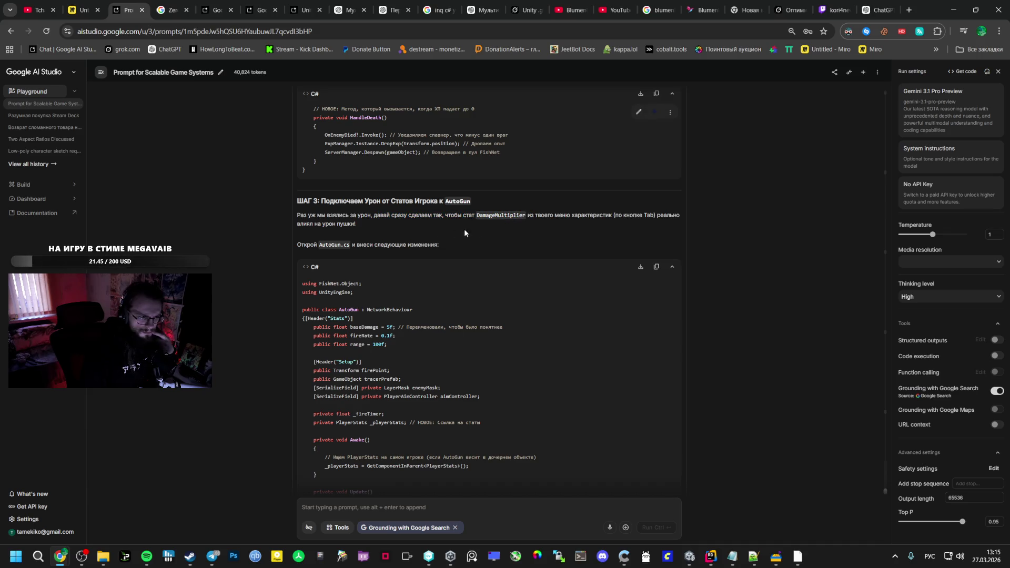
{"action": "mouse_move", "coordinate": [302, 283]}
{"action": "left_mouse_down"}
{"action": "mouse_move", "coordinate": [363, 295]}
{"action": "mouse_move", "coordinate": [408, 329]}
{"action": "mouse_move", "coordinate": [392, 336]}
{"action": "mouse_move", "coordinate": [414, 344]}
{"action": "left_mouse_up"}
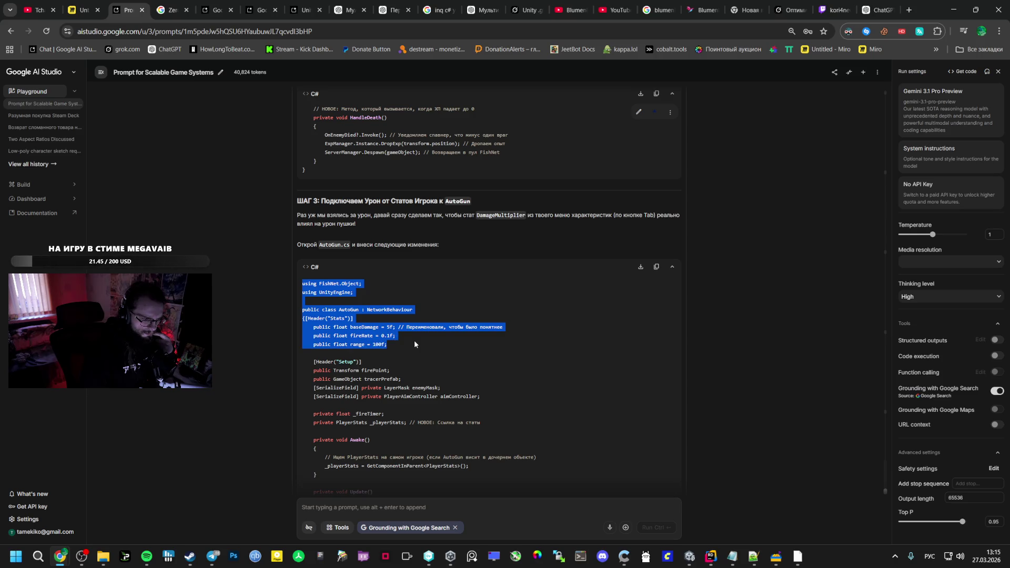
{"action": "scroll", "coordinate": [415, 340], "scroll_direction": "down", "scroll_amount": 3}
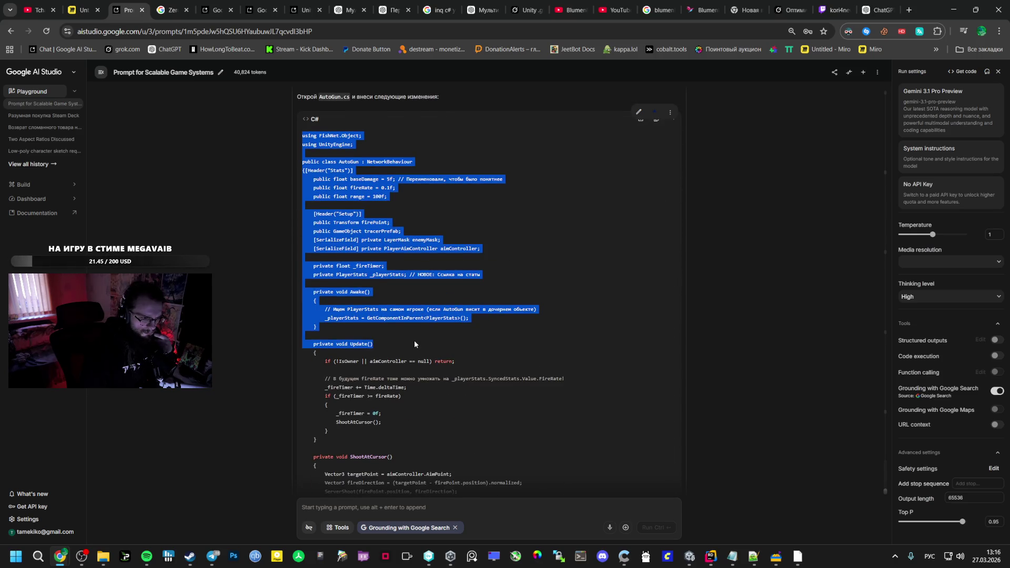
{"action": "scroll", "coordinate": [415, 344], "scroll_direction": "down", "scroll_amount": 10}
{"action": "mouse_move", "coordinate": [414, 344]}
{"action": "left_mouse_down"}
{"action": "mouse_move", "coordinate": [430, 318]}
{"action": "mouse_move", "coordinate": [377, 386]}
{"action": "left_mouse_up"}
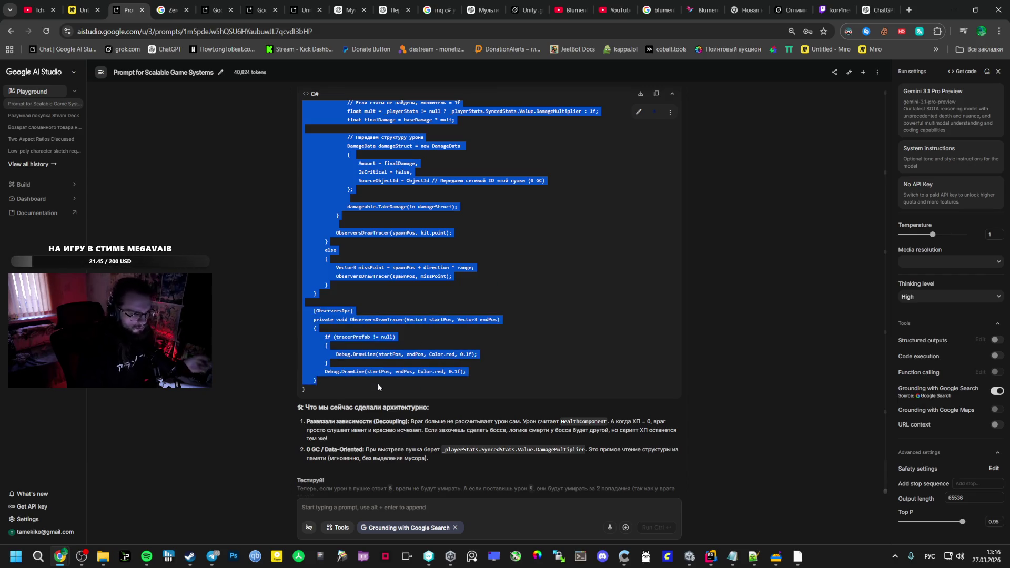
Overwrite AutoGun.cs with the new code that multiplies base damage by the player's damage multiplier
{"action": "left_click", "coordinate": [711, 557]}
{"action": "left_click", "coordinate": [528, 30]}
{"action": "key", "text": "ctrl+a"}
{"action": "key", "text": "ctrl+v"}
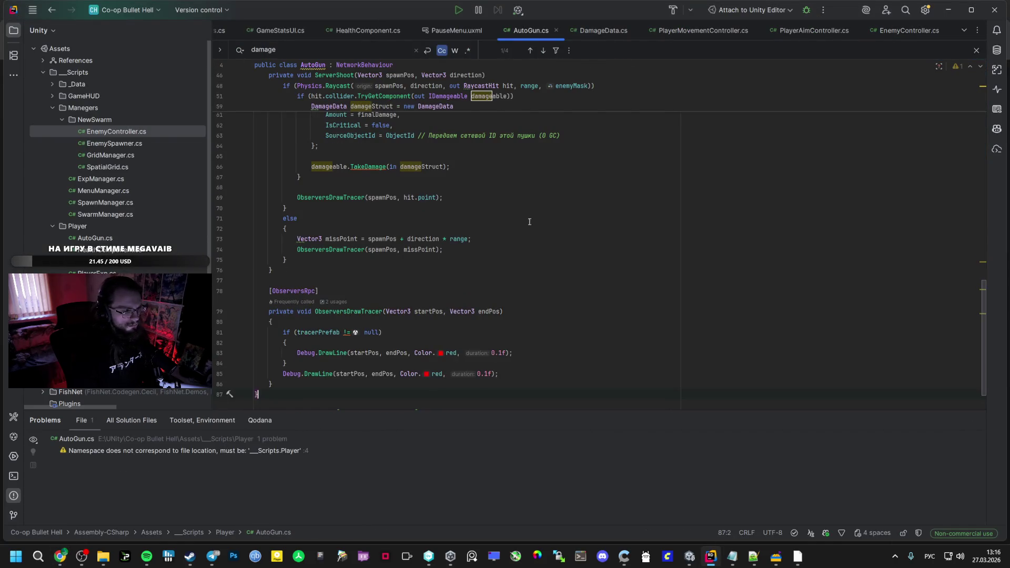
Read the rest of the AI Studio reply, including its damage 0 vs 5 test note, then return to Unity
{"action": "mouse_move", "coordinate": [60, 556]}
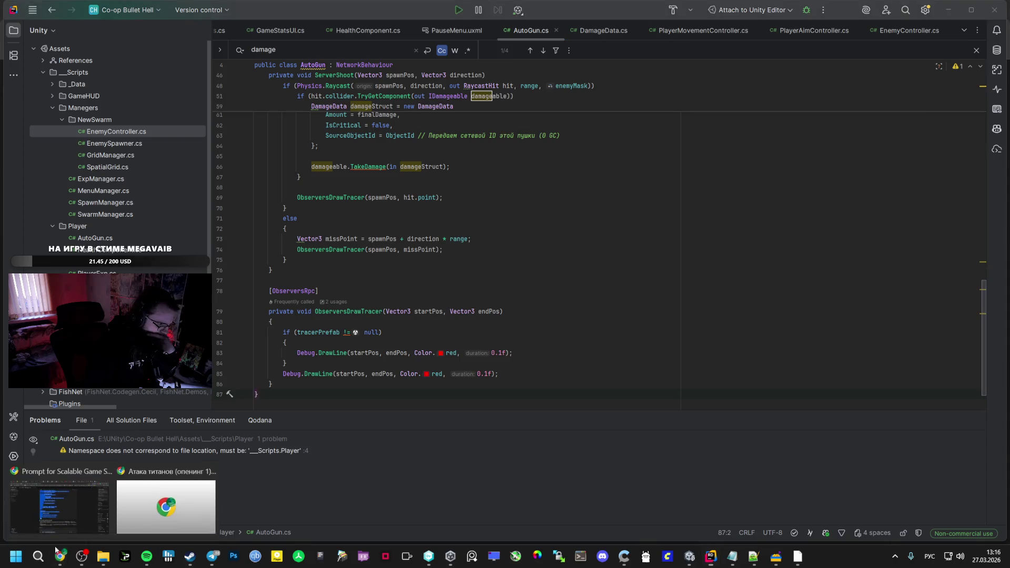
{"action": "left_click", "coordinate": [60, 505]}
{"action": "left_click", "coordinate": [413, 408]}
{"action": "scroll", "coordinate": [415, 418], "scroll_direction": "down", "scroll_amount": 2}
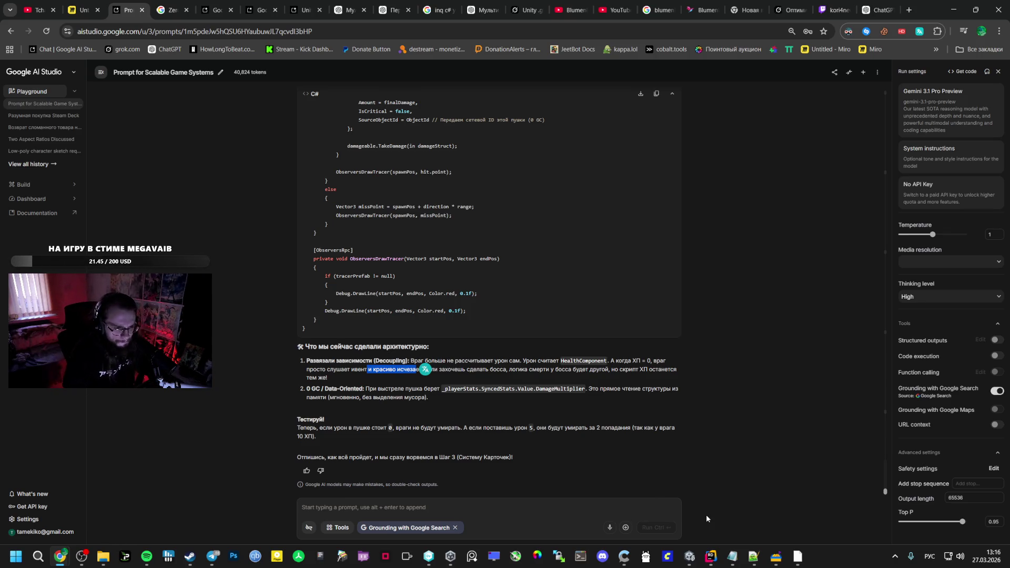
{"action": "left_click", "coordinate": [690, 556]}
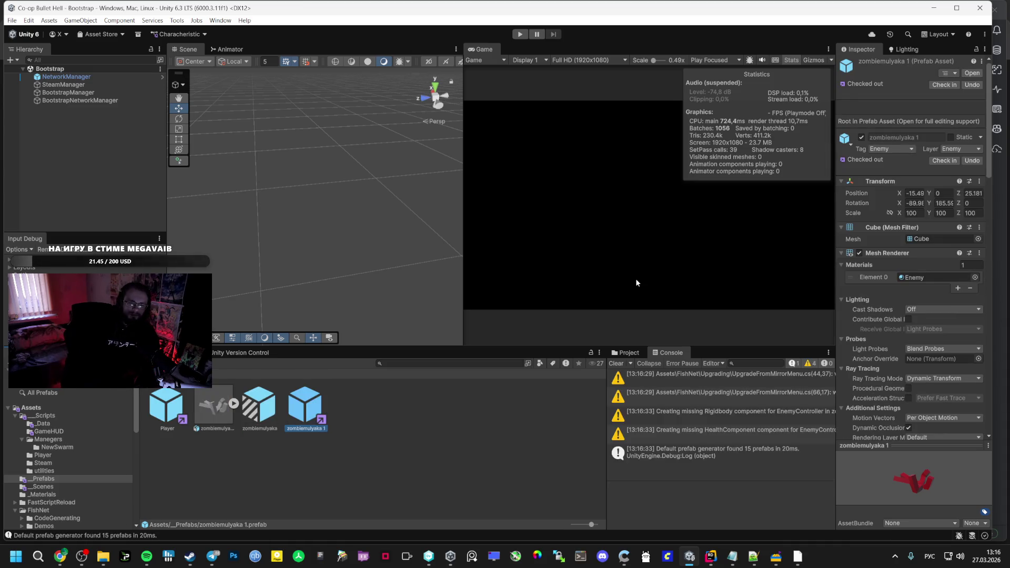
{"action": "scroll", "coordinate": [901, 304], "scroll_direction": "down", "scroll_amount": 10}
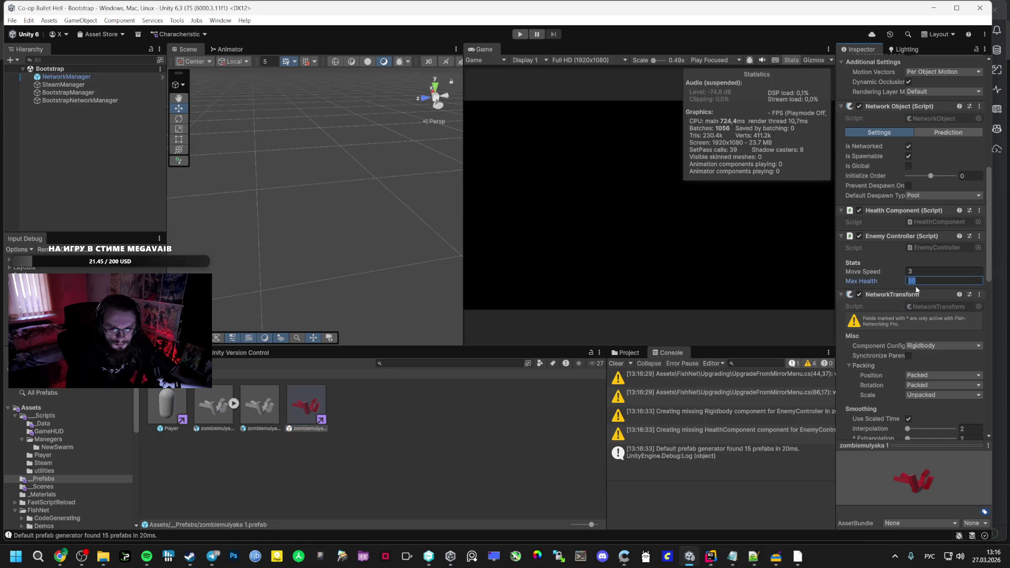
{"action": "key", "text": "alt+Tab"}
{"action": "scroll", "coordinate": [469, 96], "scroll_direction": "up", "scroll_amount": 5}
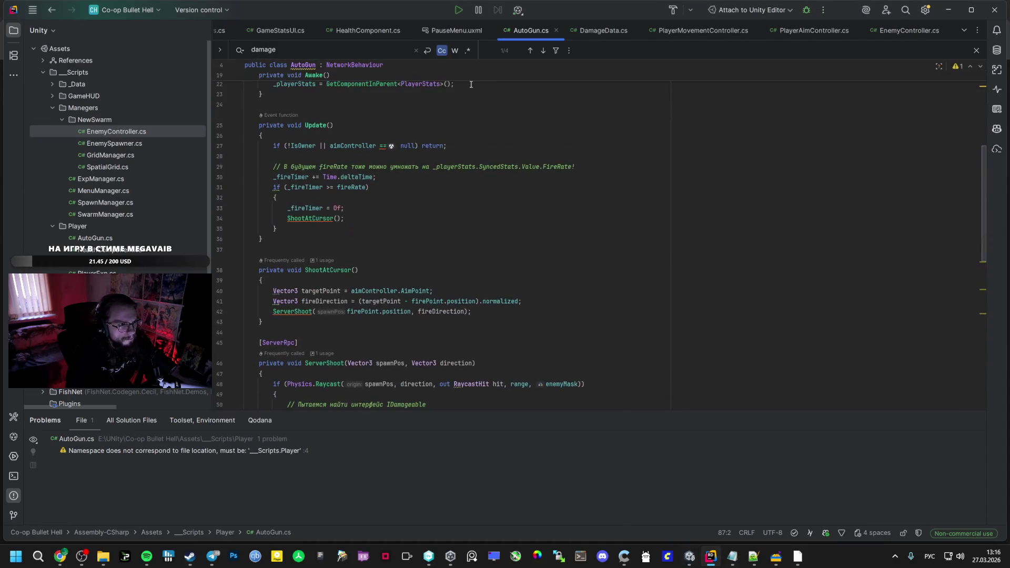
{"action": "scroll", "coordinate": [452, 185], "scroll_direction": "up", "scroll_amount": 2}
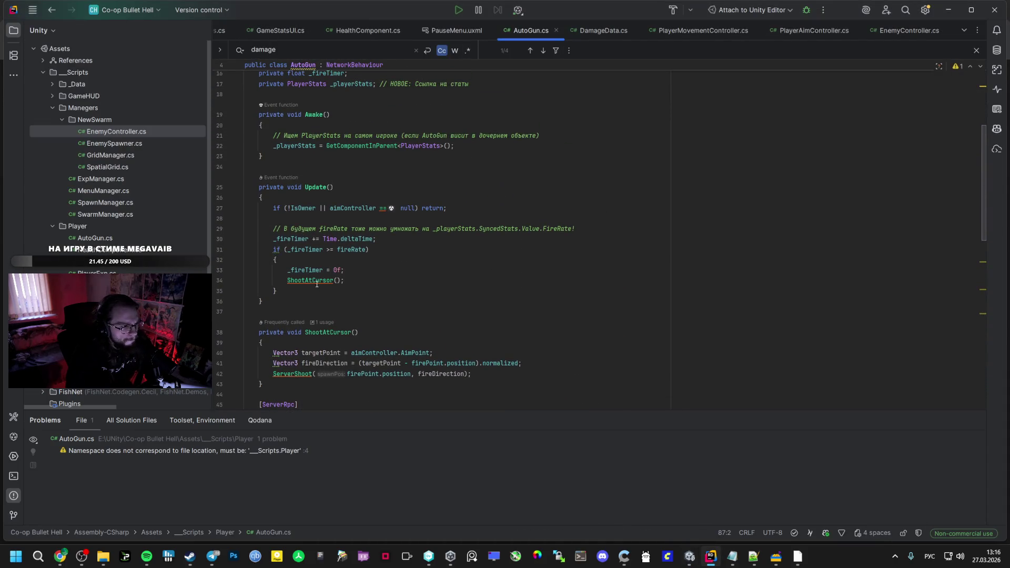
{"action": "scroll", "coordinate": [315, 285], "scroll_direction": "up", "scroll_amount": 5}
{"action": "double_click", "coordinate": [322, 127]}
{"action": "scroll", "coordinate": [398, 303], "scroll_direction": "down", "scroll_amount": 12}
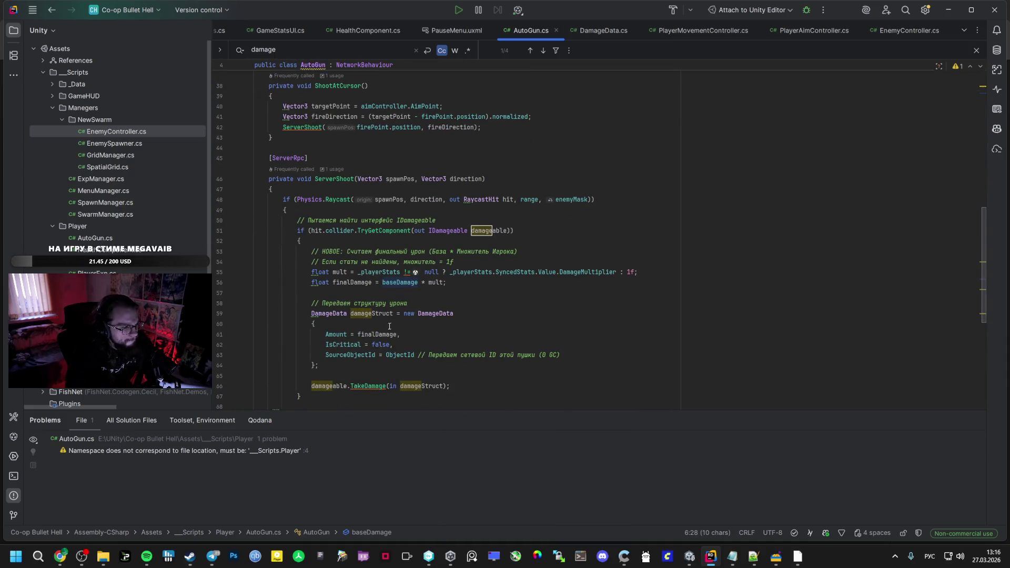
{"action": "scroll", "coordinate": [392, 324], "scroll_direction": "down", "scroll_amount": 1}
{"action": "scroll", "coordinate": [415, 355], "scroll_direction": "up", "scroll_amount": 13}
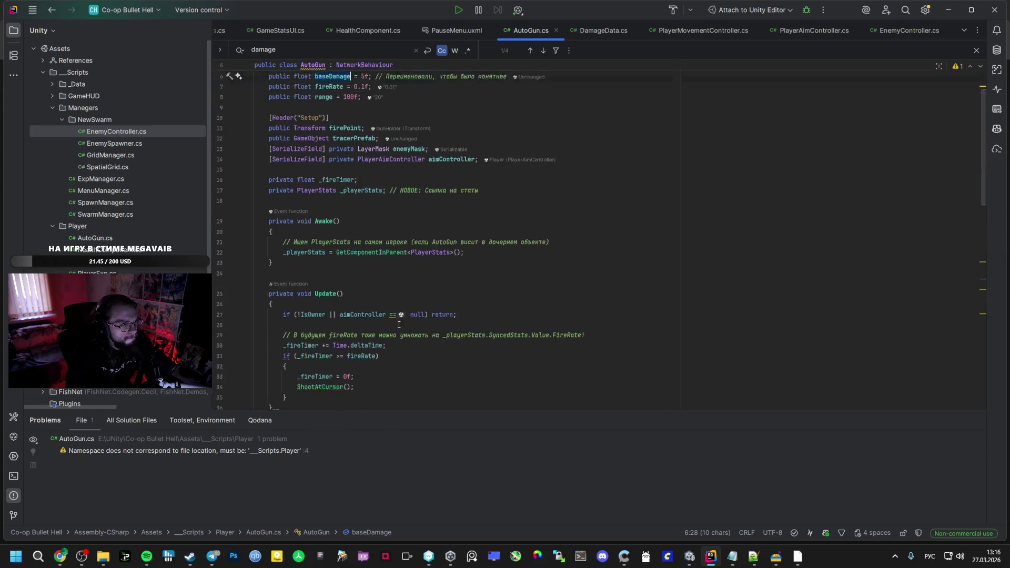
{"action": "key", "text": "ctrl+f"}
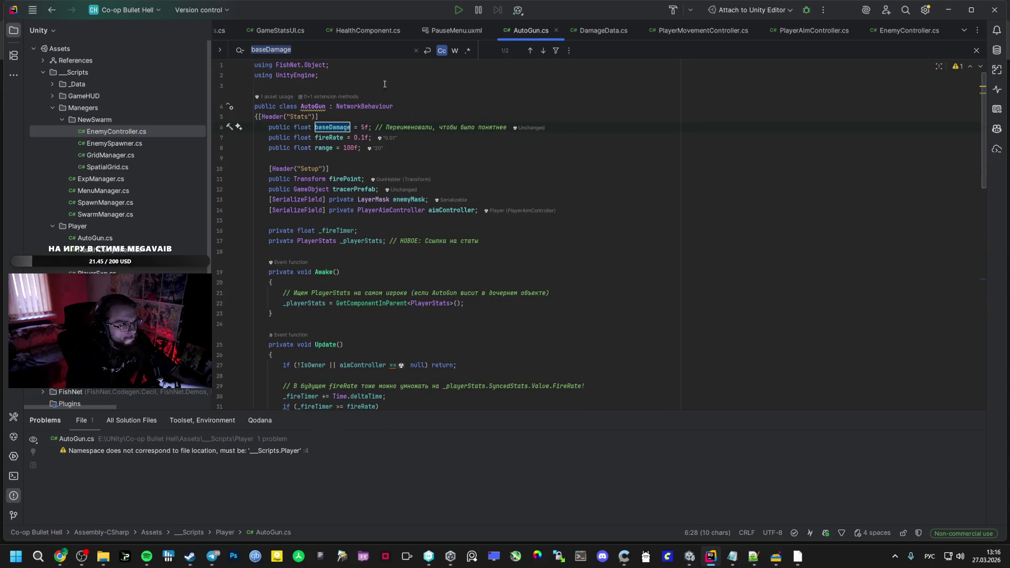
{"action": "left_click", "coordinate": [544, 50]}
{"action": "left_click", "coordinate": [410, 191]}
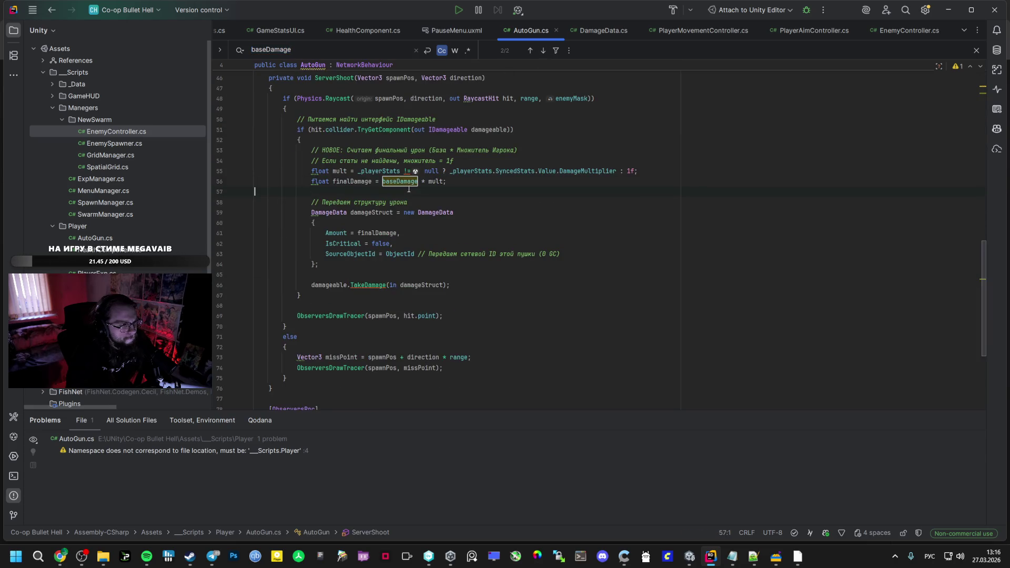
{"action": "scroll", "coordinate": [405, 184], "scroll_direction": "up", "scroll_amount": 12}
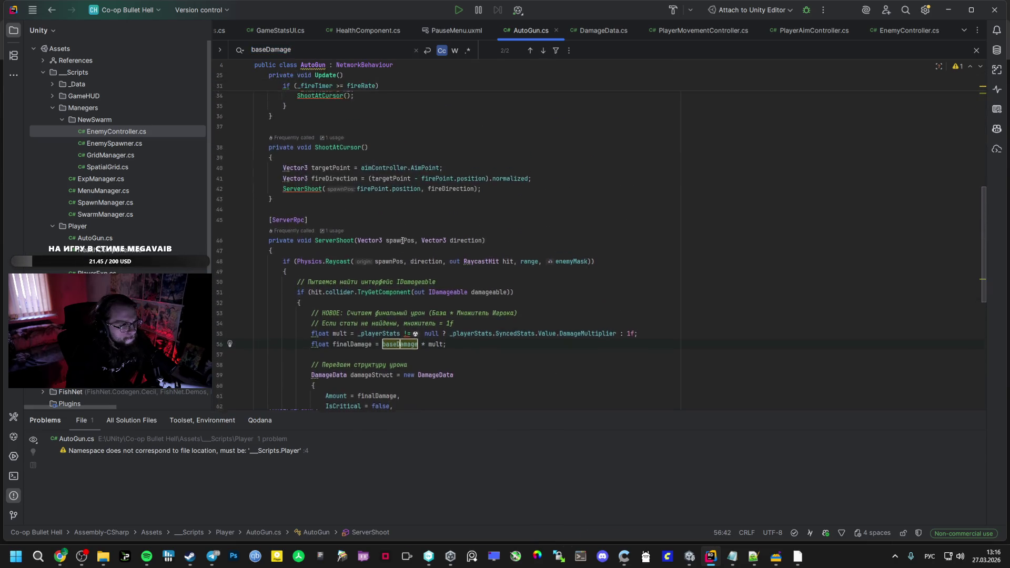
{"action": "scroll", "coordinate": [402, 241], "scroll_direction": "up", "scroll_amount": 3}
{"action": "key", "text": "alt+Tab"}
{"action": "mouse_move", "coordinate": [59, 556]}
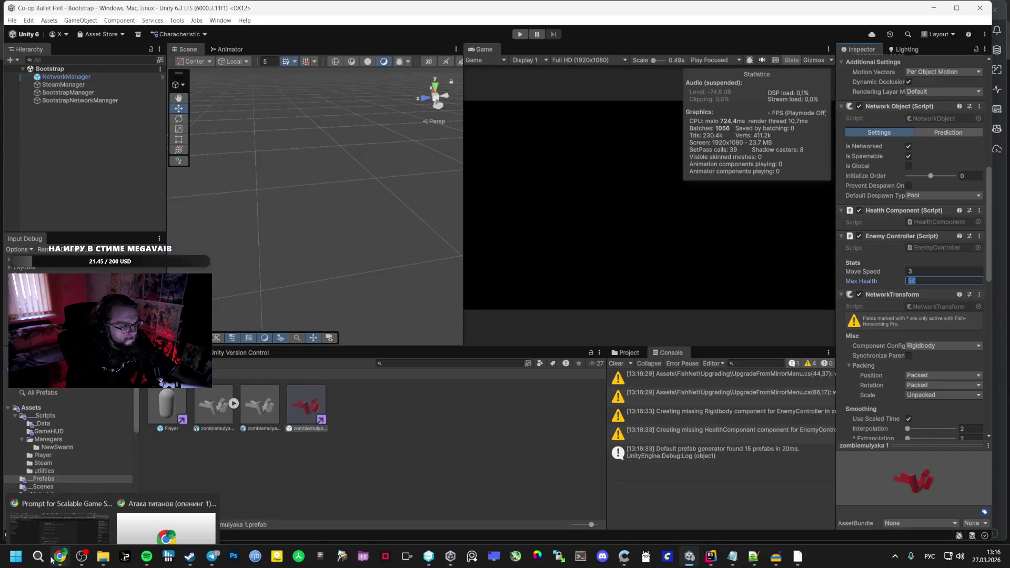
{"action": "left_click", "coordinate": [62, 516]}
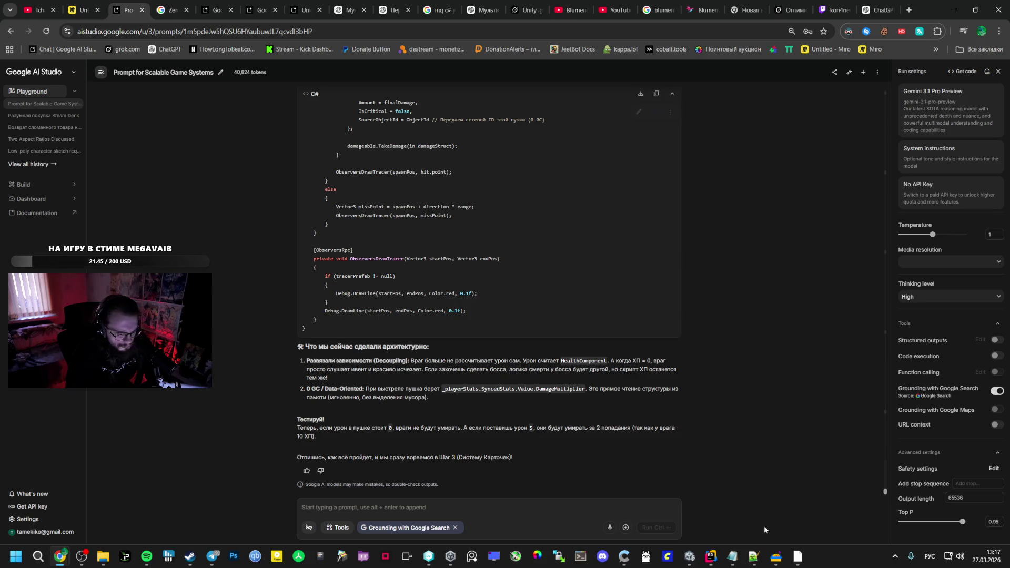
{"action": "left_click", "coordinate": [698, 502]}
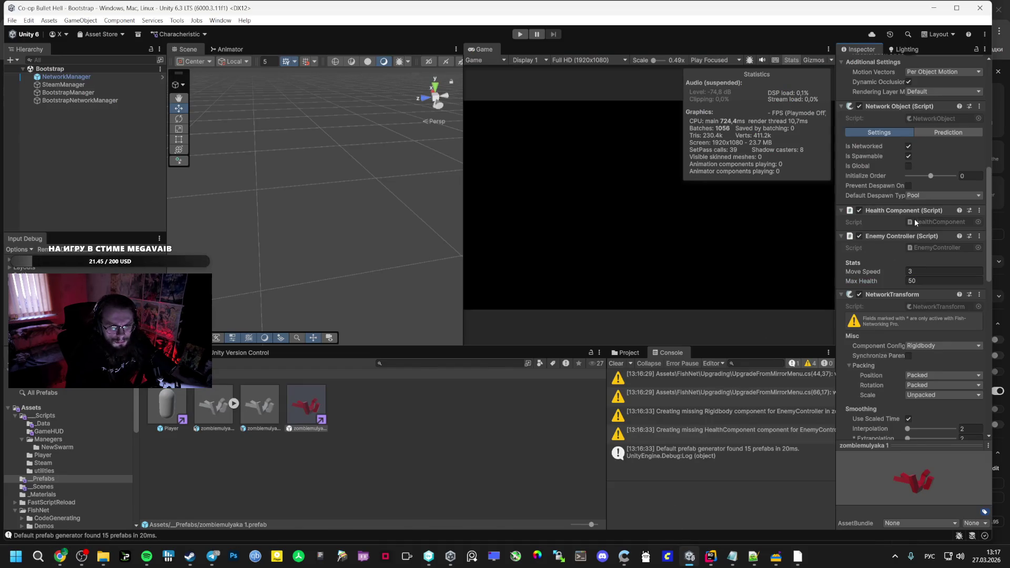
{"action": "key", "text": "alt+Tab"}
{"action": "scroll", "coordinate": [692, 215], "scroll_direction": "up", "scroll_amount": 1}
{"action": "left_click", "coordinate": [710, 557]}
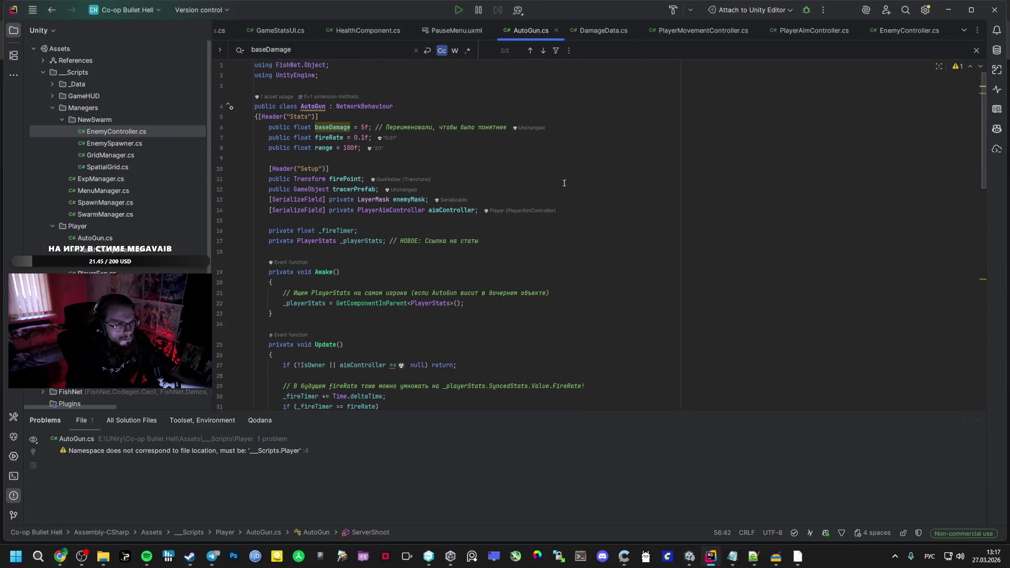
{"action": "left_click", "coordinate": [353, 32]}
{"action": "scroll", "coordinate": [390, 195], "scroll_direction": "up", "scroll_amount": 15}
{"action": "scroll", "coordinate": [390, 195], "scroll_direction": "up", "scroll_amount": 2}
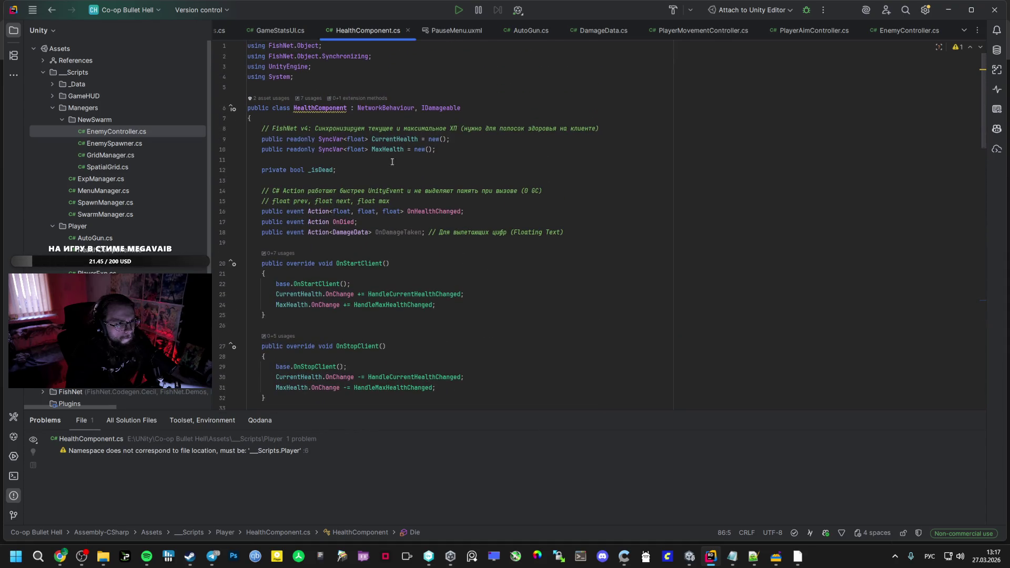
{"action": "key", "text": "alt+Tab"}
{"action": "key", "text": "alt+Tab"}
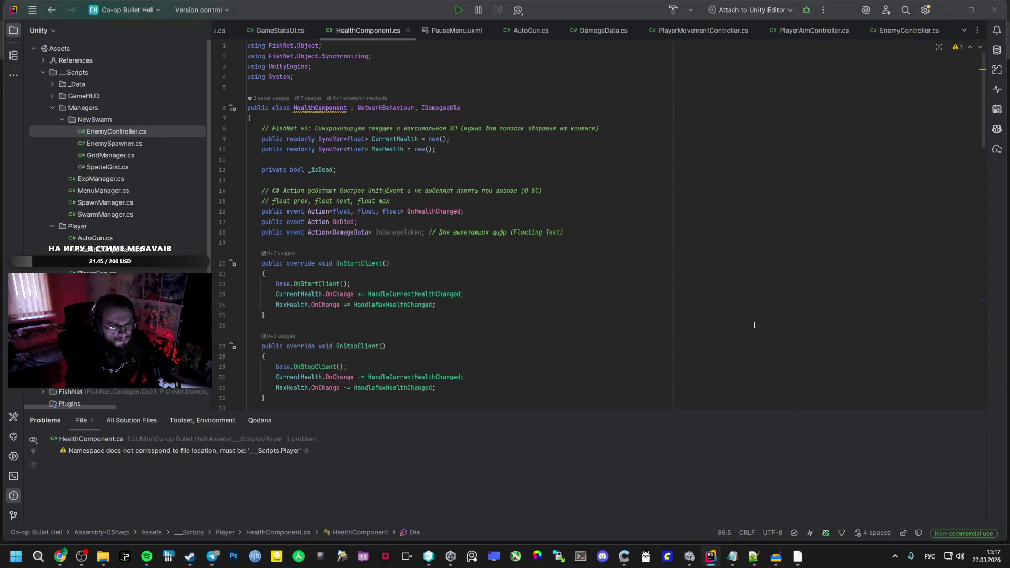
{"action": "key", "text": "alt+Tab"}
{"action": "key", "text": "Tab"}
{"action": "scroll", "coordinate": [935, 343], "scroll_direction": "down", "scroll_amount": 3}
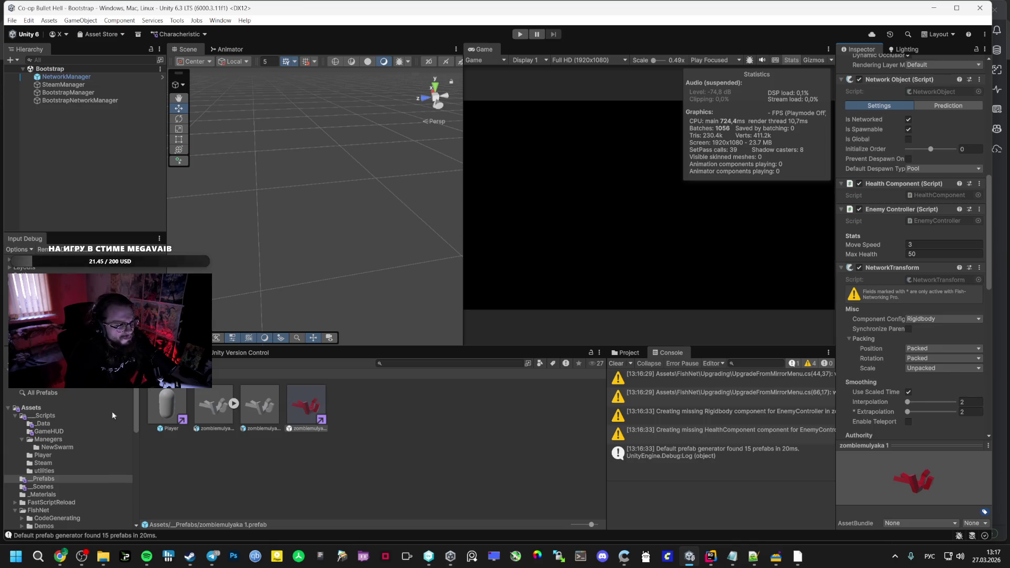
Open the Player prefab, enter 0 for Auto Gun Base Damage, and start Play mode
{"action": "double_click", "coordinate": [166, 406]}
{"action": "left_click", "coordinate": [923, 376]}
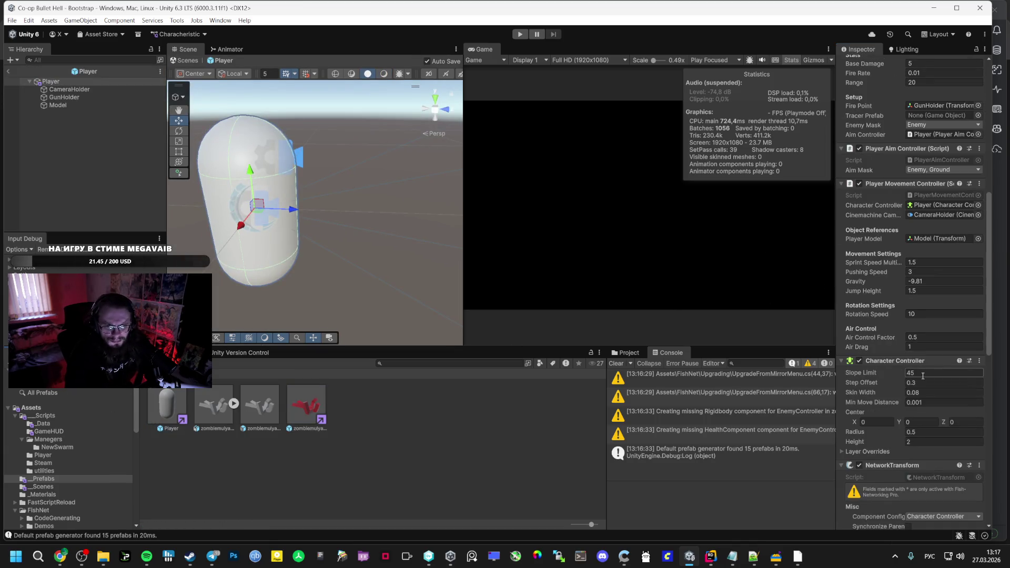
{"action": "scroll", "coordinate": [926, 211], "scroll_direction": "up", "scroll_amount": 8}
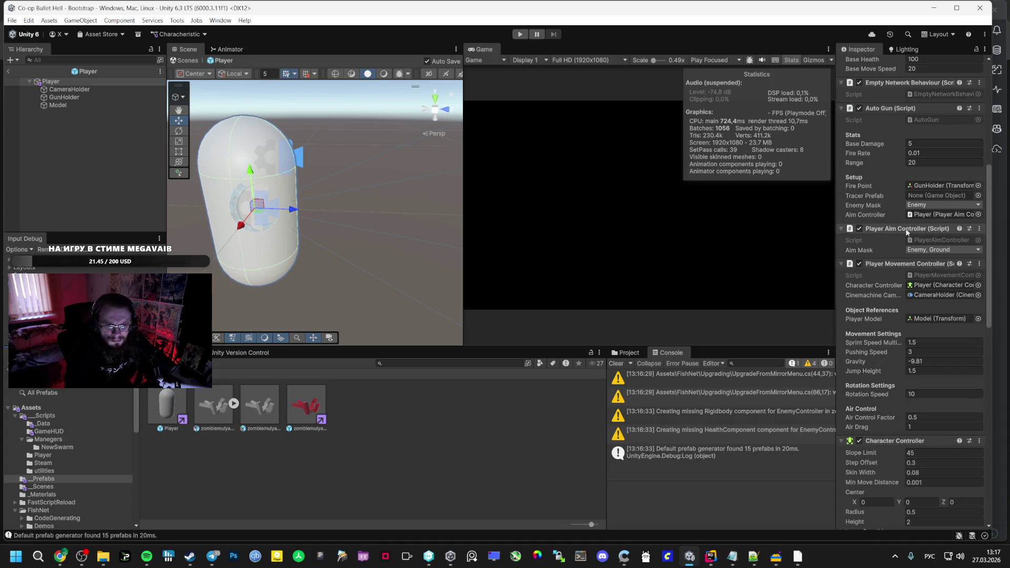
{"action": "left_click", "coordinate": [927, 142]}
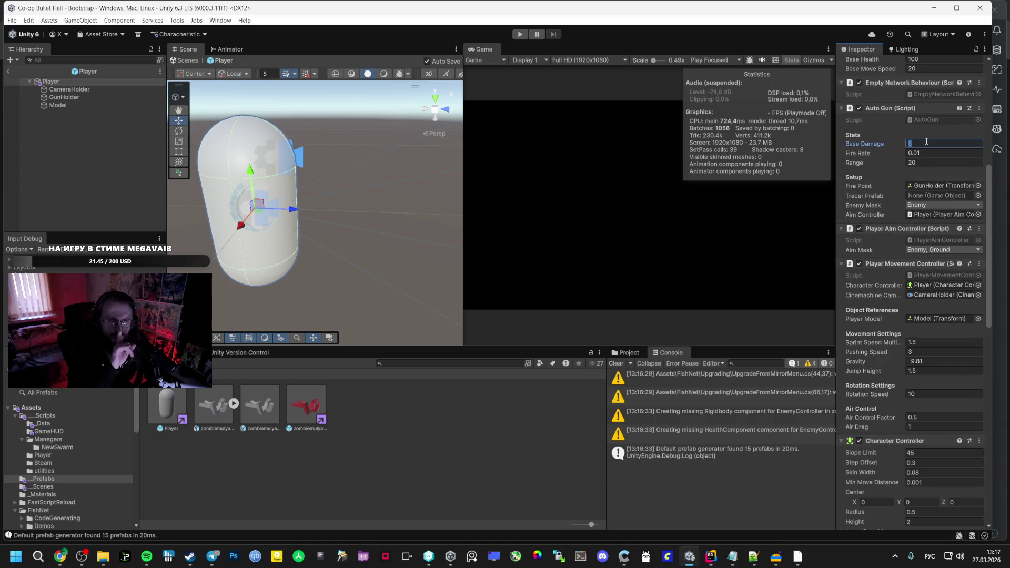
{"action": "type", "text": "0"}
{"action": "scroll", "coordinate": [921, 173], "scroll_direction": "up", "scroll_amount": 2}
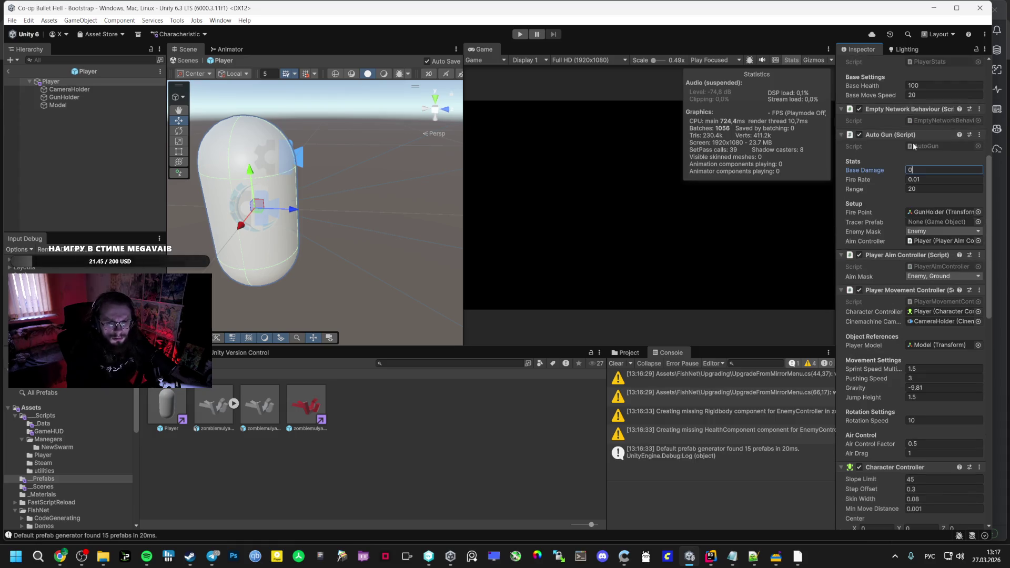
{"action": "scroll", "coordinate": [921, 190], "scroll_direction": "up", "scroll_amount": 5}
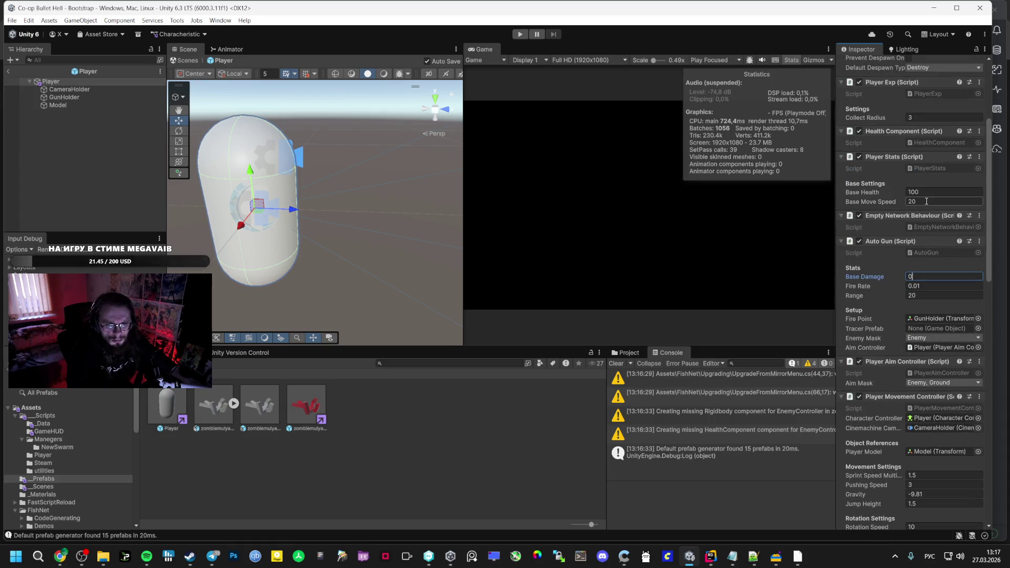
{"action": "left_click", "coordinate": [520, 34]}
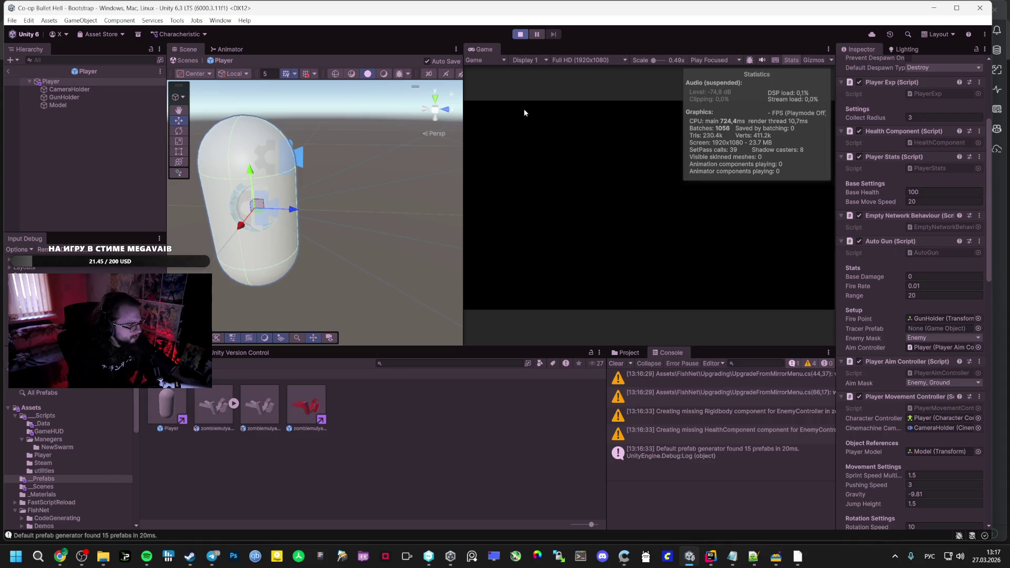
Leave prefab editing, host a lobby in the Vestibule scene, and resume playing
{"action": "left_click", "coordinate": [655, 188]}
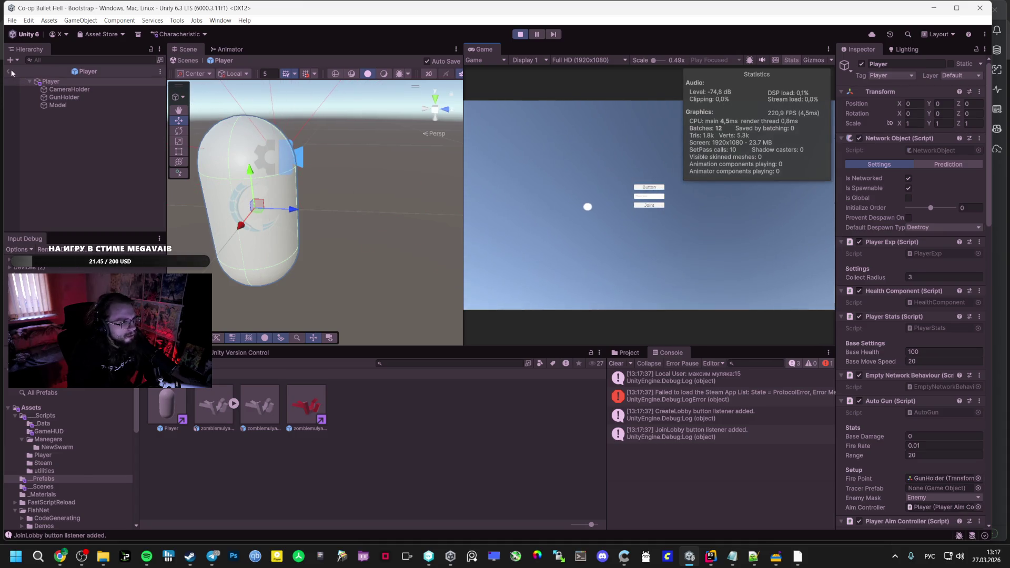
{"action": "left_click", "coordinate": [8, 72]}
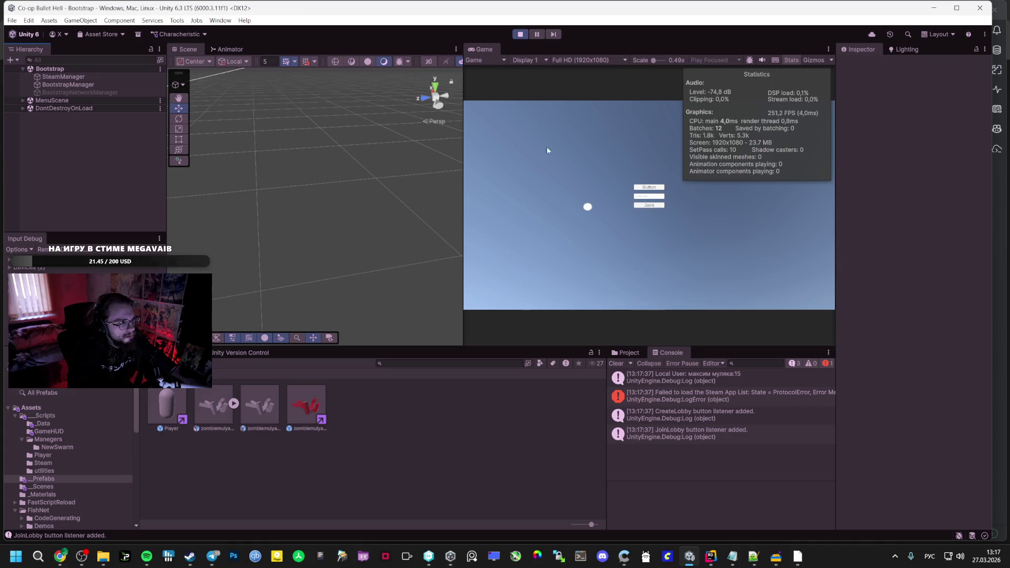
{"action": "left_click", "coordinate": [651, 188]}
{"action": "key", "text": "Escape"}
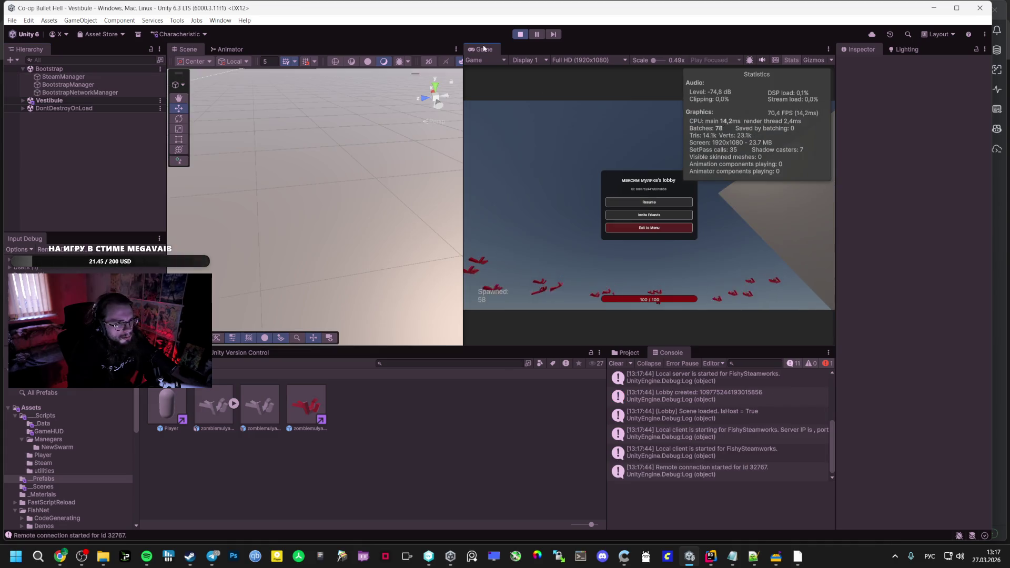
{"action": "key", "text": "shift+space"}
{"action": "key", "text": "Escape"}
{"action": "key", "text": "Tab"}
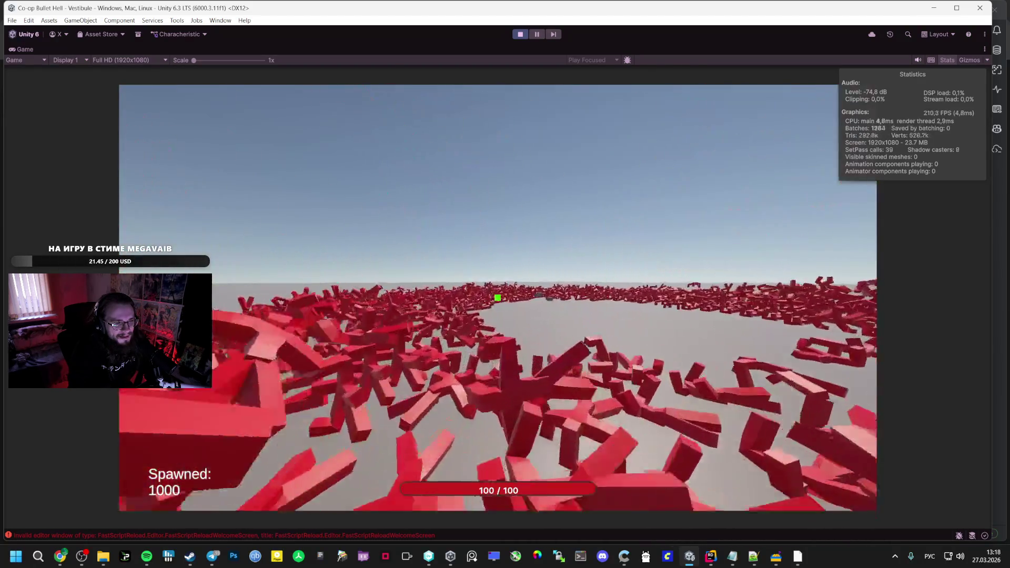
Check the player stats panel, then pause and stop the playtest
{"action": "key", "text": "Tab"}
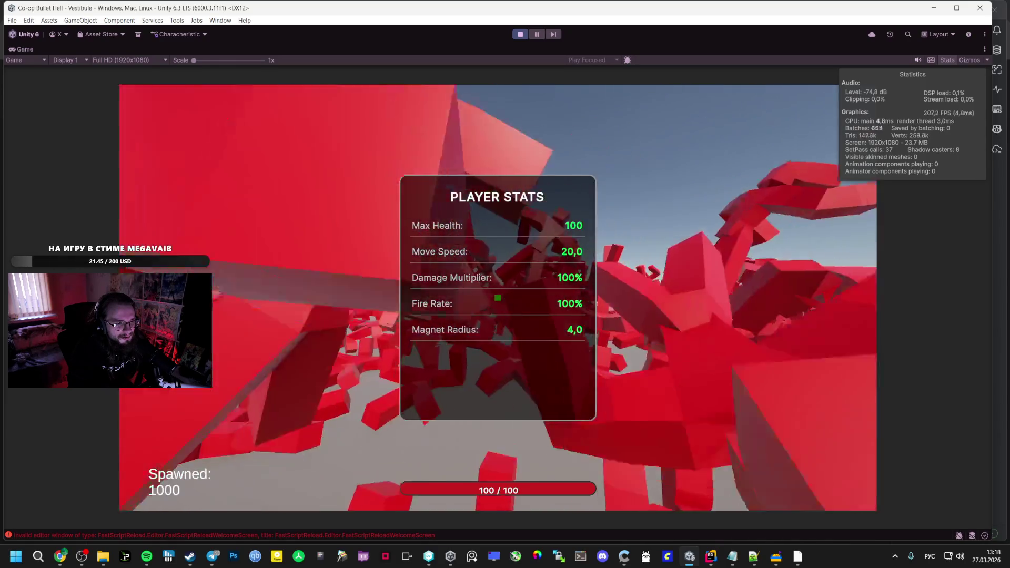
{"action": "key", "text": "Tab"}
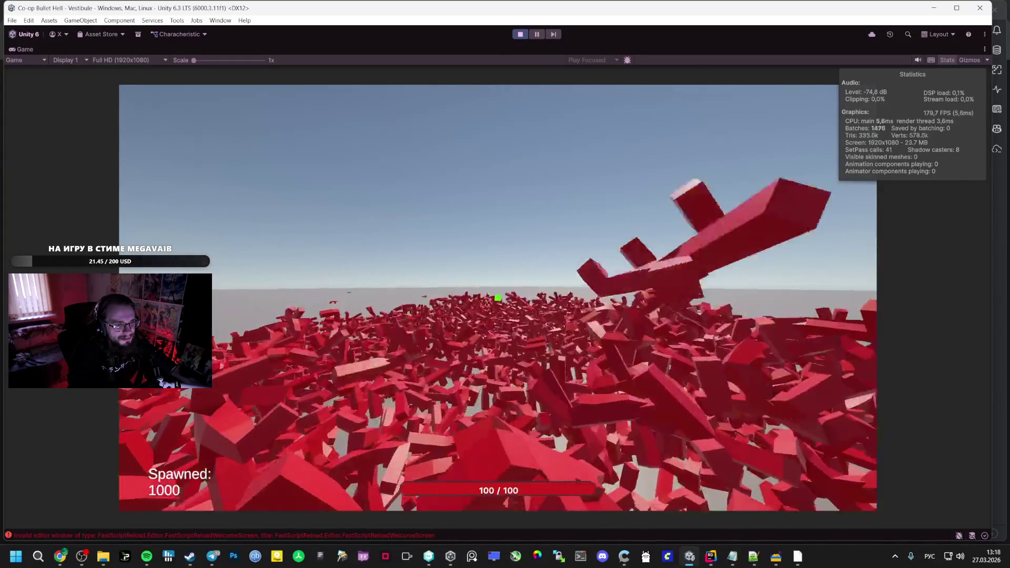
{"action": "key", "text": "Escape"}
{"action": "left_click", "coordinate": [519, 35]}
{"action": "left_click", "coordinate": [12, 20]}
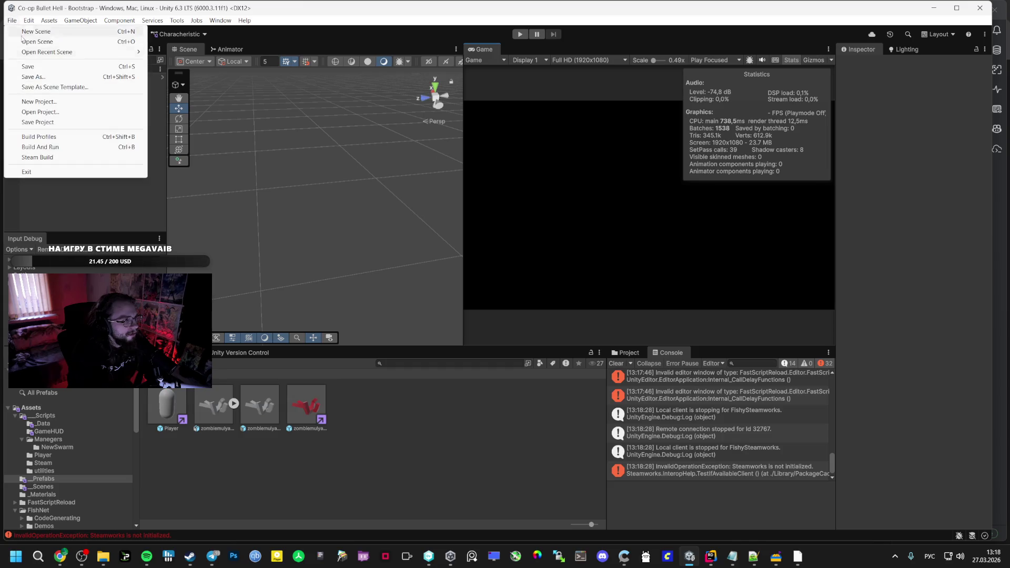
Build the Windows game from Build Profiles into the GAME folder
{"action": "left_click", "coordinate": [51, 138]}
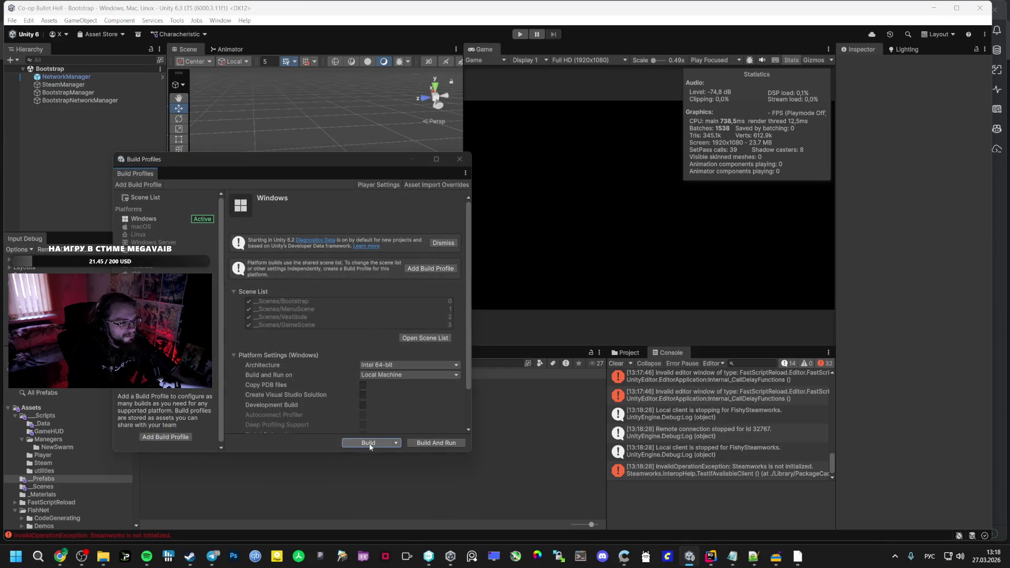
{"action": "left_click", "coordinate": [368, 443]}
{"action": "double_click", "coordinate": [237, 135]}
{"action": "left_click", "coordinate": [419, 416]}
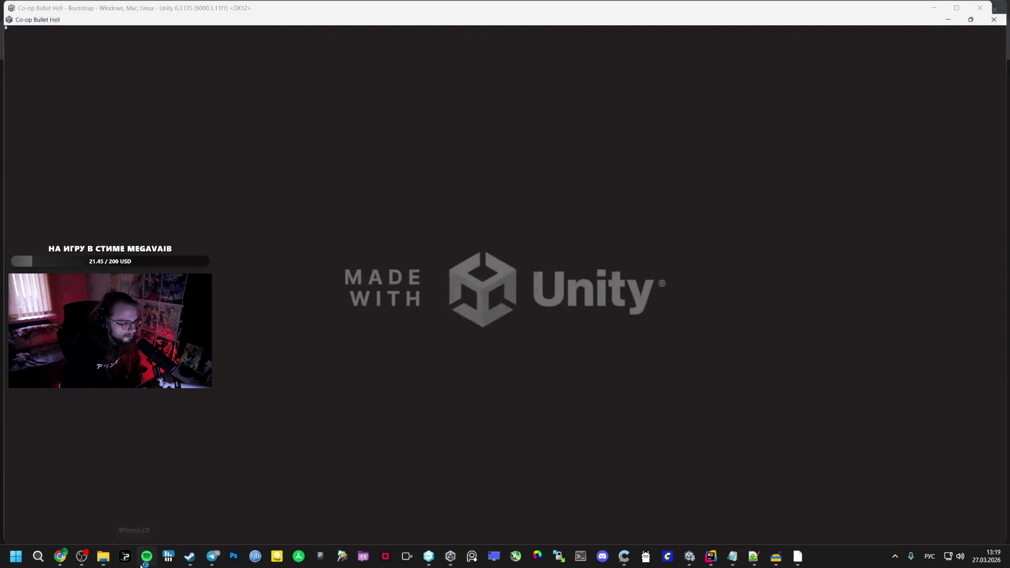
Launch the built Co-op Bullet Hell executable, start a session, and pause it
{"action": "left_click", "coordinate": [146, 556]}
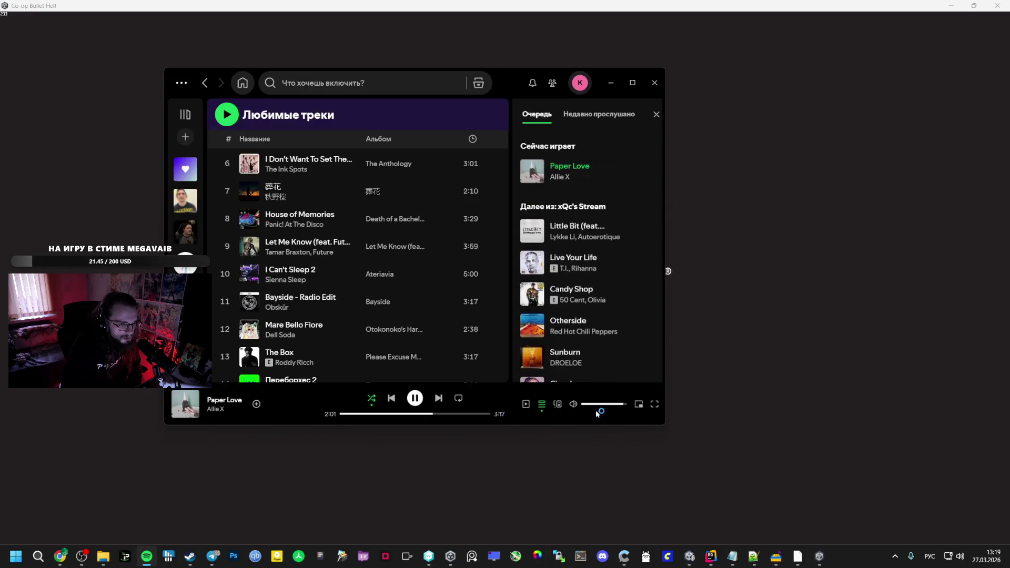
{"action": "left_click", "coordinate": [821, 562]}
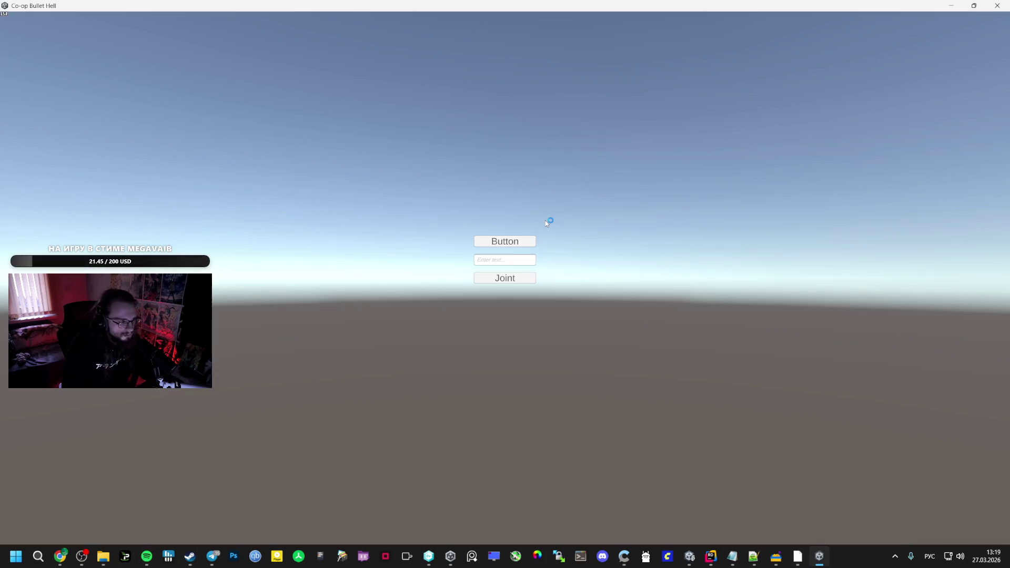
{"action": "left_click", "coordinate": [504, 241]}
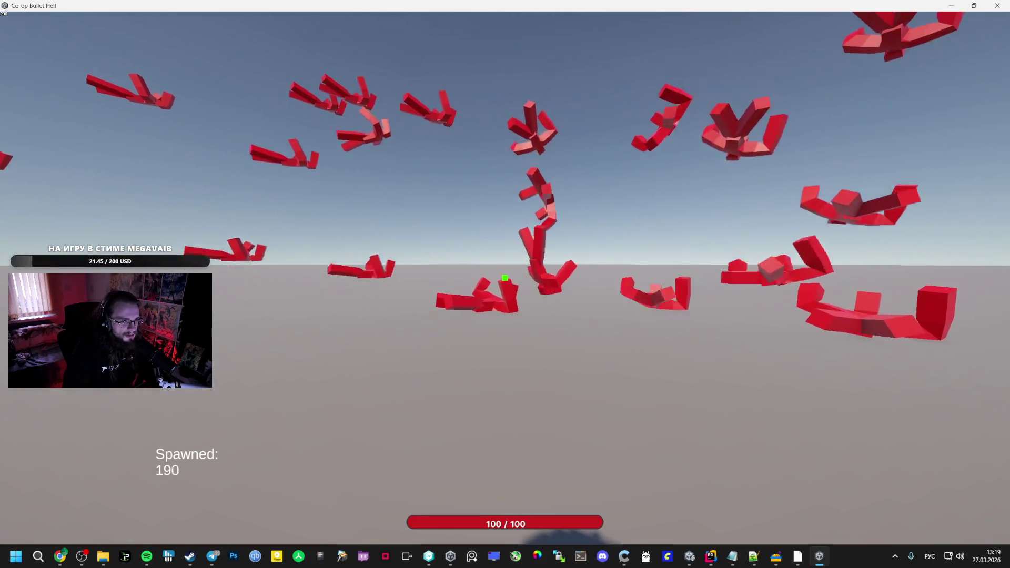
{"action": "key", "text": "Escape"}
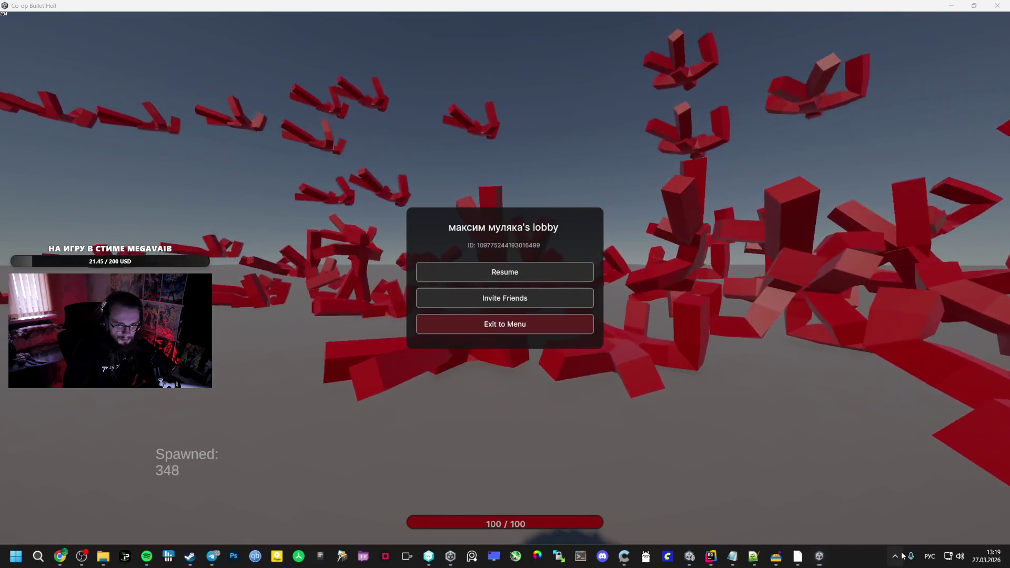
Enlarge the RivaTuner on-screen framerate display through its tray settings
{"action": "left_click", "coordinate": [897, 556]}
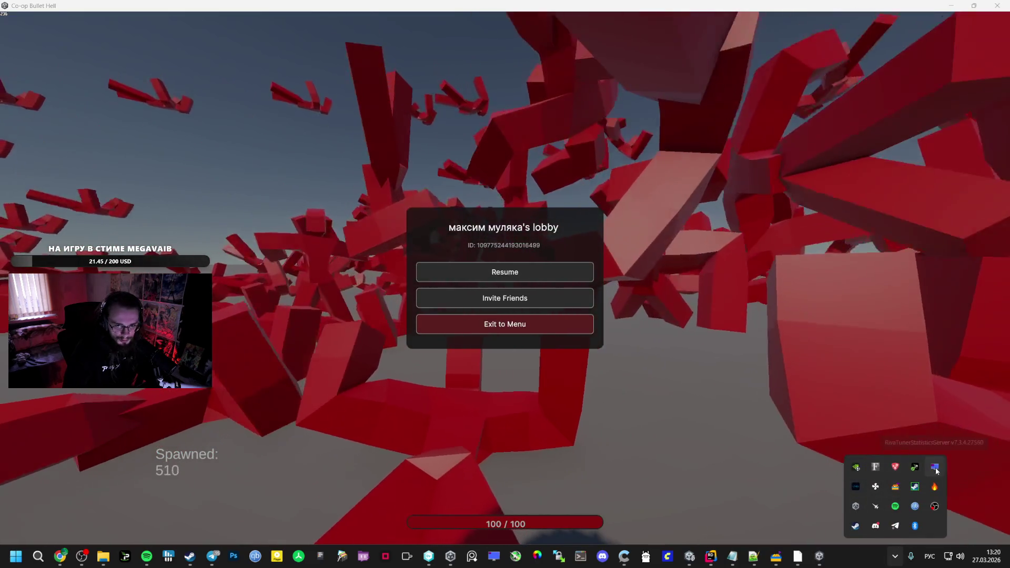
{"action": "left_click", "coordinate": [936, 470]}
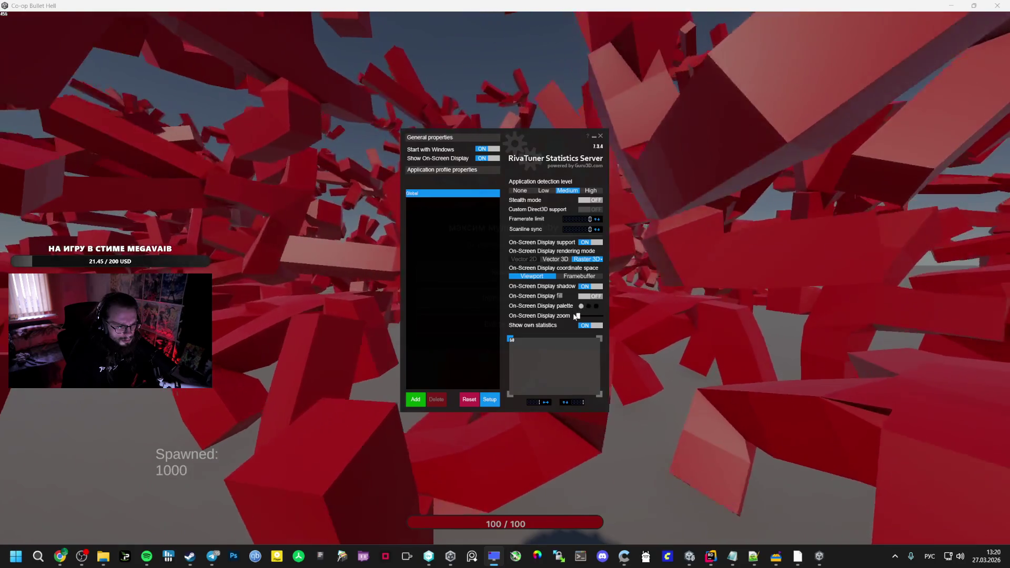
{"action": "left_click_drag", "start_coordinate": [575, 317], "coordinate": [585, 319]}
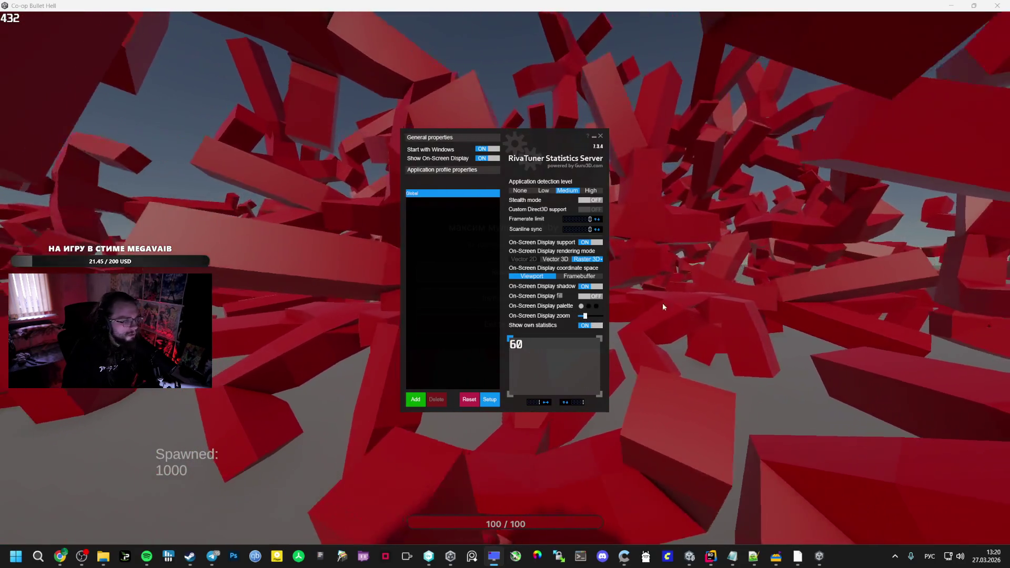
{"action": "left_click", "coordinate": [718, 280]}
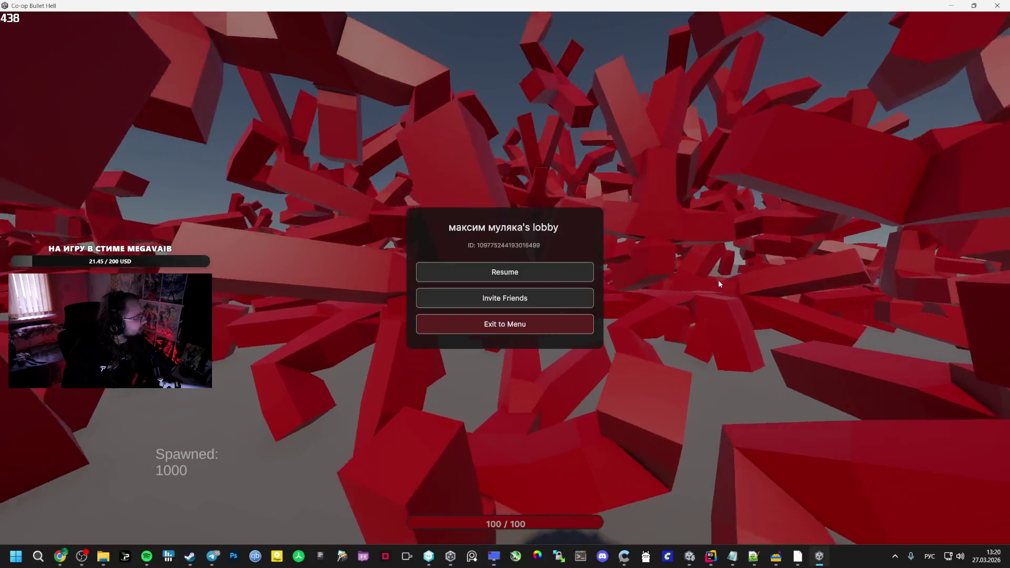
Play among the 1000 enemies checking player stats, then pause and open Steam's game library
{"action": "key", "text": "Escape"}
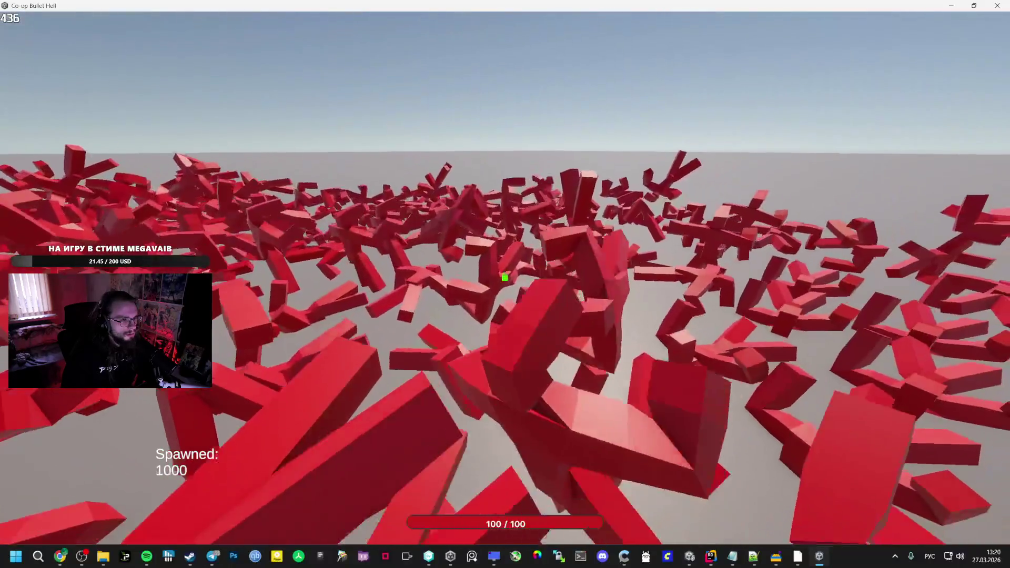
{"action": "key", "text": "Tab"}
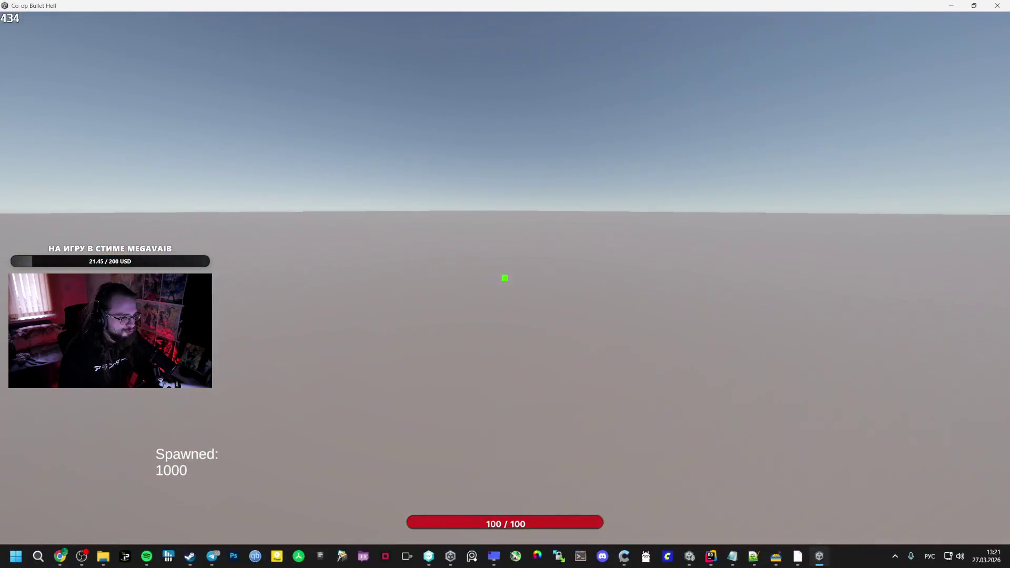
{"action": "key", "text": "Escape"}
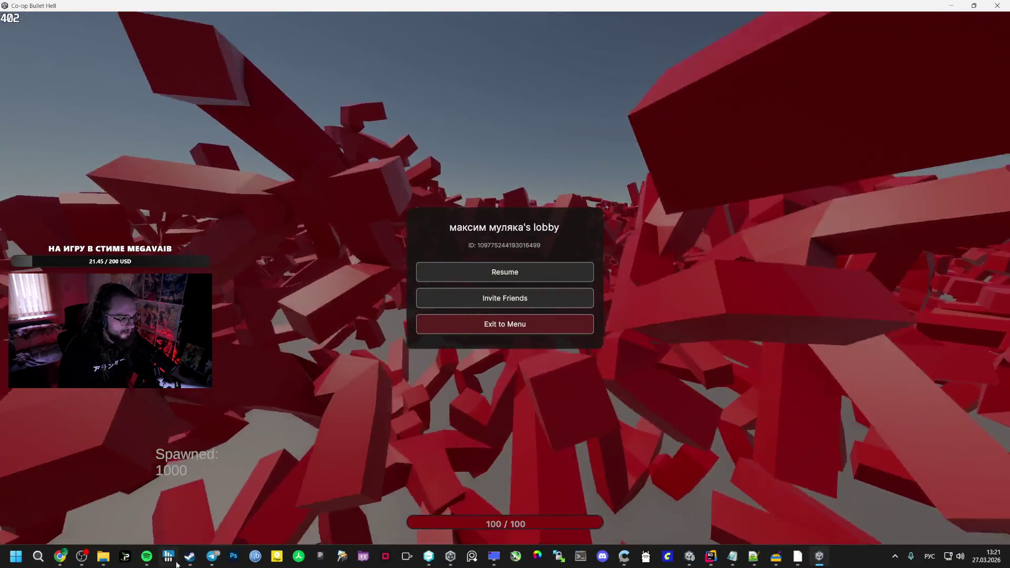
{"action": "left_click", "coordinate": [190, 556]}
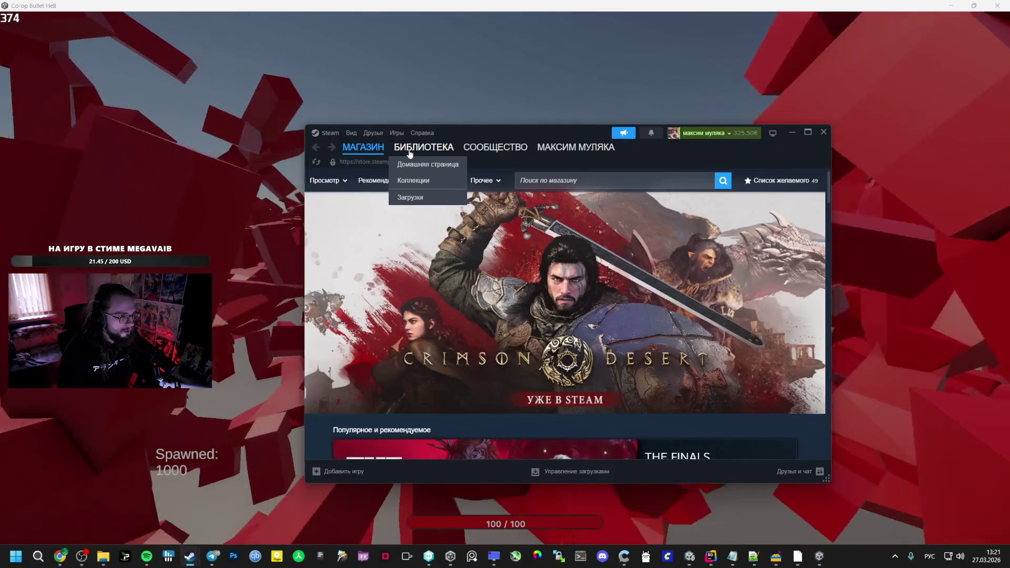
{"action": "left_click", "coordinate": [424, 146]}
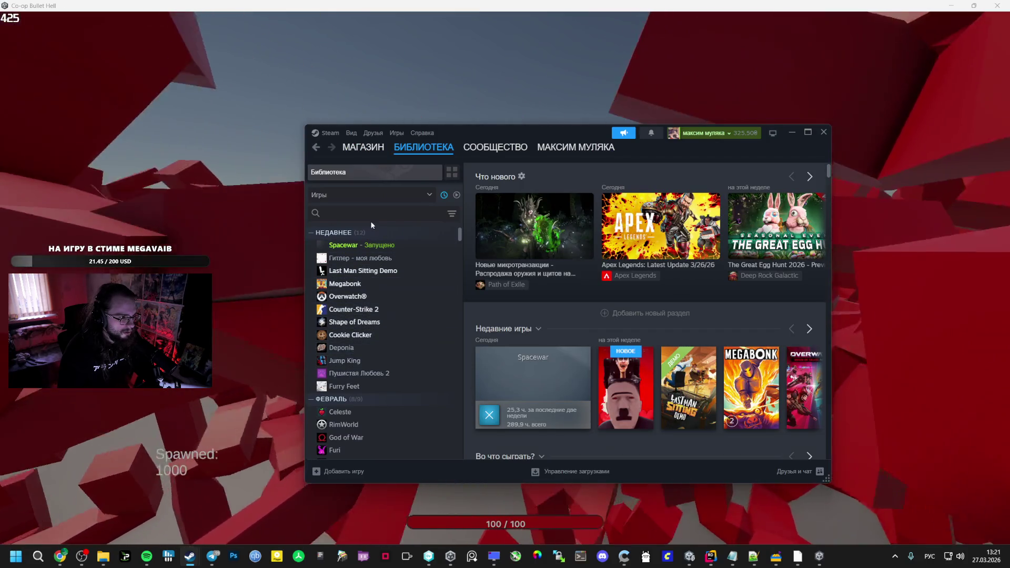
Search the library for 'va' and open the Vampire Hunters store page, maximized
{"action": "left_click", "coordinate": [371, 214]}
{"action": "type", "text": "va"}
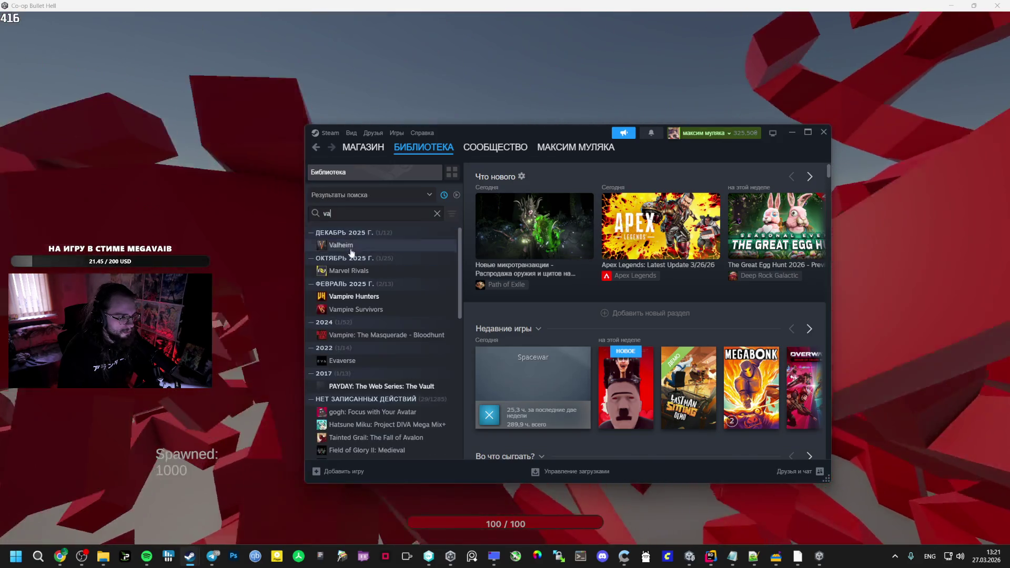
{"action": "left_click", "coordinate": [356, 298]}
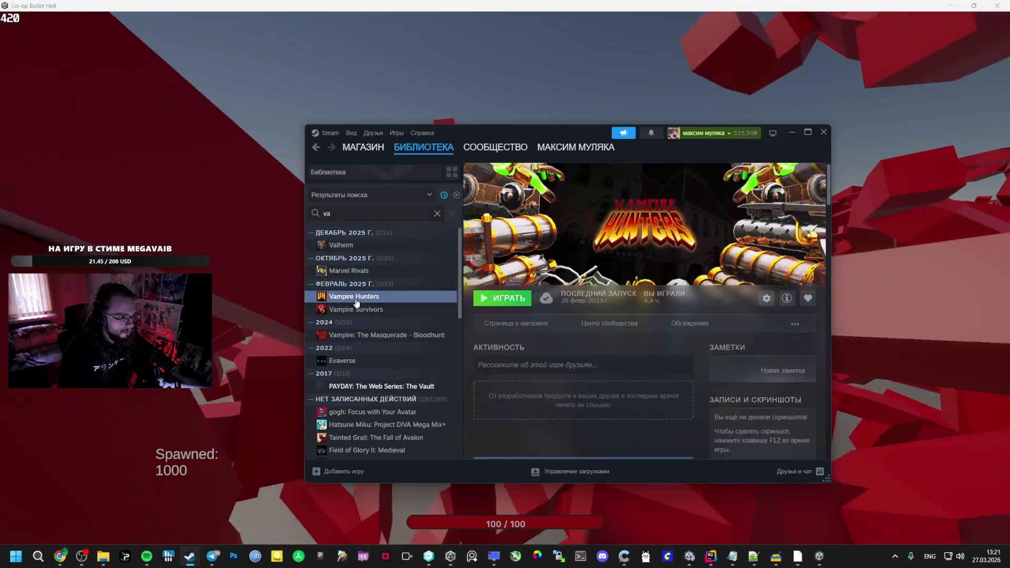
{"action": "left_click", "coordinate": [535, 323]}
{"action": "double_click", "coordinate": [557, 135]}
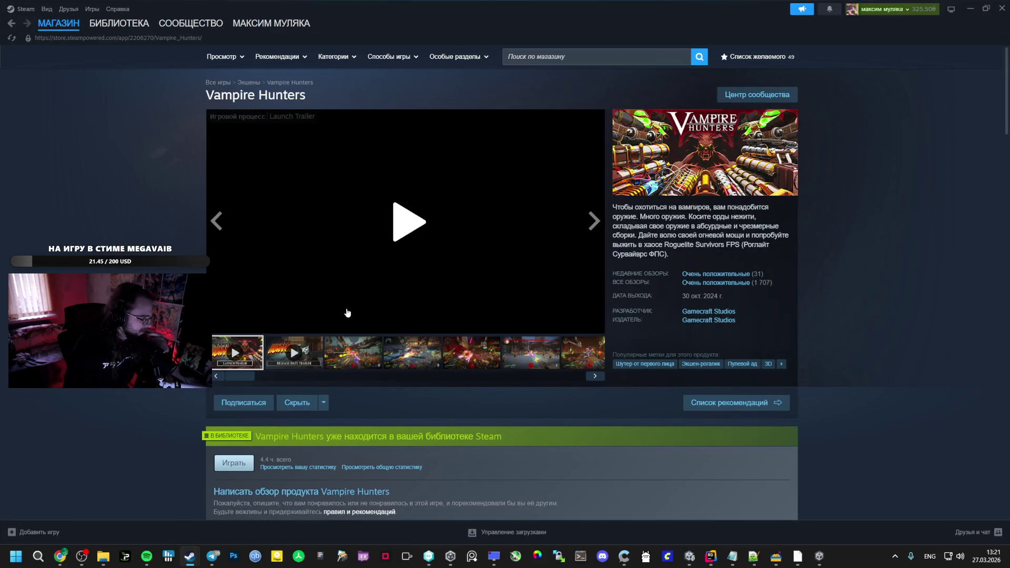
Watch the Vampire Hunters Launch Trailer fullscreen from 0:13, then return to the paused game
{"action": "left_click", "coordinate": [356, 353]}
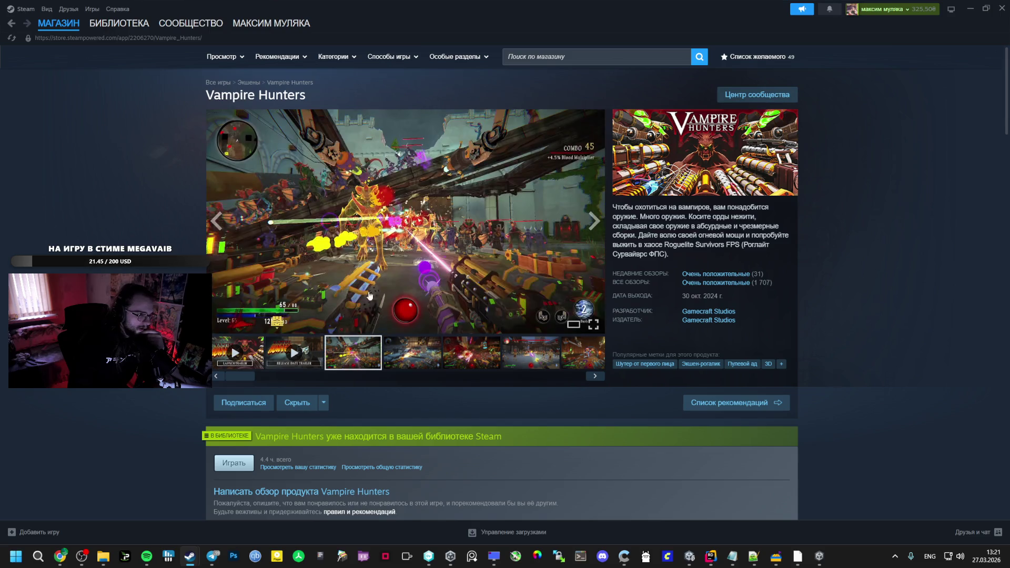
{"action": "left_click", "coordinate": [259, 355]}
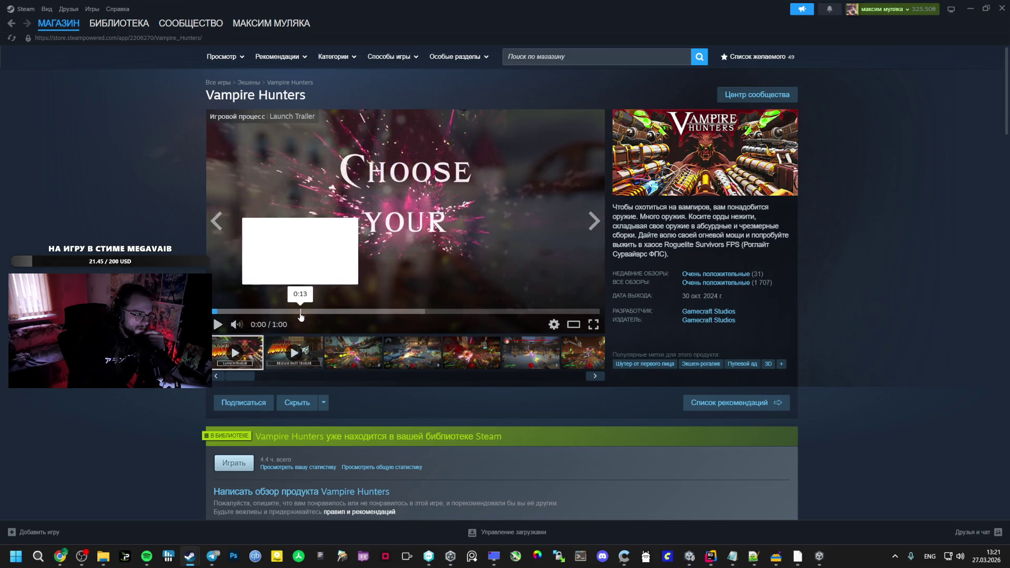
{"action": "left_click", "coordinate": [300, 311]}
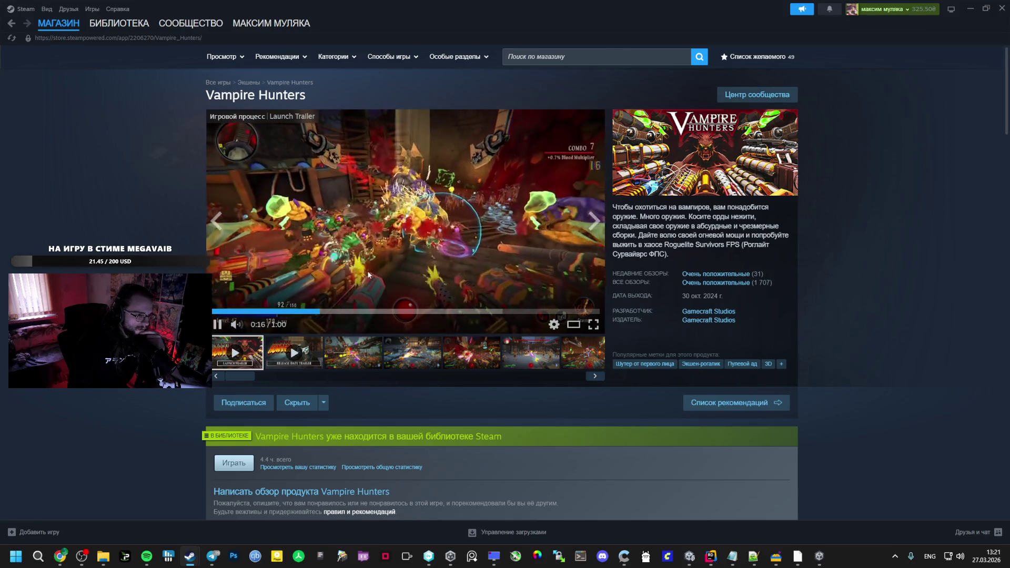
{"action": "left_click", "coordinate": [588, 326]}
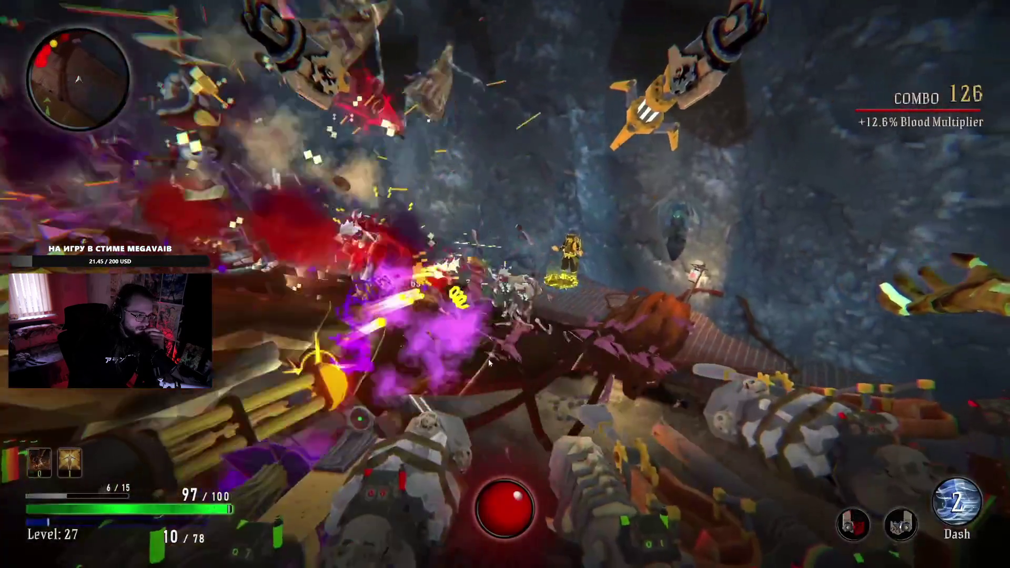
{"action": "mouse_move", "coordinate": [355, 377]}
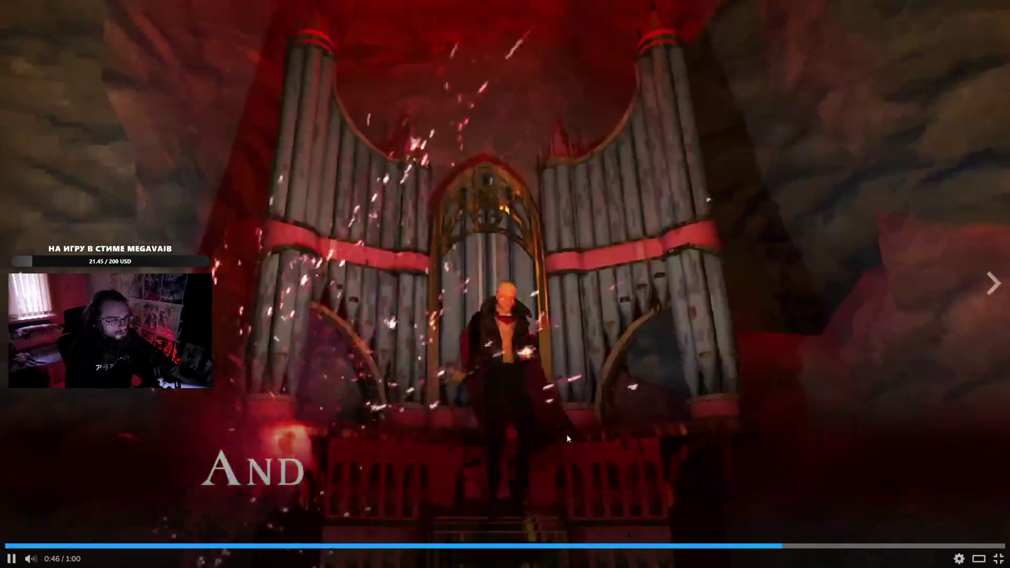
{"action": "key", "text": "Escape"}
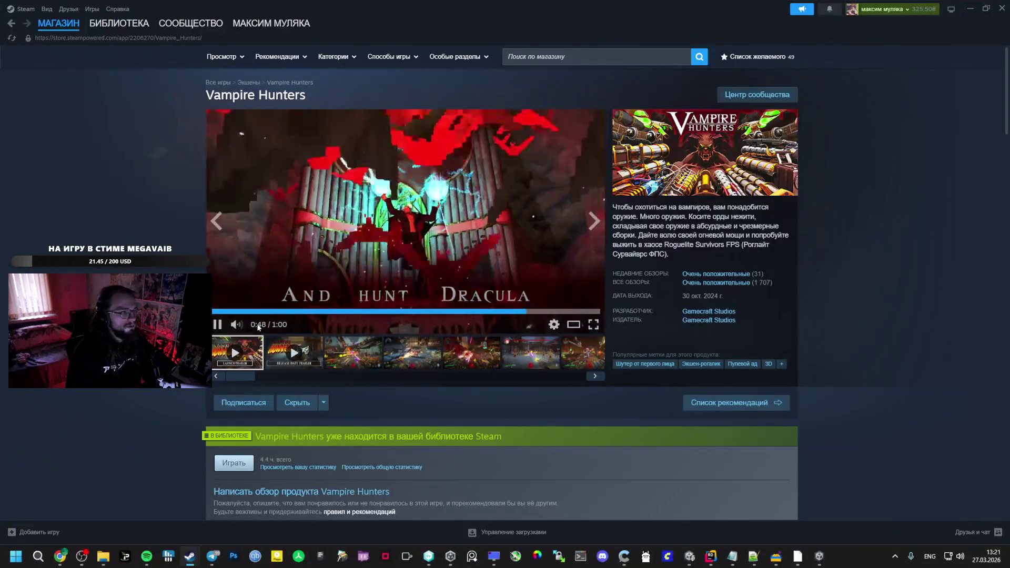
{"action": "left_click", "coordinate": [819, 556]}
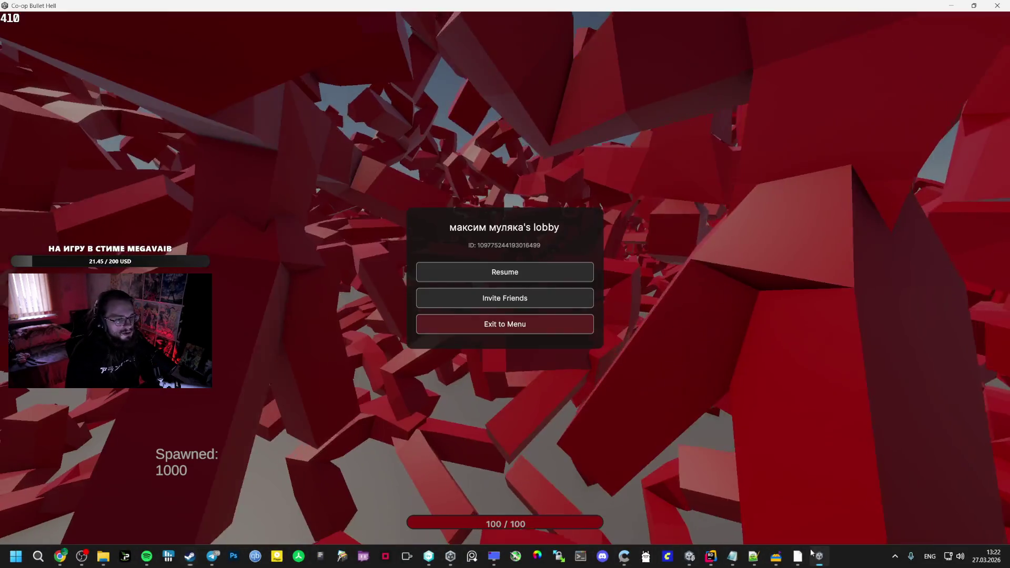
Resume playtesting among the 1000 enemies, then pause and switch to Google AI Studio
{"action": "left_click", "coordinate": [534, 269]}
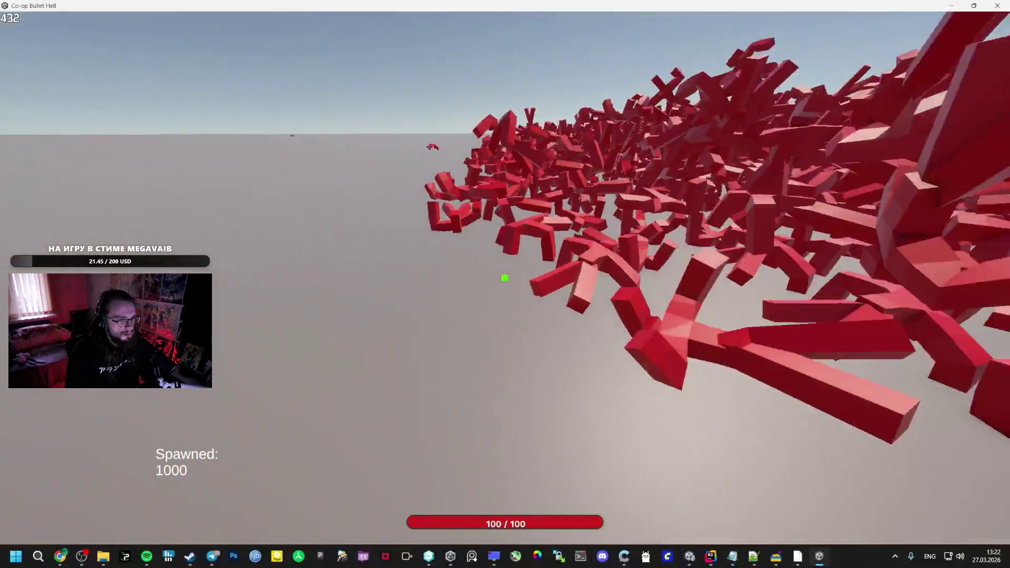
{"action": "key", "text": "Escape"}
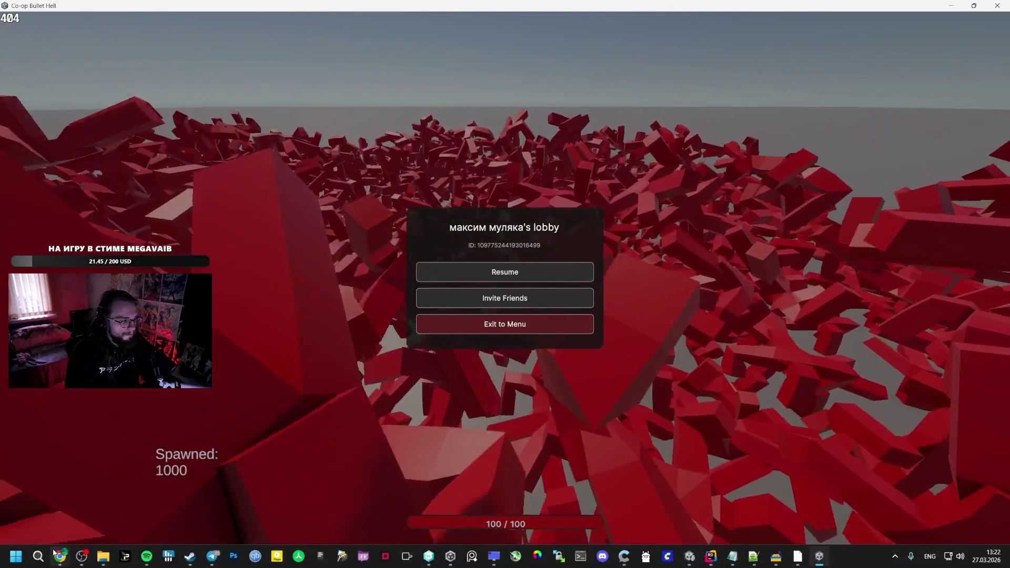
{"action": "left_click", "coordinate": [60, 556]}
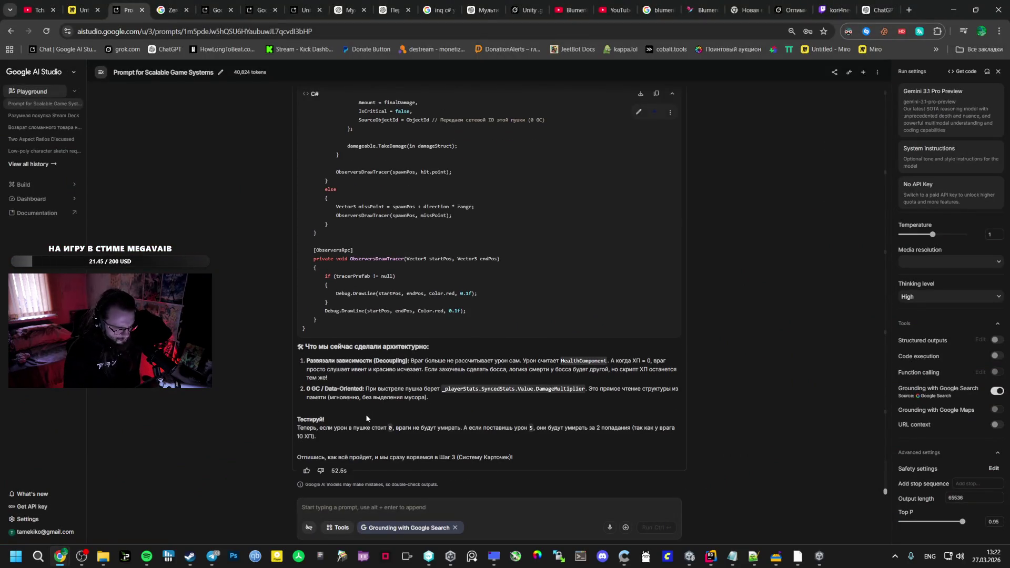
Scroll up past the code blocks to the question about enemies vanishing at zero damage
{"action": "scroll", "coordinate": [368, 416], "scroll_direction": "up", "scroll_amount": 7}
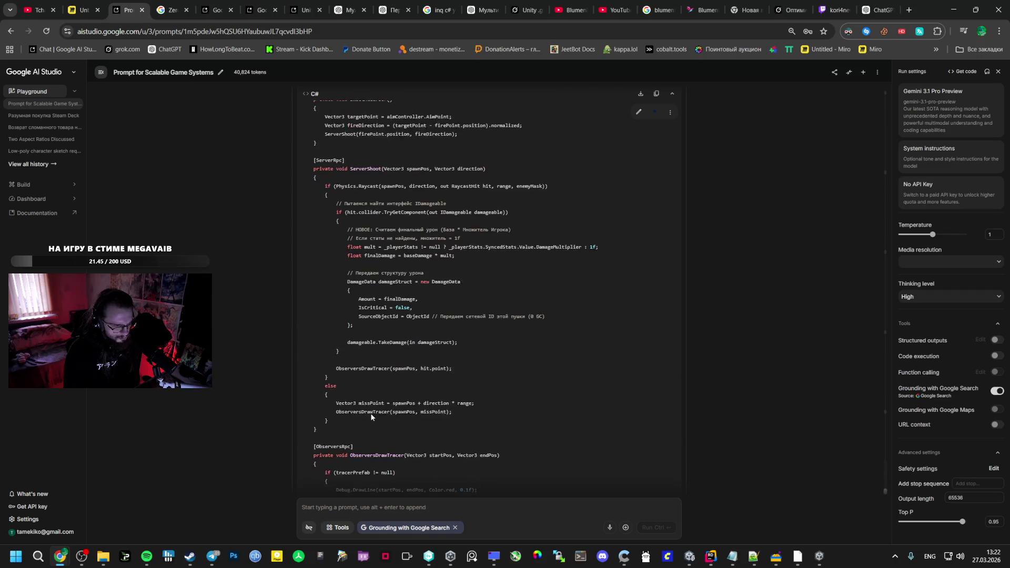
{"action": "scroll", "coordinate": [369, 418], "scroll_direction": "up", "scroll_amount": 15}
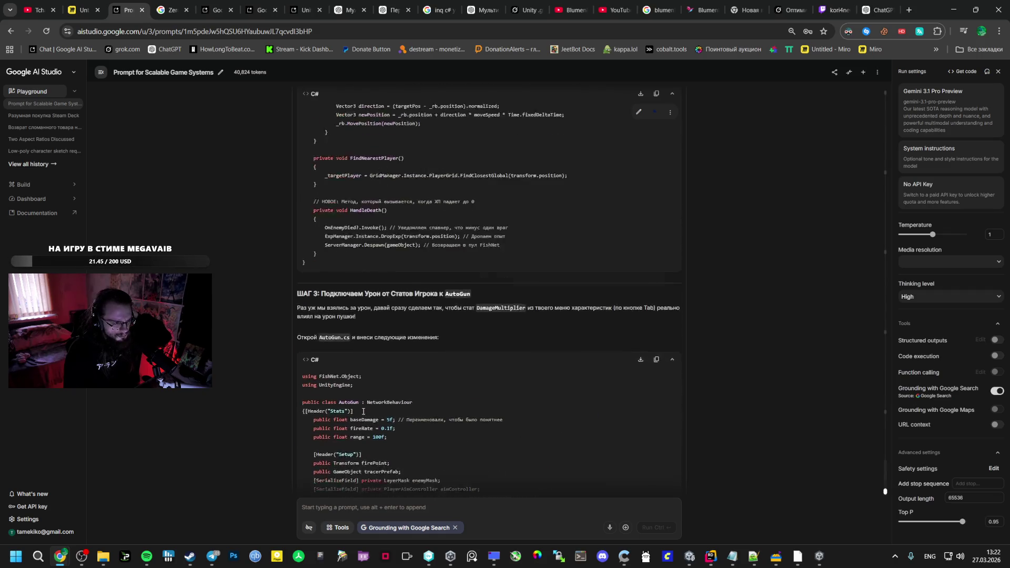
{"action": "scroll", "coordinate": [362, 412], "scroll_direction": "up", "scroll_amount": 5}
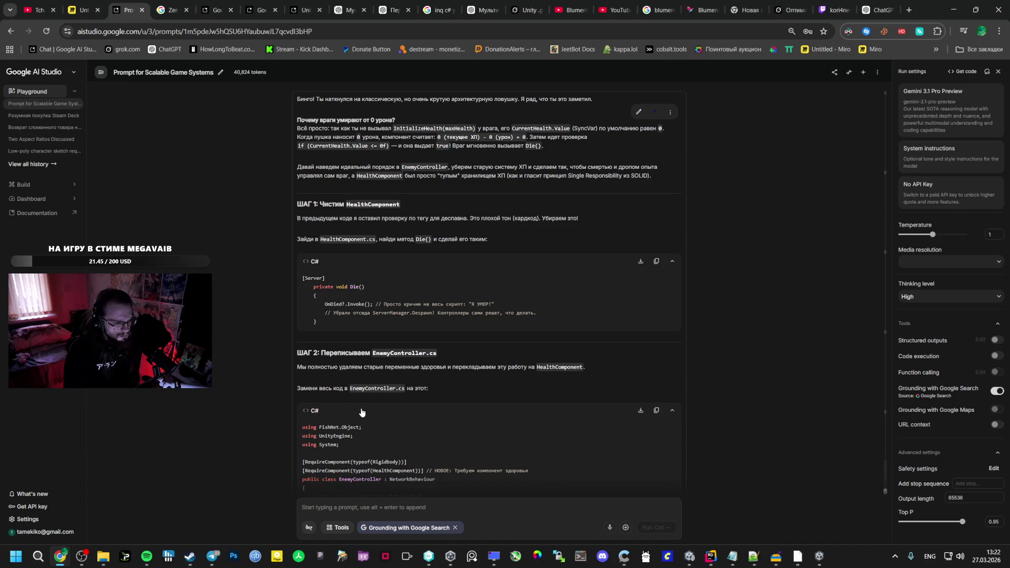
{"action": "scroll", "coordinate": [362, 411], "scroll_direction": "up", "scroll_amount": 4}
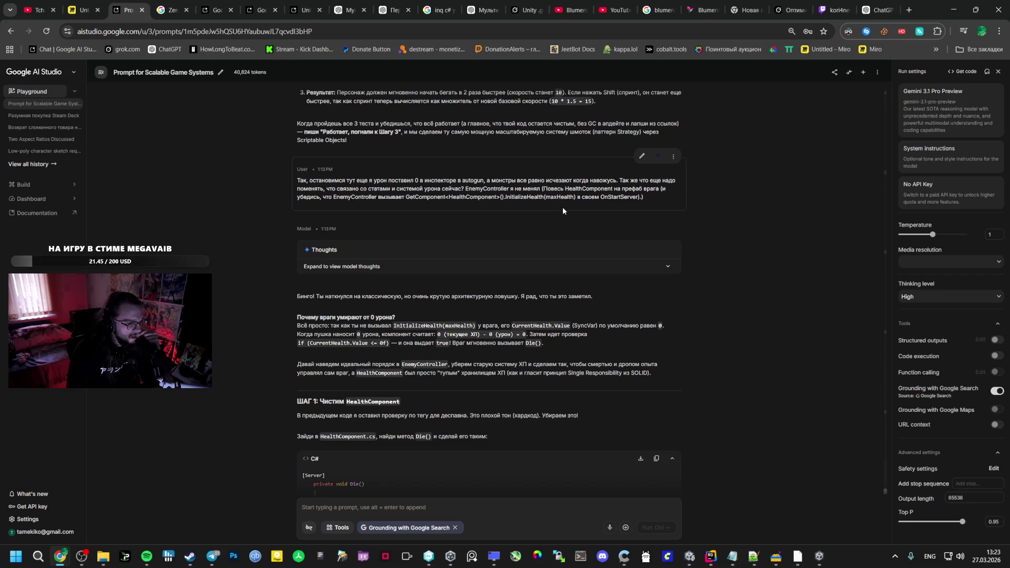
{"action": "right_click", "coordinate": [820, 556]}
Close the running standalone game and the Build Profiles window
{"action": "left_click", "coordinate": [790, 534]}
{"action": "left_click", "coordinate": [690, 556]}
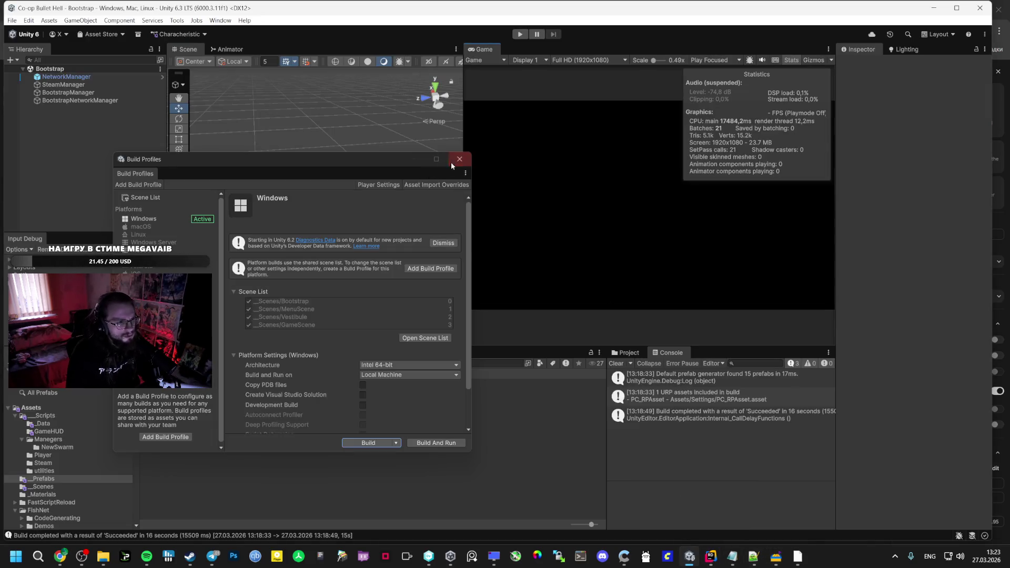
{"action": "left_click", "coordinate": [450, 166]}
Inspect the Player prefab, leaving Auto Gun Base Damage at 5
{"action": "left_click", "coordinate": [153, 410]}
{"action": "scroll", "coordinate": [936, 375], "scroll_direction": "down", "scroll_amount": 3}
{"action": "left_click", "coordinate": [921, 419]}
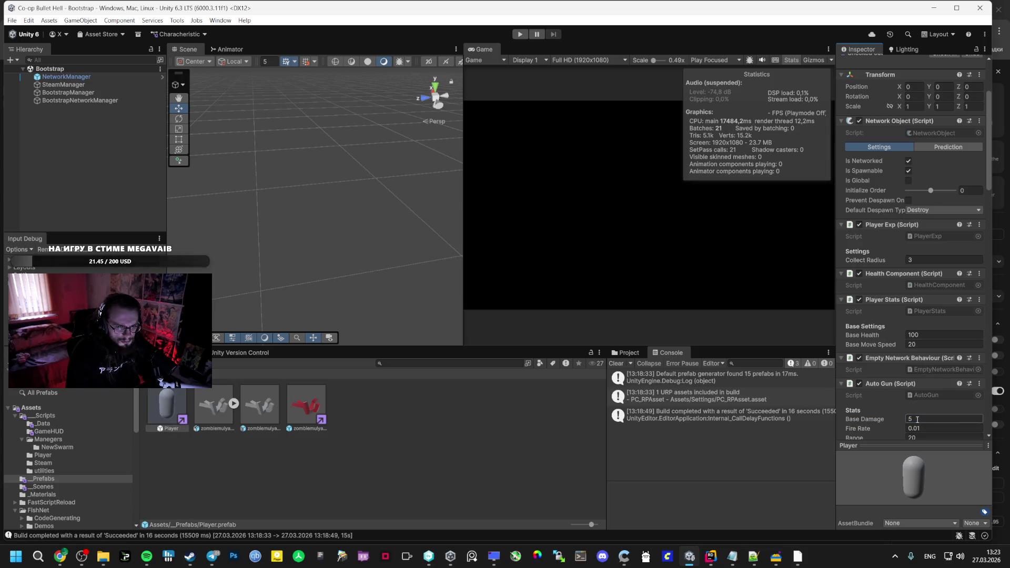
{"action": "key", "text": "Return"}
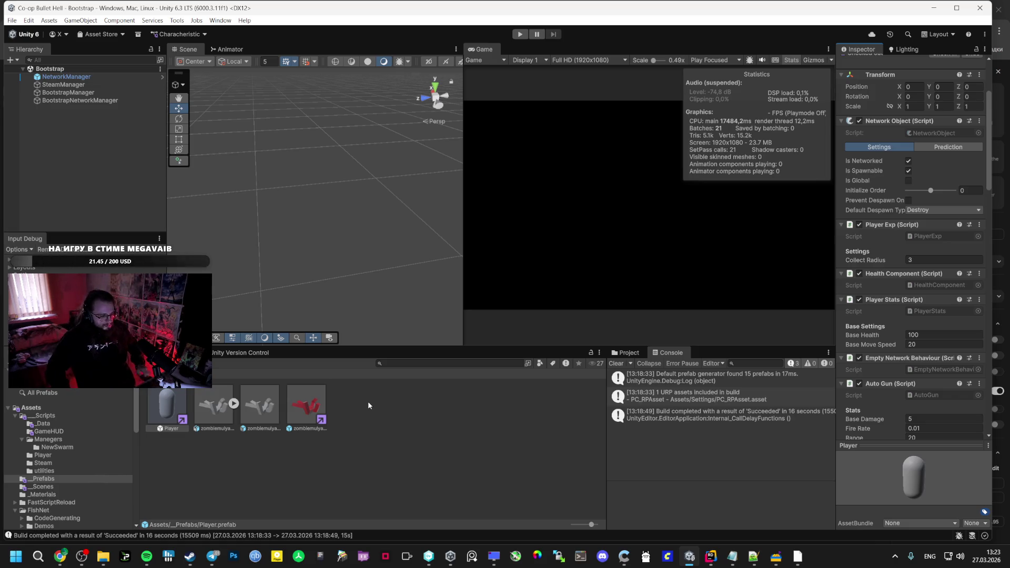
{"action": "key", "text": "alt+Tab"}
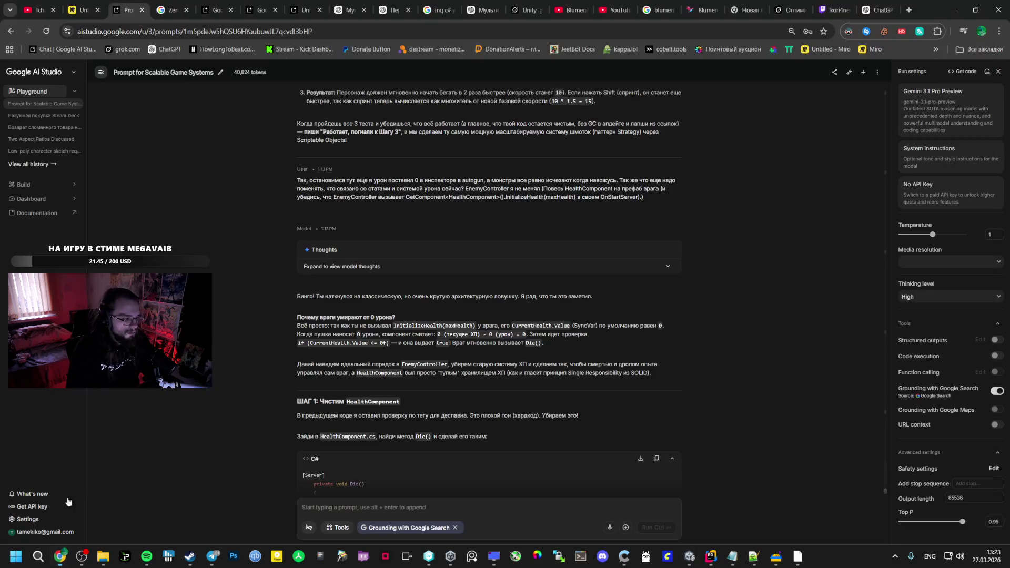
Highlight part of the earlier question, then move to the end of Gemini's reply and its prompt box
{"action": "scroll", "coordinate": [395, 424], "scroll_direction": "down", "scroll_amount": 2}
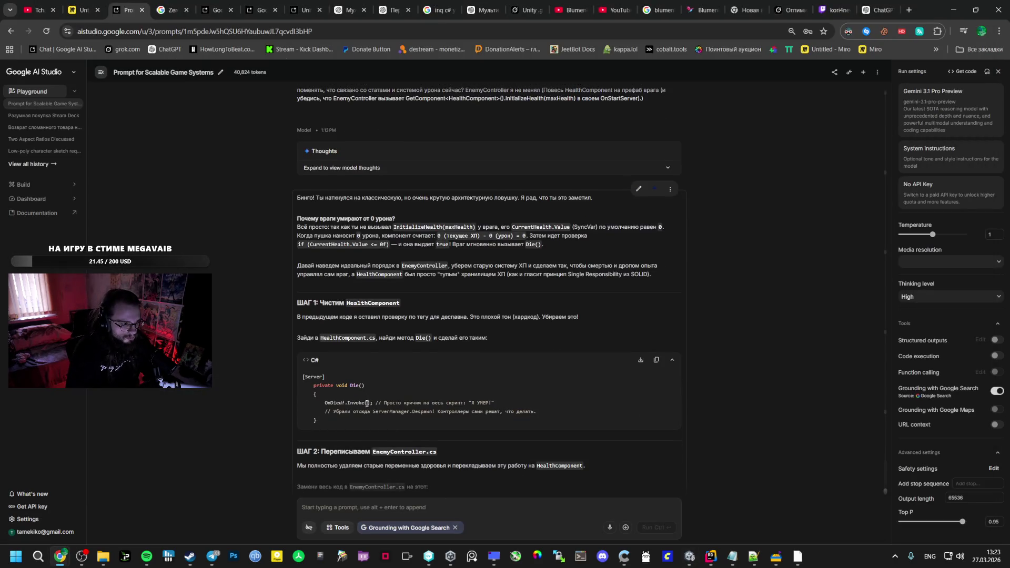
{"action": "scroll", "coordinate": [368, 413], "scroll_direction": "down", "scroll_amount": 1}
{"action": "scroll", "coordinate": [370, 406], "scroll_direction": "up", "scroll_amount": 1}
{"action": "scroll", "coordinate": [370, 406], "scroll_direction": "up", "scroll_amount": 3}
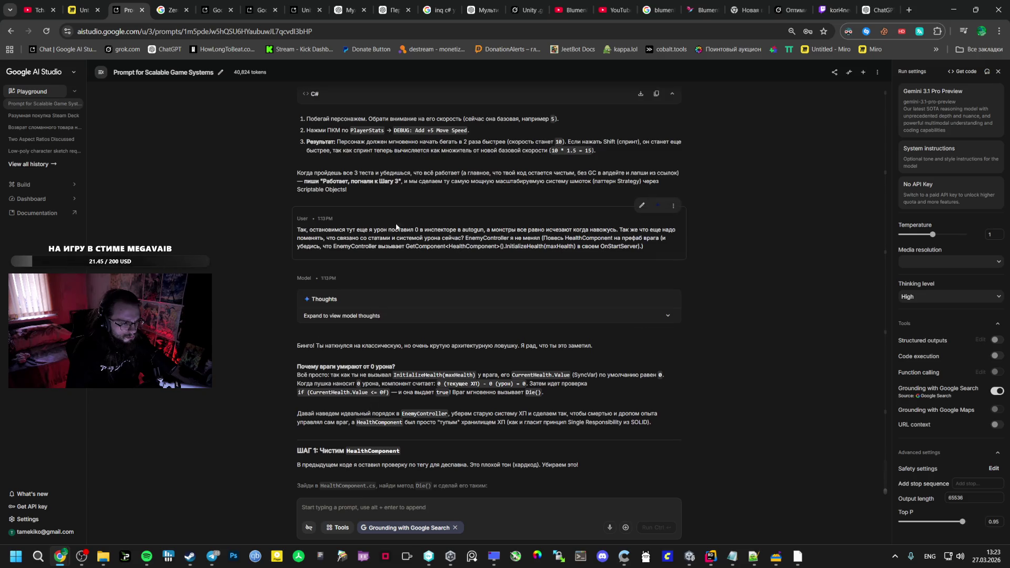
{"action": "mouse_move", "coordinate": [485, 230]}
{"action": "left_mouse_down"}
{"action": "mouse_move", "coordinate": [542, 232]}
{"action": "mouse_move", "coordinate": [542, 246]}
{"action": "left_mouse_up"}
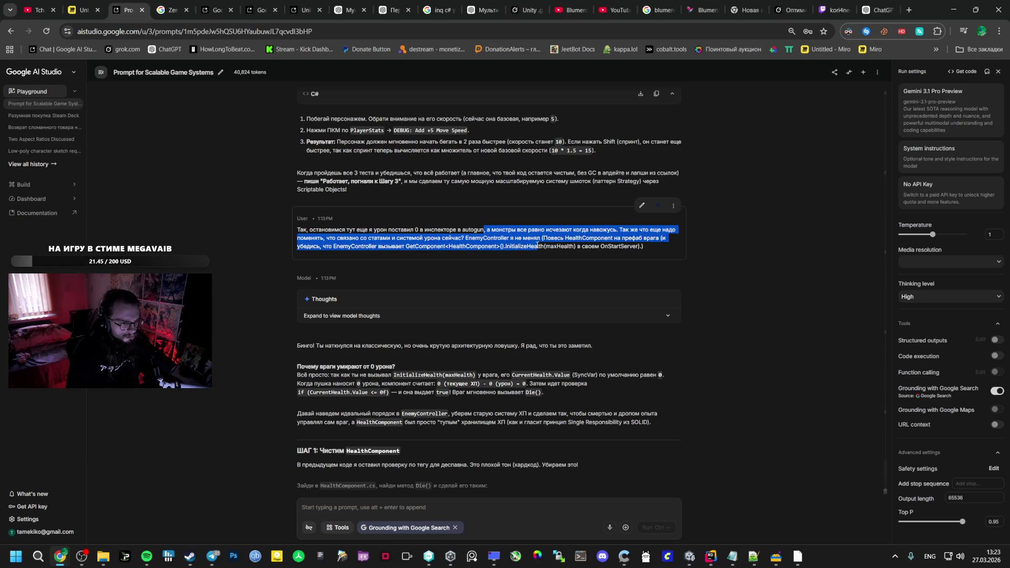
{"action": "scroll", "coordinate": [485, 444], "scroll_direction": "down", "scroll_amount": 20}
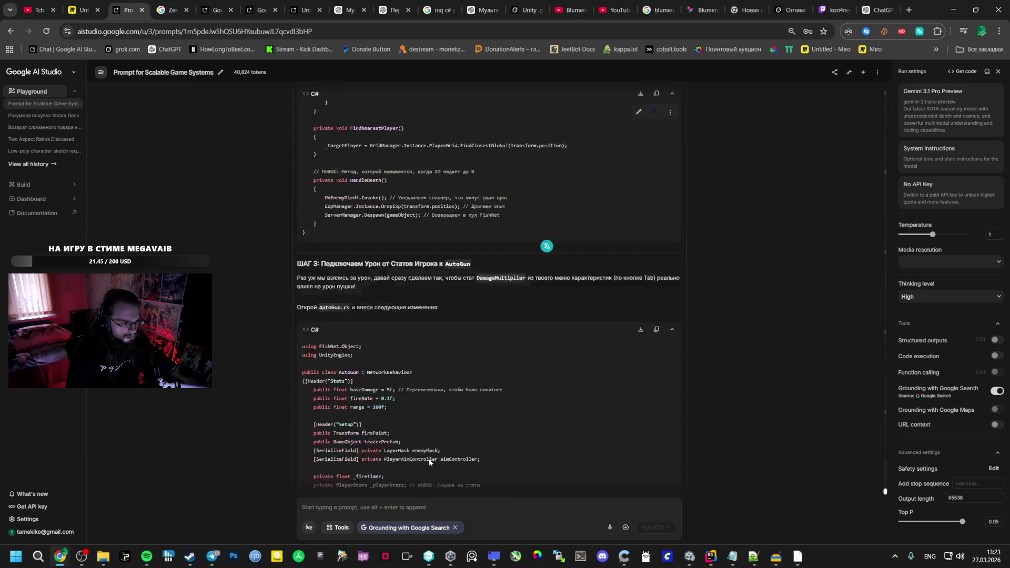
{"action": "left_click", "coordinate": [373, 507]}
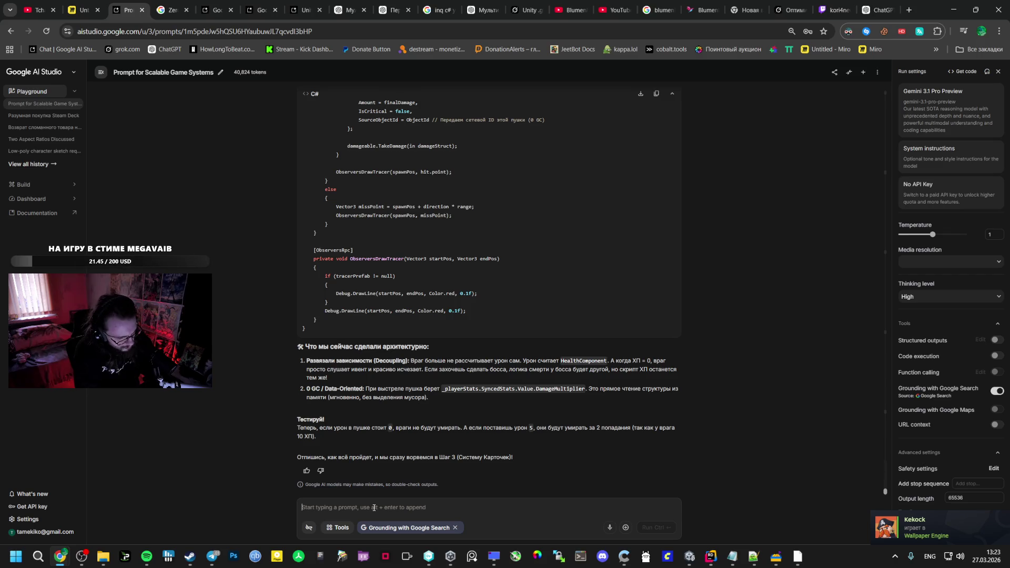
Begin the Russian follow-up saying the experience crystals stopped dropping
{"action": "type", "text": "Xn"}
{"action": "key", "text": "BackSpace"}
{"action": "key", "text": "BackSpace"}
{"action": "key", "text": "BackSpace"}
{"action": "key", "text": "alt+shift"}
{"action": "type", "text": "Что"}
{"action": "type", "text": " с"}
{"action": "type", "text": " к"}
{"action": "type", "text": "ристалами "}
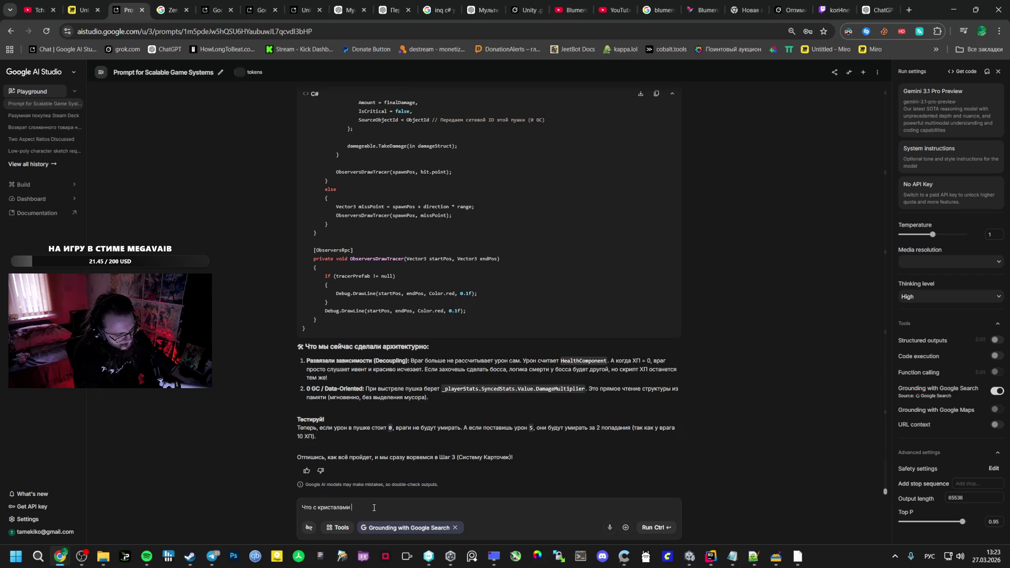
{"action": "type", "text": "ог? Мы пок"}
{"action": "type", "text": "не трог"}
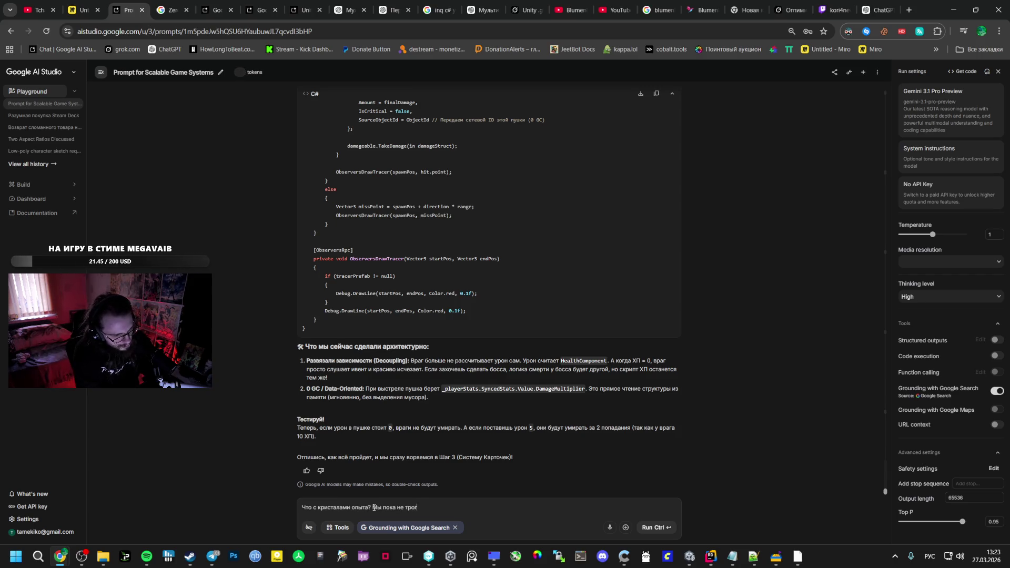
{"action": "type", "text": "это?"}
{"action": "type", "text": " Если"}
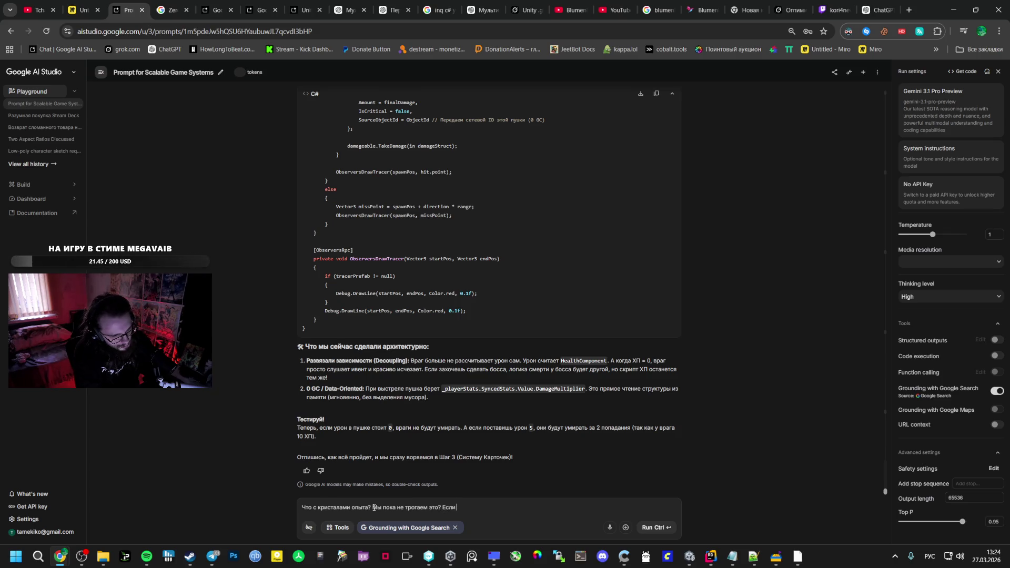
{"action": "key", "text": "BackSpace"}
{"action": "key", "text": "BackSpace"}
{"action": "key", "text": "BackSpace"}
{"action": "key", "text": "BackSpace"}
{"action": "type", "text": "Они "}
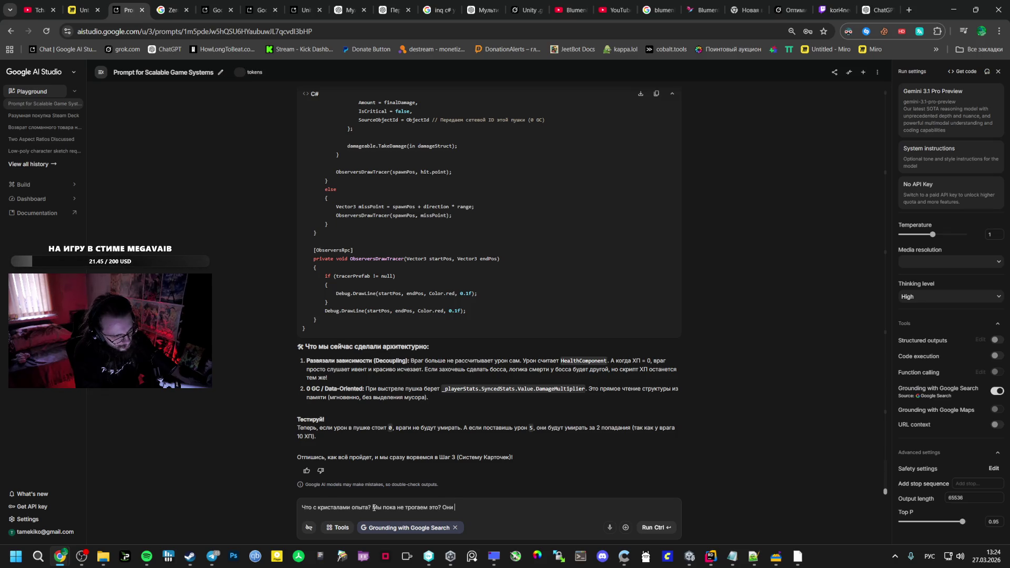
{"action": "type", "text": "перестали выпадать"}
{"action": "type", "text": "."}
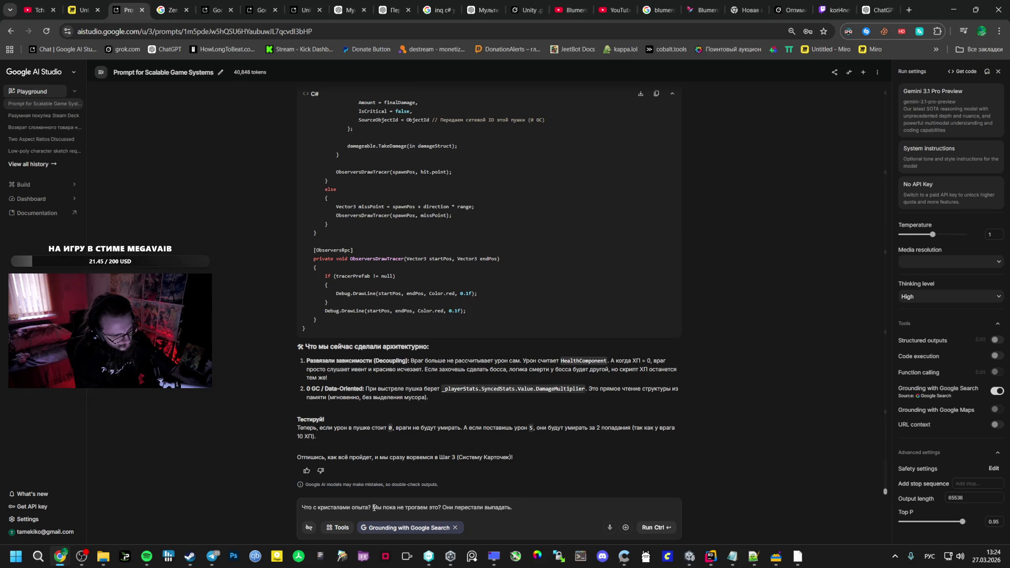
{"action": "type", "text": " Если что"}
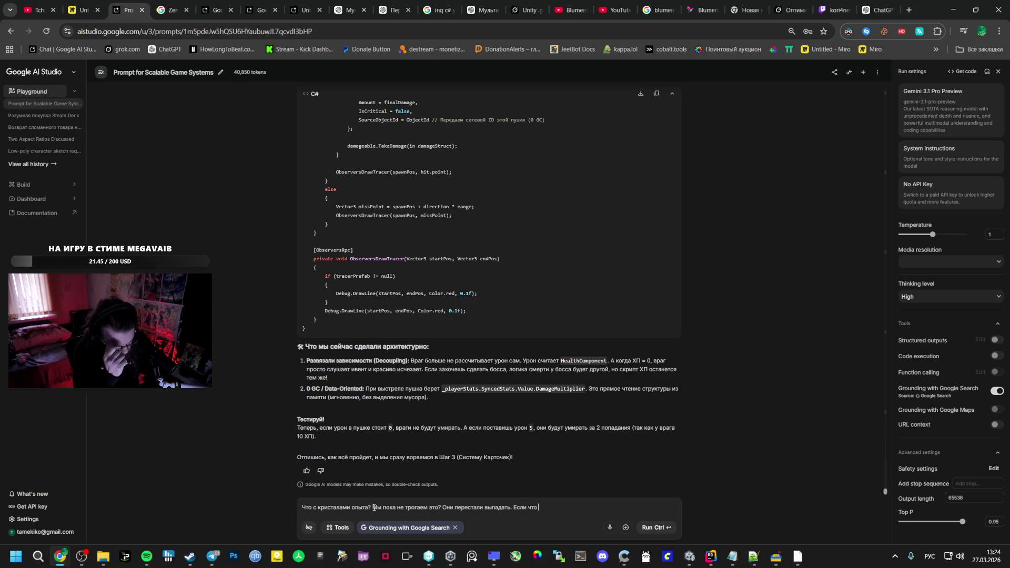
Check the HealthComponent.cs code in Rider
{"action": "key", "text": "alt+Tab"}
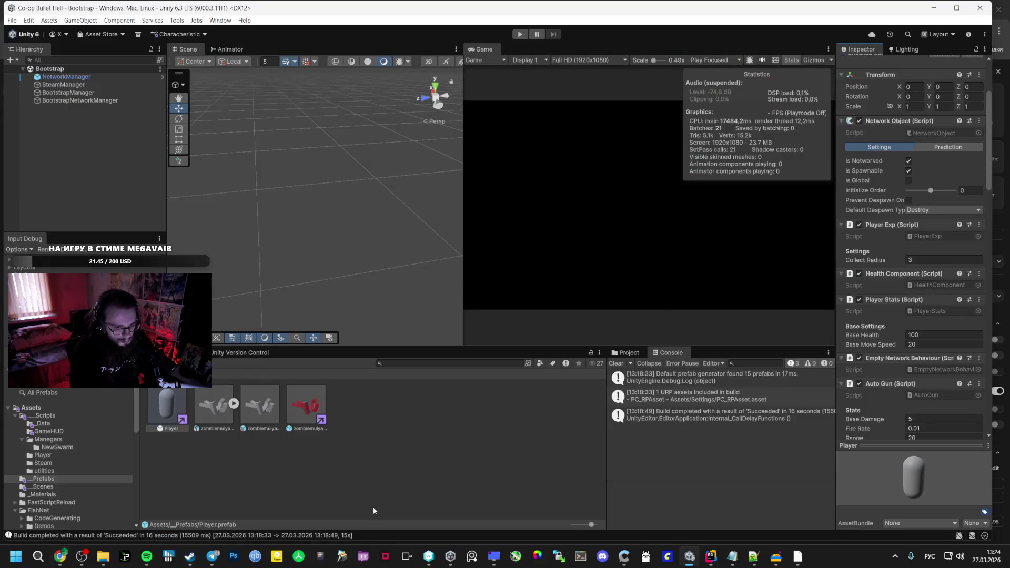
{"action": "mouse_move", "coordinate": [780, 559]}
{"action": "mouse_move", "coordinate": [710, 557]}
{"action": "left_click", "coordinate": [674, 521]}
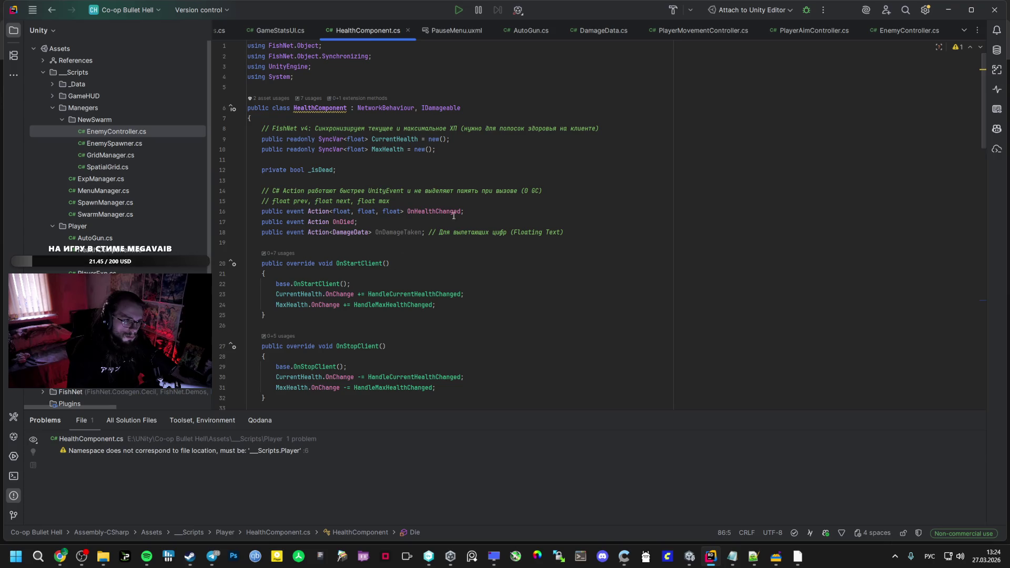
{"action": "scroll", "coordinate": [463, 190], "scroll_direction": "down", "scroll_amount": 5}
{"action": "key", "text": "alt+Tab"}
{"action": "key", "text": "alt+Tab"}
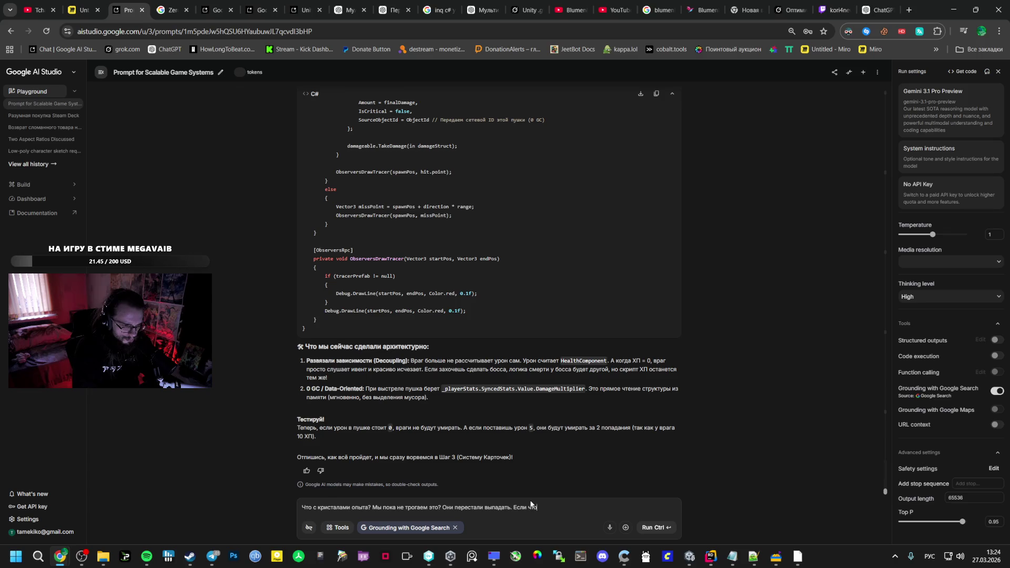
Add that enemies used the Enemy layer before but now use a tag
{"action": "type", "text": "У меня раньше бы"}
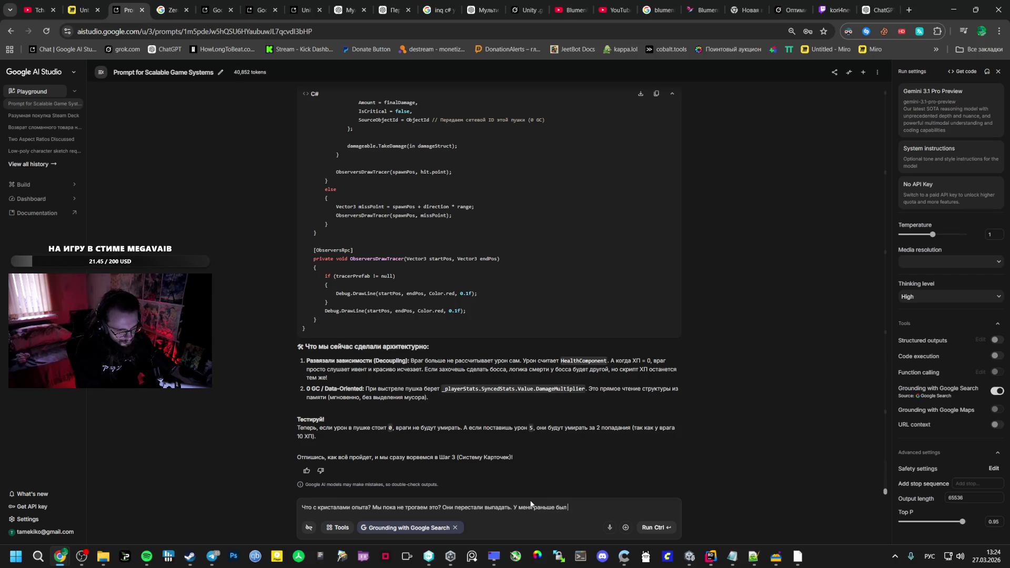
{"action": "type", "text": "и"}
{"action": "key", "text": "alt+shift"}
{"action": "type", "text": " Enemy"}
{"action": "key", "text": "alt+shift"}
{"action": "type", "text": "был слои Enemy"}
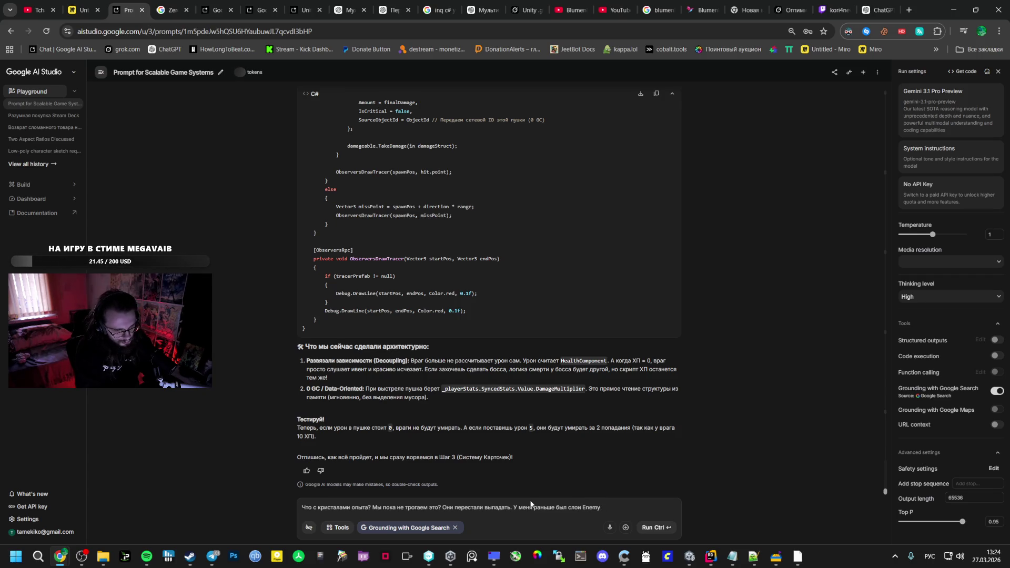
{"action": "type", "text": ", я теперь т"}
{"action": "type", "text": "эг сделал"}
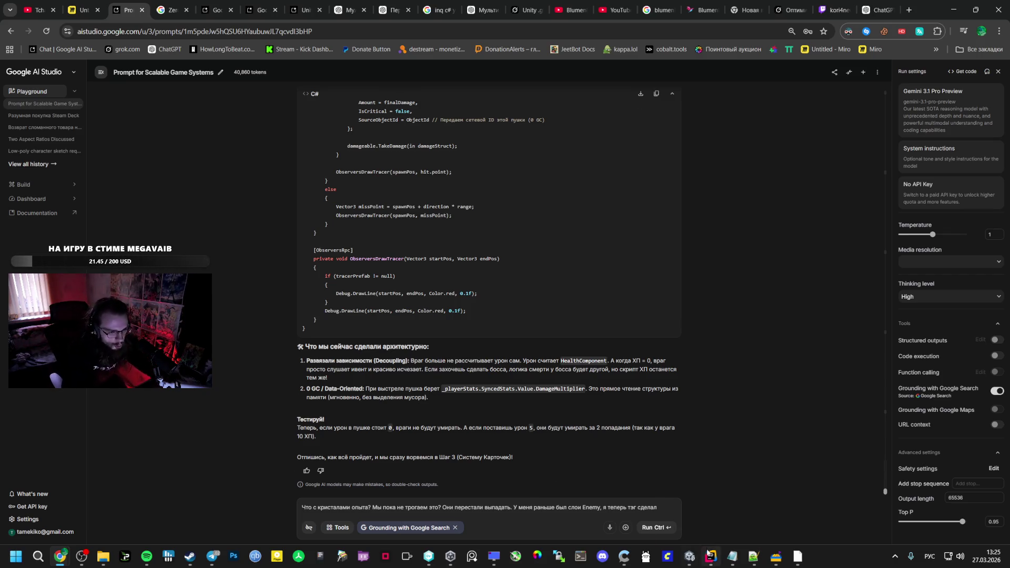
Set the Player's Base Move Speed to 1000
{"action": "left_click", "coordinate": [690, 557]}
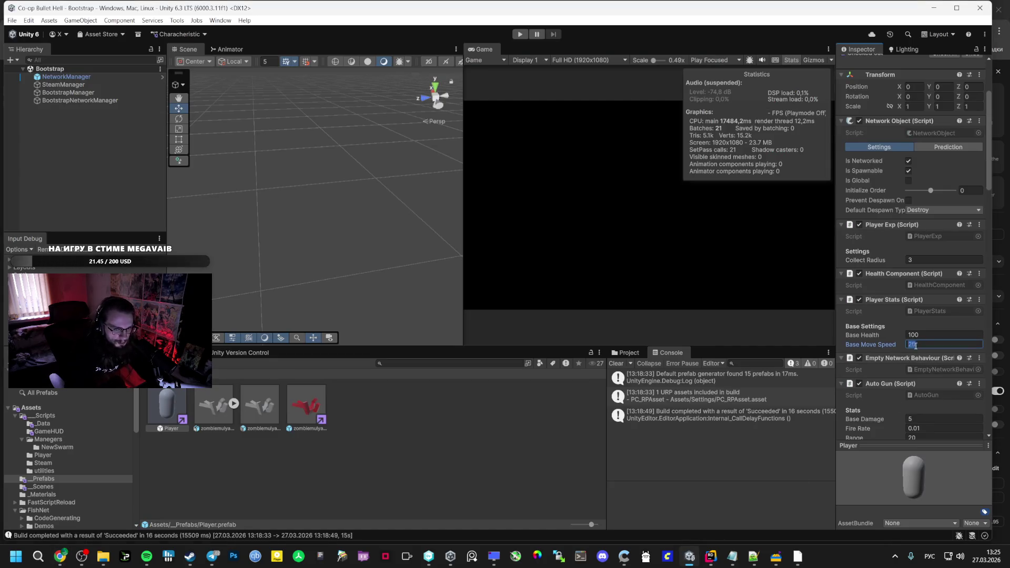
{"action": "type", "text": "000"}
{"action": "key", "text": "Return"}
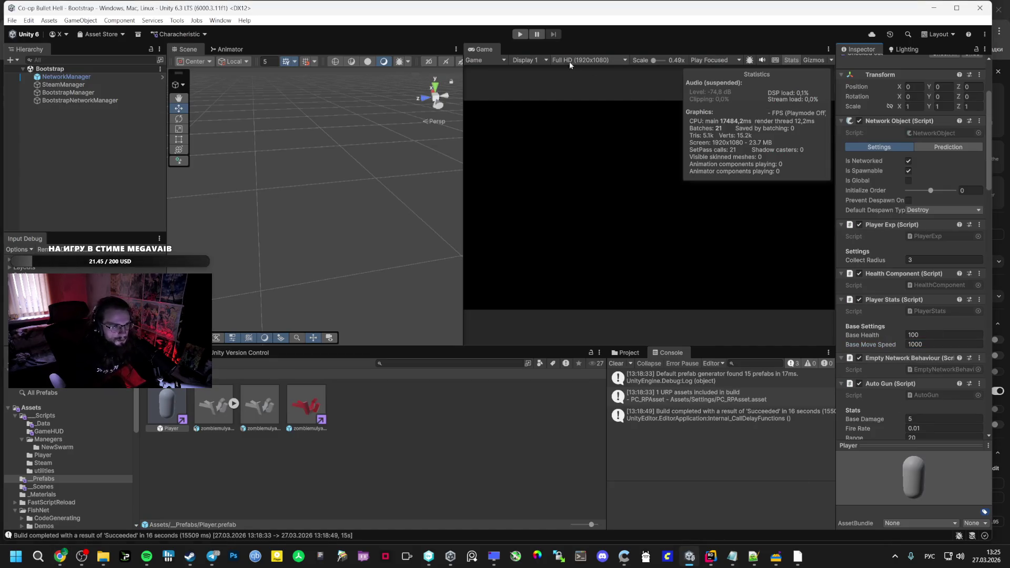
Play-test by creating a lobby, pausing with Esc, then stop play mode
{"action": "left_click", "coordinate": [519, 34]}
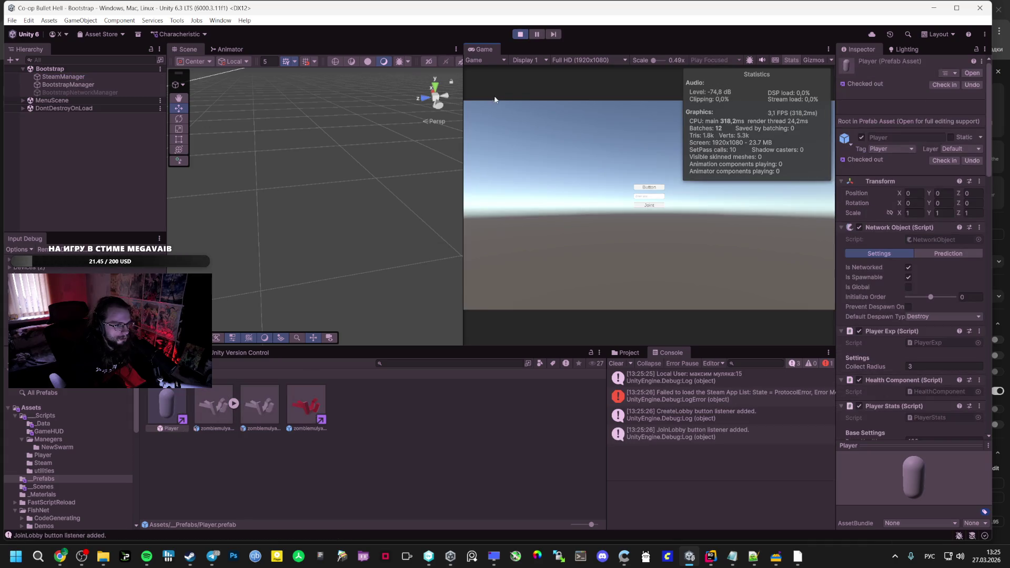
{"action": "left_click", "coordinate": [648, 188]}
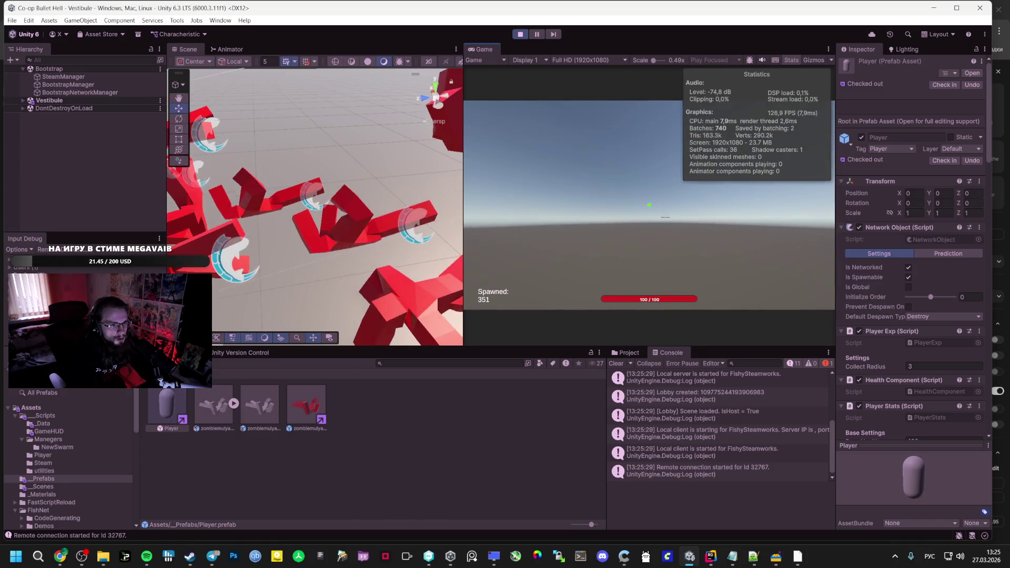
{"action": "key", "text": "Escape"}
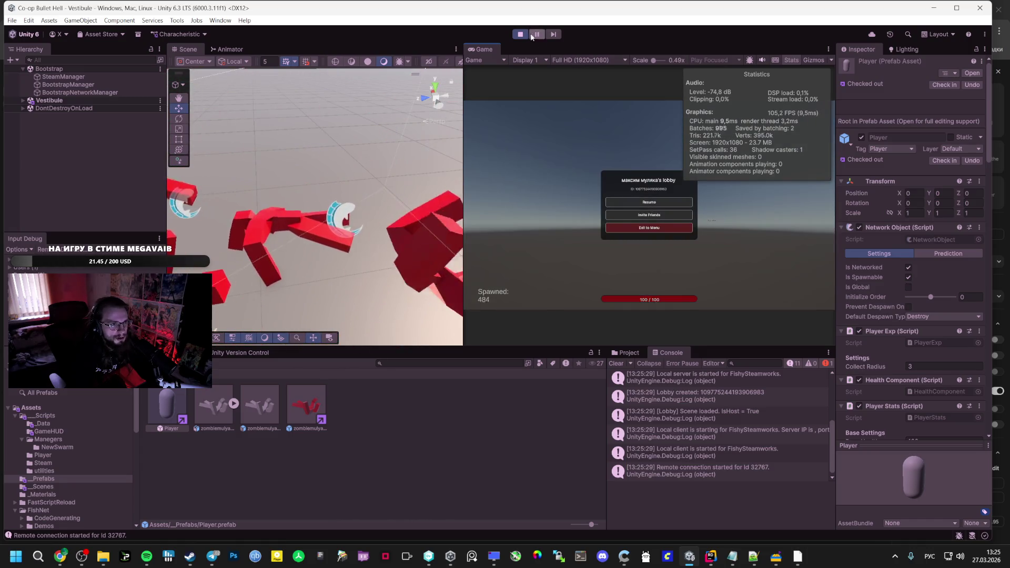
{"action": "left_click", "coordinate": [520, 35]}
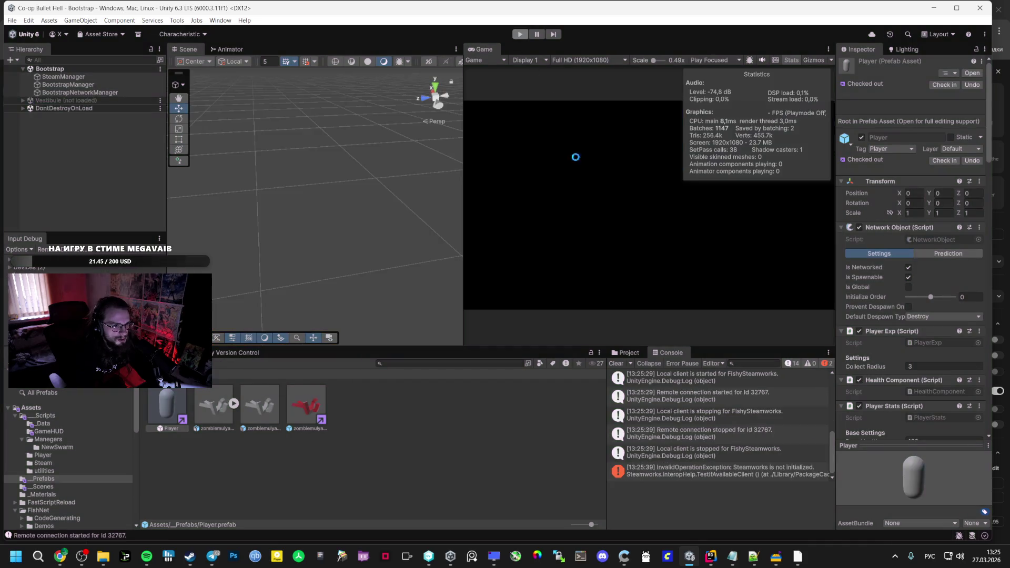